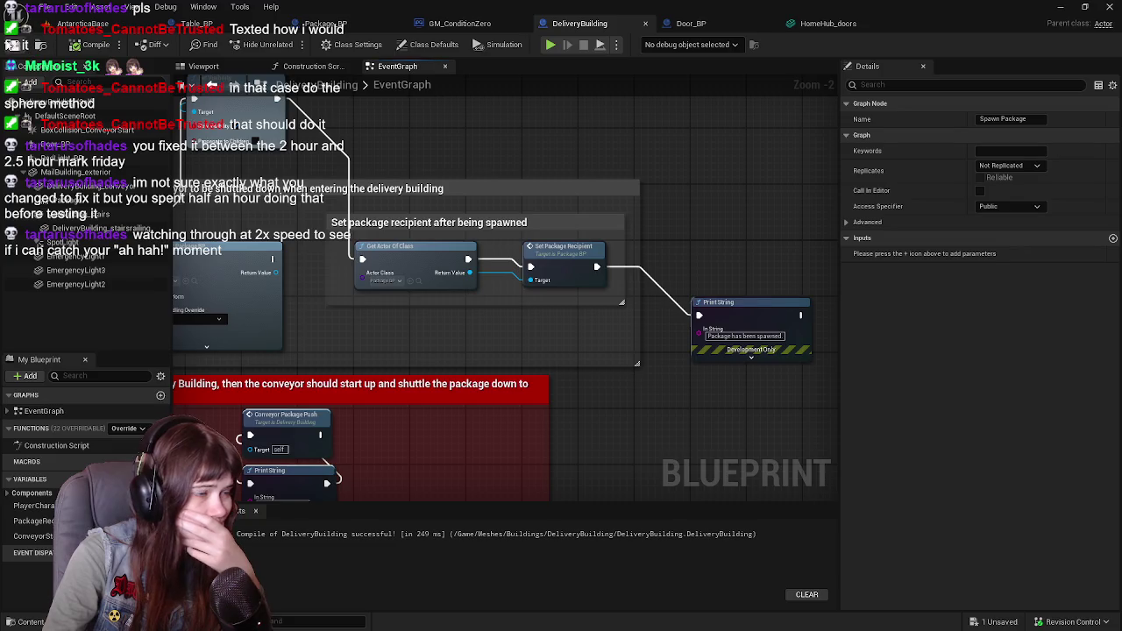
Check the Set Package Recipient node's options, then go back to the AntarcticaBase level
{"action": "left_click", "coordinate": [562, 258]}
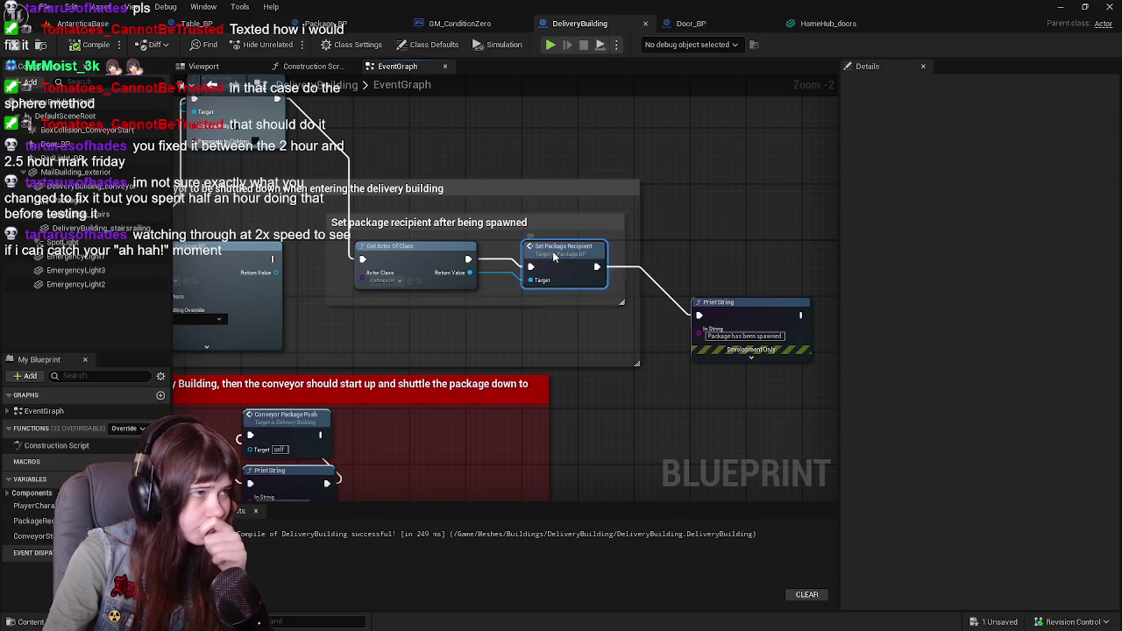
{"action": "right_click", "coordinate": [553, 257]}
{"action": "left_click", "coordinate": [418, 336]}
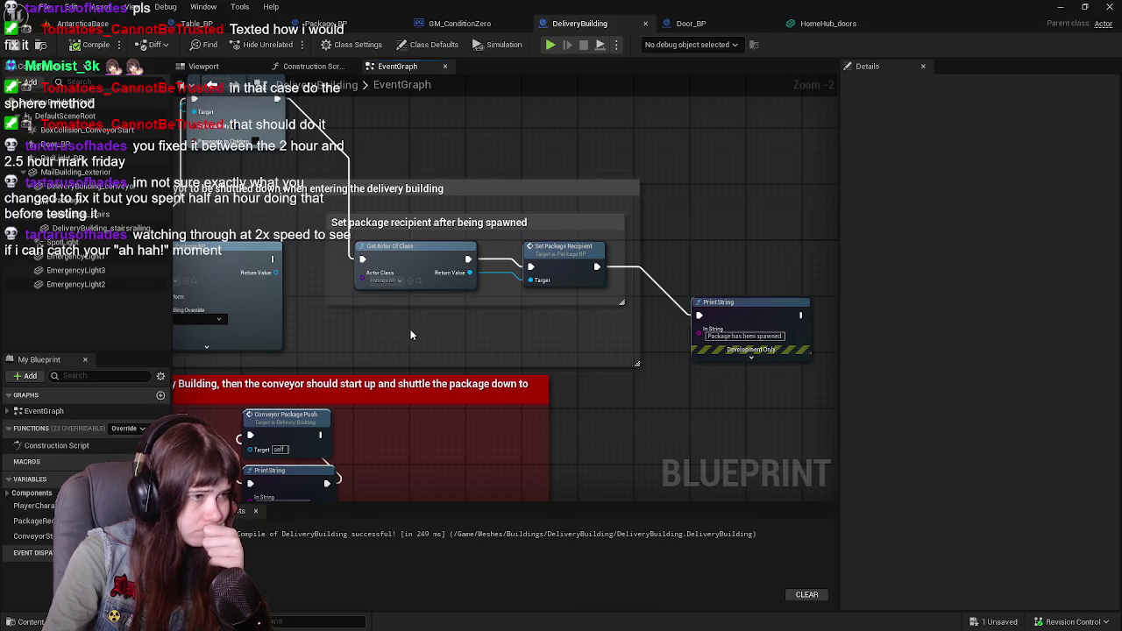
{"action": "left_click", "coordinate": [83, 23]}
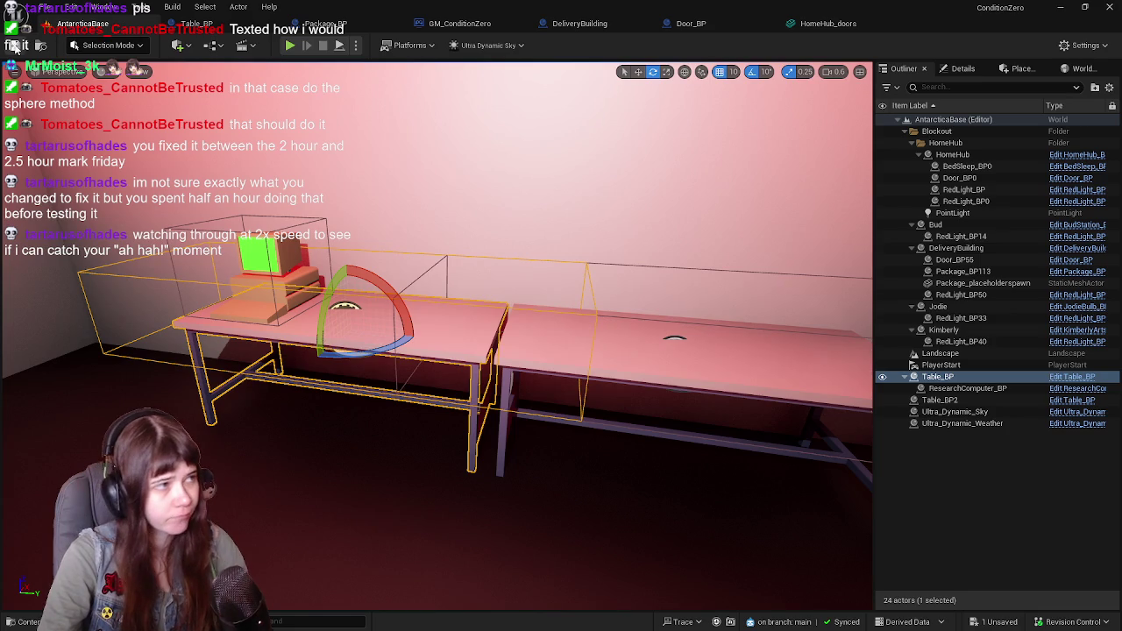
Start a play-test and run the character across the snow into the delivery building's red room
{"action": "left_click", "coordinate": [292, 47]}
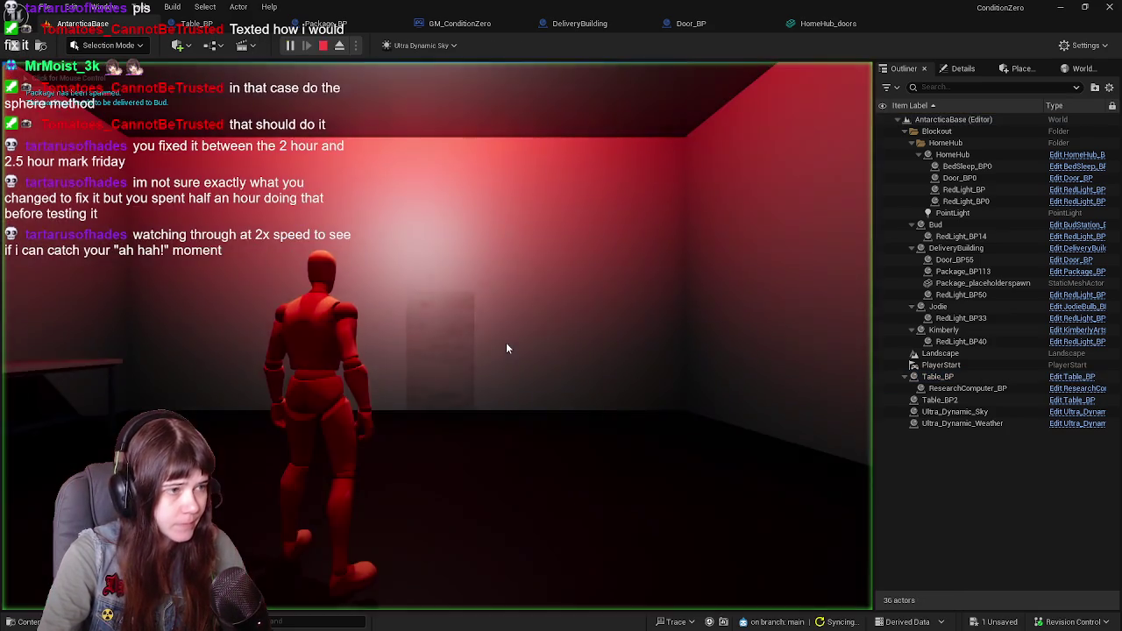
{"action": "key", "text": "w"}
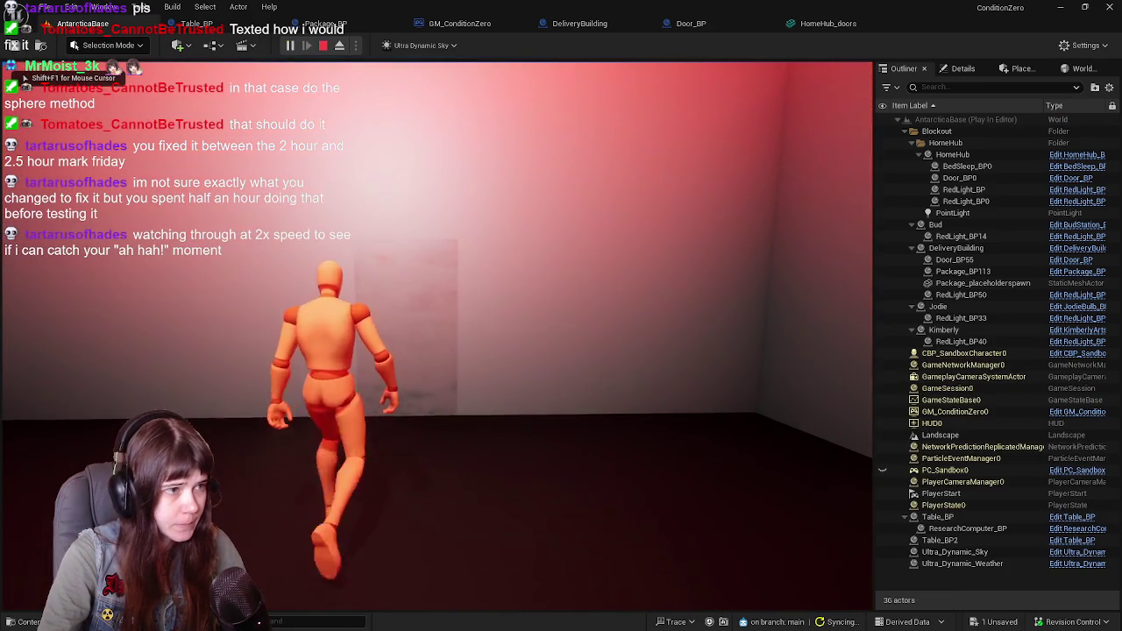
{"action": "key", "text": "w"}
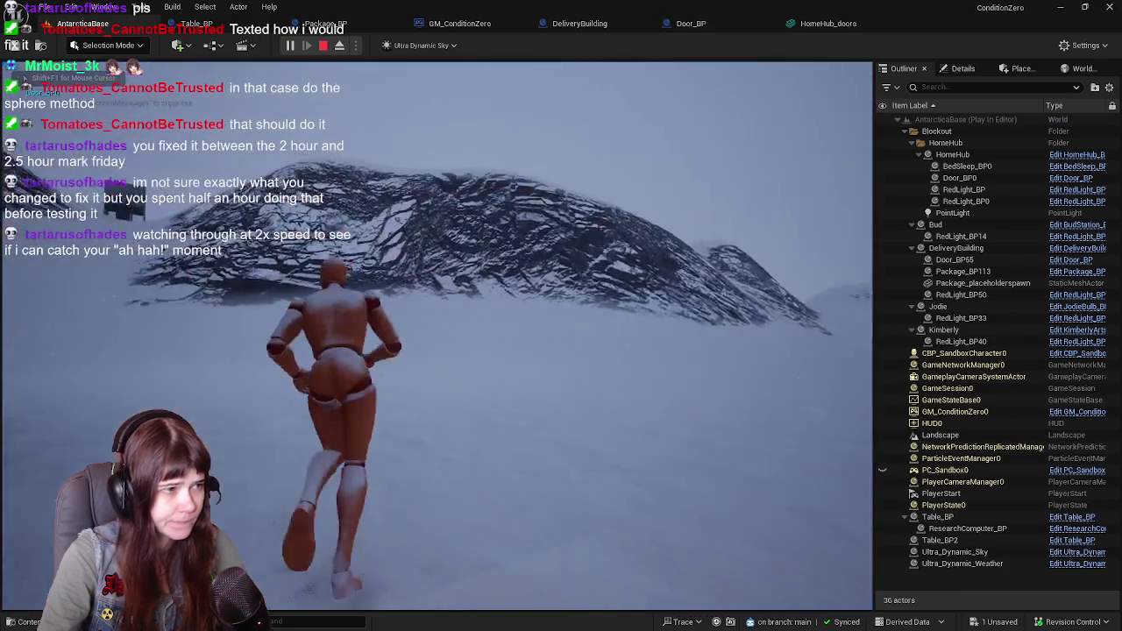
{"action": "key", "text": "w"}
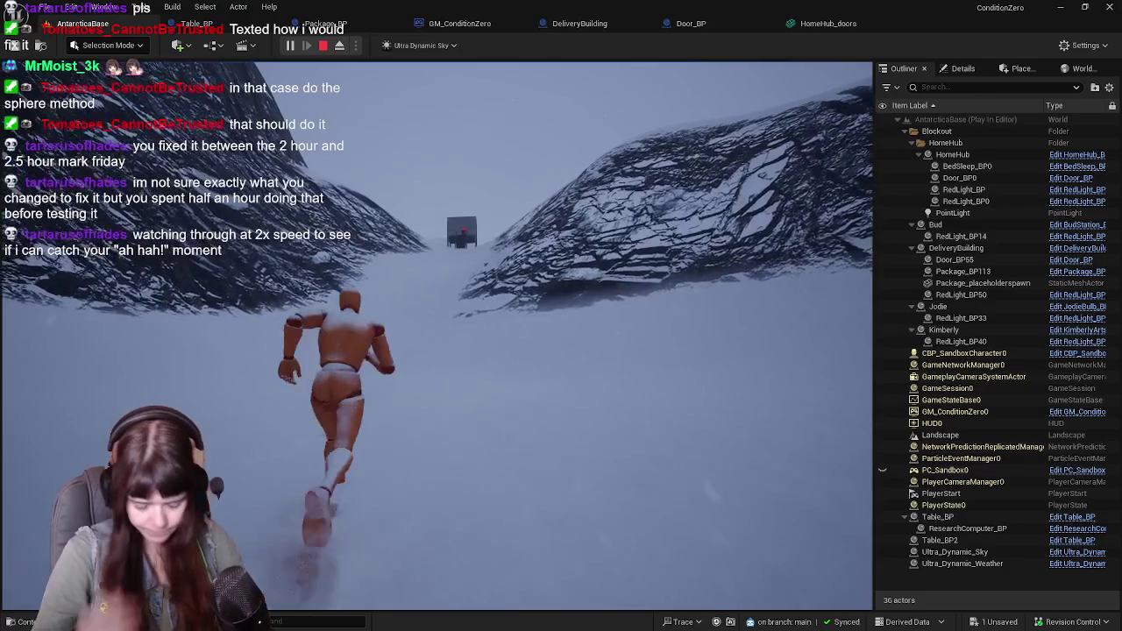
{"action": "key", "text": "w"}
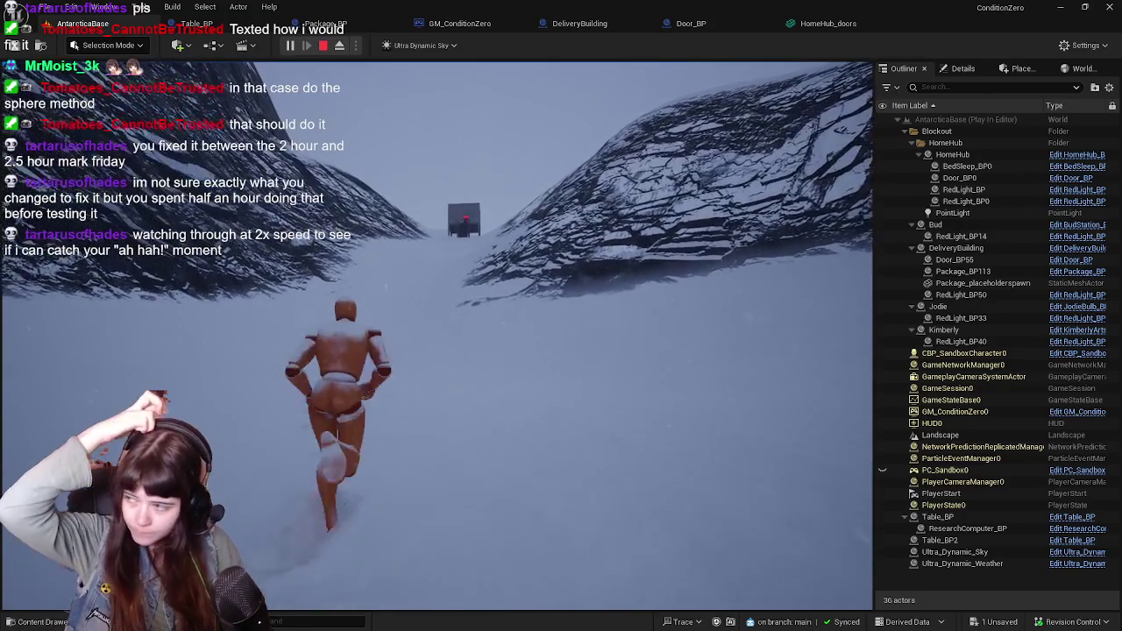
{"action": "key", "text": "w"}
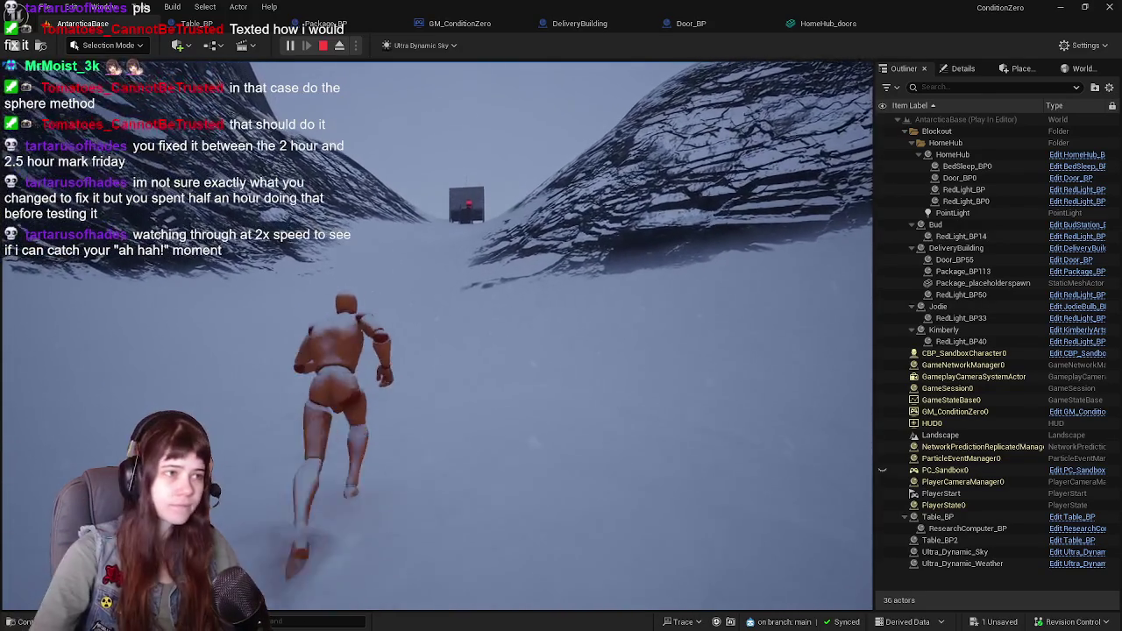
{"action": "key", "text": "w"}
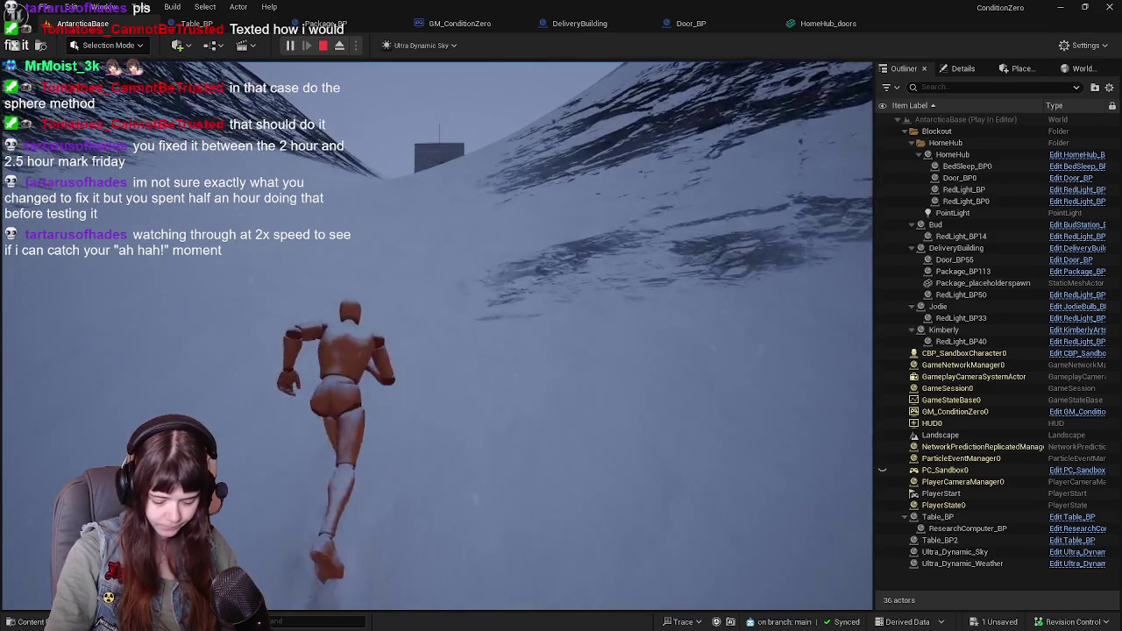
{"action": "key", "text": "w"}
{"action": "key", "text": "w"}
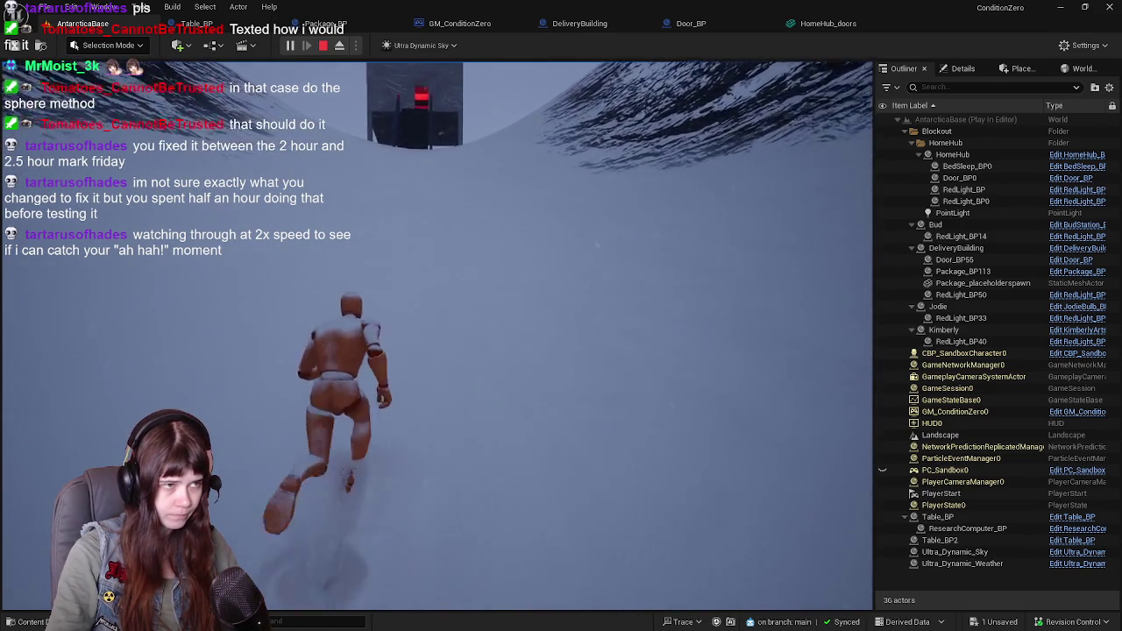
{"action": "key", "text": "w"}
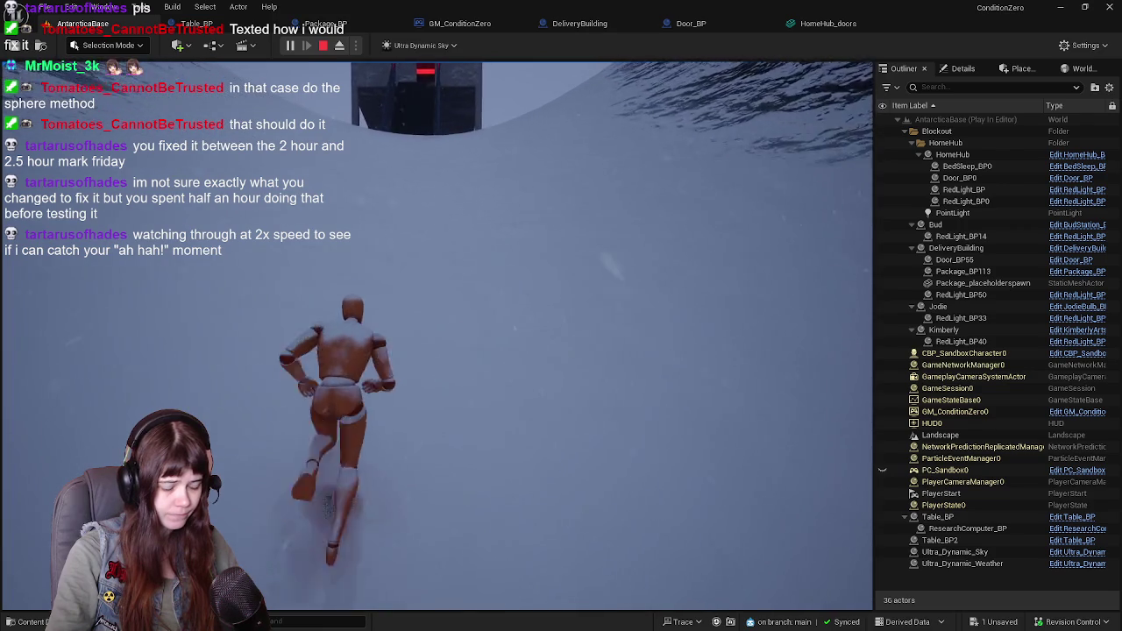
{"action": "key", "text": "w"}
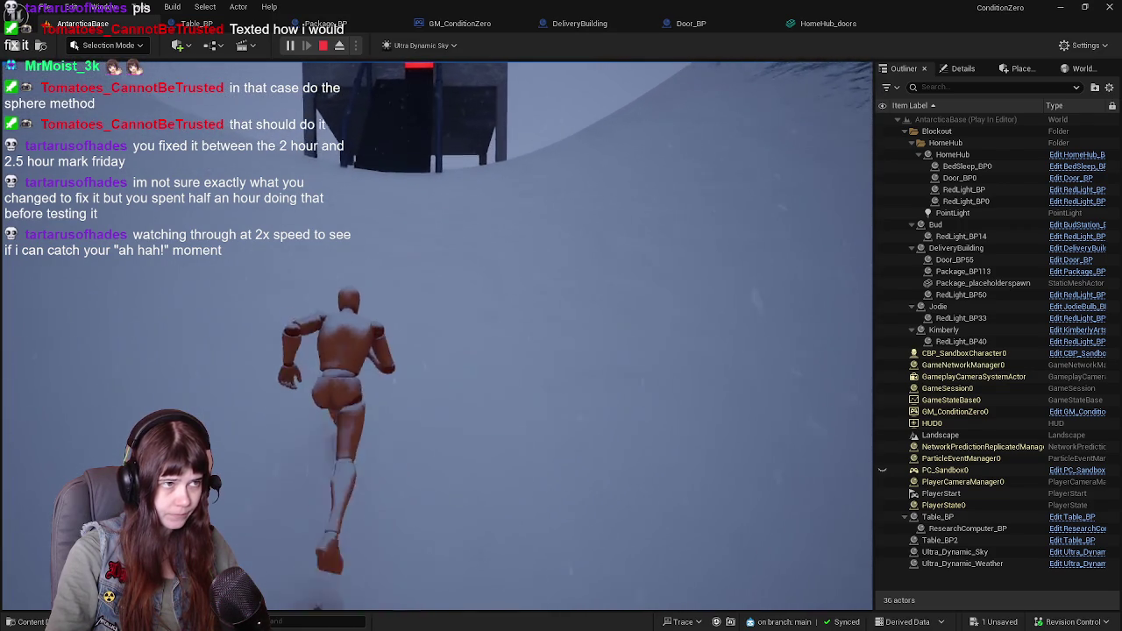
{"action": "key", "text": "w"}
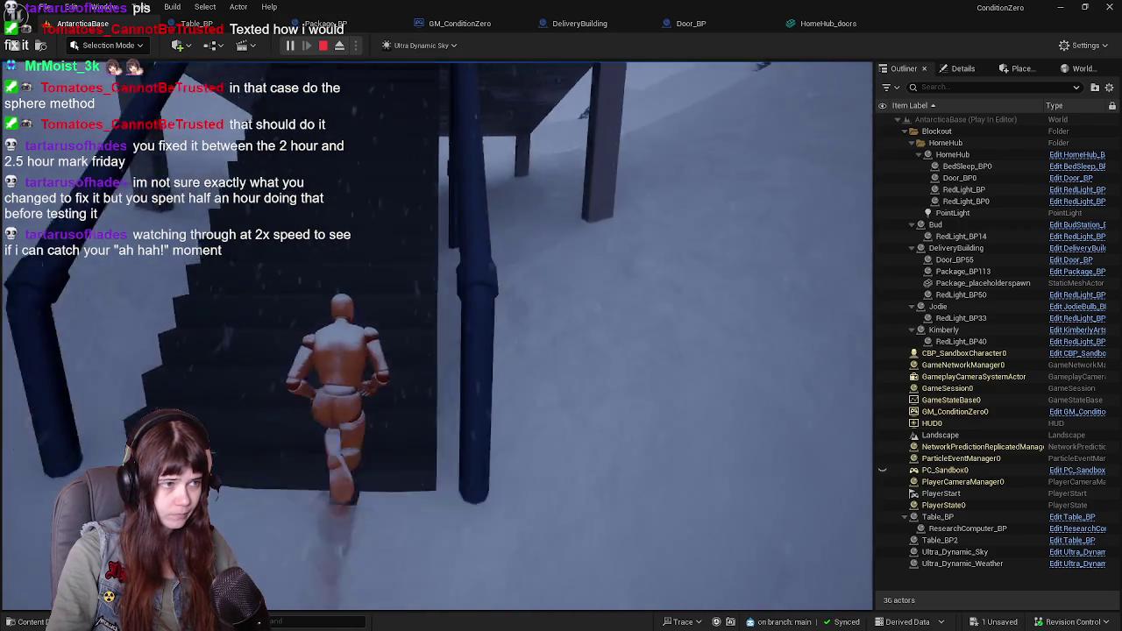
{"action": "key", "text": "w"}
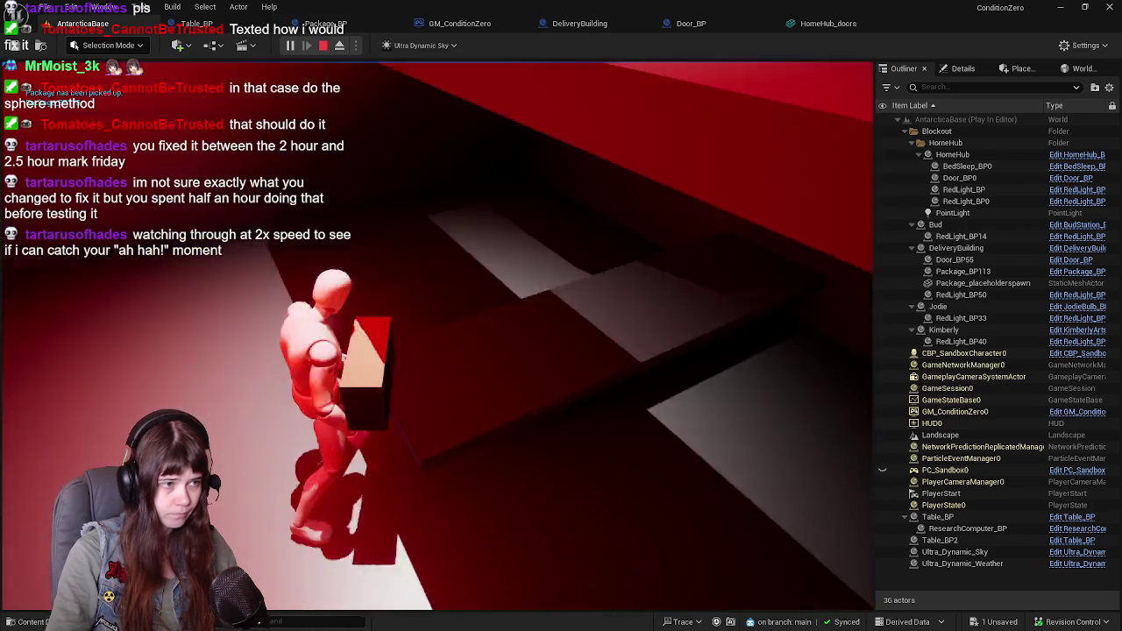
Carry the package across the snow into the dark building's room with tables
{"action": "key", "text": "w"}
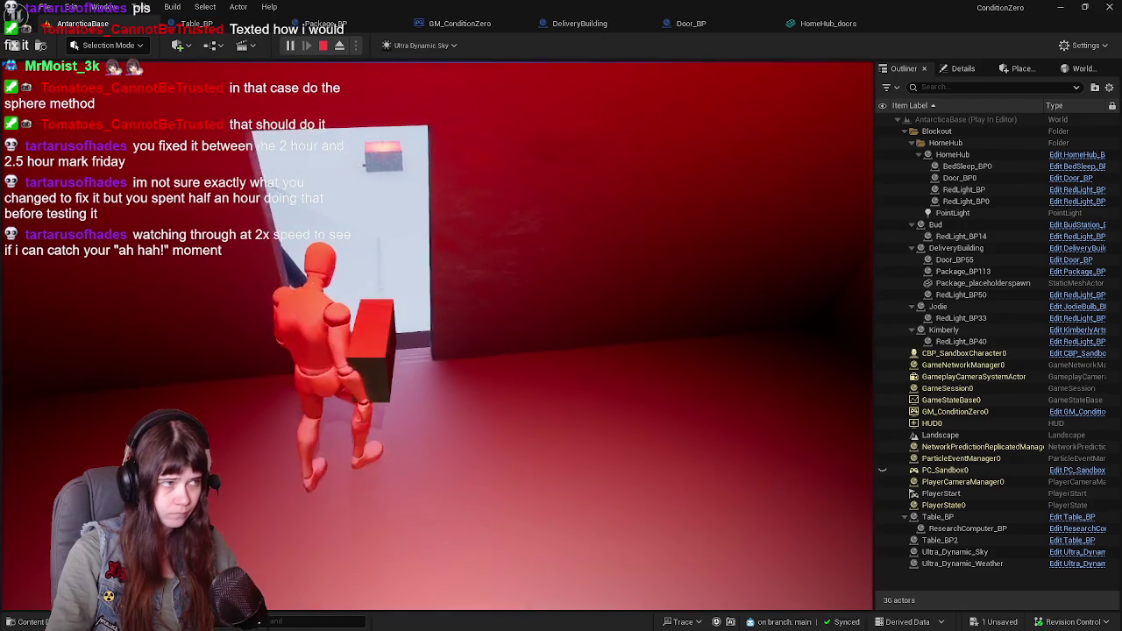
{"action": "key", "text": "w"}
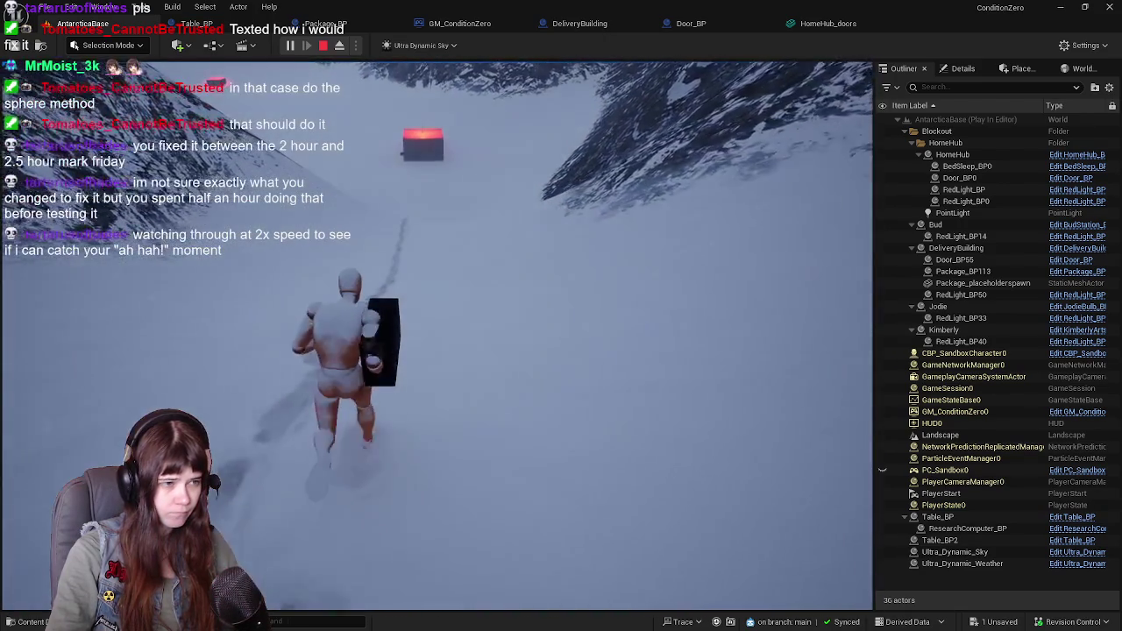
{"action": "key", "text": "w"}
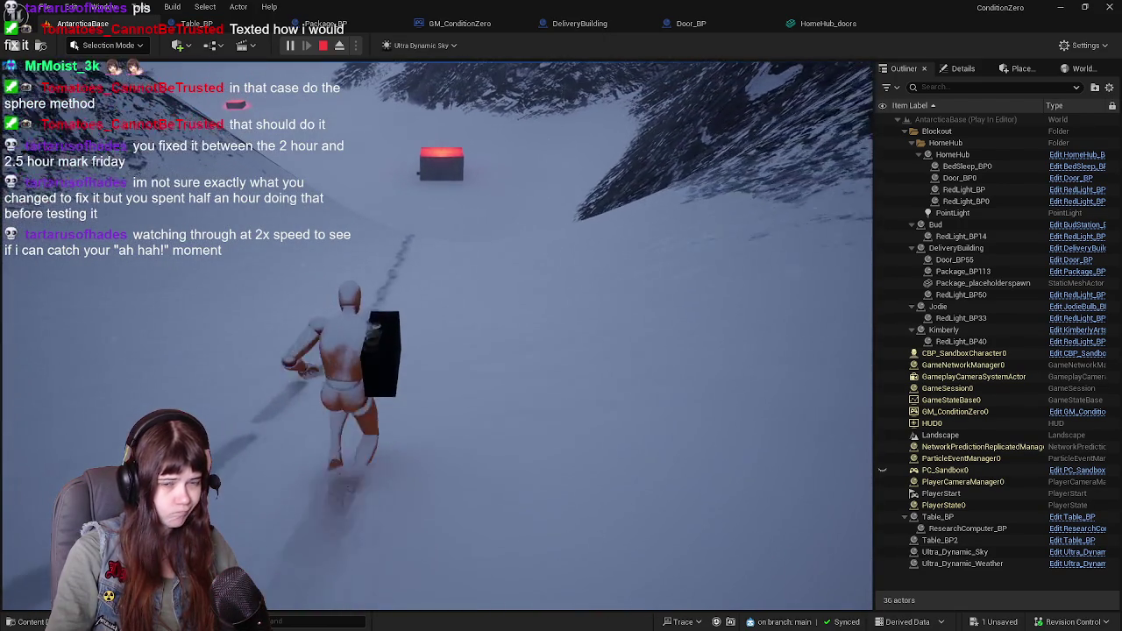
{"action": "key", "text": "w"}
{"action": "key", "text": "w"}
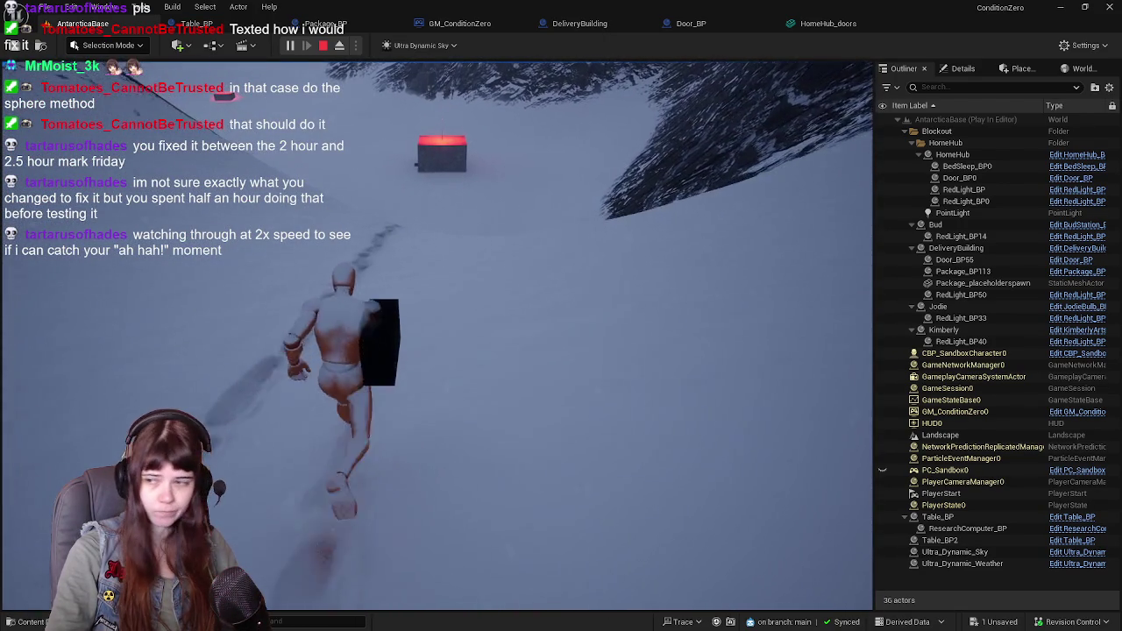
{"action": "key", "text": "w"}
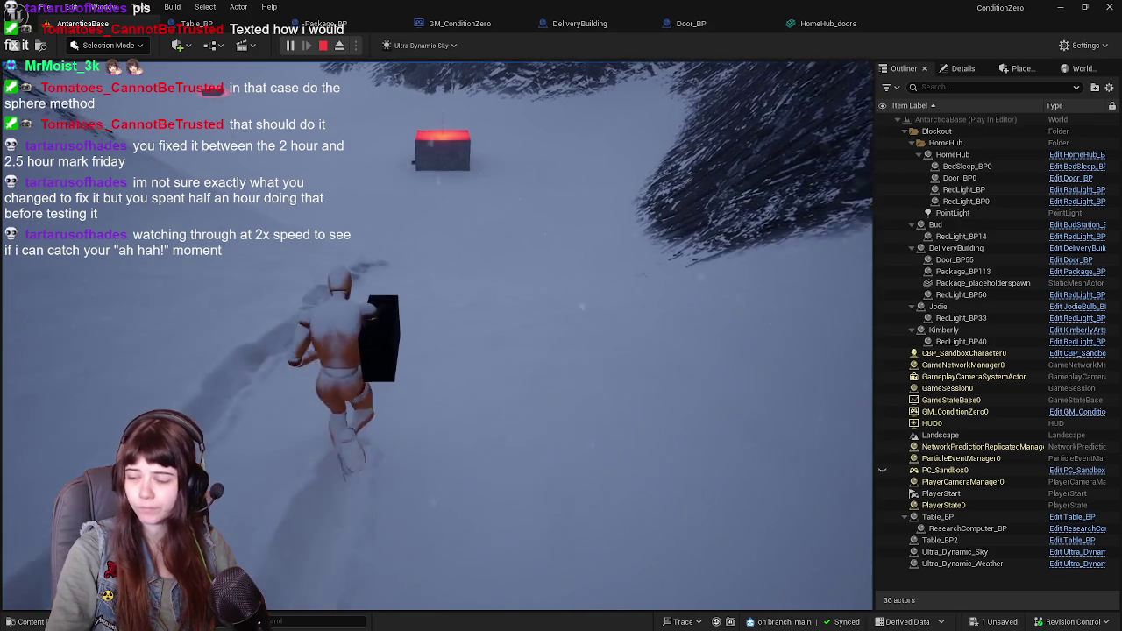
{"action": "key", "text": "w"}
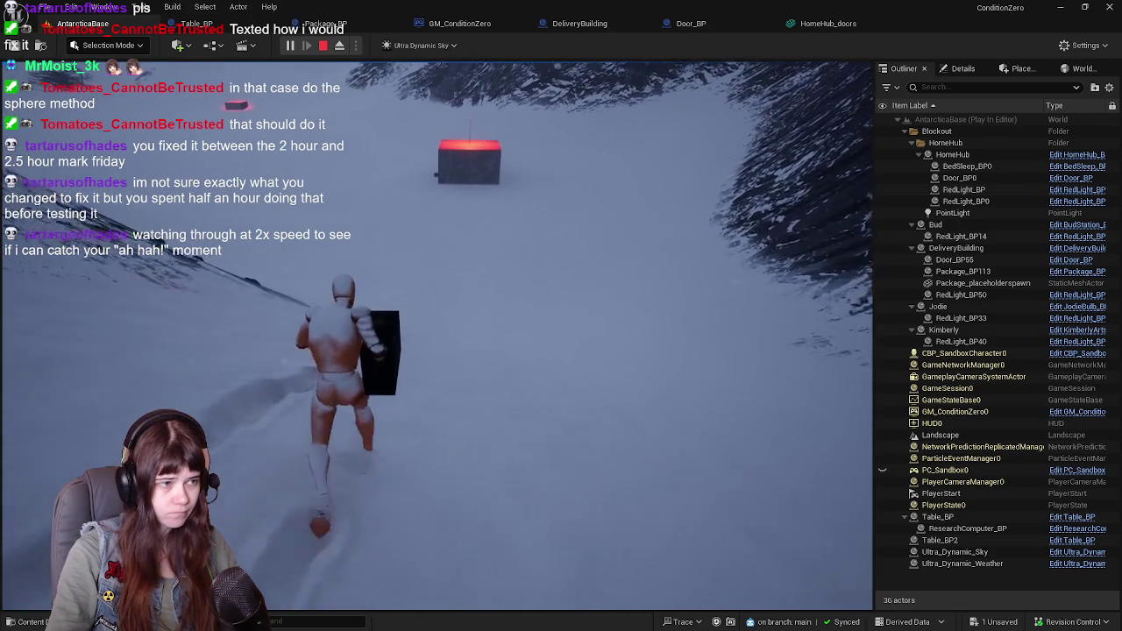
{"action": "key", "text": "w"}
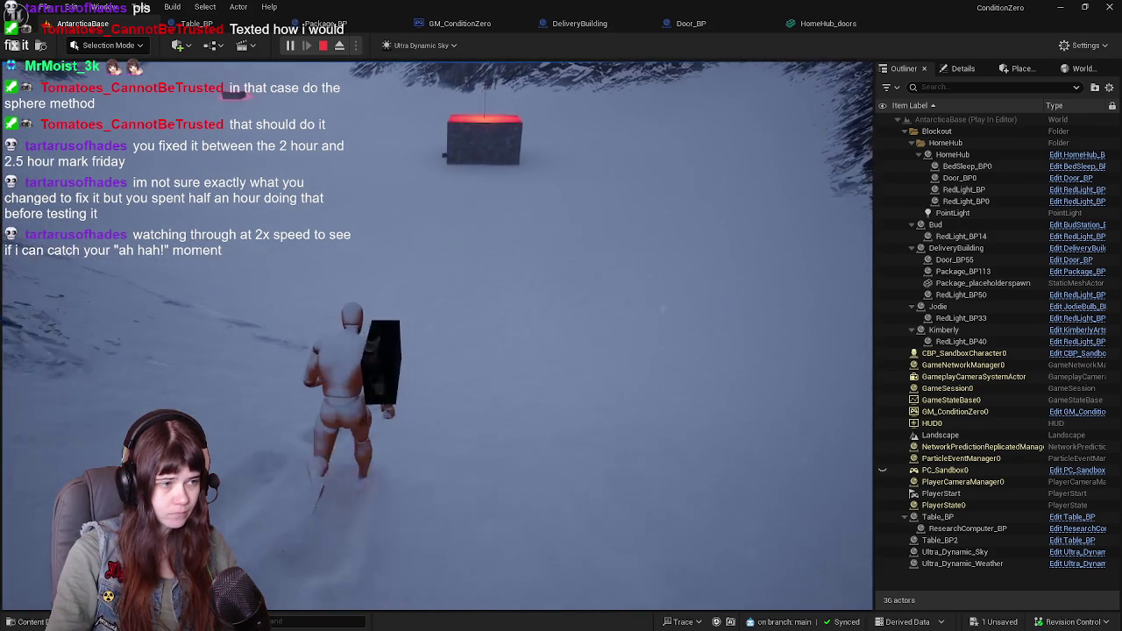
{"action": "key", "text": "w"}
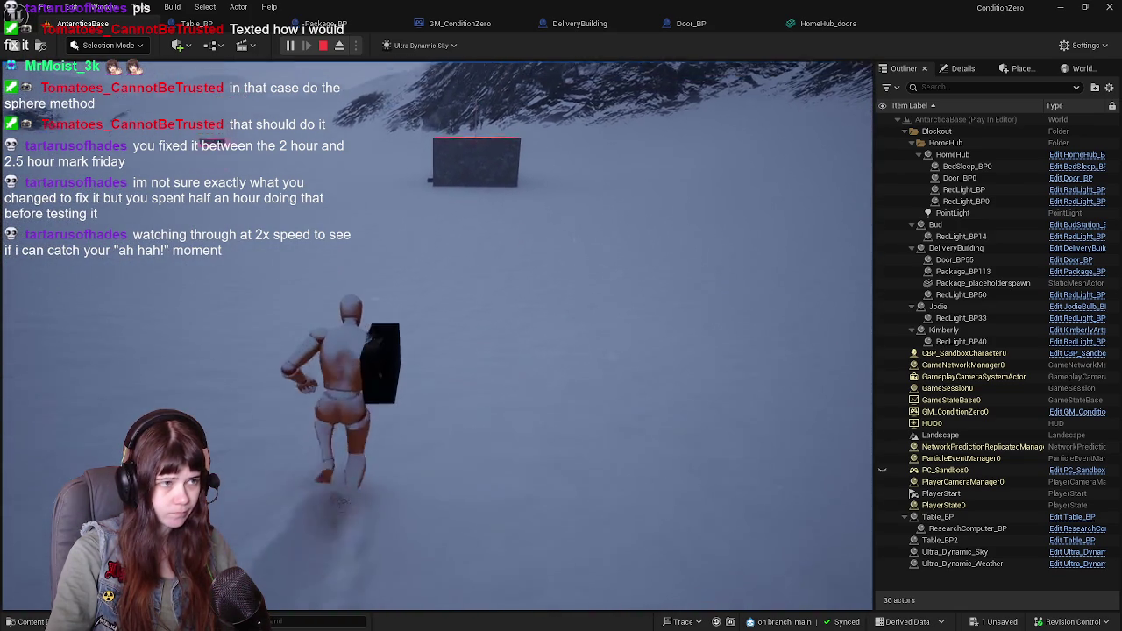
{"action": "key", "text": "w"}
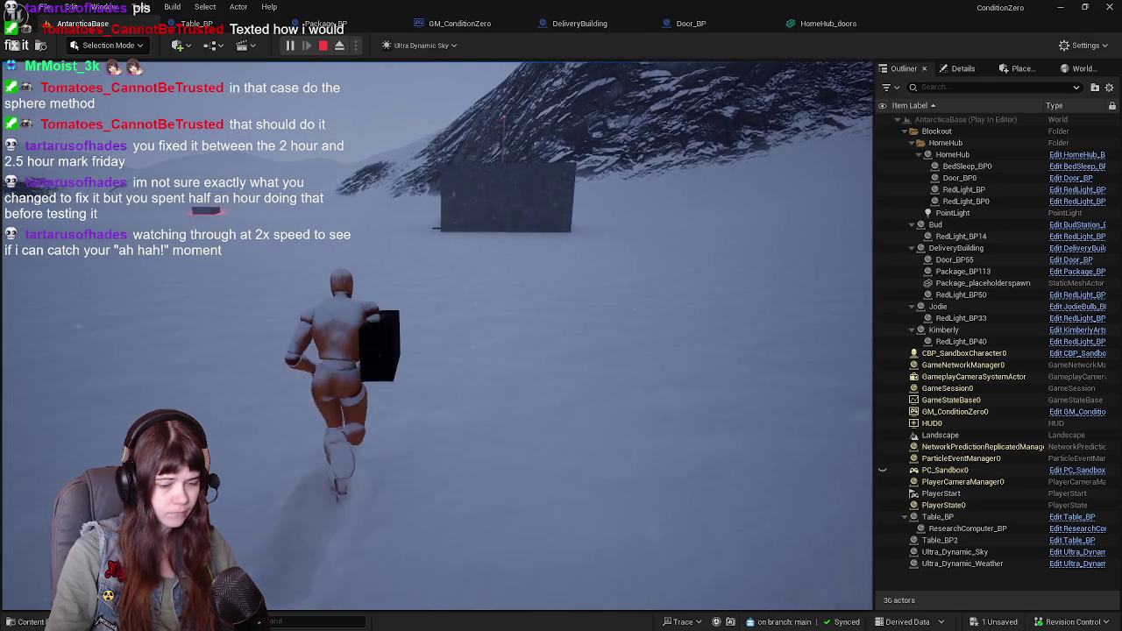
{"action": "key", "text": "w"}
{"action": "key", "text": "w"}
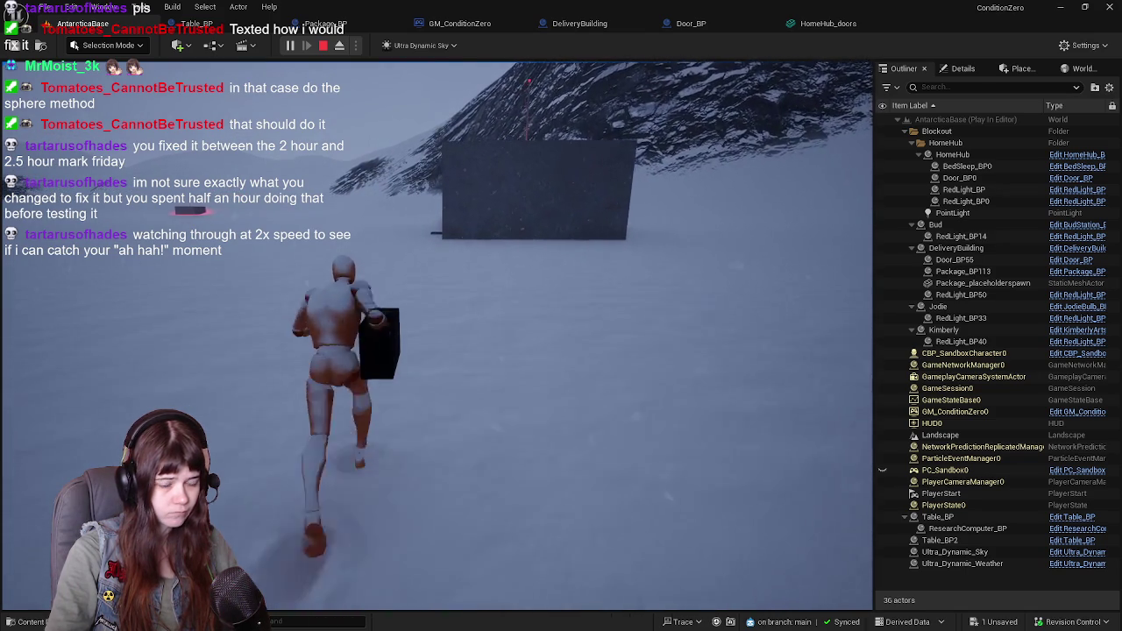
{"action": "key", "text": "w"}
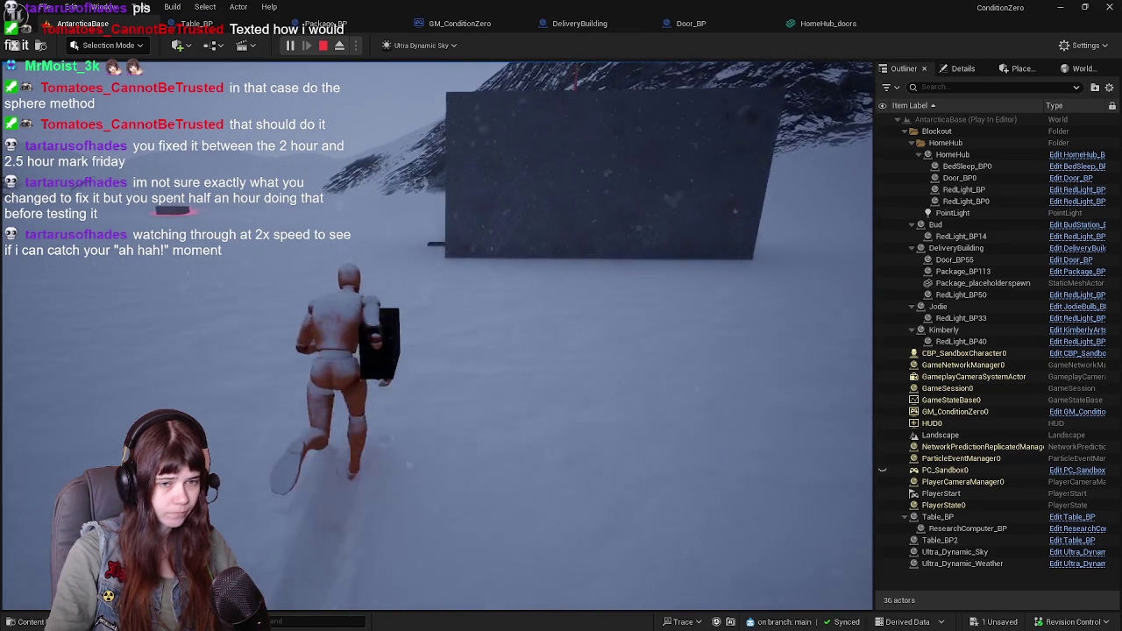
{"action": "key", "text": "w"}
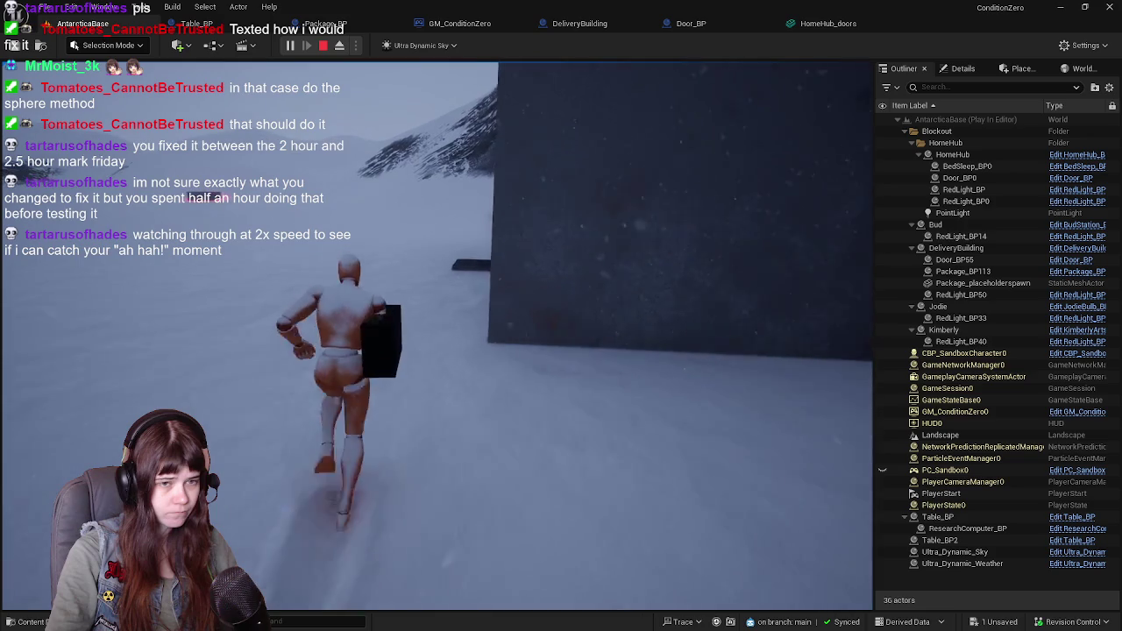
{"action": "key", "text": "w"}
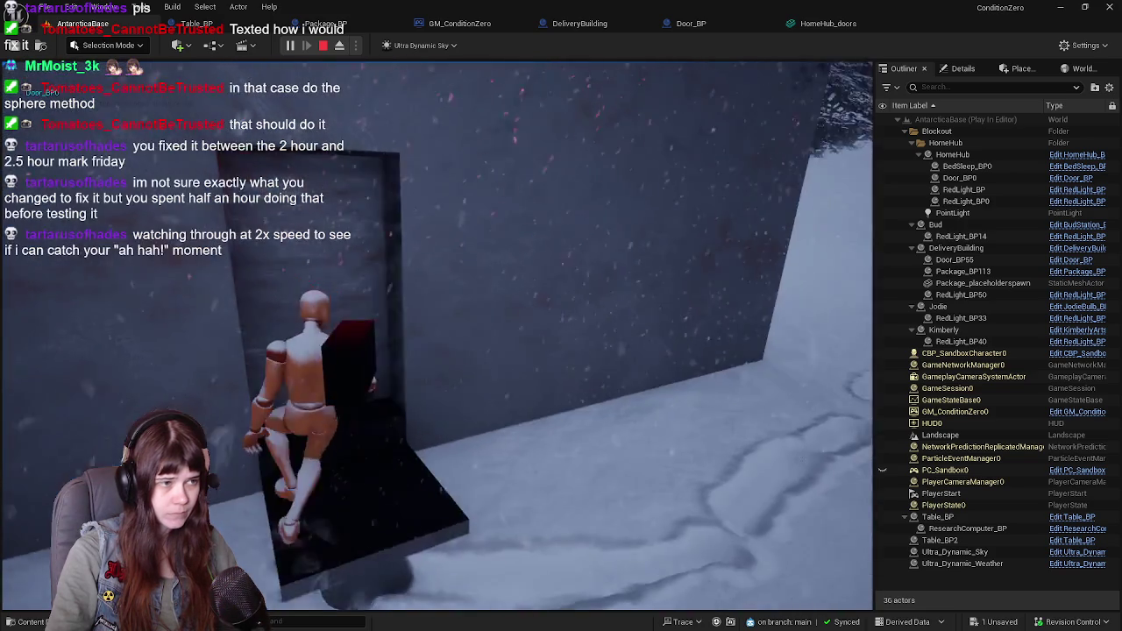
{"action": "key", "text": "w"}
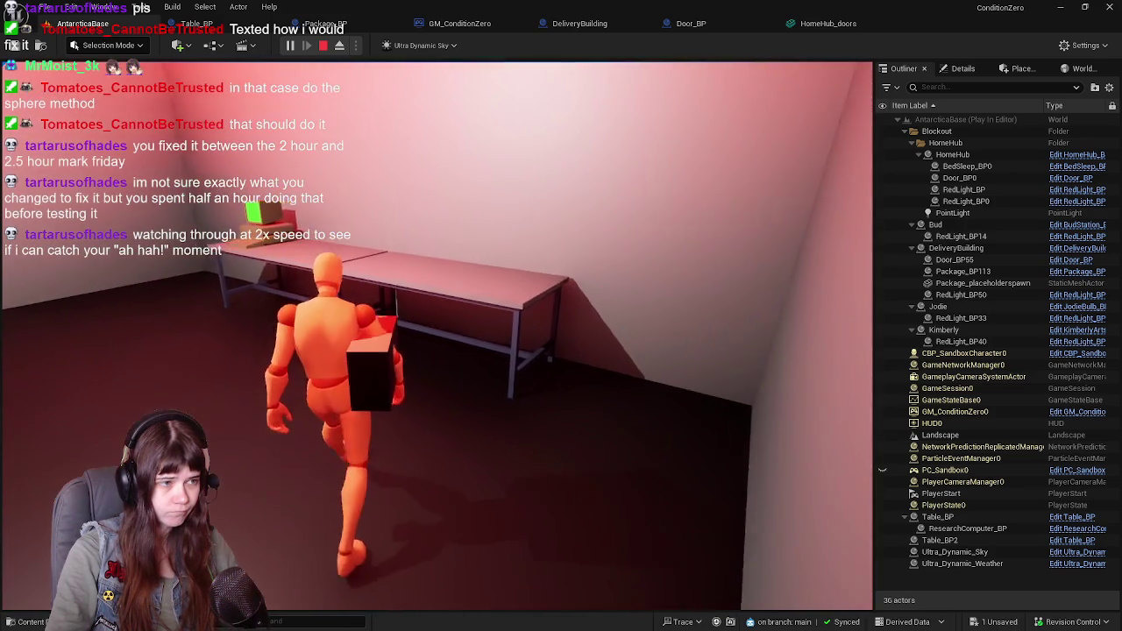
Set the package on the table, pick it up, set it down again, and stop playing
{"action": "key", "text": "e"}
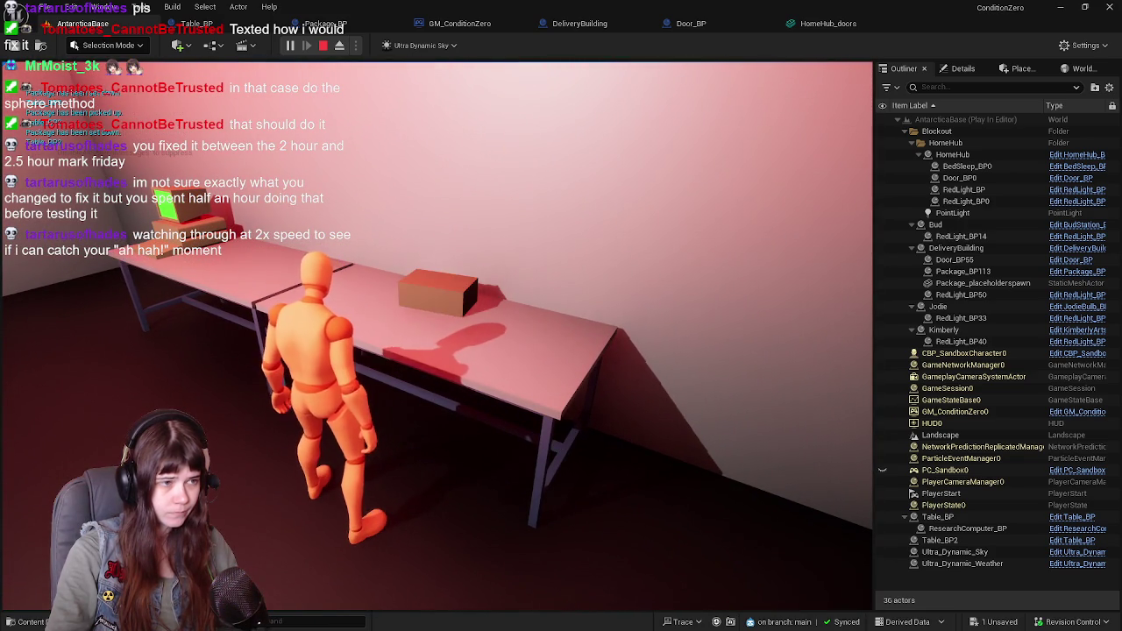
{"action": "key", "text": "e"}
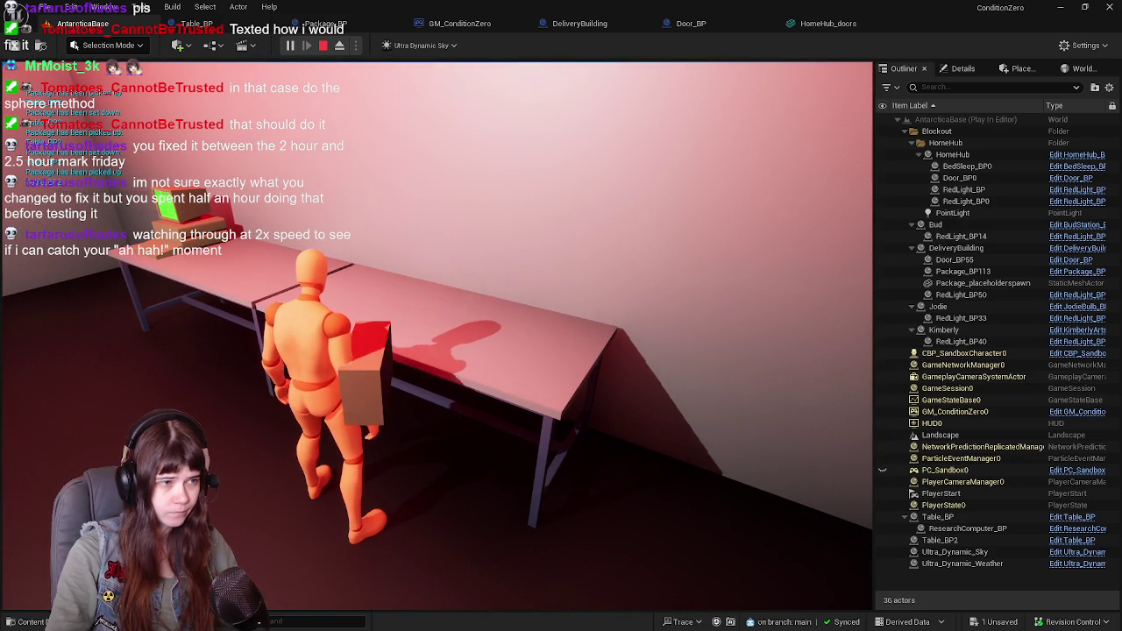
{"action": "key", "text": "e"}
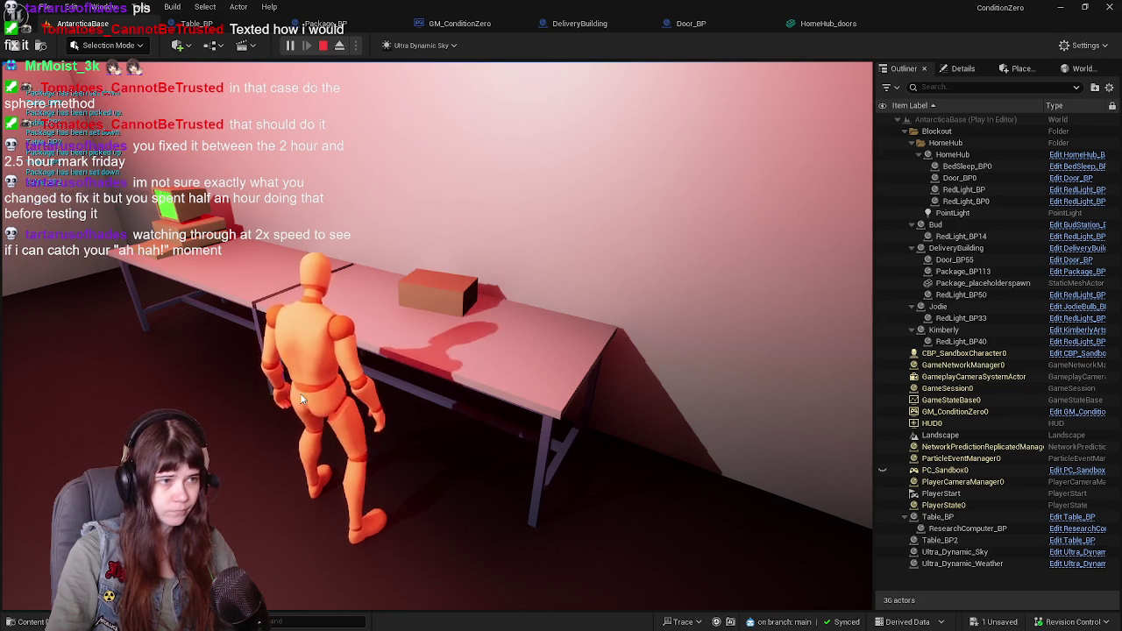
{"action": "key", "text": "Escape"}
{"action": "left_click", "coordinate": [239, 34]}
Delete Package_BP's 'set static mesh depending on recipient' comment block and its nodes
{"action": "mouse_move", "coordinate": [422, 260]}
{"action": "left_mouse_down"}
{"action": "mouse_move", "coordinate": [459, 343]}
{"action": "mouse_move", "coordinate": [663, 316]}
{"action": "mouse_move", "coordinate": [573, 248]}
{"action": "mouse_move", "coordinate": [433, 212]}
{"action": "mouse_move", "coordinate": [518, 270]}
{"action": "left_mouse_up"}
{"action": "scroll", "coordinate": [491, 220], "scroll_direction": "up", "scroll_amount": 2}
{"action": "left_click", "coordinate": [348, 24]}
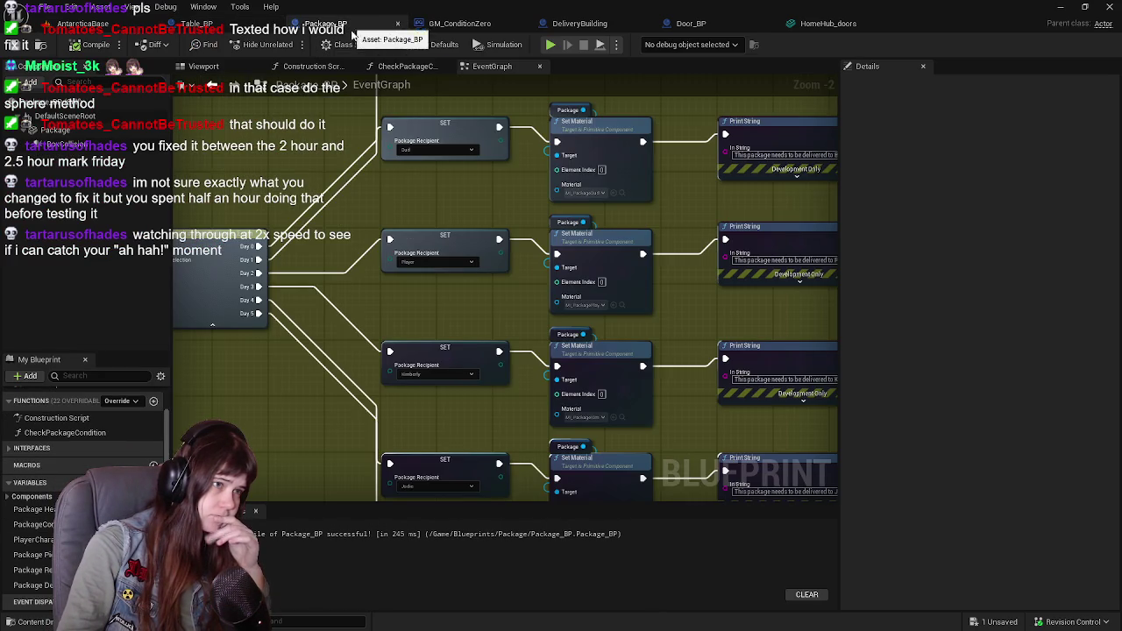
{"action": "scroll", "coordinate": [430, 338], "scroll_direction": "down", "scroll_amount": 2}
{"action": "left_click_drag", "start_coordinate": [365, 316], "coordinate": [638, 311]}
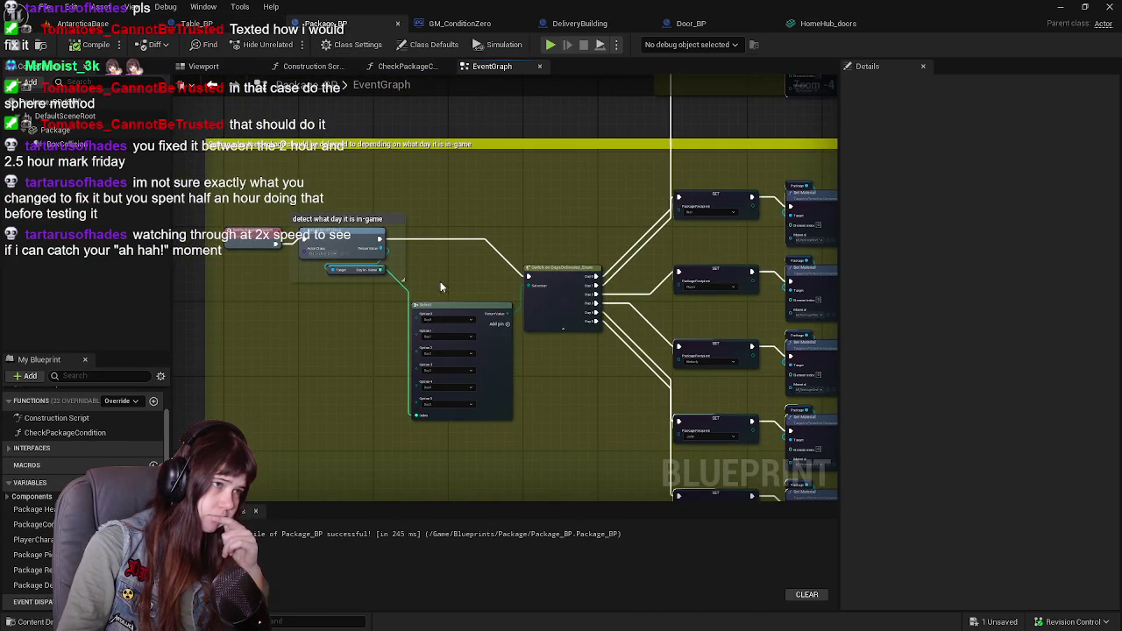
{"action": "mouse_move", "coordinate": [701, 377]}
{"action": "left_mouse_down"}
{"action": "mouse_move", "coordinate": [438, 315]}
{"action": "mouse_move", "coordinate": [305, 299]}
{"action": "left_mouse_up"}
{"action": "mouse_move", "coordinate": [614, 240]}
{"action": "left_mouse_down"}
{"action": "mouse_move", "coordinate": [426, 252]}
{"action": "mouse_move", "coordinate": [501, 271]}
{"action": "left_mouse_up"}
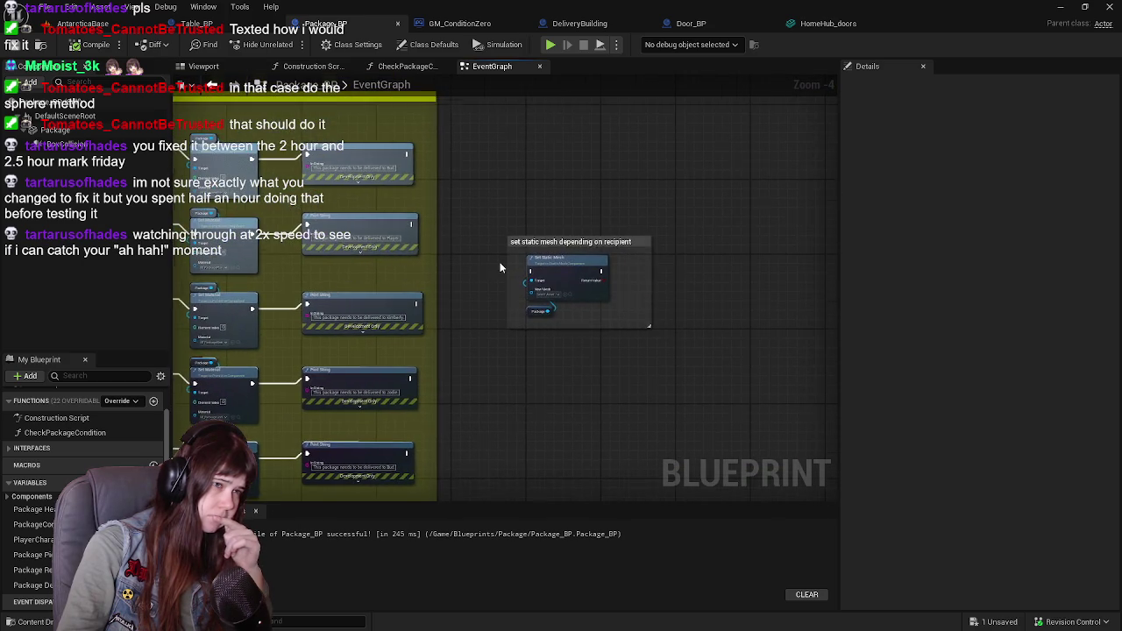
{"action": "scroll", "coordinate": [491, 245], "scroll_direction": "up", "scroll_amount": 1}
{"action": "left_click", "coordinate": [552, 328]}
{"action": "left_click_drag", "start_coordinate": [521, 223], "coordinate": [651, 360]}
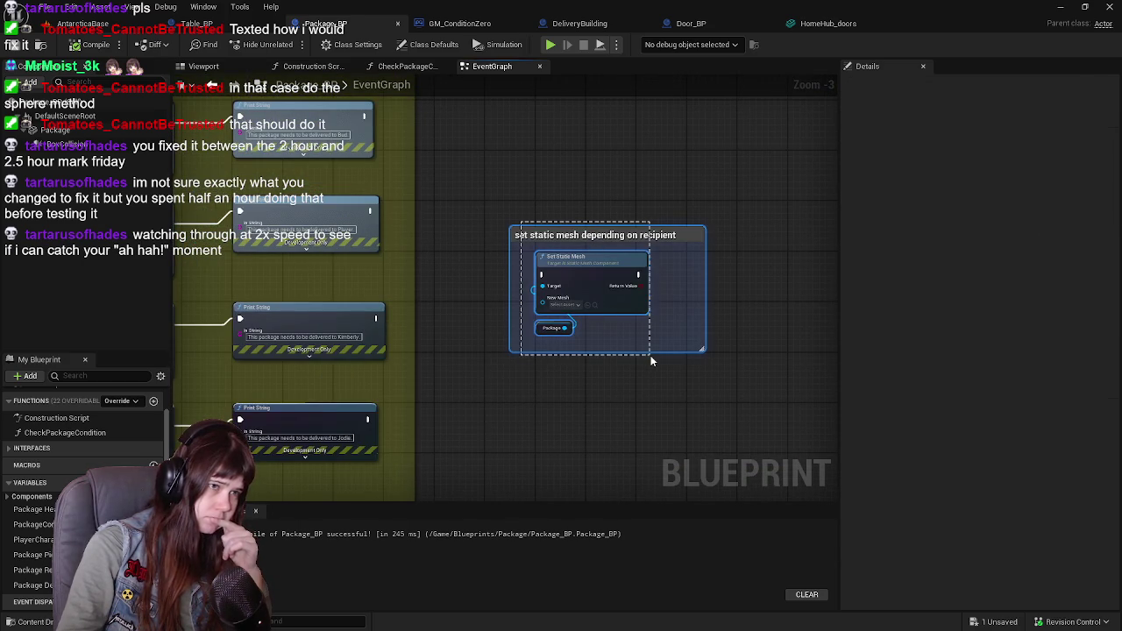
{"action": "key", "text": "Delete"}
Review the remaining Switch, SET and Select nodes and save Package_BP
{"action": "scroll", "coordinate": [483, 201], "scroll_direction": "down", "scroll_amount": 2}
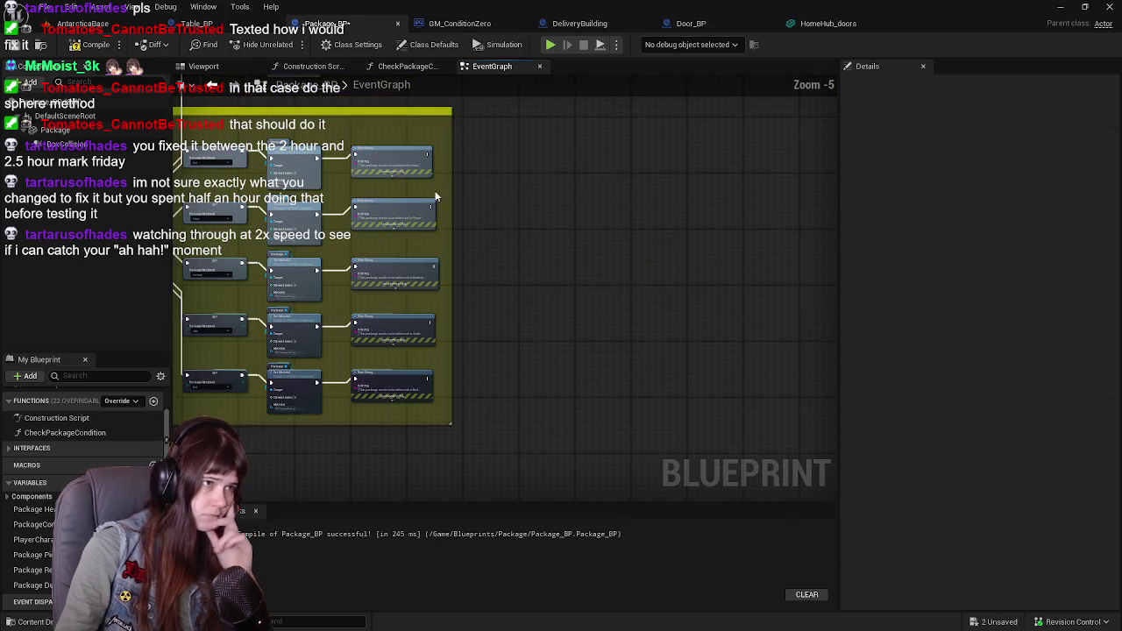
{"action": "left_click_drag", "start_coordinate": [483, 201], "coordinate": [598, 334]}
{"action": "scroll", "coordinate": [554, 266], "scroll_direction": "up", "scroll_amount": 2}
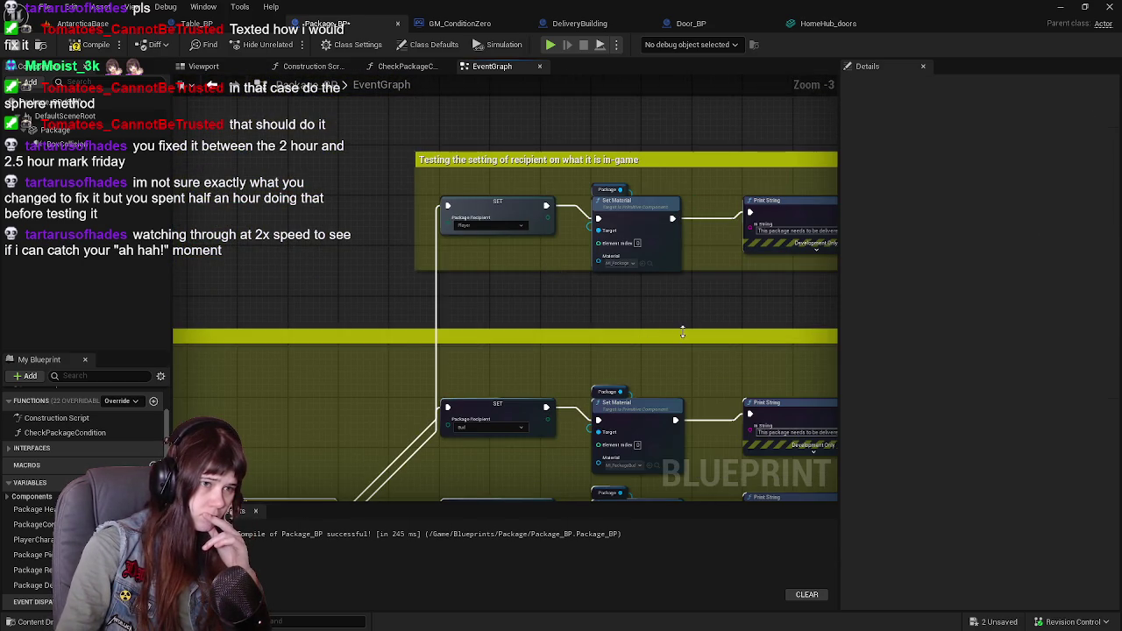
{"action": "left_click_drag", "start_coordinate": [724, 399], "coordinate": [621, 155]}
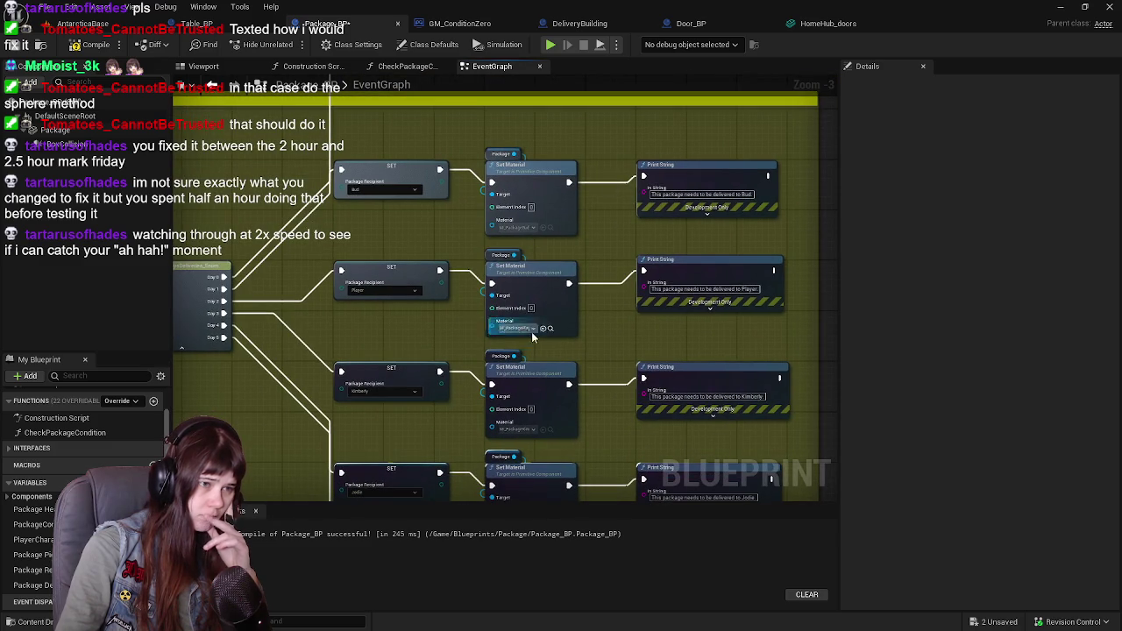
{"action": "left_click_drag", "start_coordinate": [379, 344], "coordinate": [532, 288]}
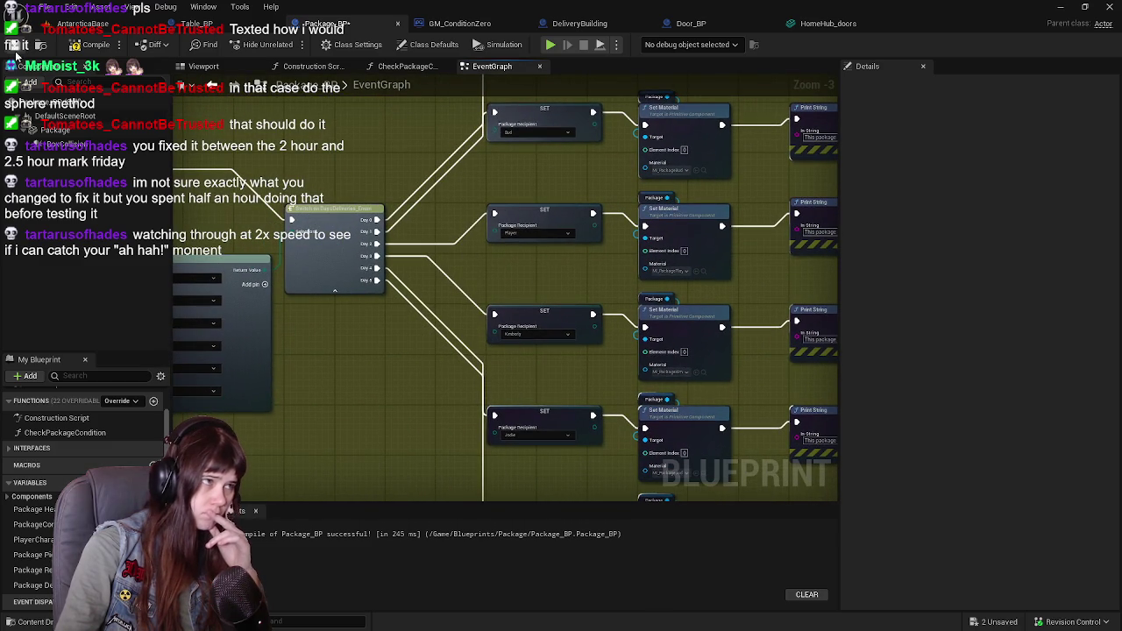
{"action": "key", "text": "ctrl+s"}
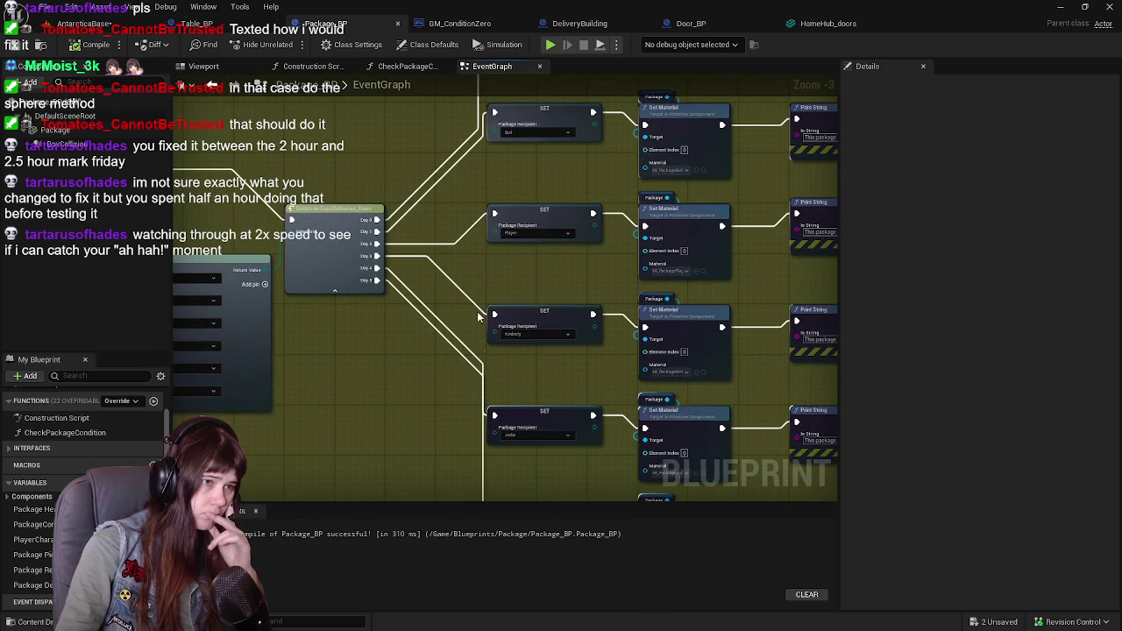
{"action": "scroll", "coordinate": [479, 340], "scroll_direction": "down", "scroll_amount": 1}
{"action": "mouse_move", "coordinate": [403, 401]}
{"action": "left_mouse_down"}
{"action": "mouse_move", "coordinate": [456, 234]}
{"action": "mouse_move", "coordinate": [182, 194]}
{"action": "left_mouse_up"}
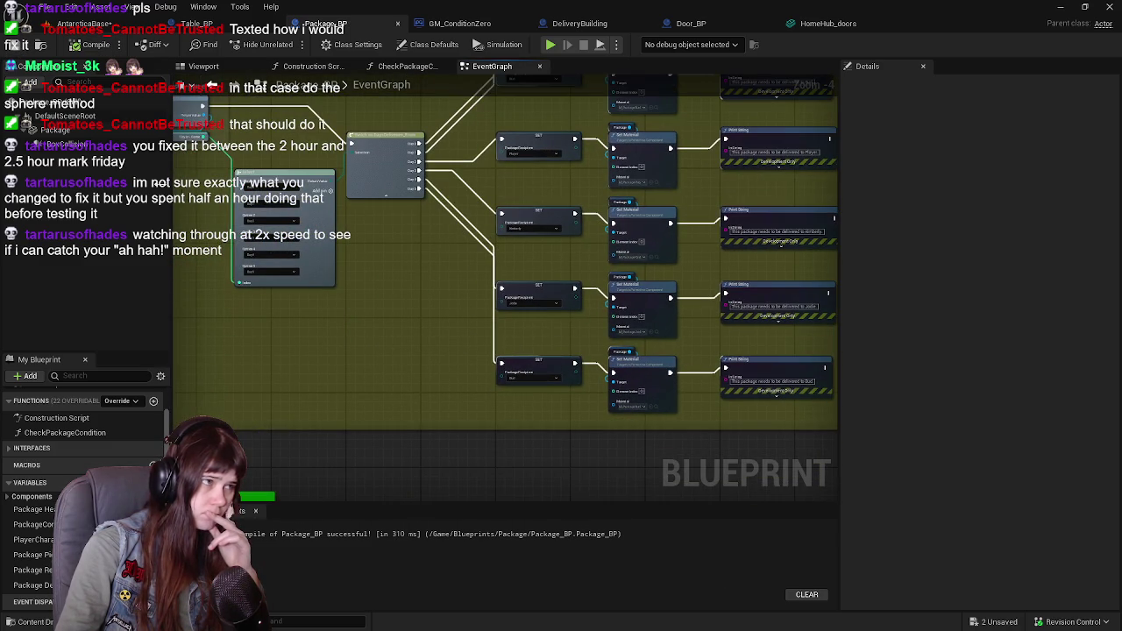
{"action": "left_click", "coordinate": [52, 130]}
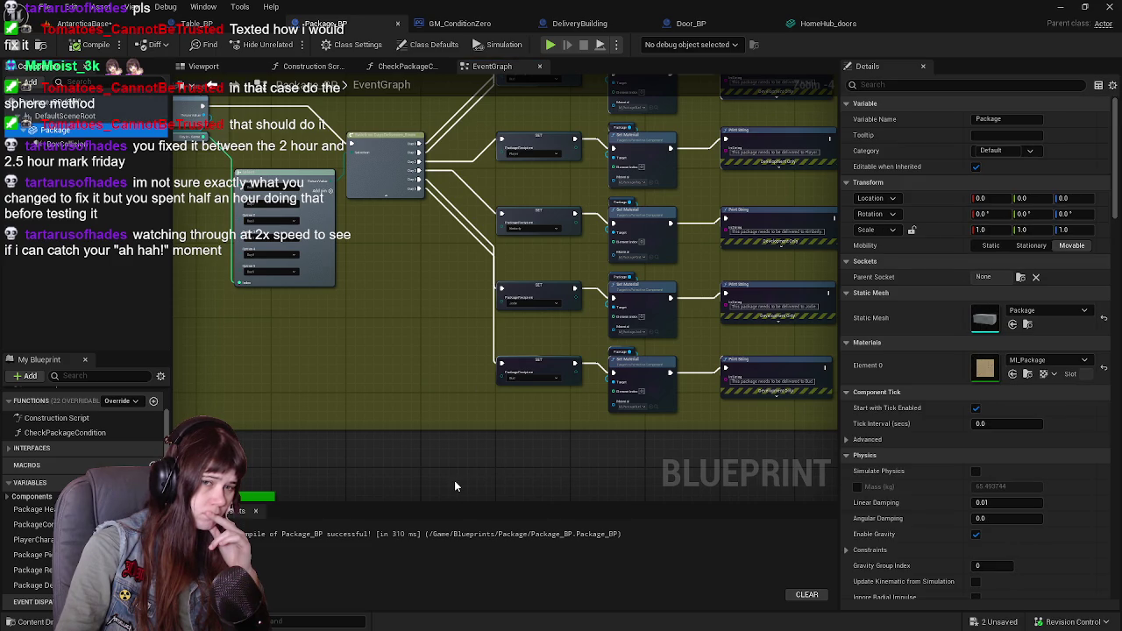
Reset the Package mesh's Element 0 material back to WorldGridMaterial
{"action": "left_click", "coordinate": [1104, 369]}
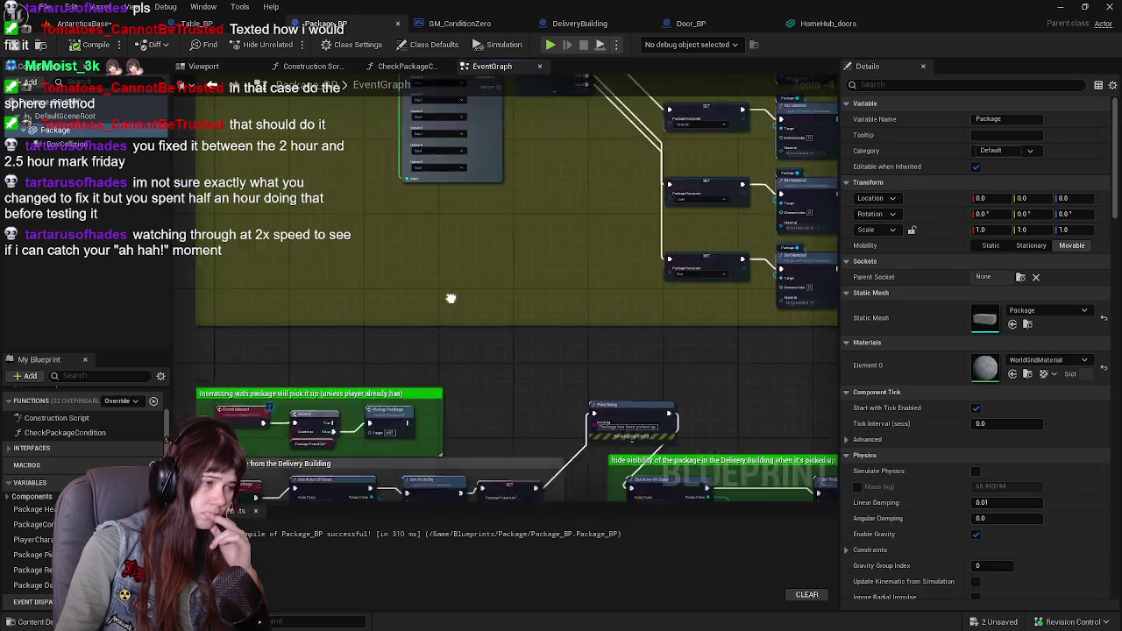
{"action": "scroll", "coordinate": [623, 148], "scroll_direction": "up", "scroll_amount": 1}
{"action": "mouse_move", "coordinate": [728, 294]}
{"action": "left_mouse_down"}
{"action": "mouse_move", "coordinate": [650, 202]}
{"action": "mouse_move", "coordinate": [298, 198]}
{"action": "mouse_move", "coordinate": [370, 188]}
{"action": "mouse_move", "coordinate": [425, 163]}
{"action": "mouse_move", "coordinate": [433, 126]}
{"action": "left_mouse_up"}
{"action": "mouse_move", "coordinate": [334, 306]}
{"action": "left_mouse_down"}
{"action": "mouse_move", "coordinate": [377, 235]}
{"action": "mouse_move", "coordinate": [653, 208]}
{"action": "left_mouse_up"}
{"action": "left_click_drag", "start_coordinate": [632, 152], "coordinate": [602, 416]}
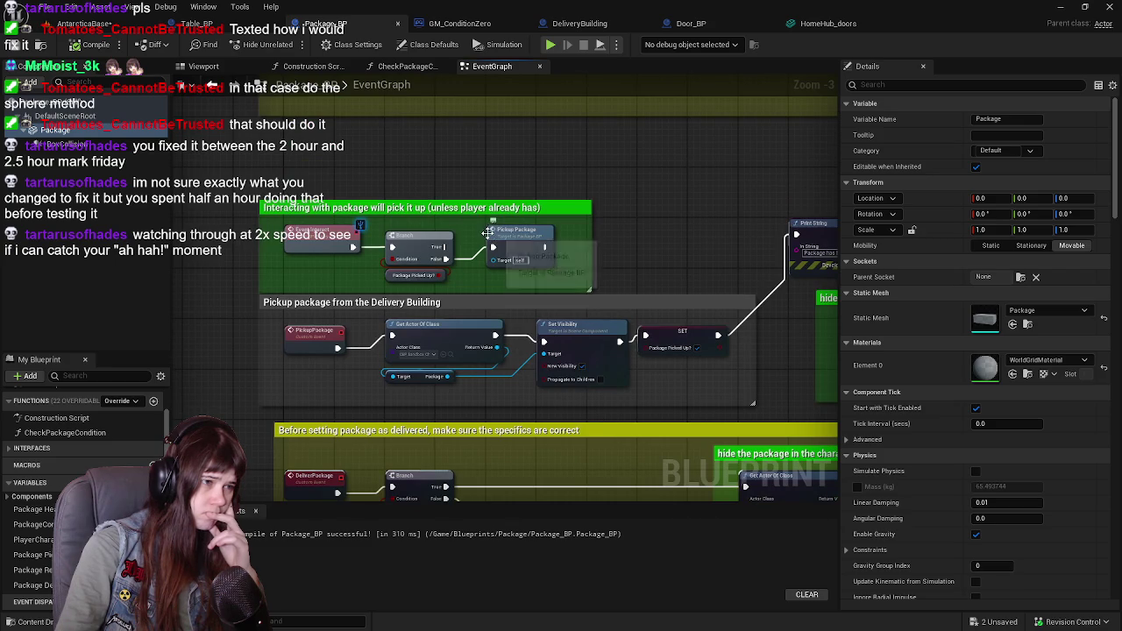
Colour the 'Pickup package from the Delivery Building' comment green (R0 G1 B0) and save
{"action": "left_click", "coordinate": [536, 304]}
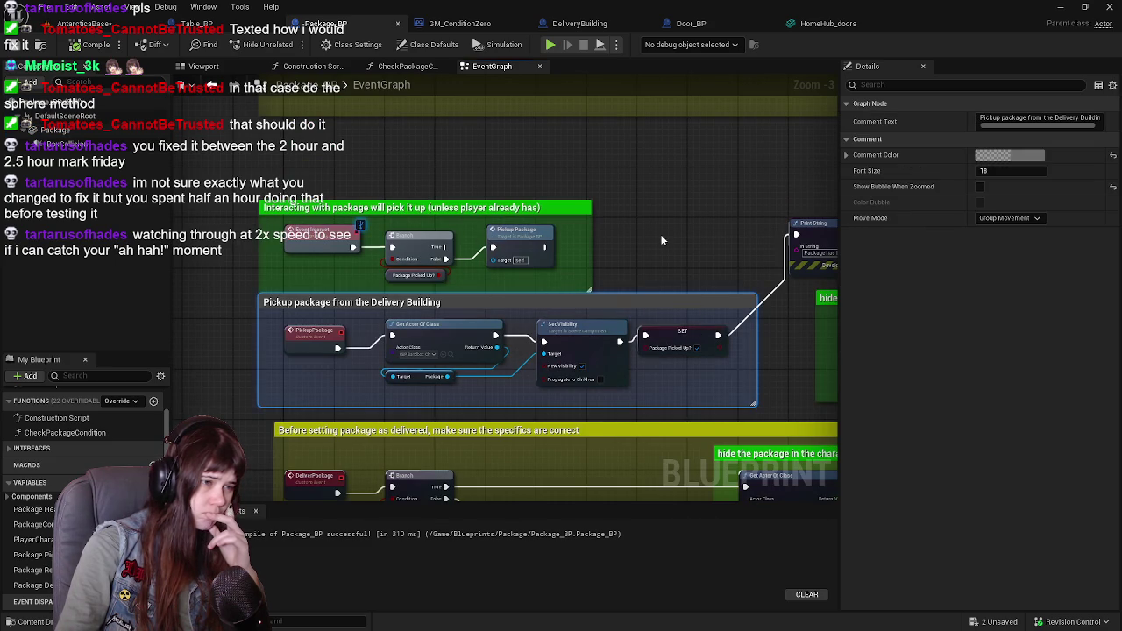
{"action": "left_click", "coordinate": [1022, 156]}
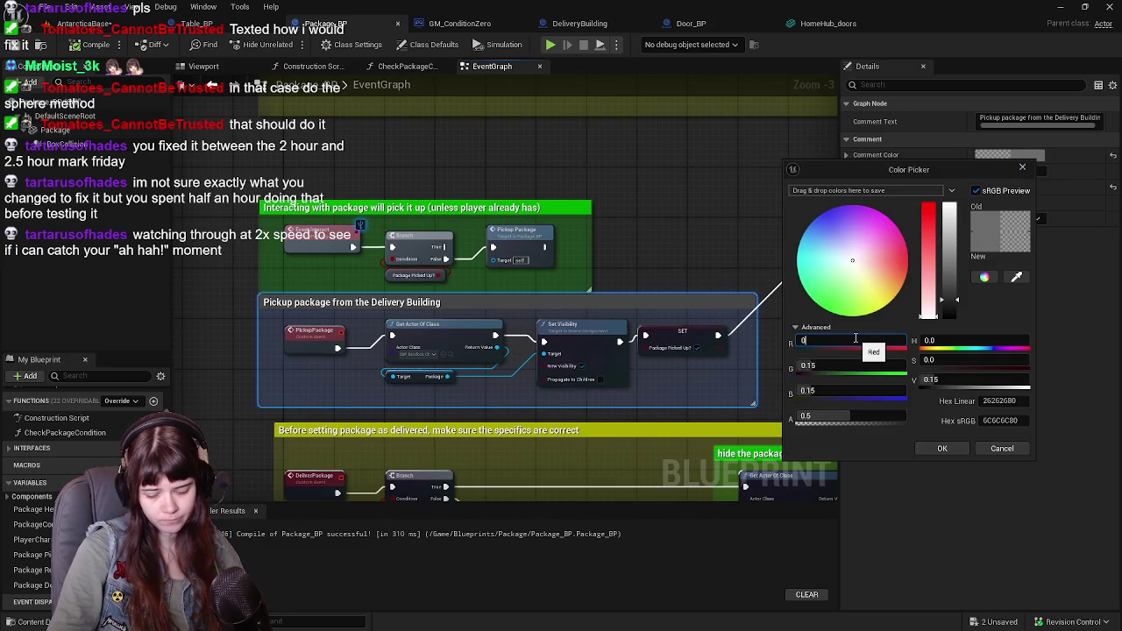
{"action": "key", "text": "Tab"}
{"action": "type", "text": "1"}
{"action": "key", "text": "Tab"}
{"action": "type", "text": "0"}
{"action": "key", "text": "Return"}
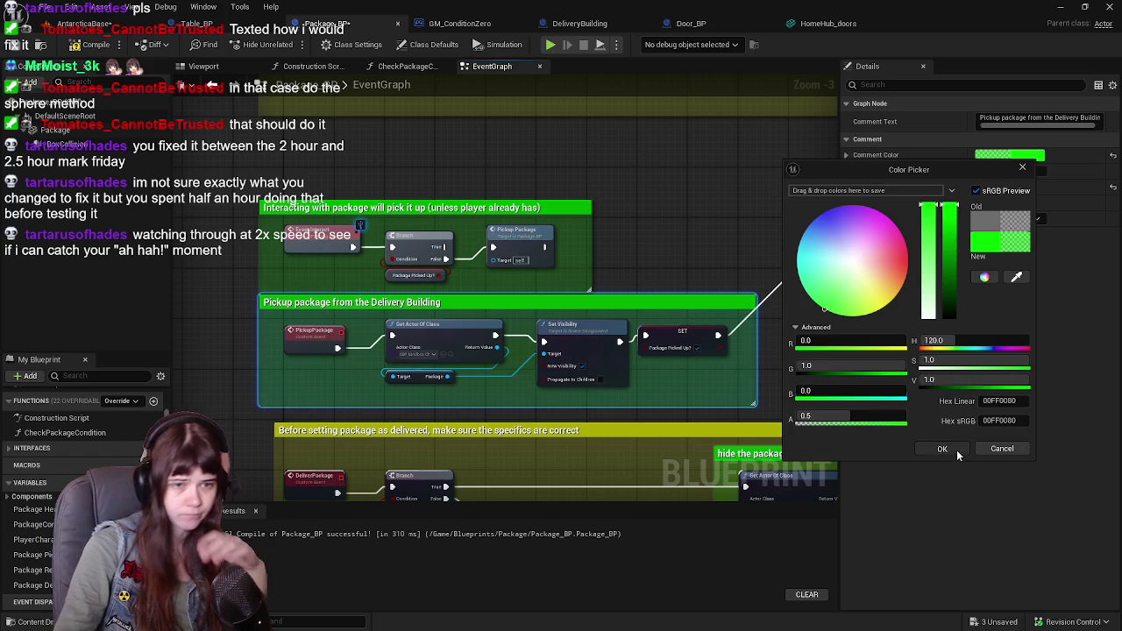
{"action": "left_click", "coordinate": [959, 453]}
{"action": "left_click", "coordinate": [21, 47]}
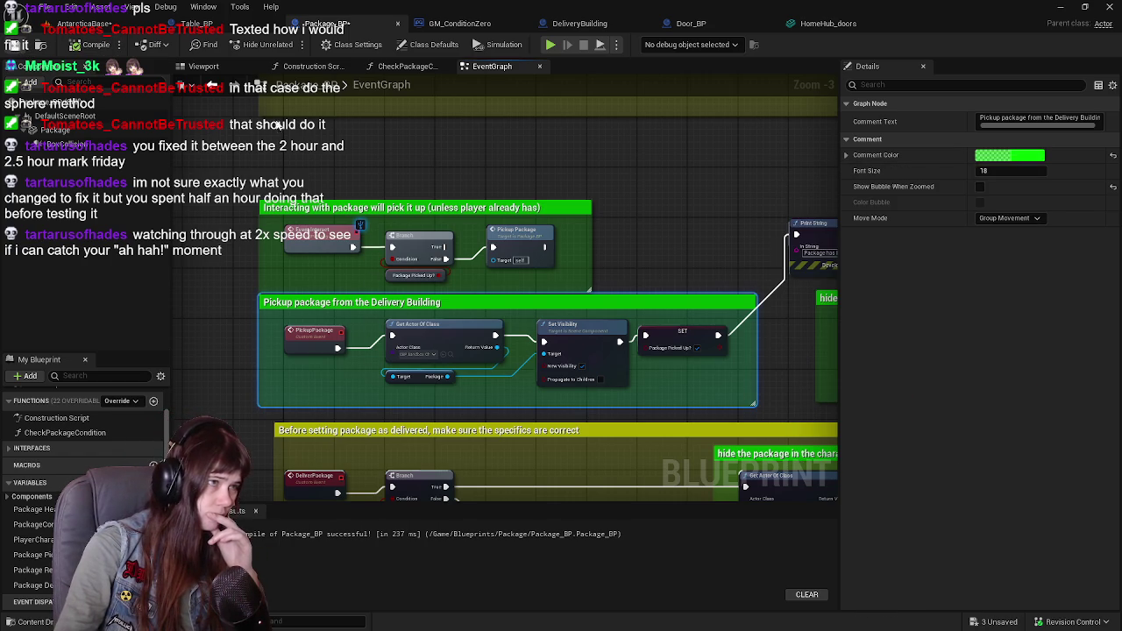
Review the Select and day Switch nodes of the SetPackageRecipient event
{"action": "scroll", "coordinate": [526, 195], "scroll_direction": "down", "scroll_amount": 1}
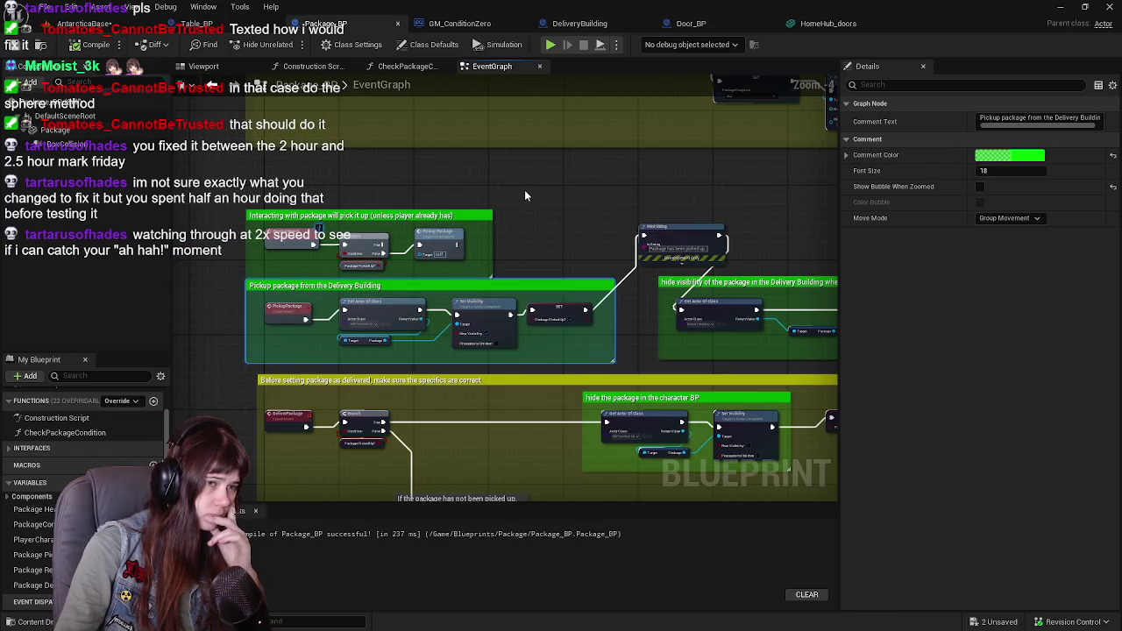
{"action": "left_click", "coordinate": [525, 189]}
{"action": "scroll", "coordinate": [524, 189], "scroll_direction": "up", "scroll_amount": 1}
{"action": "left_click_drag", "start_coordinate": [524, 184], "coordinate": [568, 174]}
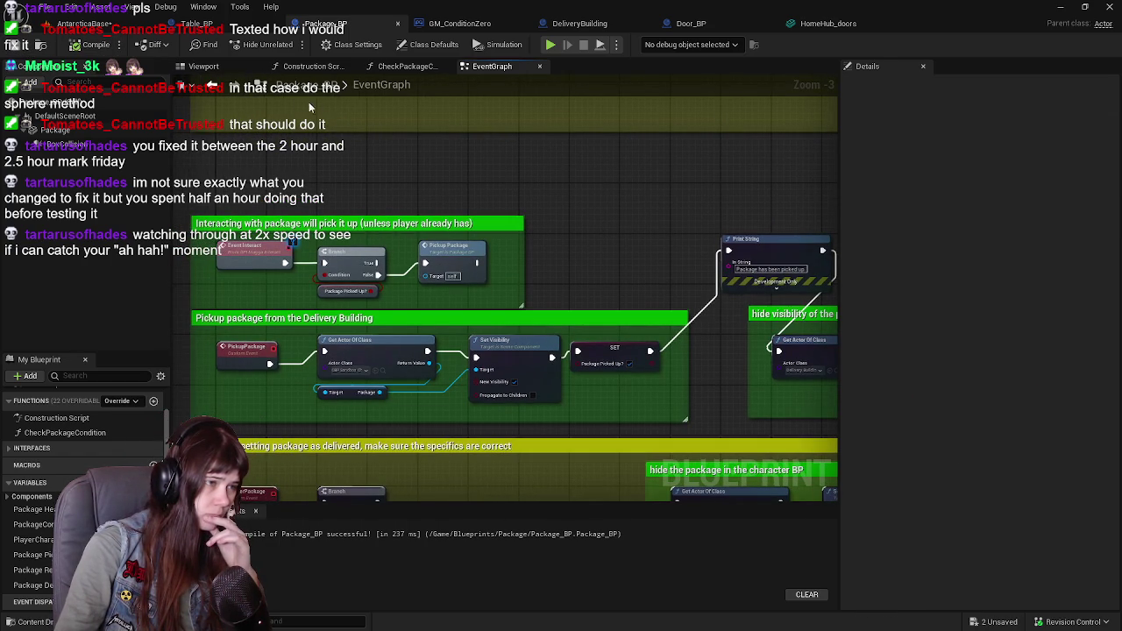
{"action": "mouse_move", "coordinate": [406, 134]}
{"action": "left_mouse_down"}
{"action": "mouse_move", "coordinate": [418, 283]}
{"action": "mouse_move", "coordinate": [393, 419]}
{"action": "mouse_move", "coordinate": [351, 359]}
{"action": "mouse_move", "coordinate": [343, 444]}
{"action": "mouse_move", "coordinate": [342, 370]}
{"action": "left_mouse_up"}
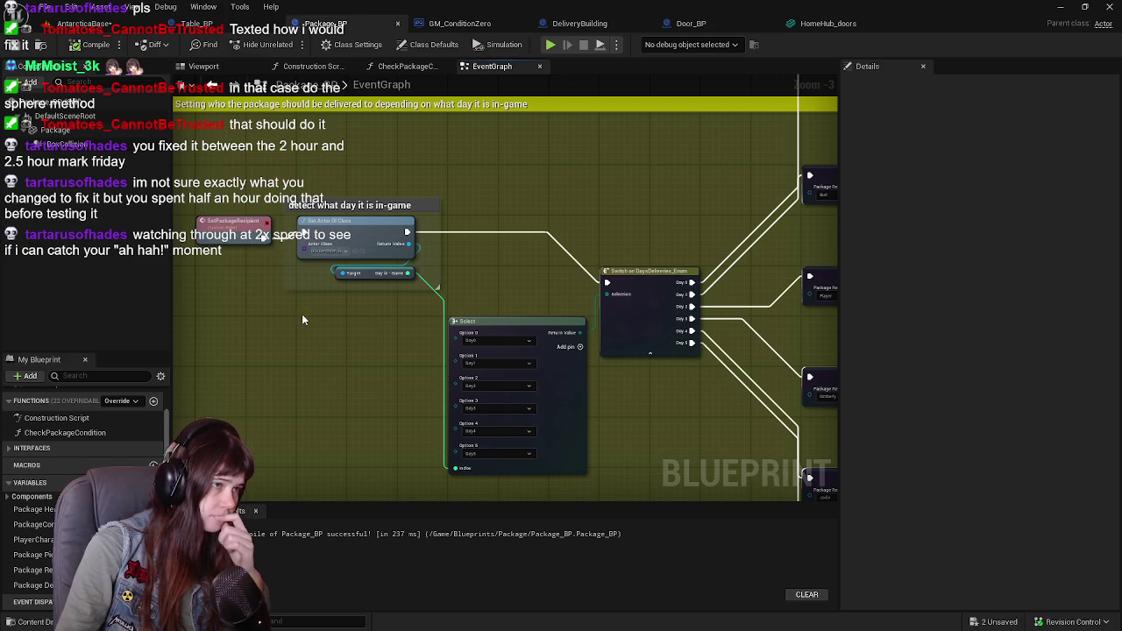
{"action": "left_click", "coordinate": [236, 227]}
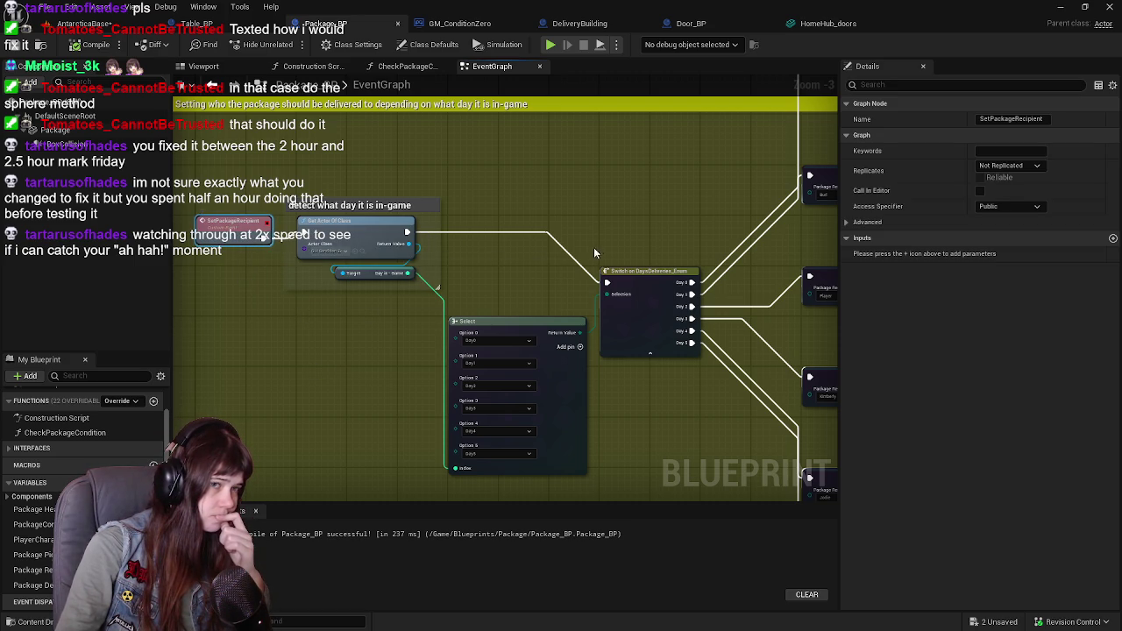
{"action": "scroll", "coordinate": [497, 195], "scroll_direction": "down", "scroll_amount": 1}
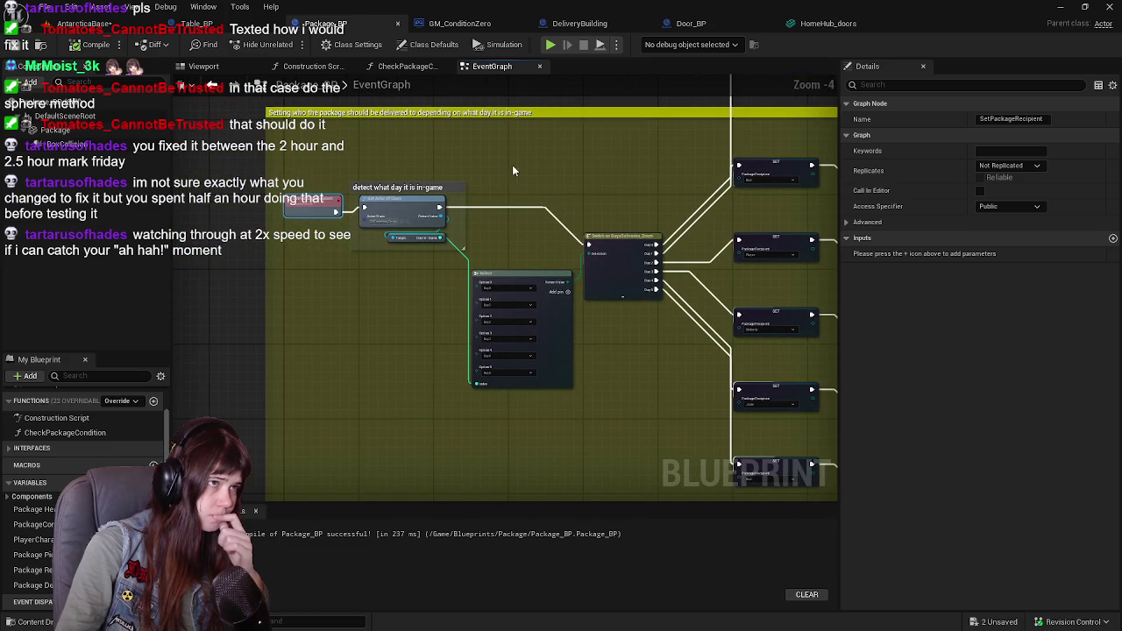
{"action": "left_click", "coordinate": [456, 24]}
Find GM_ConditionZero's Delivery Building comment, open the Spawn Package event in DeliveryBuilding, and save all
{"action": "left_click_drag", "start_coordinate": [499, 195], "coordinate": [596, 224]}
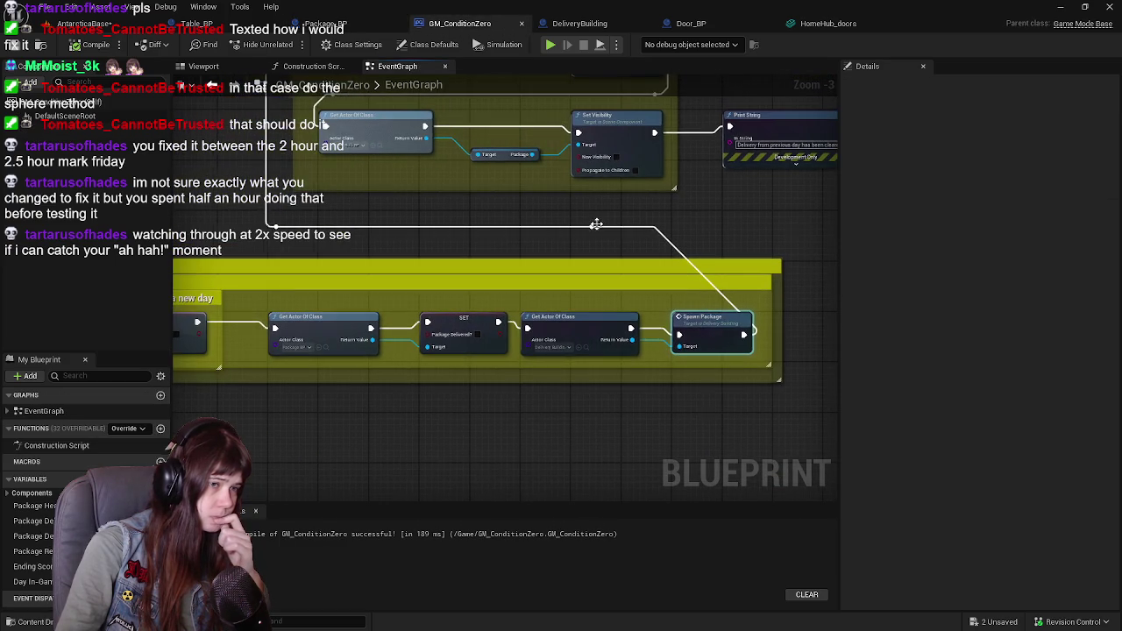
{"action": "left_click_drag", "start_coordinate": [419, 234], "coordinate": [465, 489]}
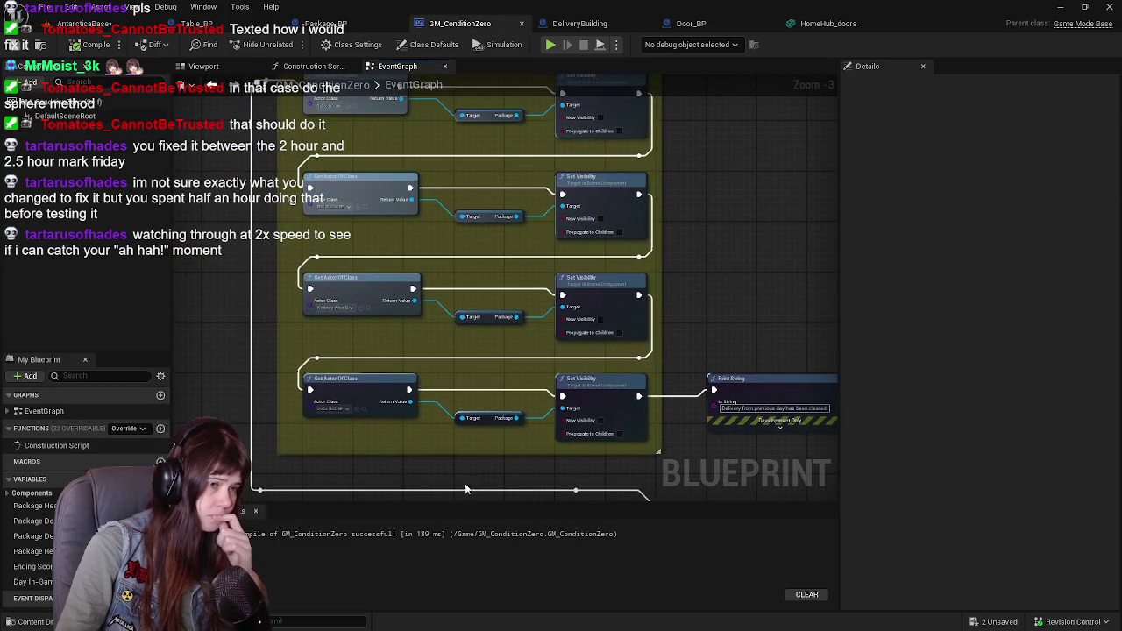
{"action": "scroll", "coordinate": [747, 286], "scroll_direction": "down", "scroll_amount": 1}
{"action": "scroll", "coordinate": [669, 396], "scroll_direction": "up", "scroll_amount": 1}
{"action": "left_click_drag", "start_coordinate": [787, 402], "coordinate": [788, 314]}
{"action": "scroll", "coordinate": [787, 314], "scroll_direction": "down", "scroll_amount": 2}
{"action": "scroll", "coordinate": [489, 313], "scroll_direction": "up", "scroll_amount": 2}
{"action": "mouse_move", "coordinate": [559, 231]}
{"action": "left_mouse_down"}
{"action": "mouse_move", "coordinate": [371, 204]}
{"action": "mouse_move", "coordinate": [719, 209]}
{"action": "left_mouse_up"}
{"action": "scroll", "coordinate": [419, 354], "scroll_direction": "down", "scroll_amount": 1}
{"action": "left_click_drag", "start_coordinate": [444, 343], "coordinate": [444, 135]}
{"action": "scroll", "coordinate": [401, 259], "scroll_direction": "up", "scroll_amount": 2}
{"action": "left_click_drag", "start_coordinate": [620, 228], "coordinate": [396, 285]}
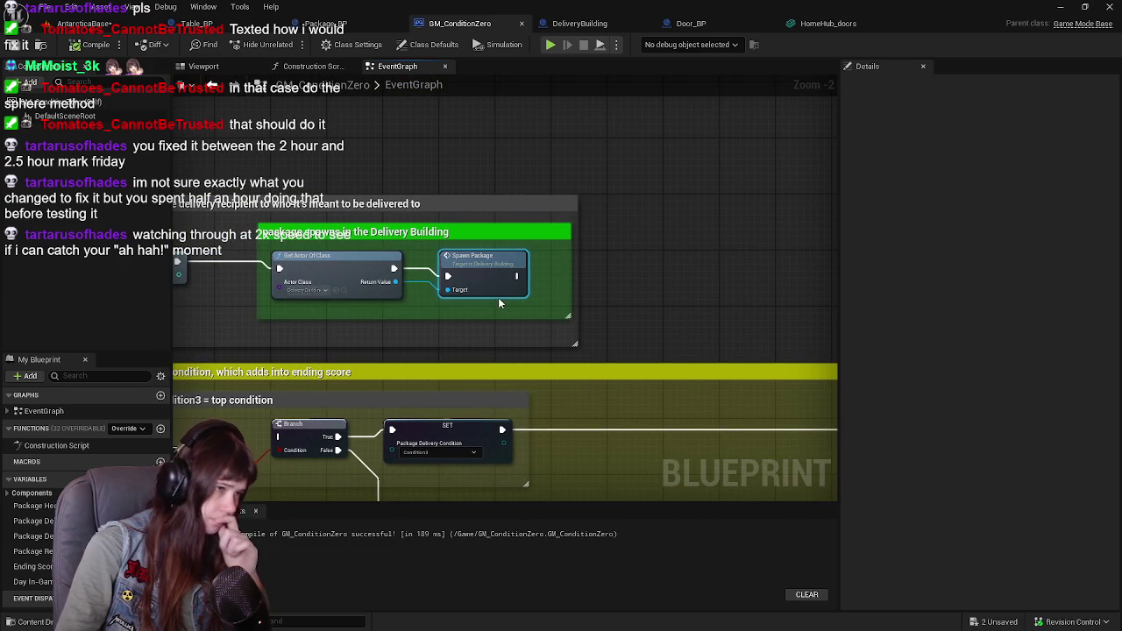
{"action": "double_click", "coordinate": [474, 261]}
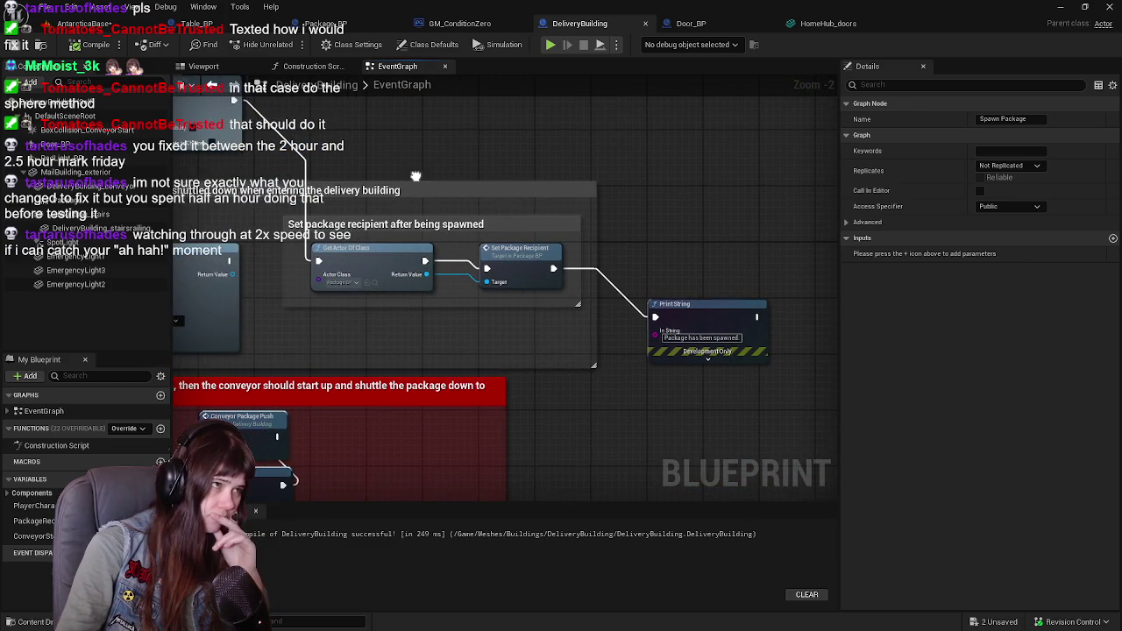
{"action": "left_click", "coordinate": [26, 45]}
Save all, start a play-test, and run the character across the snow to the delivery building
{"action": "left_click", "coordinate": [27, 45]}
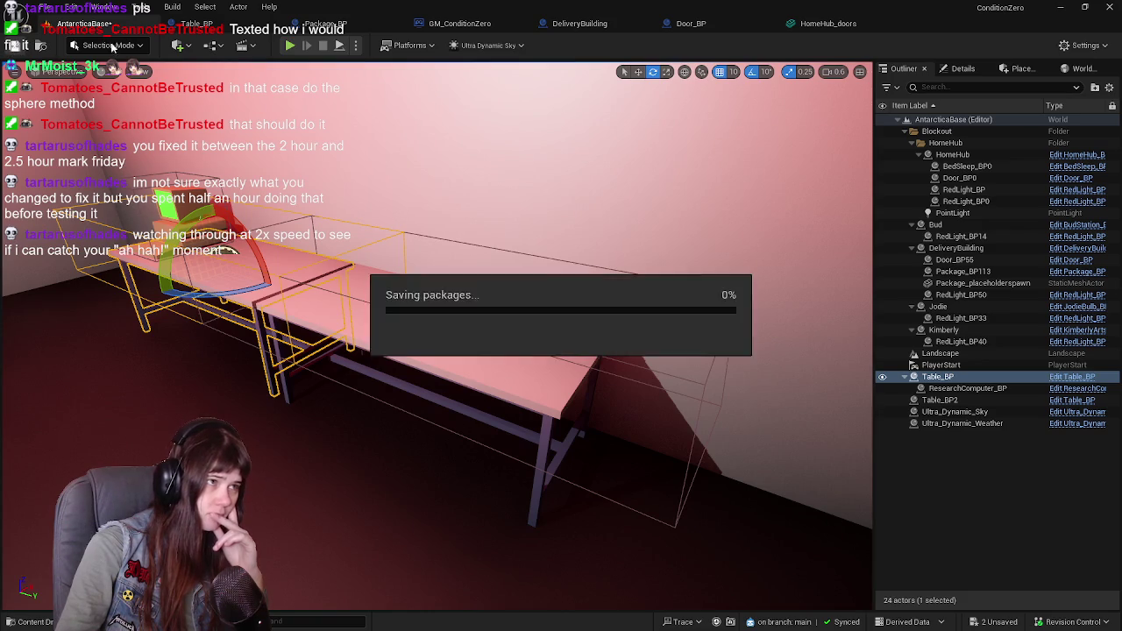
{"action": "left_click", "coordinate": [289, 46]}
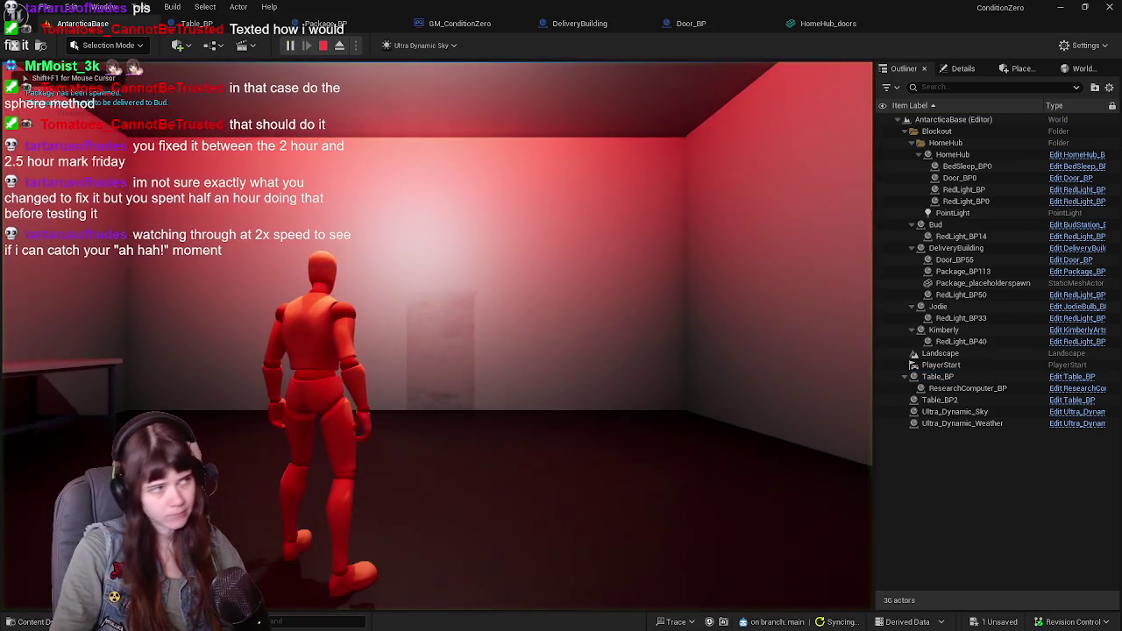
{"action": "key", "text": "w"}
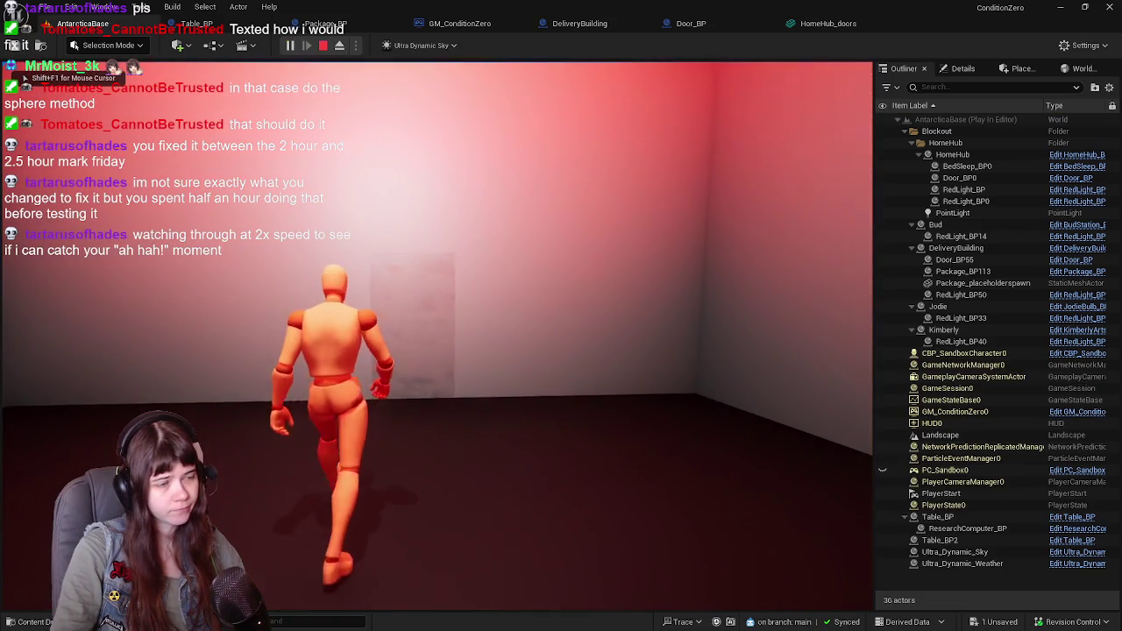
{"action": "key", "text": "w"}
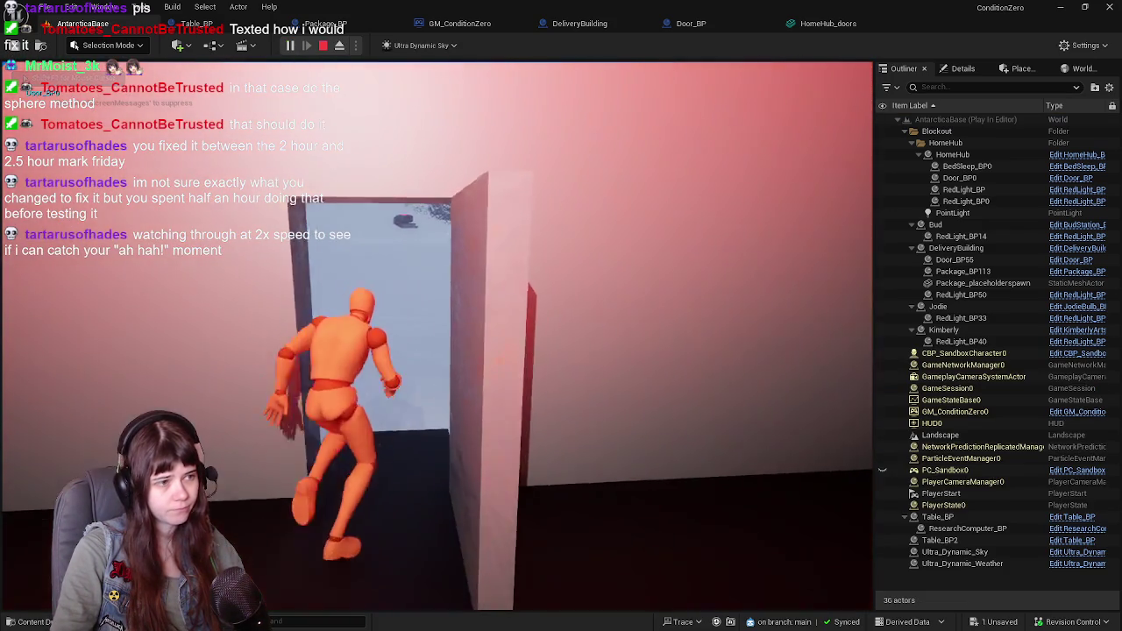
{"action": "key", "text": "w"}
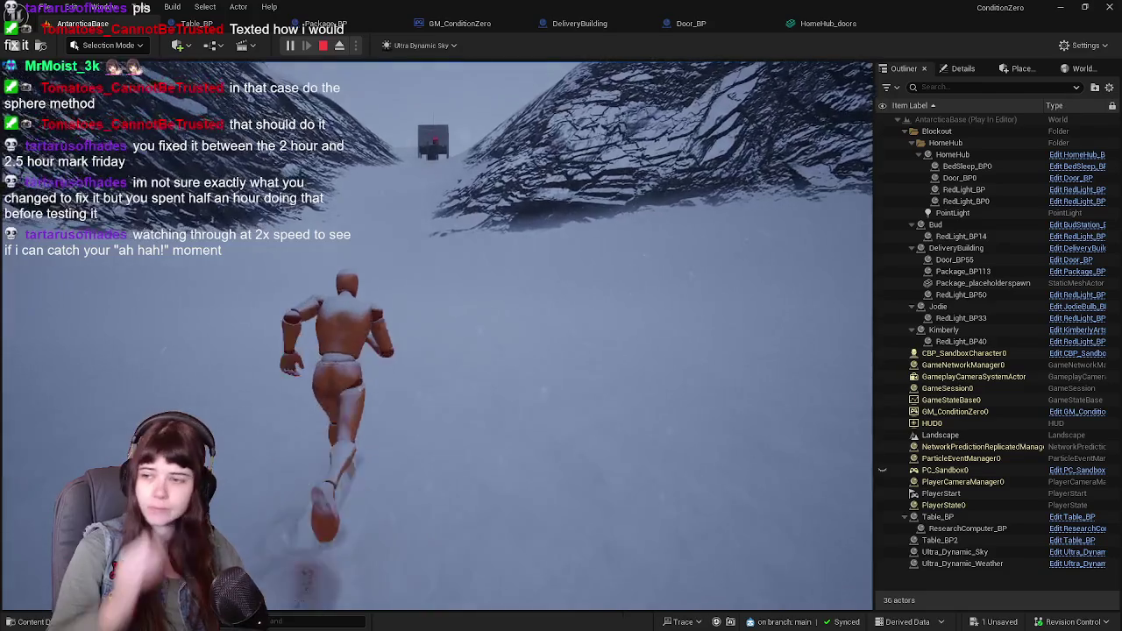
{"action": "key", "text": "w"}
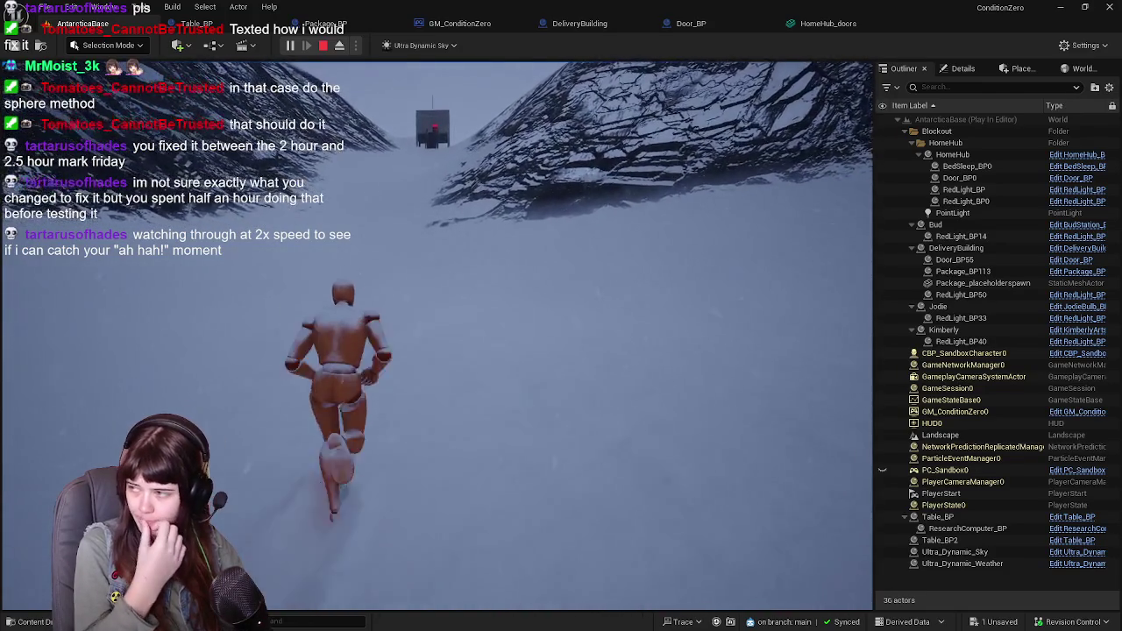
{"action": "key", "text": "w"}
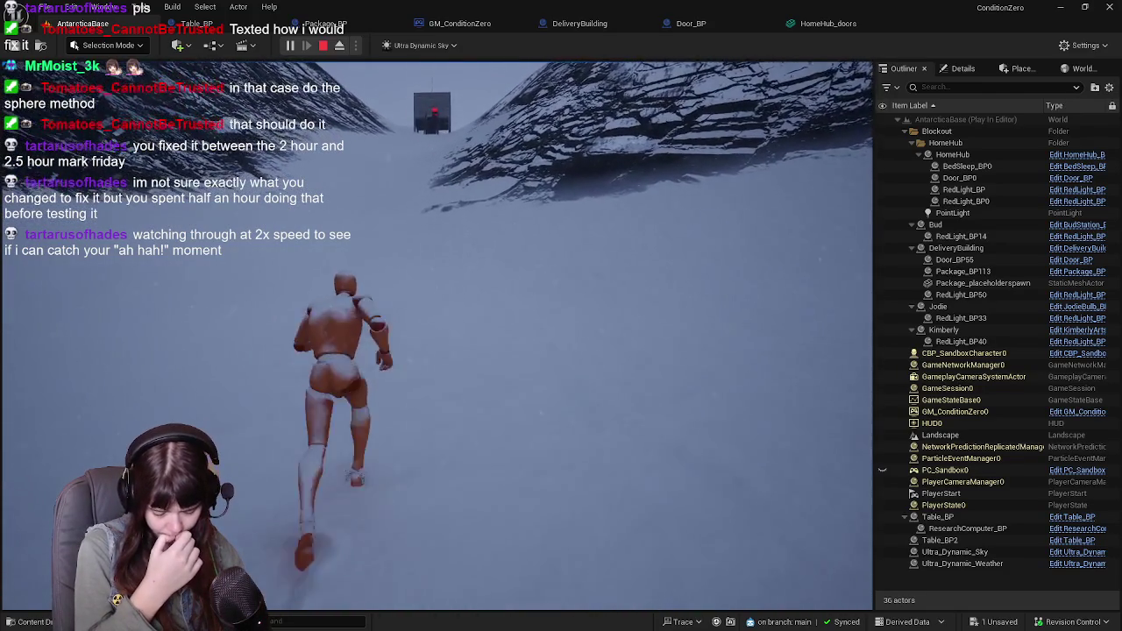
{"action": "key", "text": "w"}
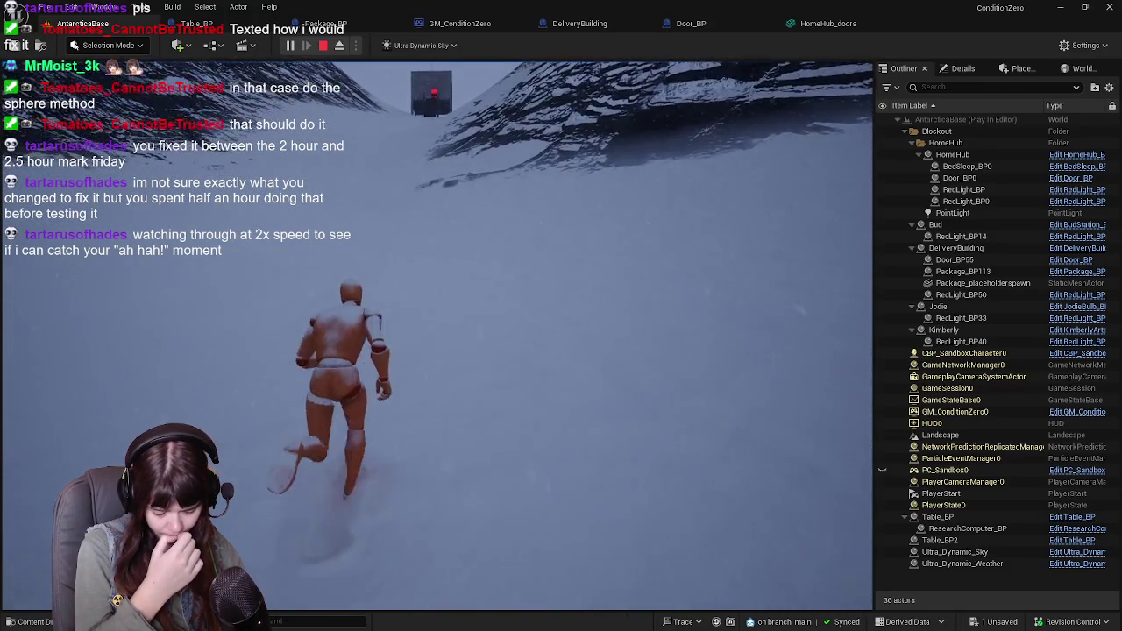
{"action": "key", "text": "w"}
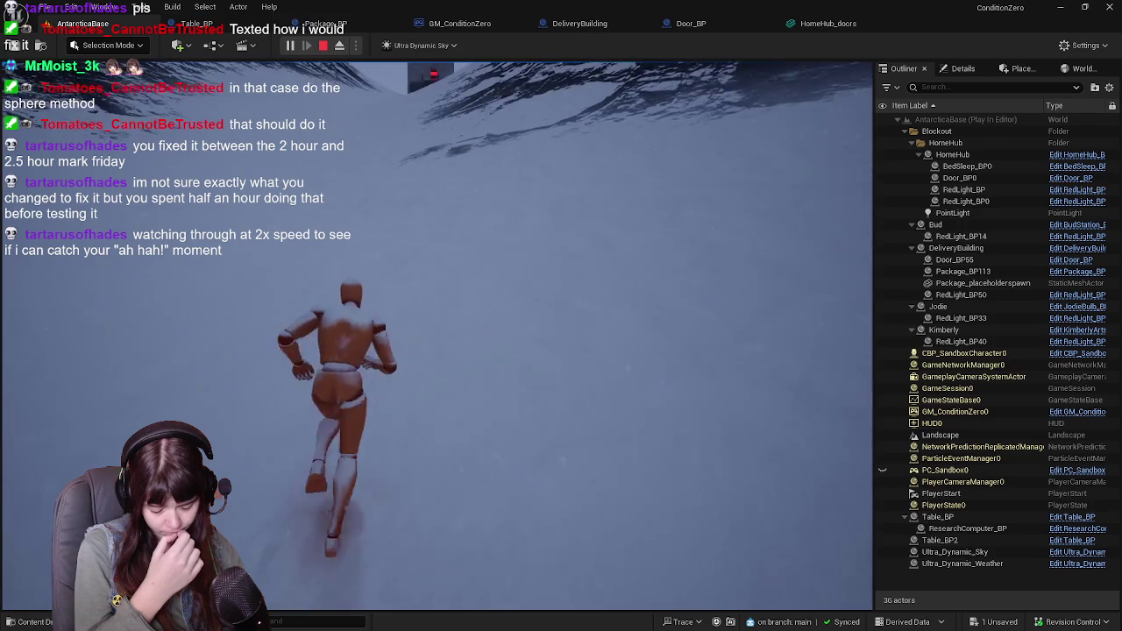
{"action": "key", "text": "w"}
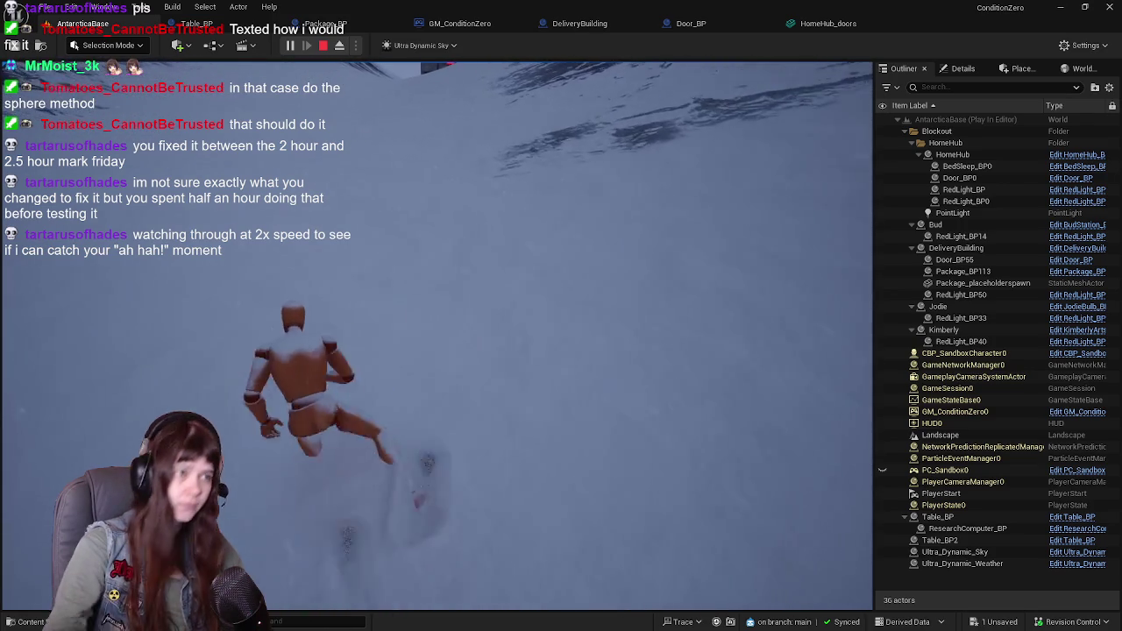
{"action": "key", "text": "w"}
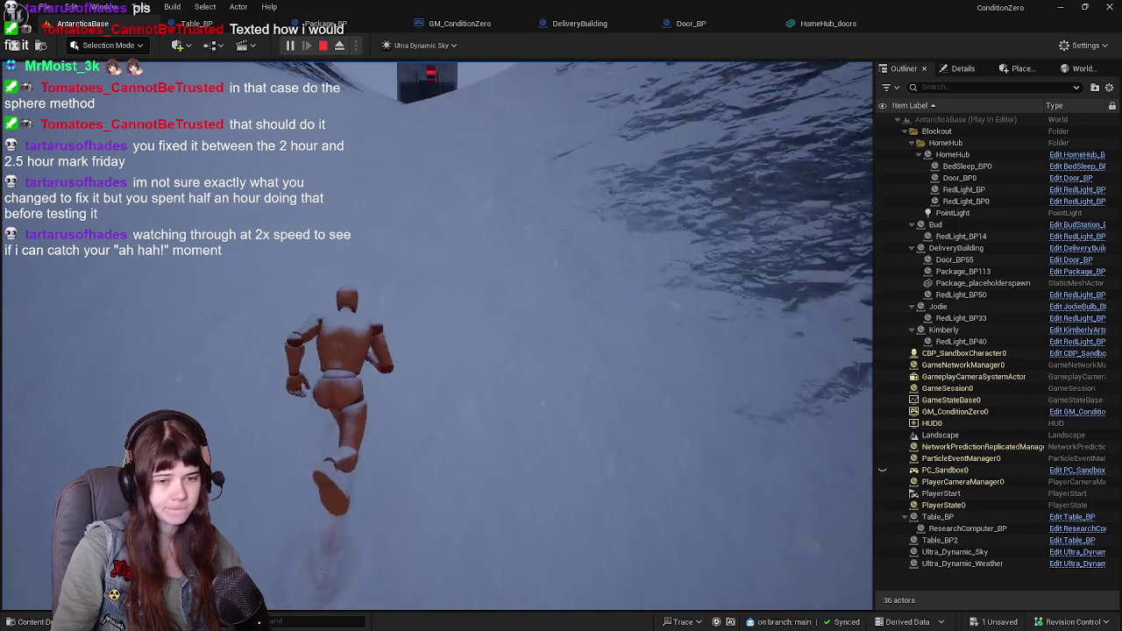
{"action": "key", "text": "w"}
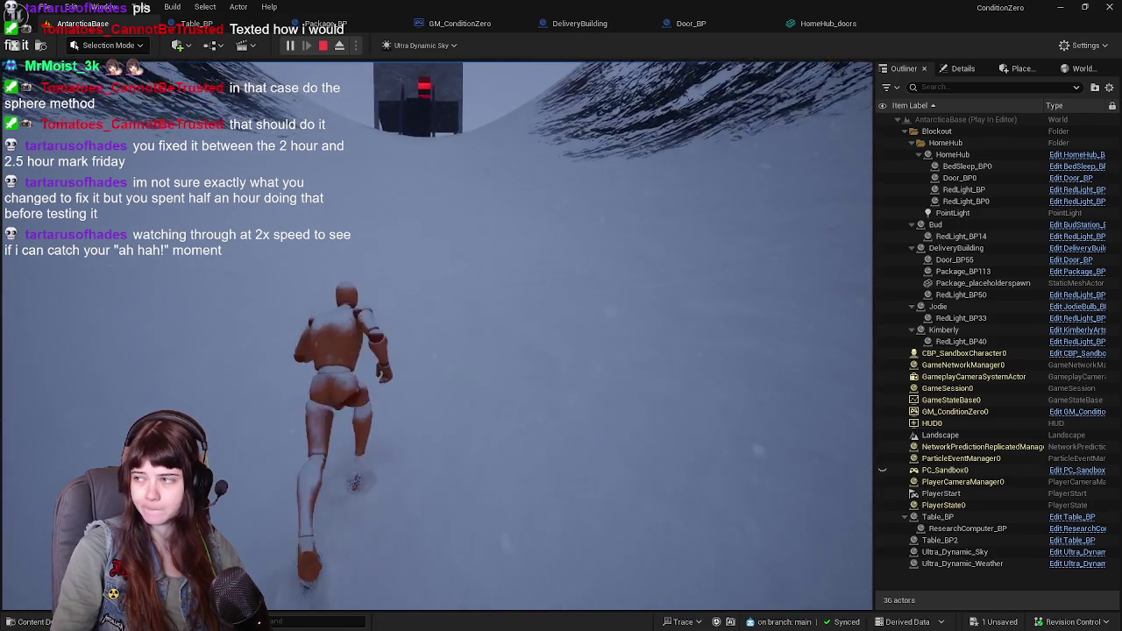
{"action": "key", "text": "w"}
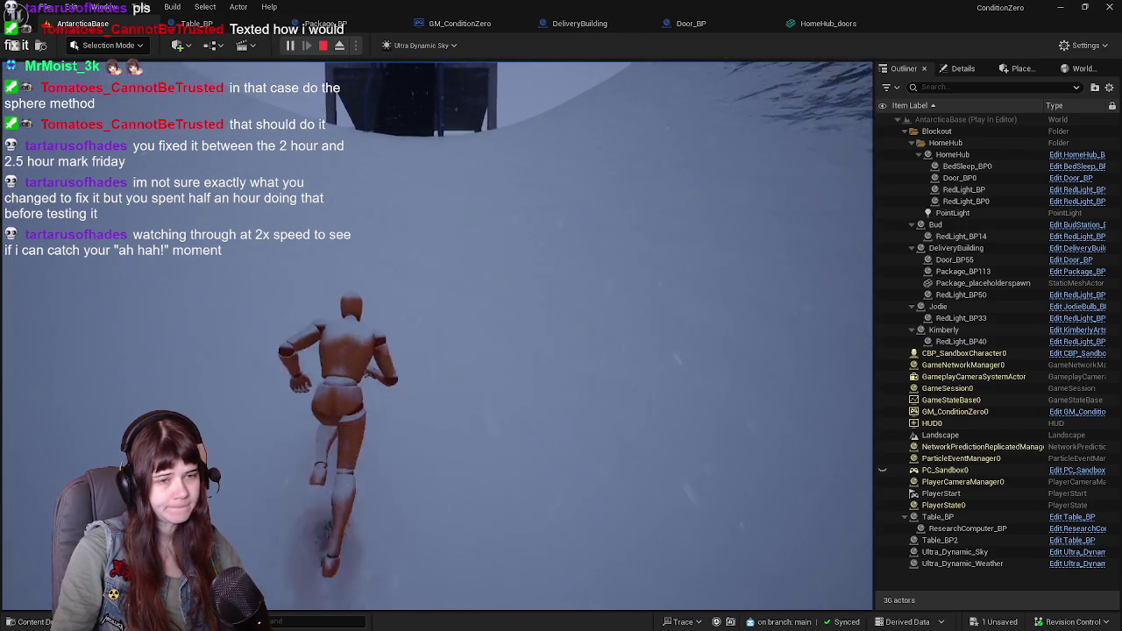
{"action": "key", "text": "w"}
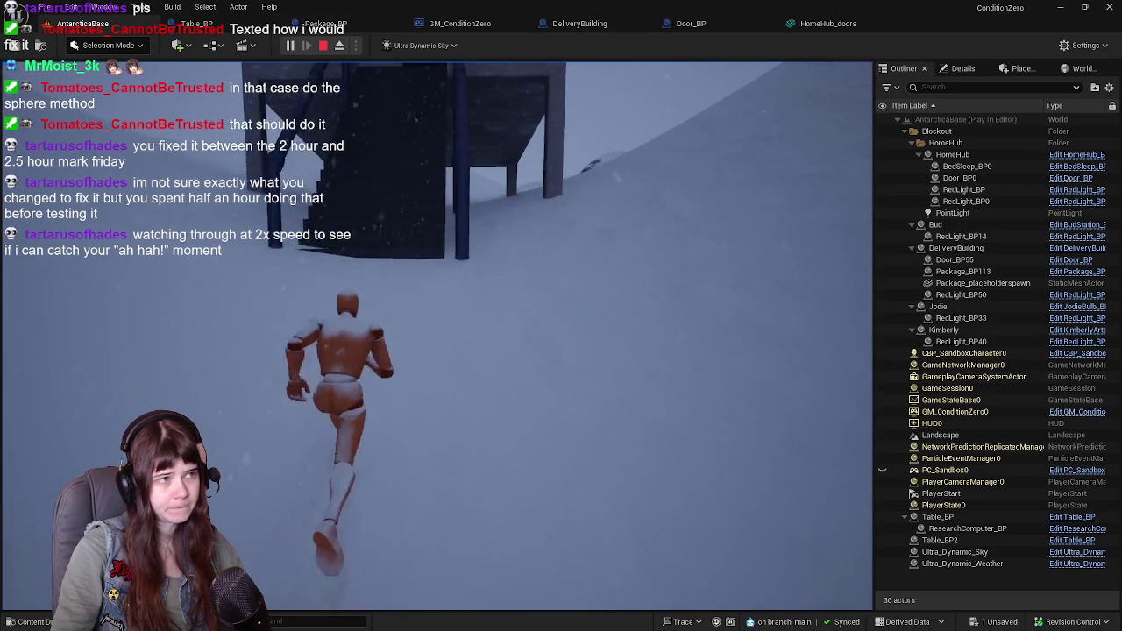
Pick up the package in the red room, carry it down and back up the stairs, then stop playing
{"action": "key", "text": "w"}
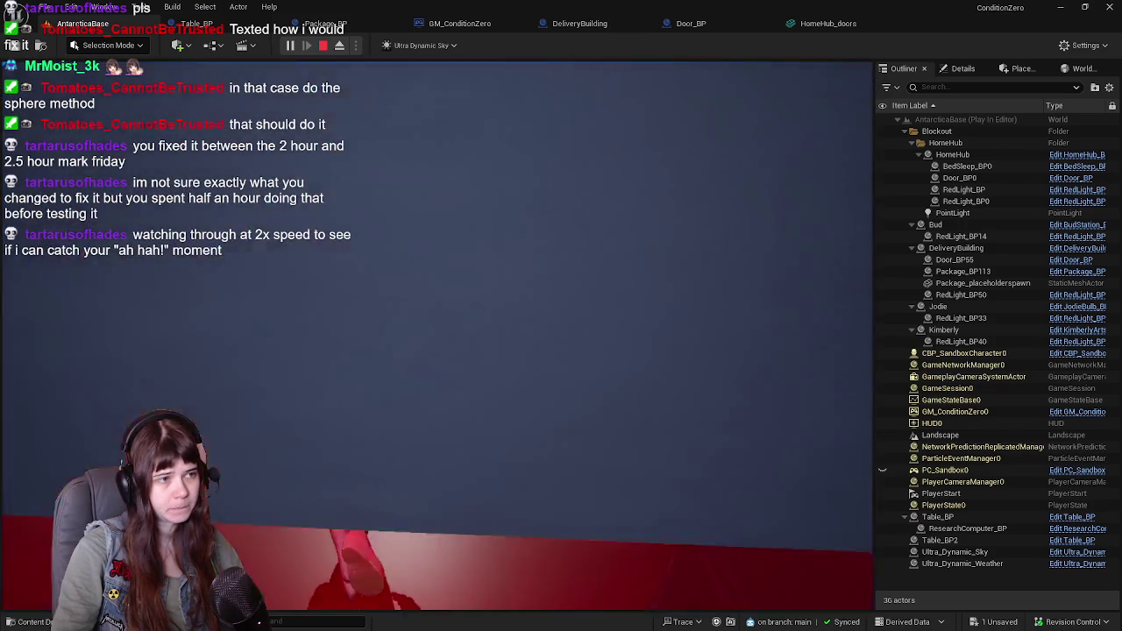
{"action": "key", "text": "w"}
{"action": "key", "text": "e"}
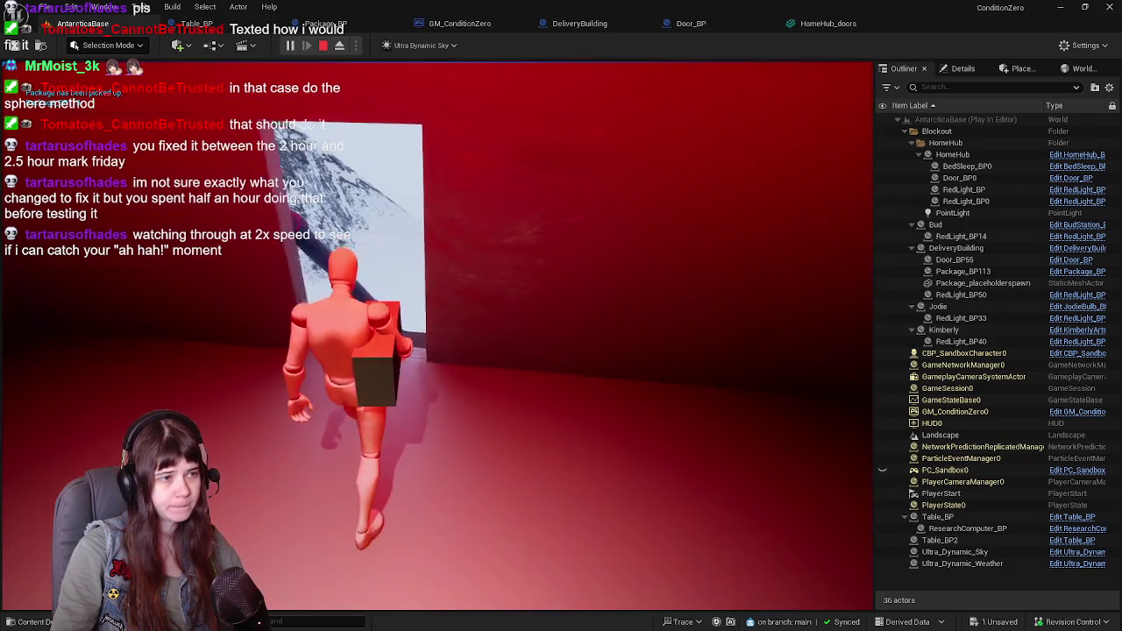
{"action": "key", "text": "w"}
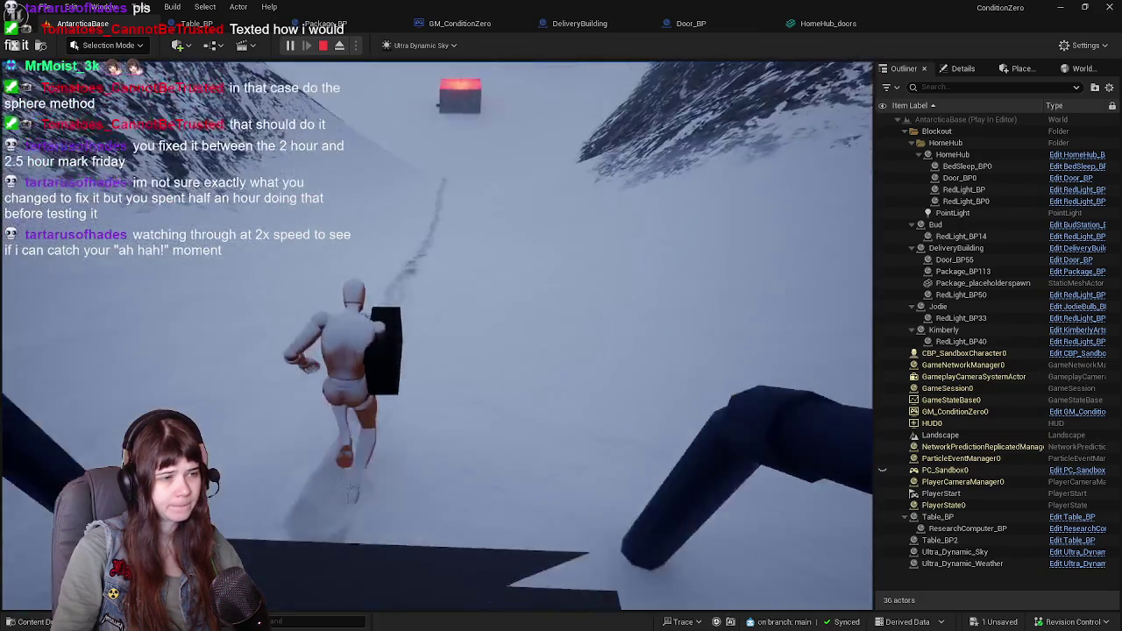
{"action": "key", "text": "w"}
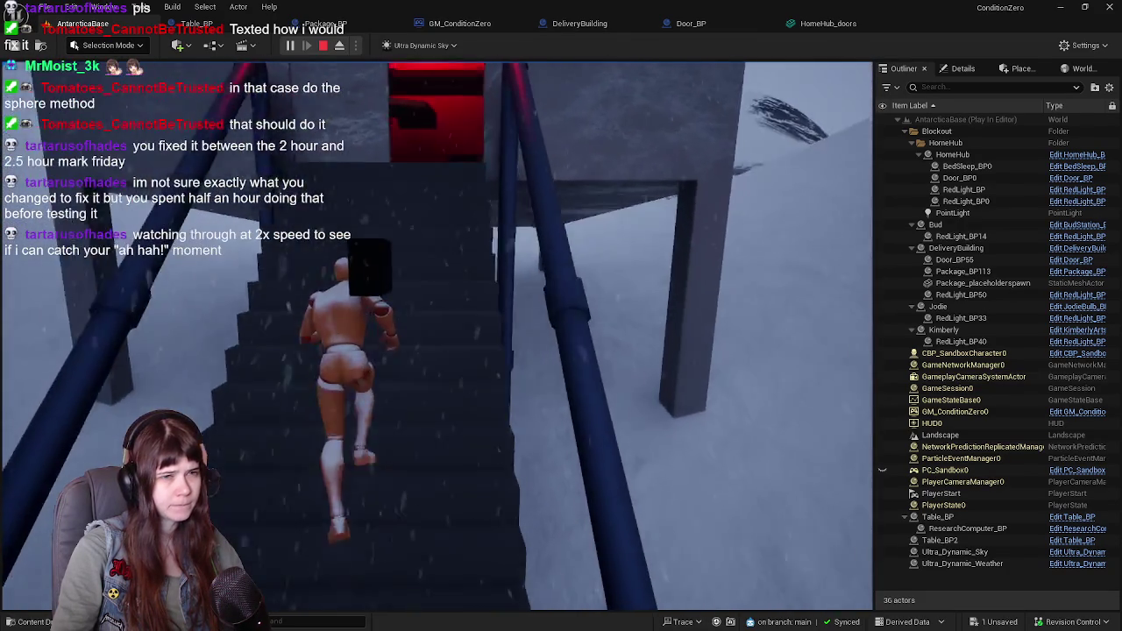
{"action": "key", "text": "w"}
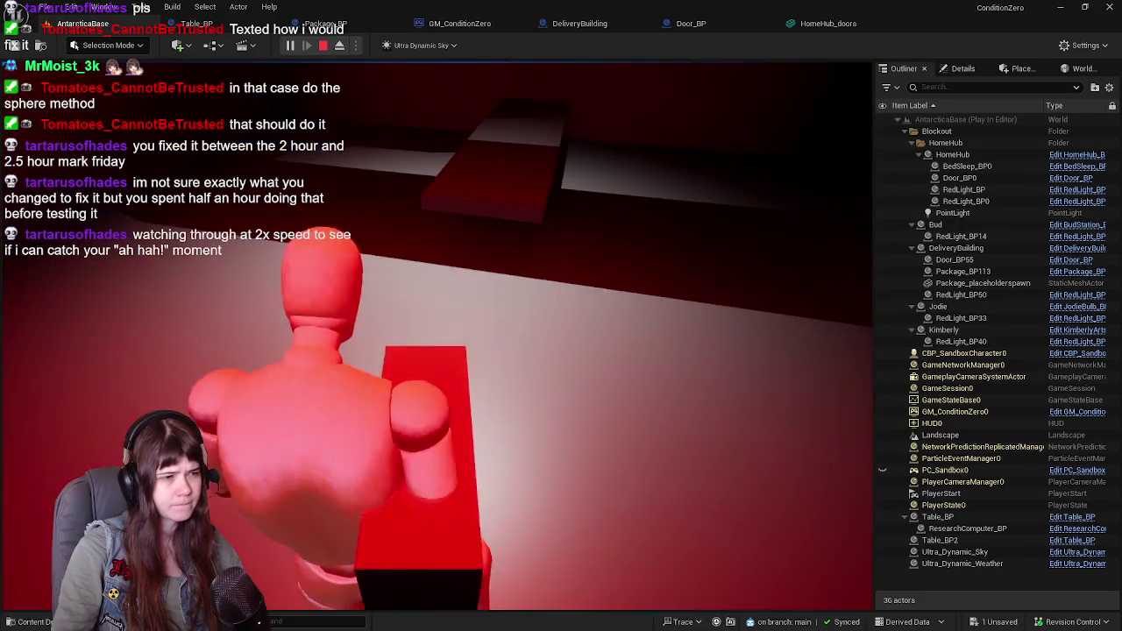
{"action": "key", "text": "w"}
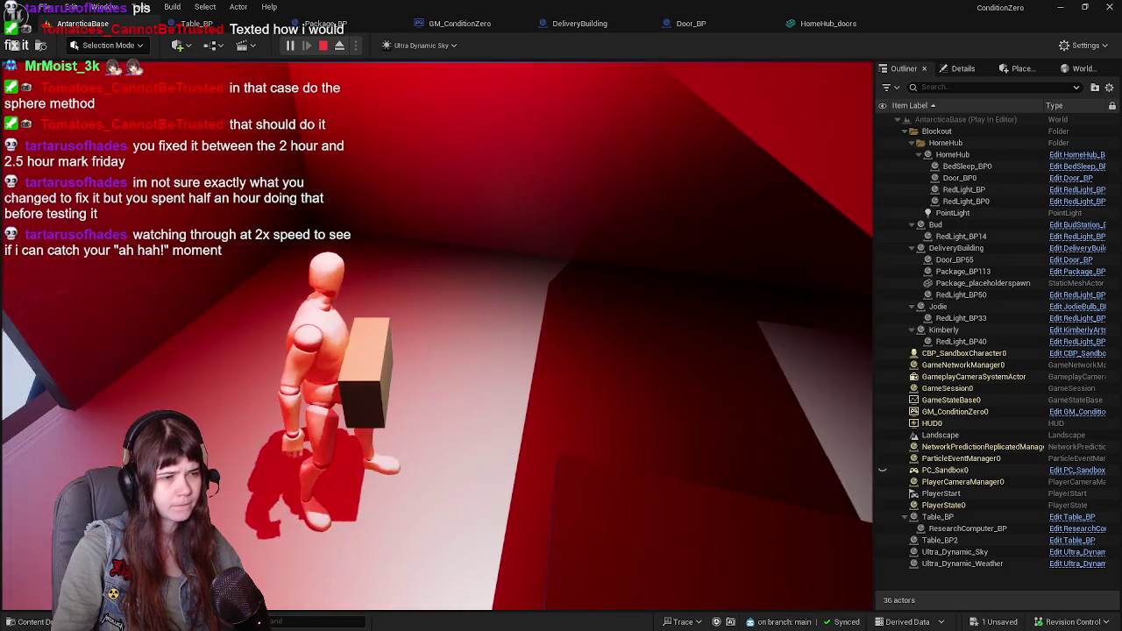
{"action": "key", "text": "Escape"}
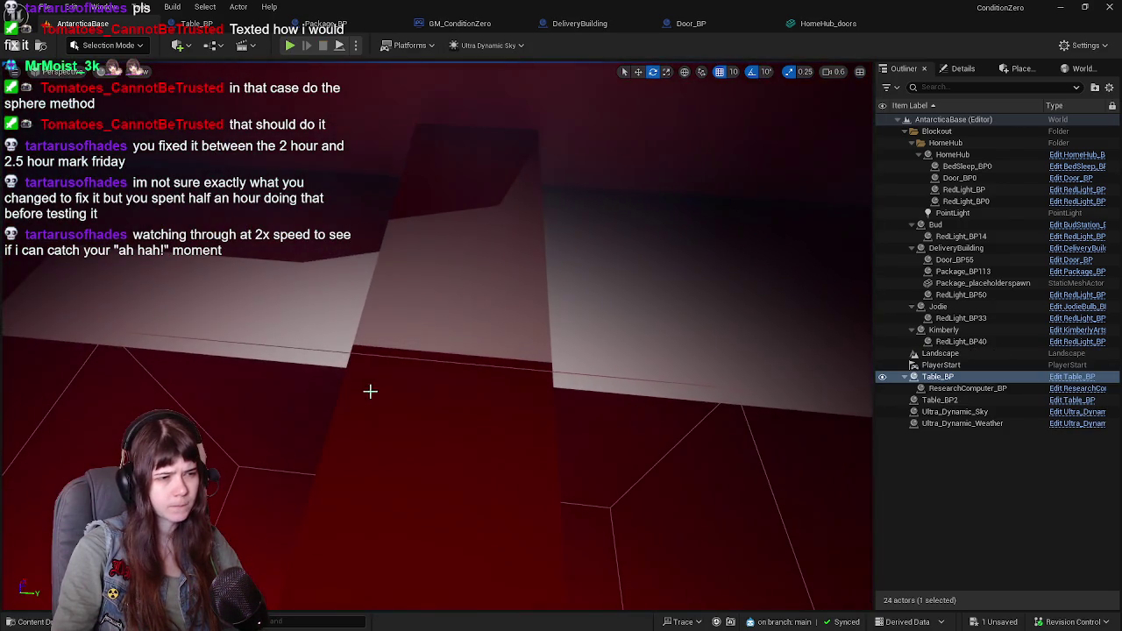
Edit the DeliveryBuilding blueprint from the Outliner and jump to Package_BP's SetPackageRecipient event
{"action": "left_click", "coordinate": [424, 393]}
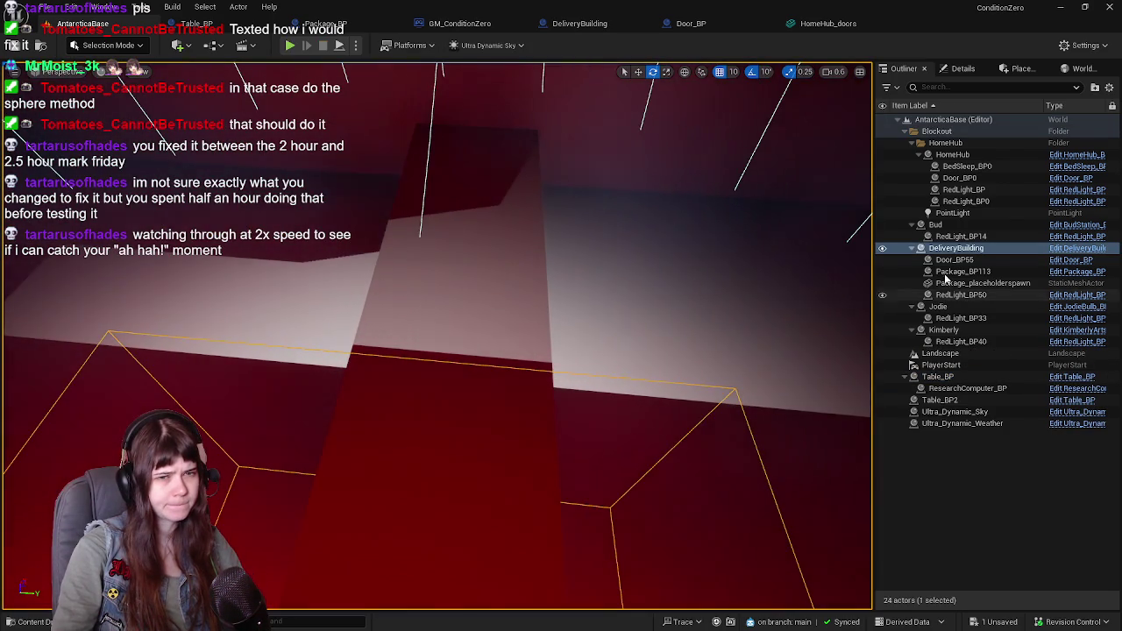
{"action": "left_click", "coordinate": [1068, 250]}
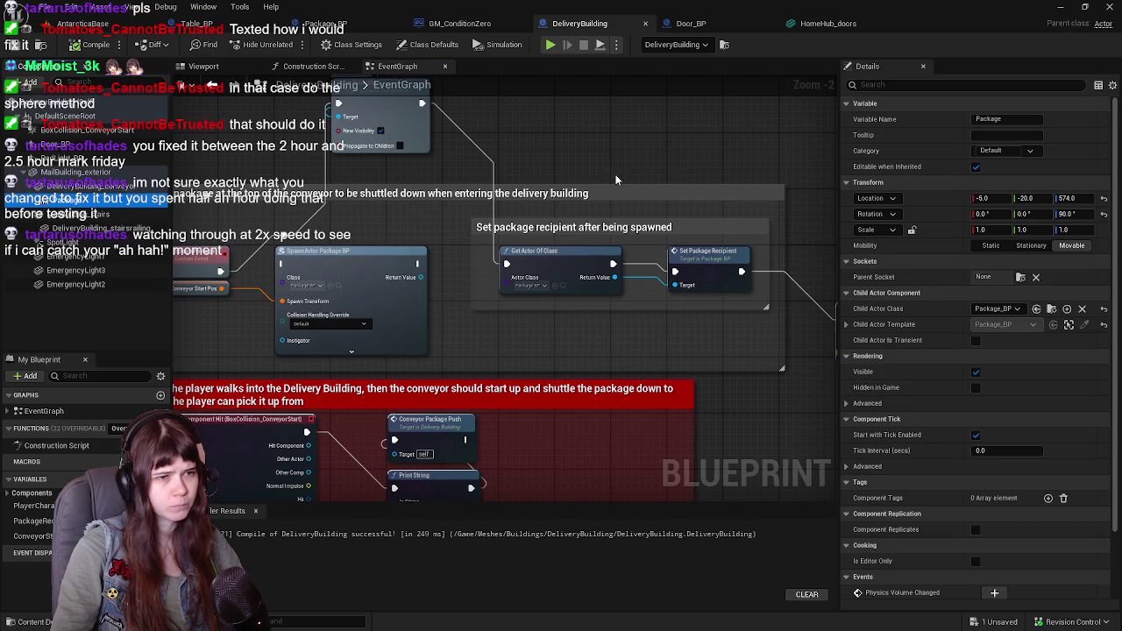
{"action": "scroll", "coordinate": [570, 299], "scroll_direction": "down", "scroll_amount": 1}
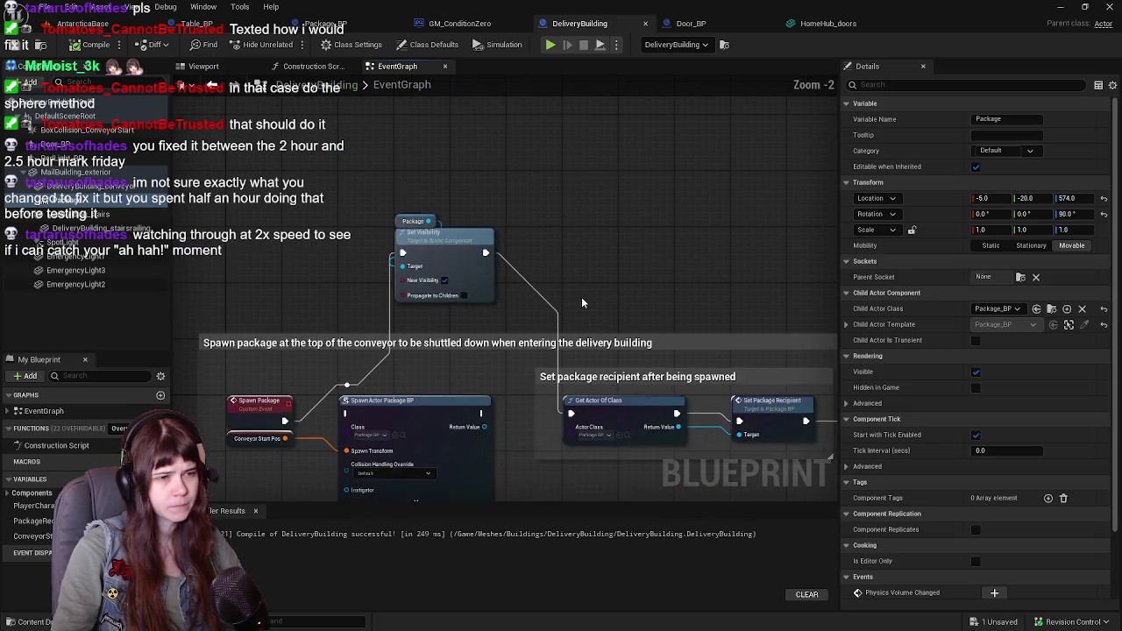
{"action": "scroll", "coordinate": [582, 296], "scroll_direction": "up", "scroll_amount": 1}
{"action": "mouse_move", "coordinate": [615, 201]}
{"action": "left_mouse_down"}
{"action": "mouse_move", "coordinate": [537, 188]}
{"action": "mouse_move", "coordinate": [503, 163]}
{"action": "mouse_move", "coordinate": [567, 226]}
{"action": "left_mouse_up"}
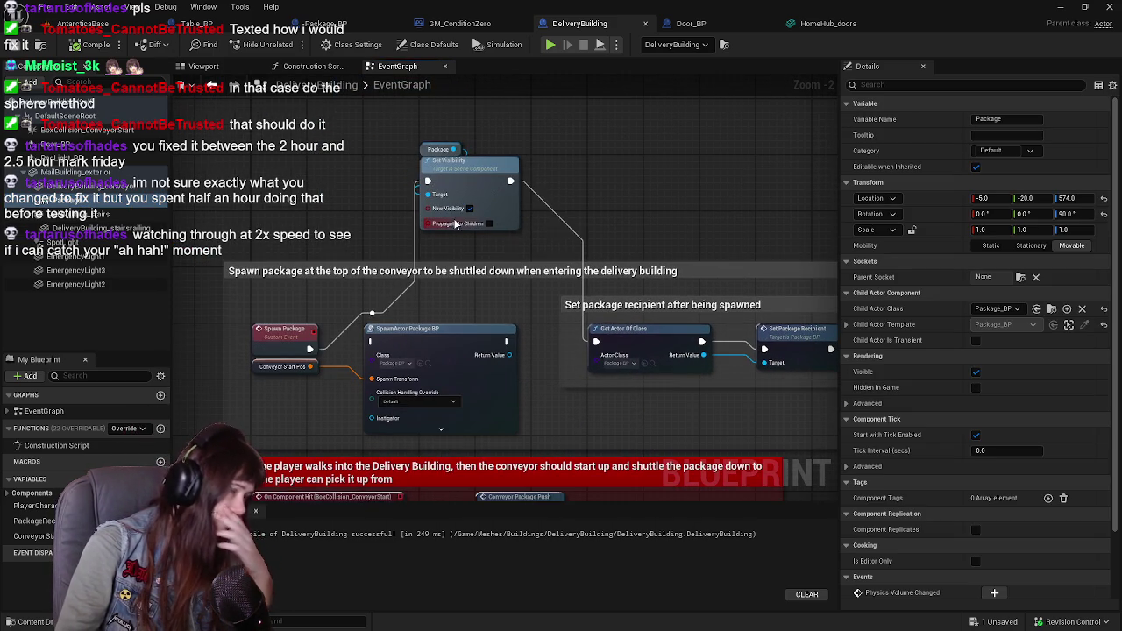
{"action": "left_click_drag", "start_coordinate": [648, 242], "coordinate": [493, 226]}
{"action": "left_click_drag", "start_coordinate": [616, 251], "coordinate": [612, 216]}
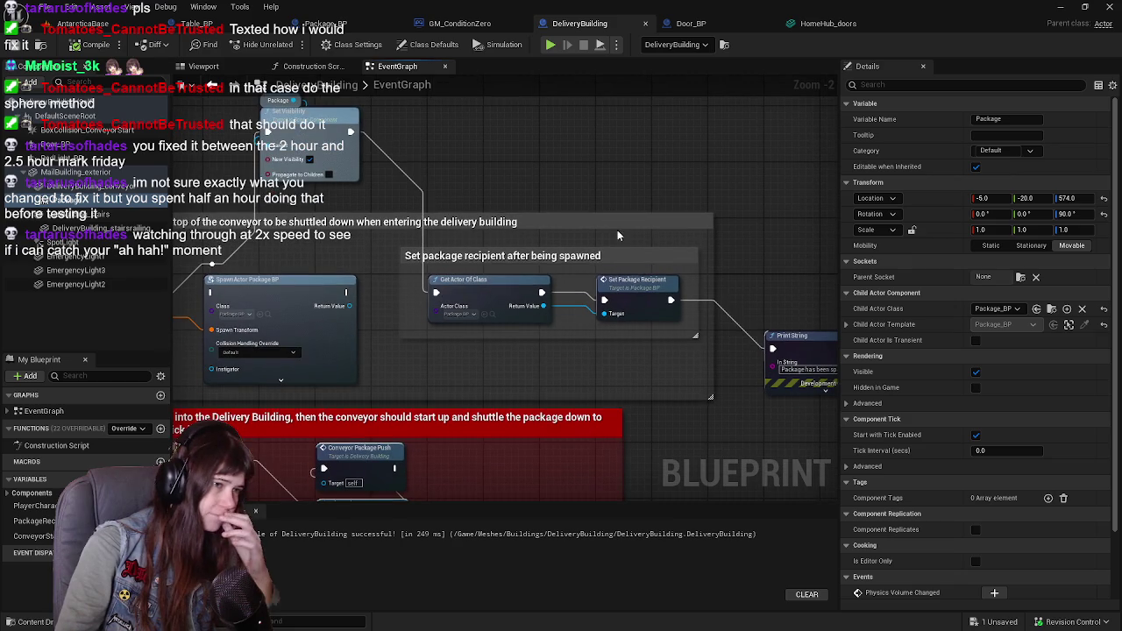
{"action": "double_click", "coordinate": [641, 299]}
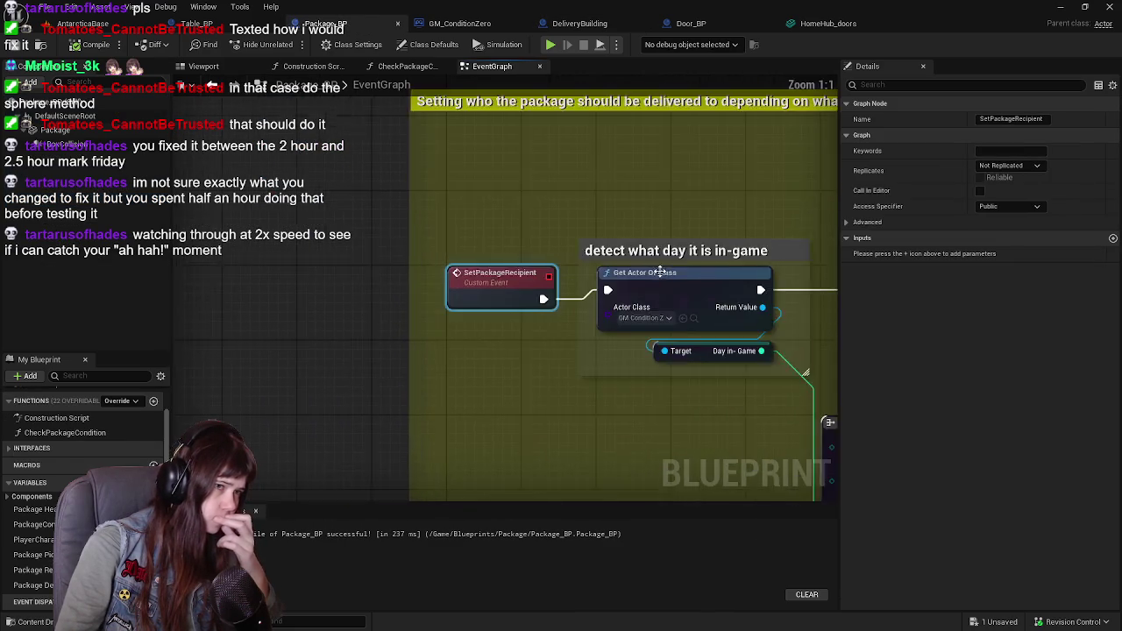
Add a breakpoint on the Bud branch's Set Material node, save, and start a Simulate session
{"action": "scroll", "coordinate": [587, 275], "scroll_direction": "down", "scroll_amount": 5}
{"action": "scroll", "coordinate": [364, 256], "scroll_direction": "up", "scroll_amount": 4}
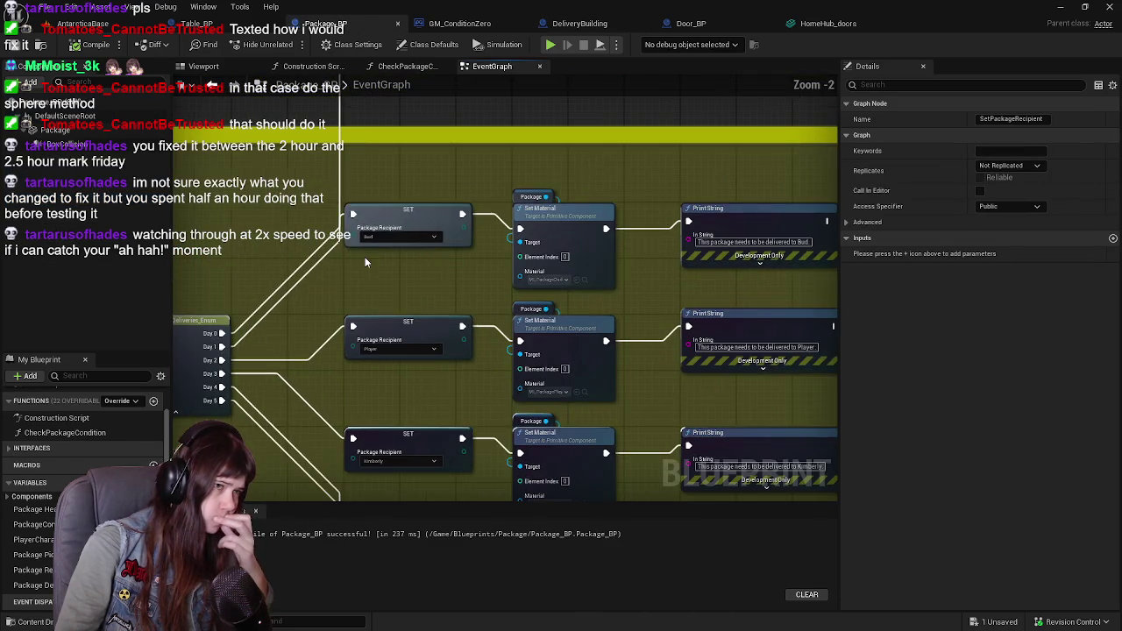
{"action": "left_click_drag", "start_coordinate": [366, 254], "coordinate": [273, 253]}
{"action": "left_click", "coordinate": [97, 131]}
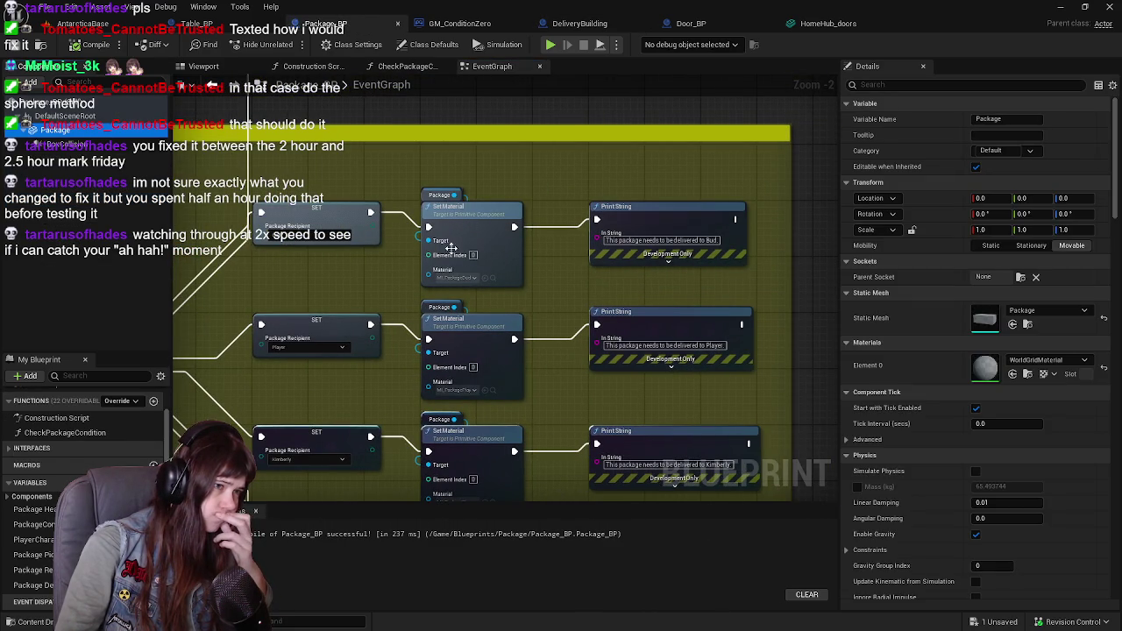
{"action": "scroll", "coordinate": [445, 289], "scroll_direction": "up", "scroll_amount": 1}
{"action": "scroll", "coordinate": [442, 286], "scroll_direction": "down", "scroll_amount": 4}
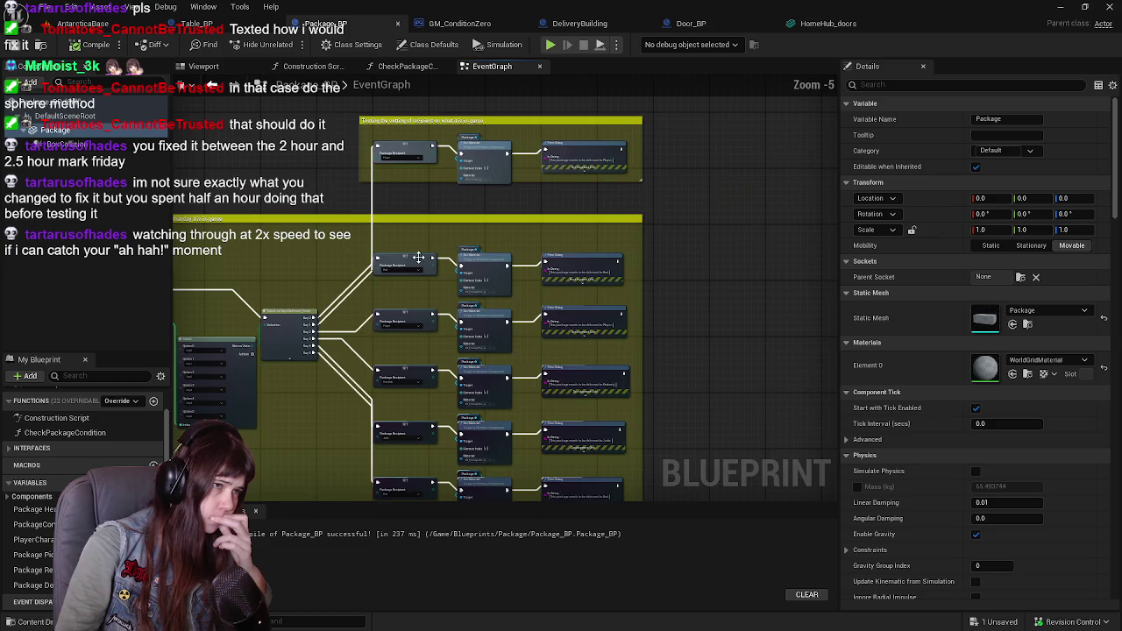
{"action": "scroll", "coordinate": [432, 276], "scroll_direction": "up", "scroll_amount": 3}
{"action": "left_click_drag", "start_coordinate": [425, 418], "coordinate": [418, 205]}
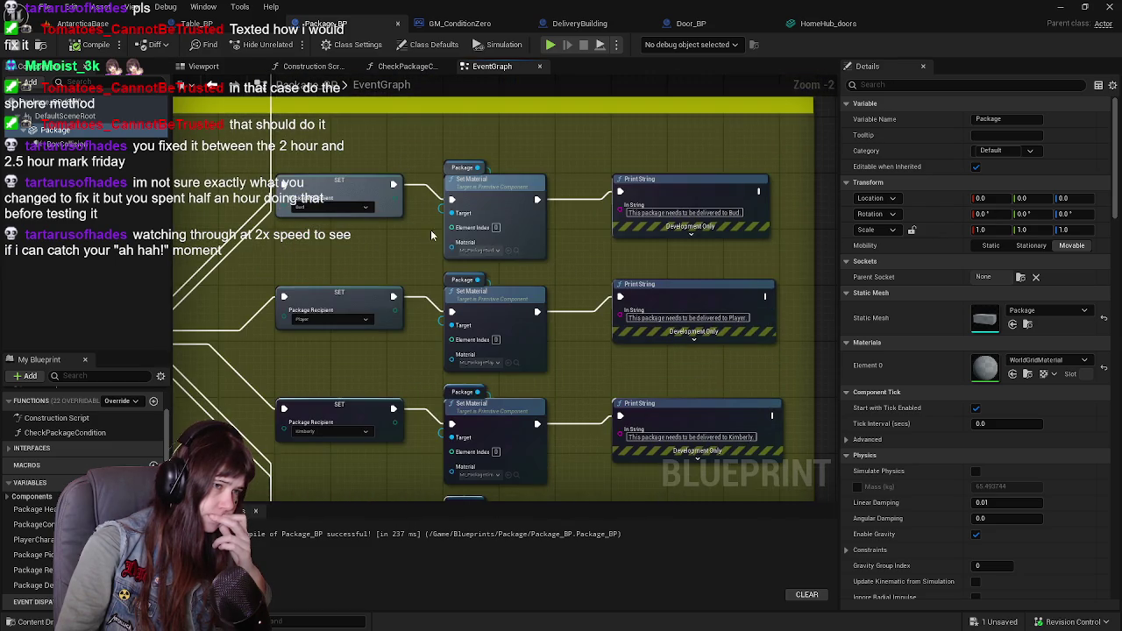
{"action": "right_click", "coordinate": [511, 205]}
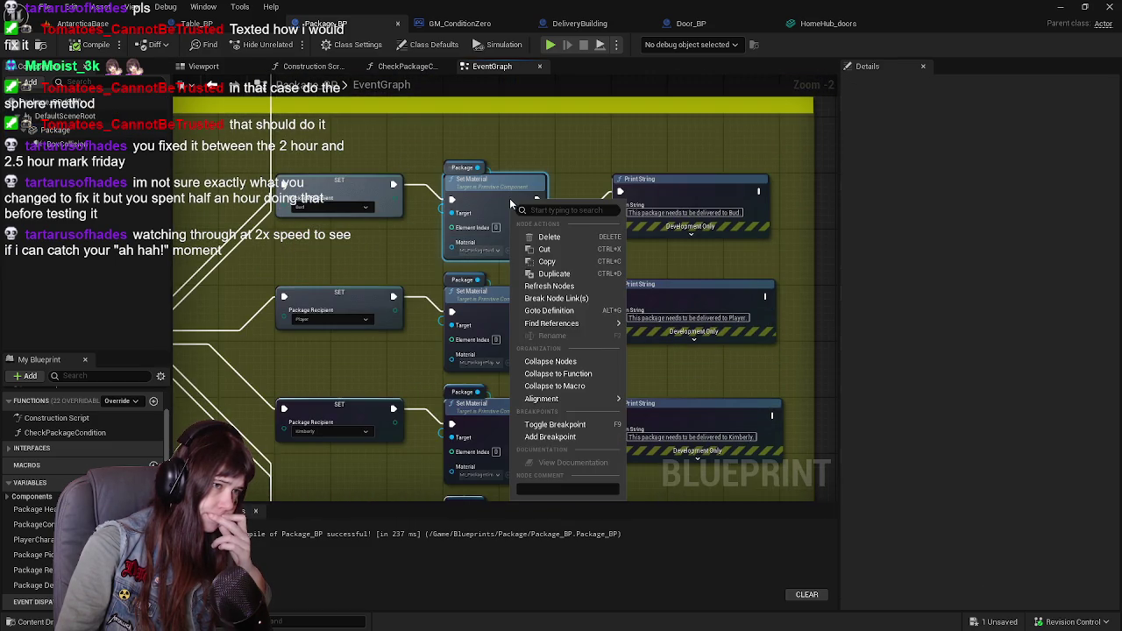
{"action": "left_click", "coordinate": [568, 437]}
{"action": "left_click", "coordinate": [88, 45]}
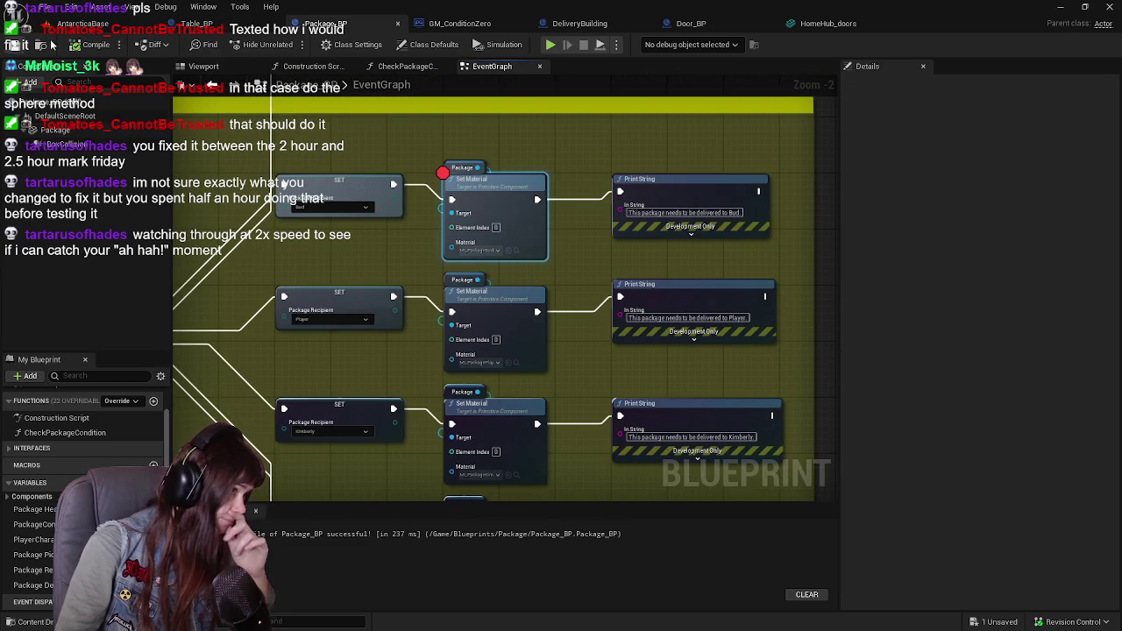
{"action": "key", "text": "alt+s"}
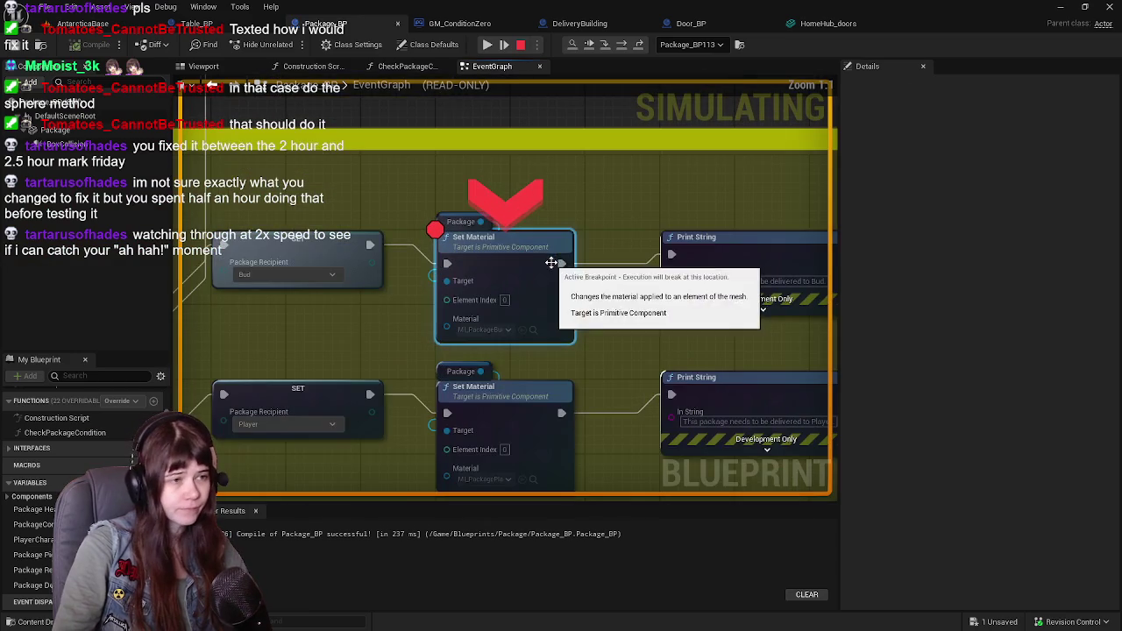
Pan the paused EventGraph to the commented section, then resume past the breakpoint
{"action": "scroll", "coordinate": [616, 269], "scroll_direction": "up", "scroll_amount": 1}
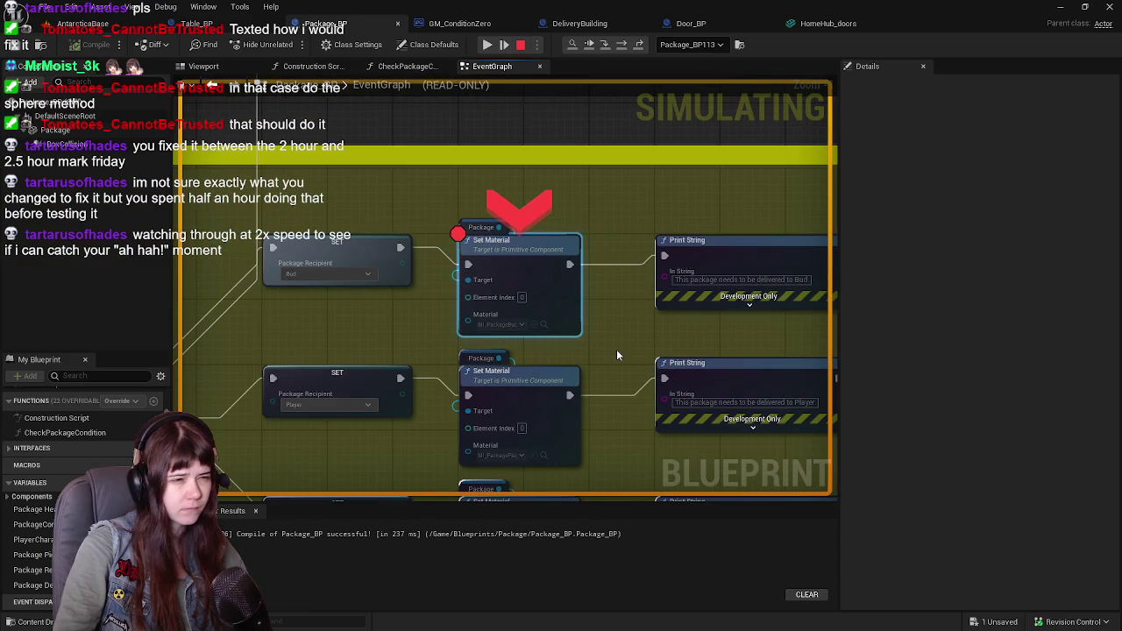
{"action": "scroll", "coordinate": [603, 329], "scroll_direction": "down", "scroll_amount": 1}
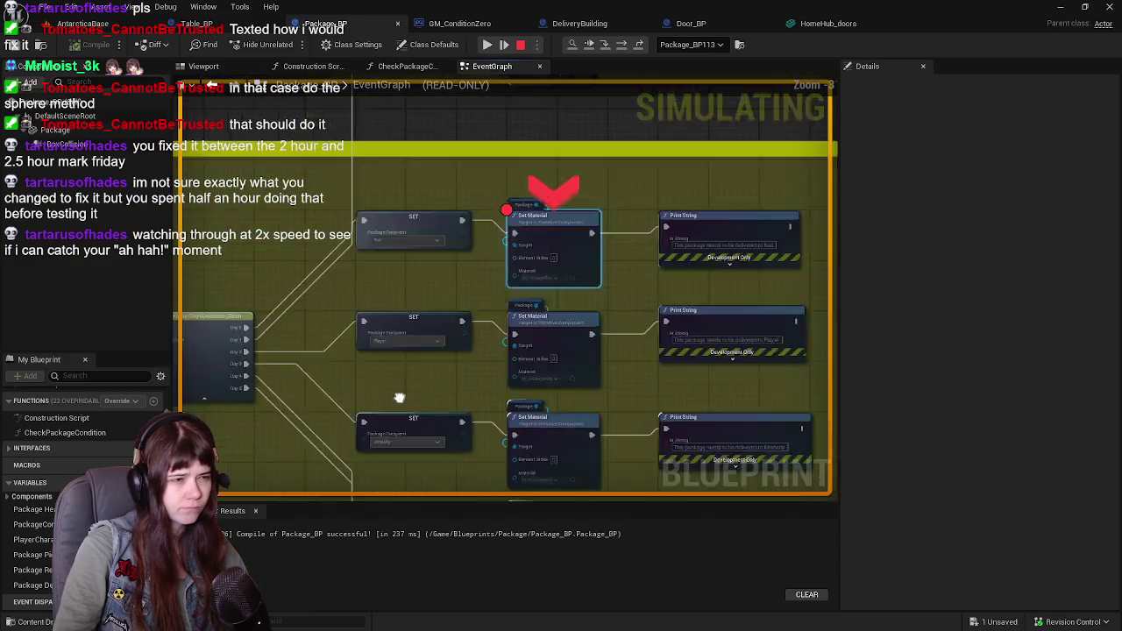
{"action": "scroll", "coordinate": [569, 330], "scroll_direction": "down", "scroll_amount": 1}
{"action": "scroll", "coordinate": [614, 198], "scroll_direction": "down", "scroll_amount": 1}
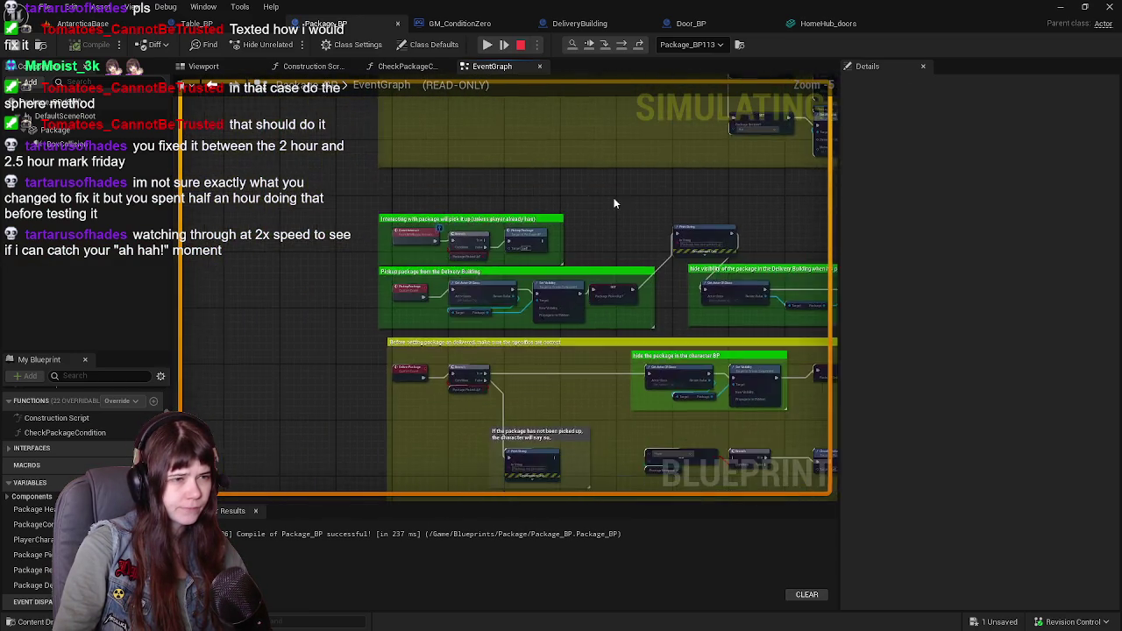
{"action": "scroll", "coordinate": [614, 198], "scroll_direction": "up", "scroll_amount": 1}
{"action": "scroll", "coordinate": [646, 166], "scroll_direction": "up", "scroll_amount": 2}
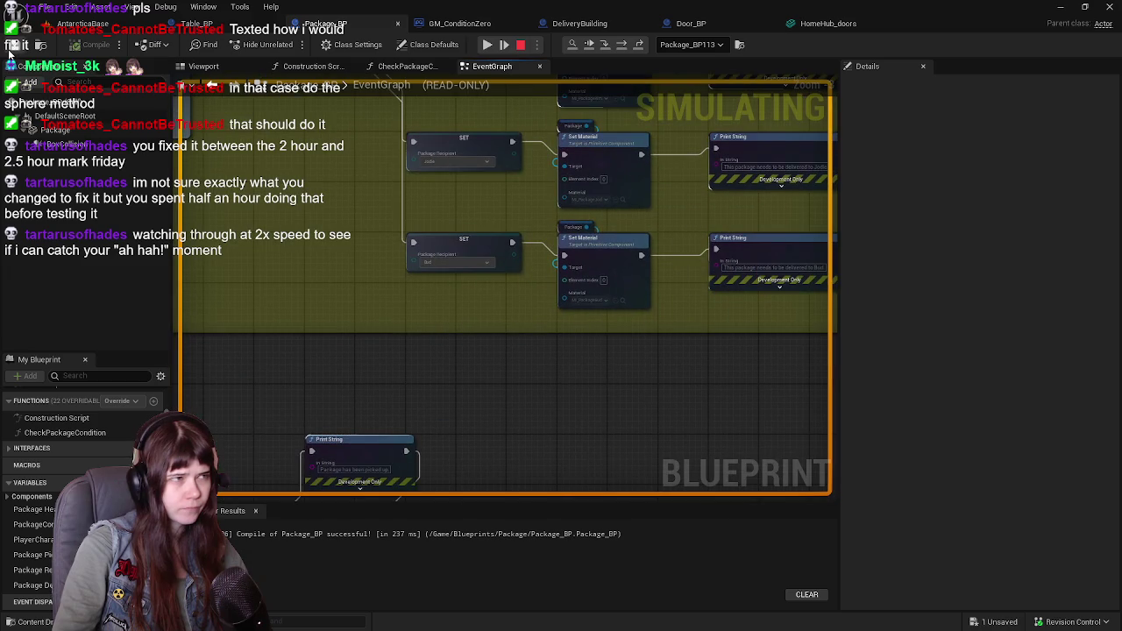
{"action": "scroll", "coordinate": [418, 220], "scroll_direction": "down", "scroll_amount": 2}
{"action": "scroll", "coordinate": [558, 188], "scroll_direction": "up", "scroll_amount": 2}
{"action": "left_click_drag", "start_coordinate": [500, 264], "coordinate": [424, 306]}
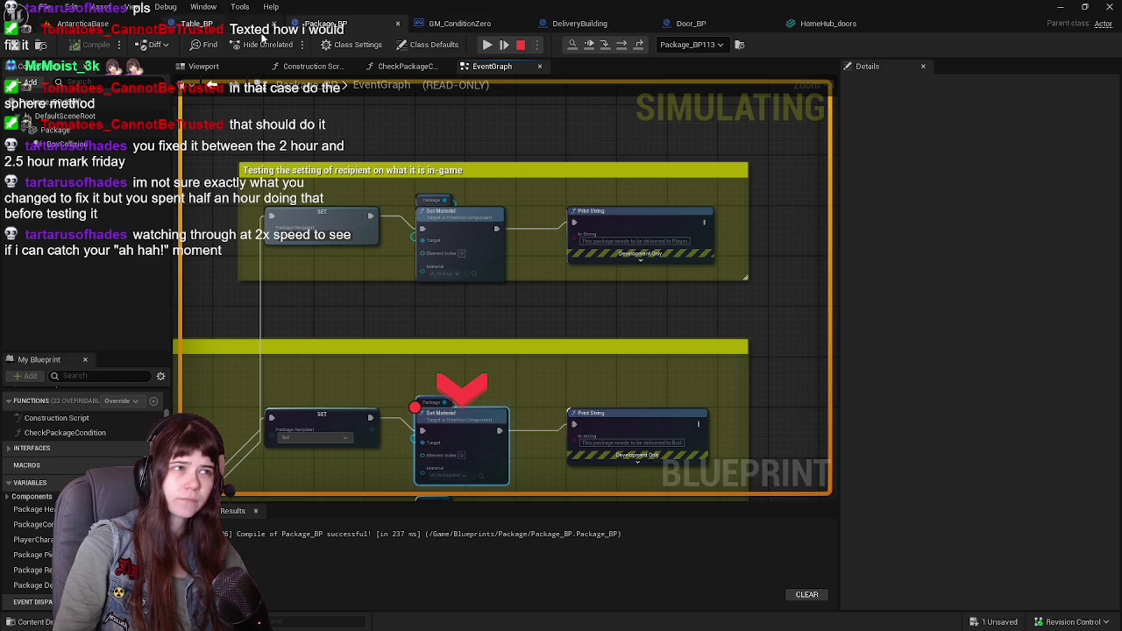
{"action": "left_click", "coordinate": [487, 46]}
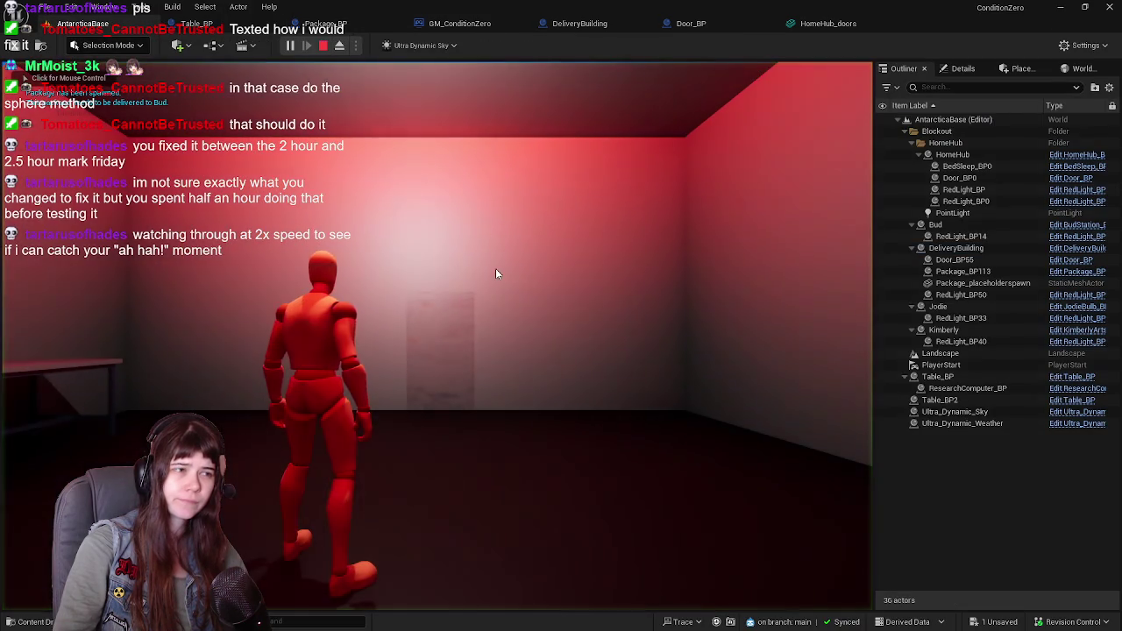
Run the character out of the room and across the snowy valley toward the distant structure
{"action": "key", "text": "w"}
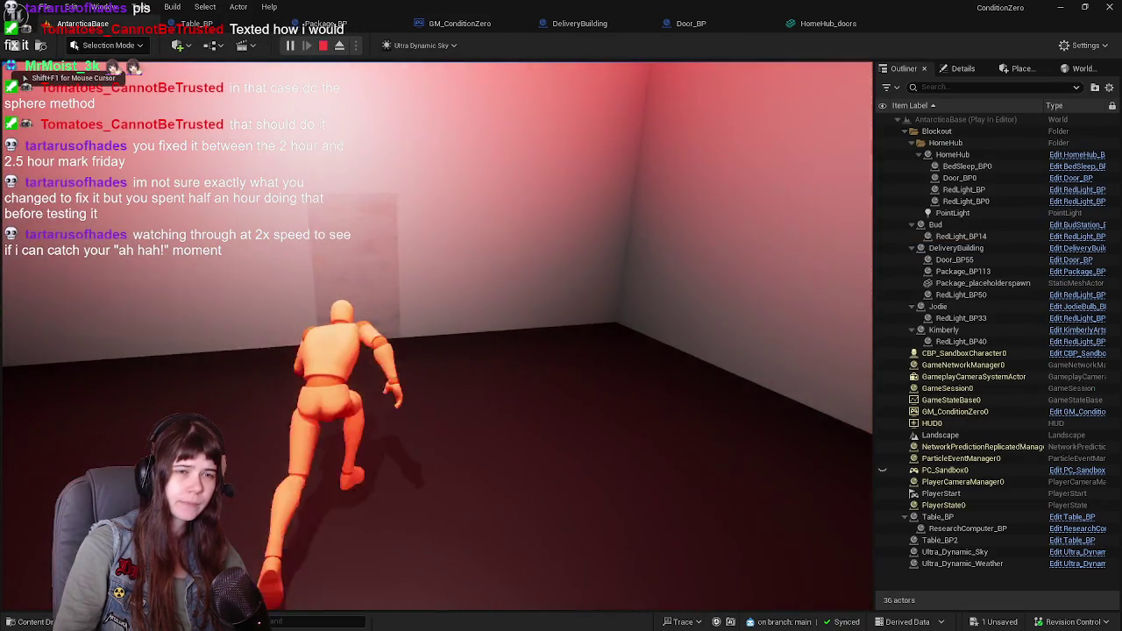
{"action": "key", "text": "w"}
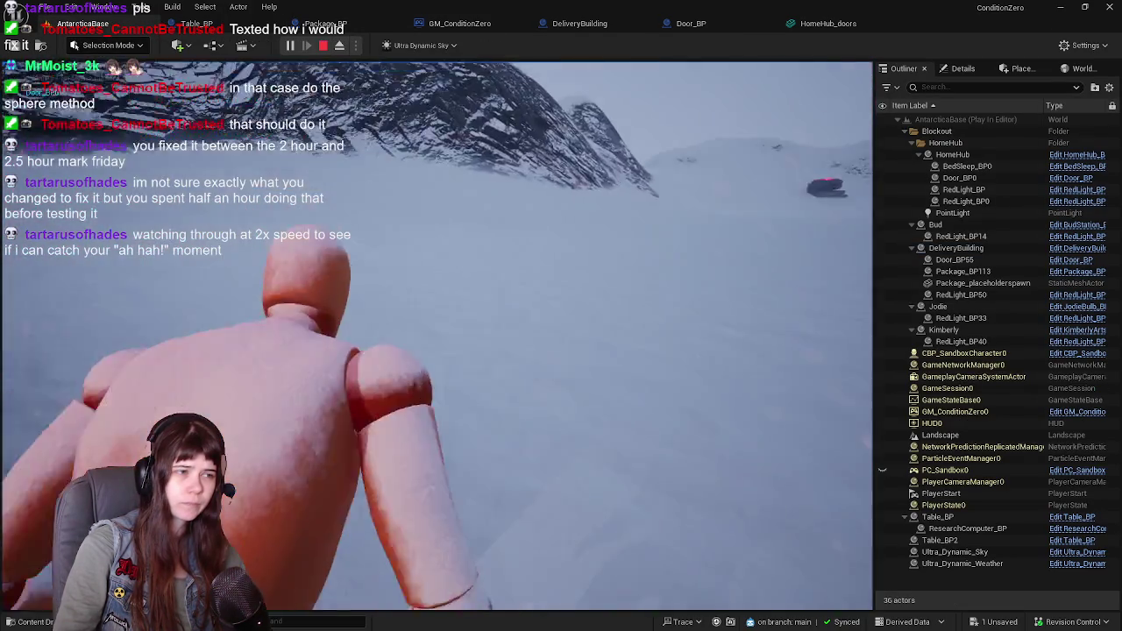
{"action": "key", "text": "w"}
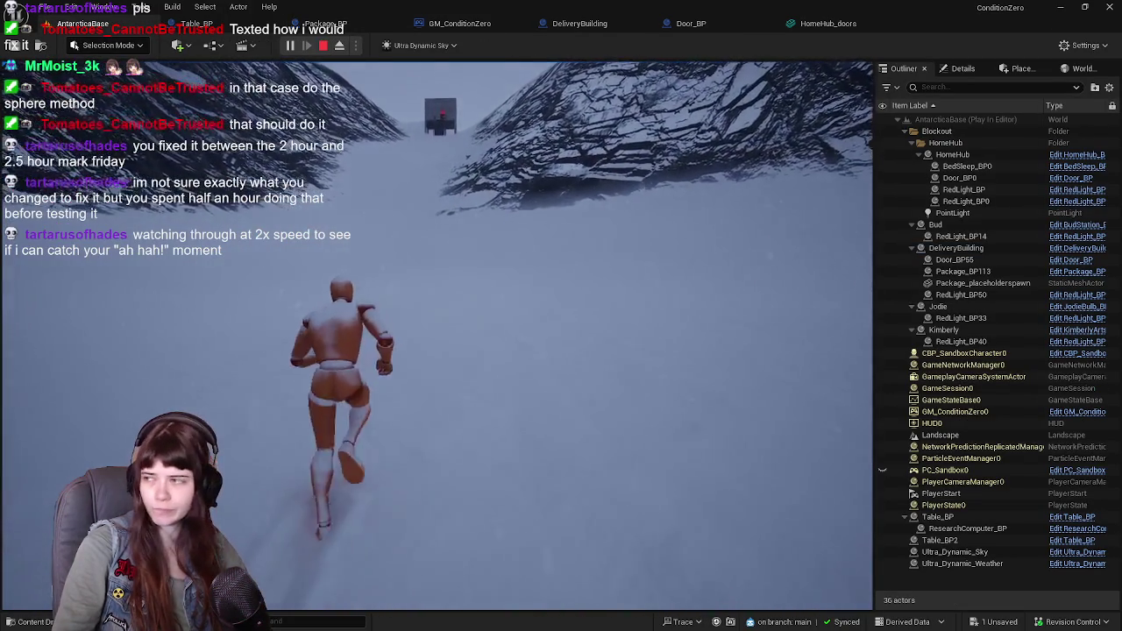
{"action": "key", "text": "w"}
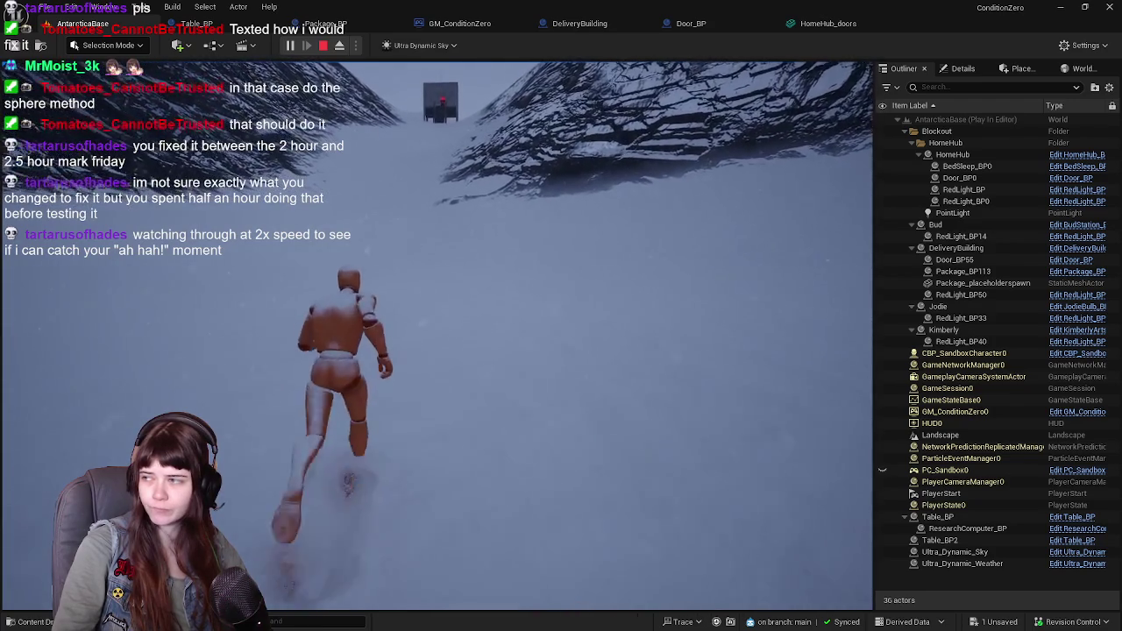
{"action": "key", "text": "w"}
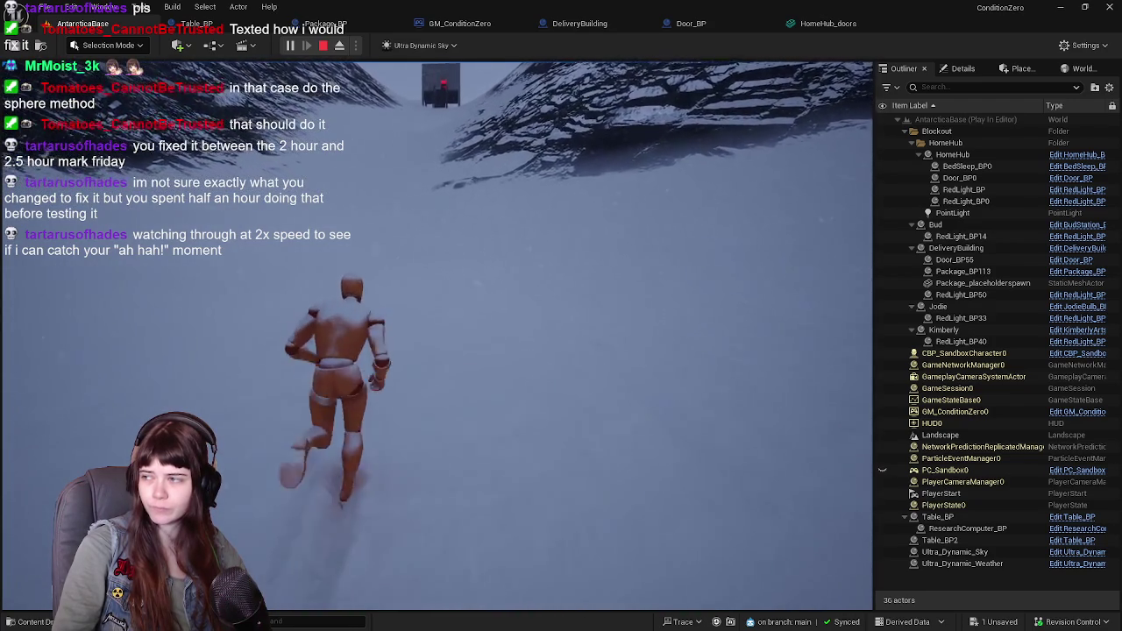
{"action": "key", "text": "w"}
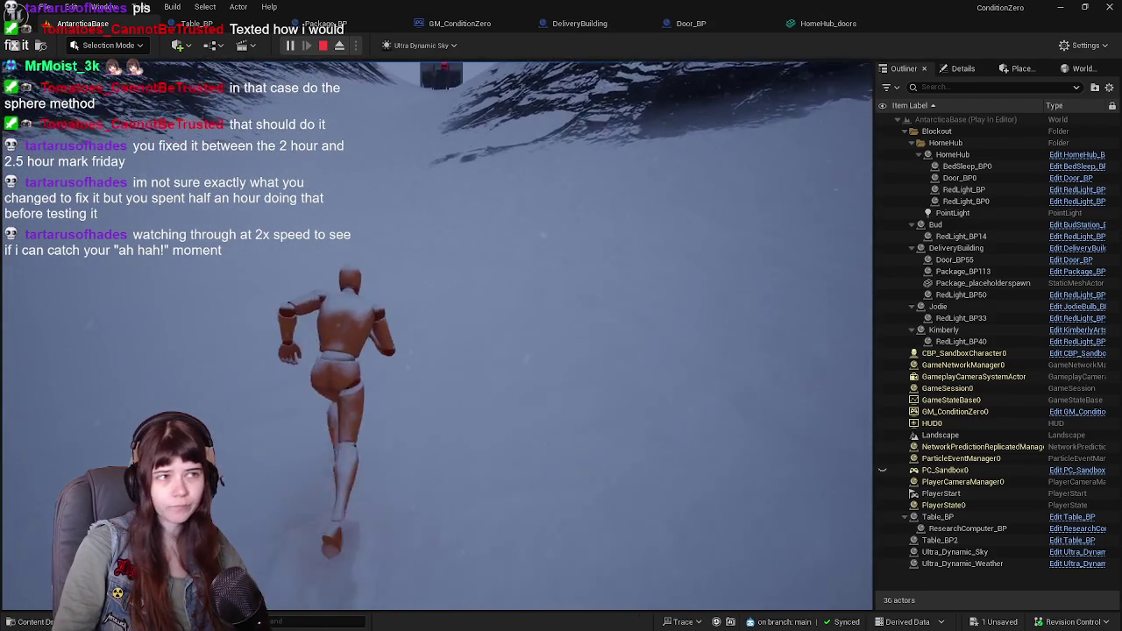
{"action": "key", "text": "w"}
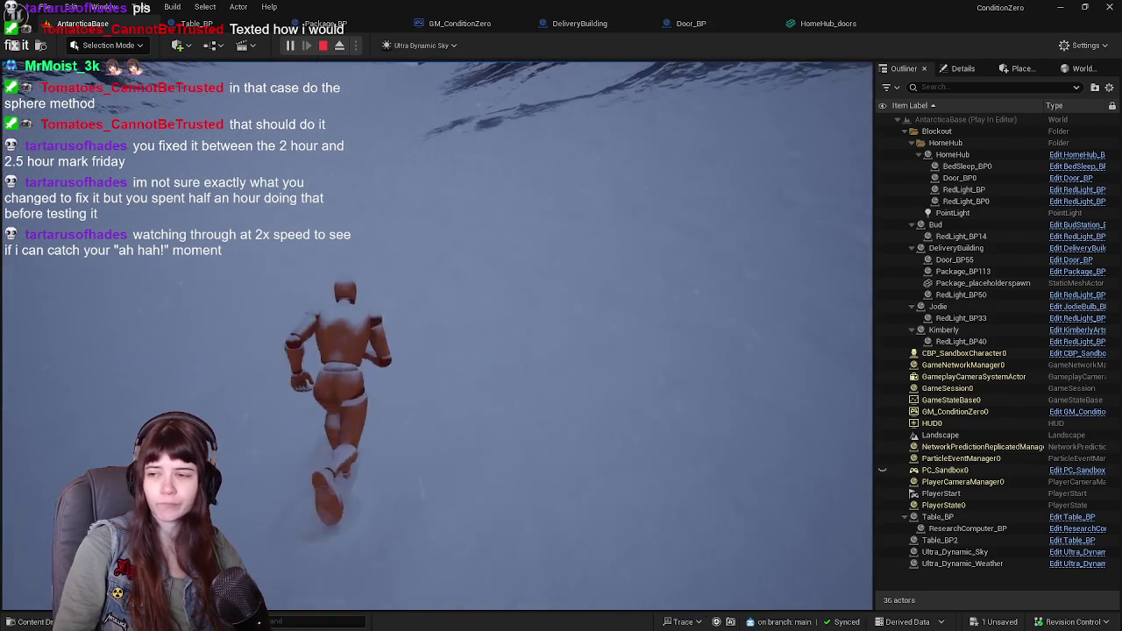
{"action": "key", "text": "w"}
Reach the red-lit Delivery Building, run up its stairs, face the doorway and end play
{"action": "key", "text": "w"}
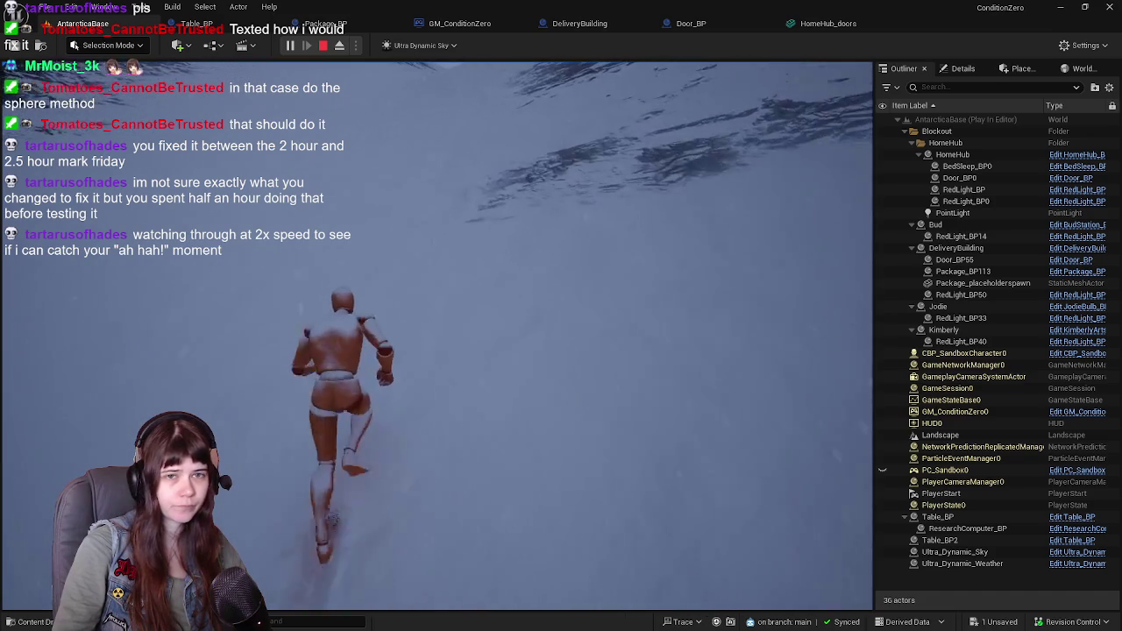
{"action": "key", "text": "w"}
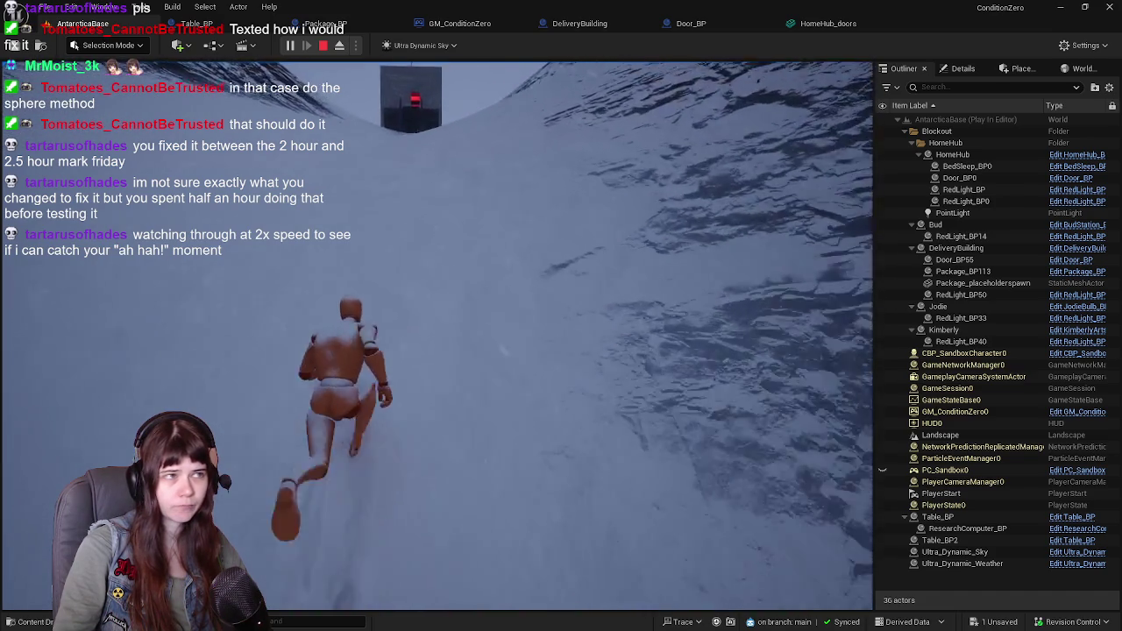
{"action": "key", "text": "w"}
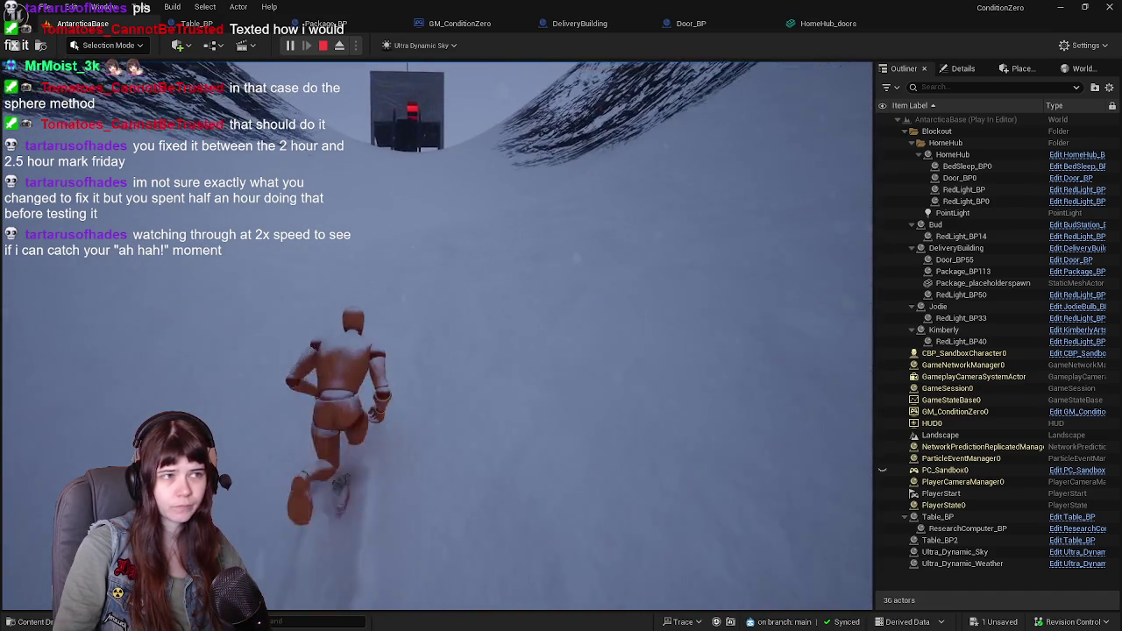
{"action": "key", "text": "w"}
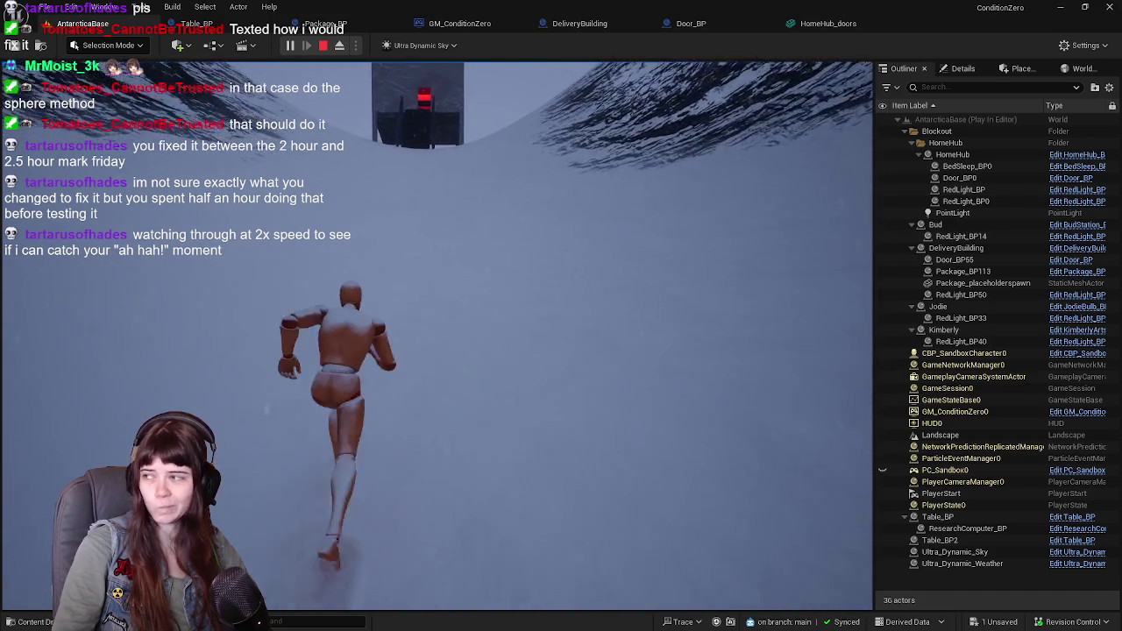
{"action": "key", "text": "w"}
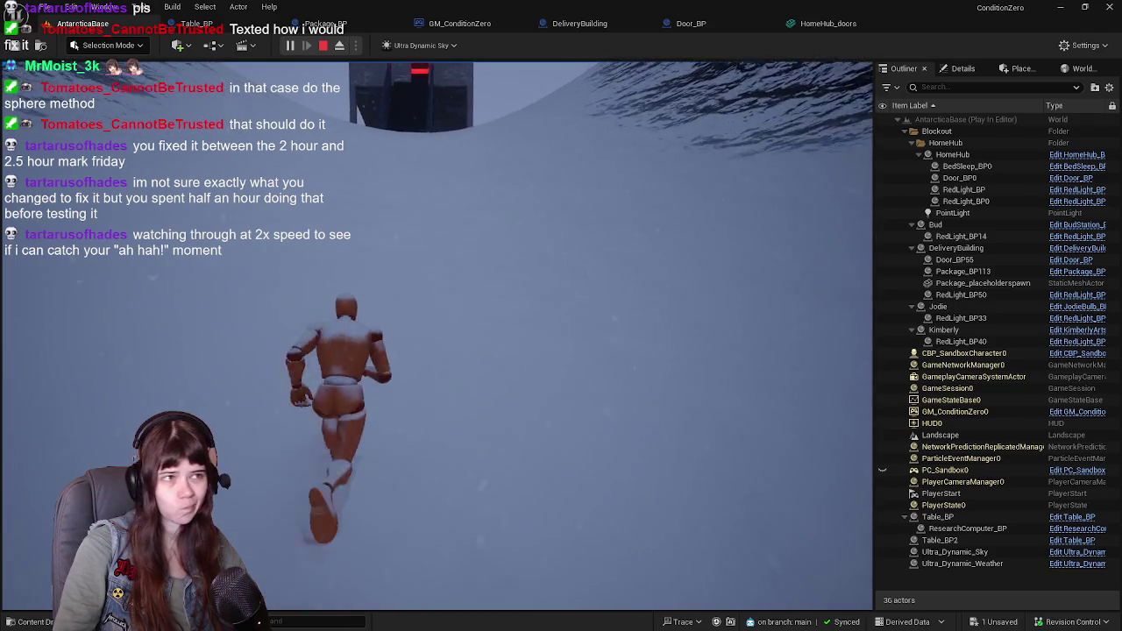
{"action": "key", "text": "w"}
{"action": "key", "text": "w"}
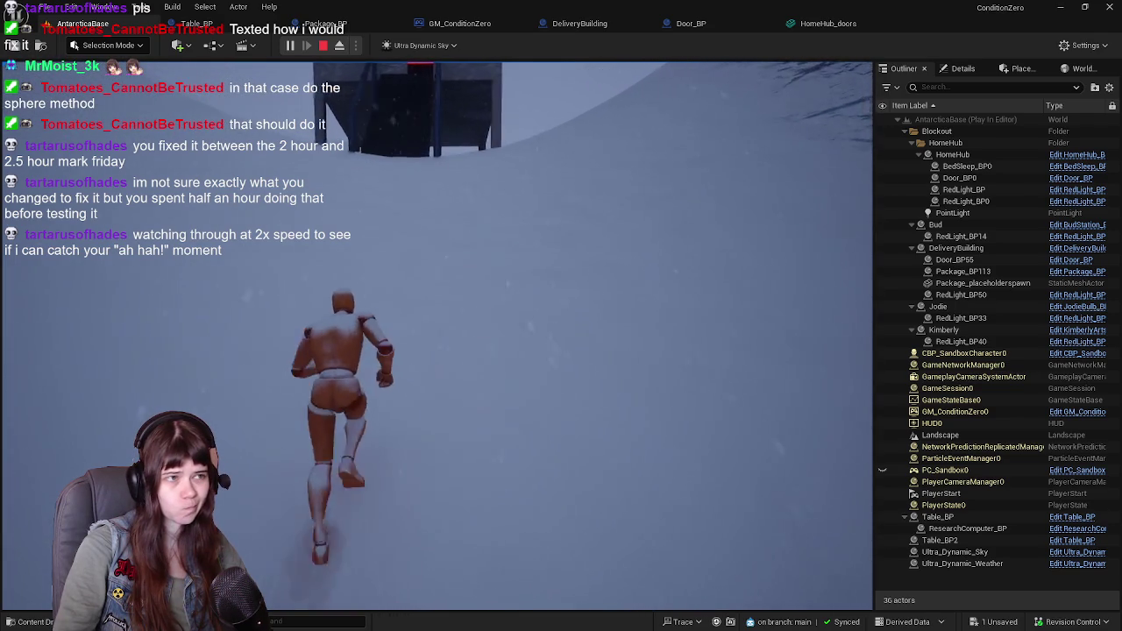
{"action": "key", "text": "w"}
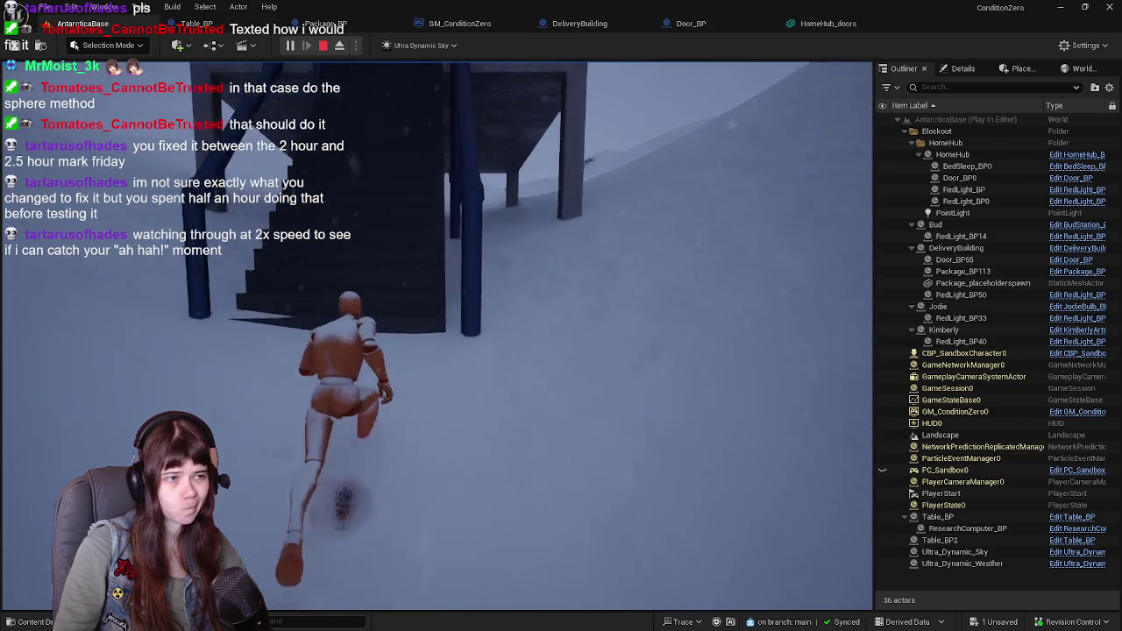
{"action": "key", "text": "w"}
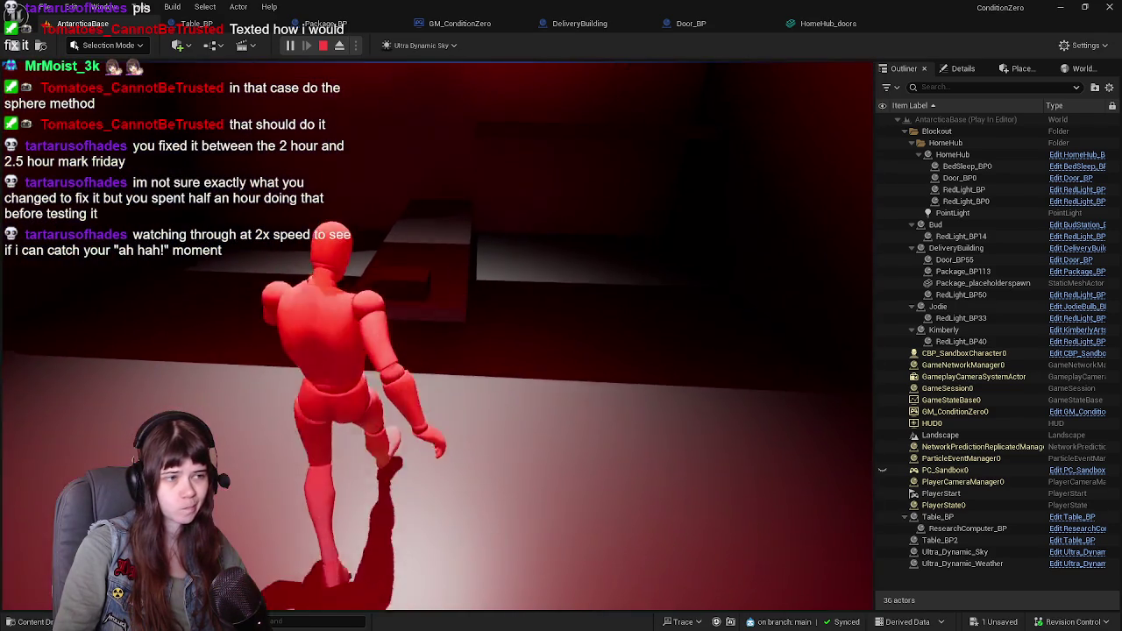
{"action": "key", "text": "s"}
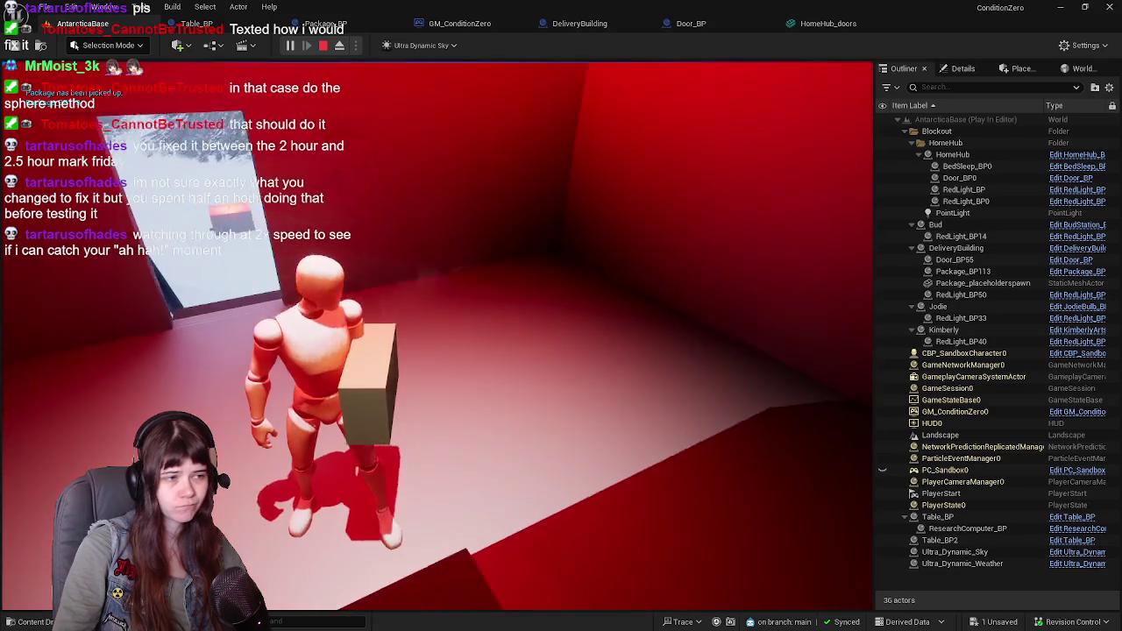
{"action": "key", "text": "Escape"}
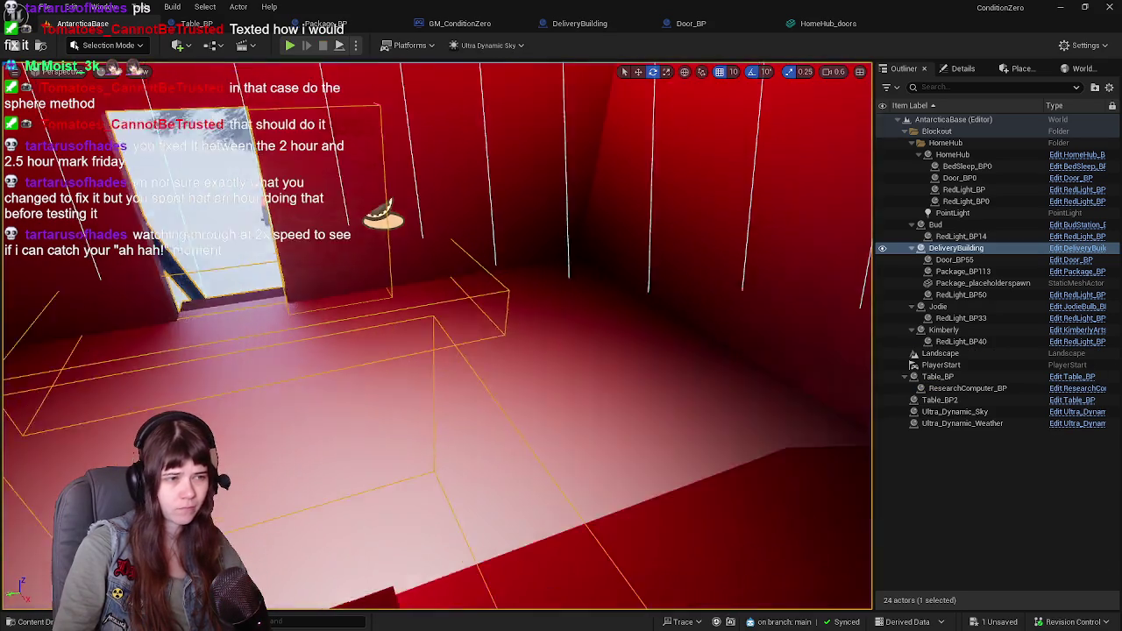
Frame DeliveryBuilding, select Package_placeholderspawn and DeliveryBuilding in the Outliner, then view Table_BP's graph
{"action": "key", "text": "f"}
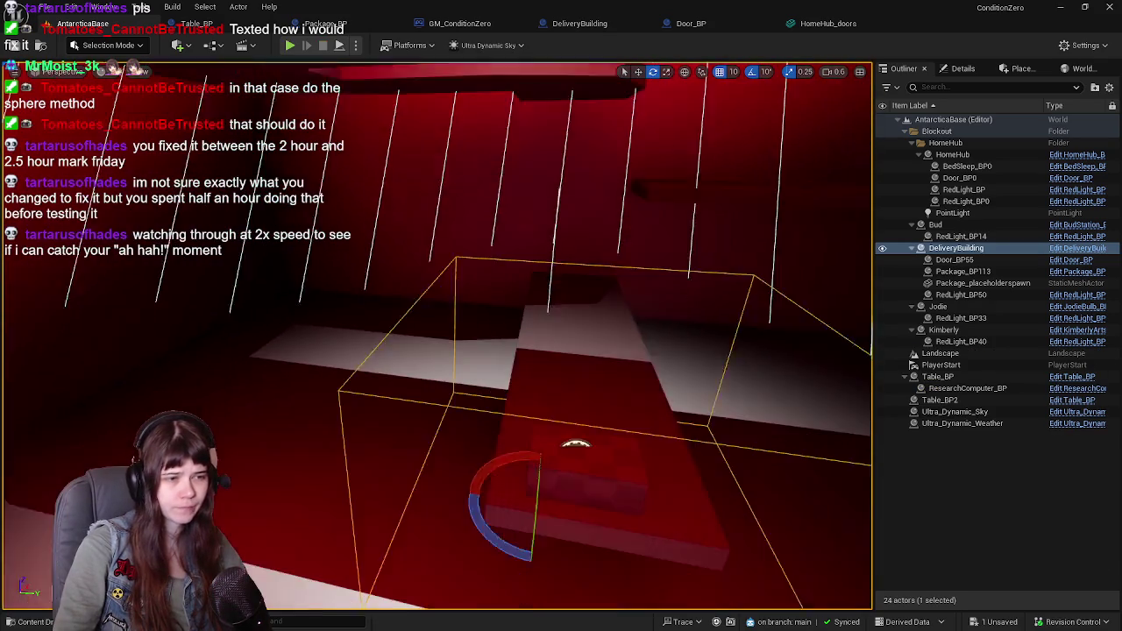
{"action": "key", "text": "w"}
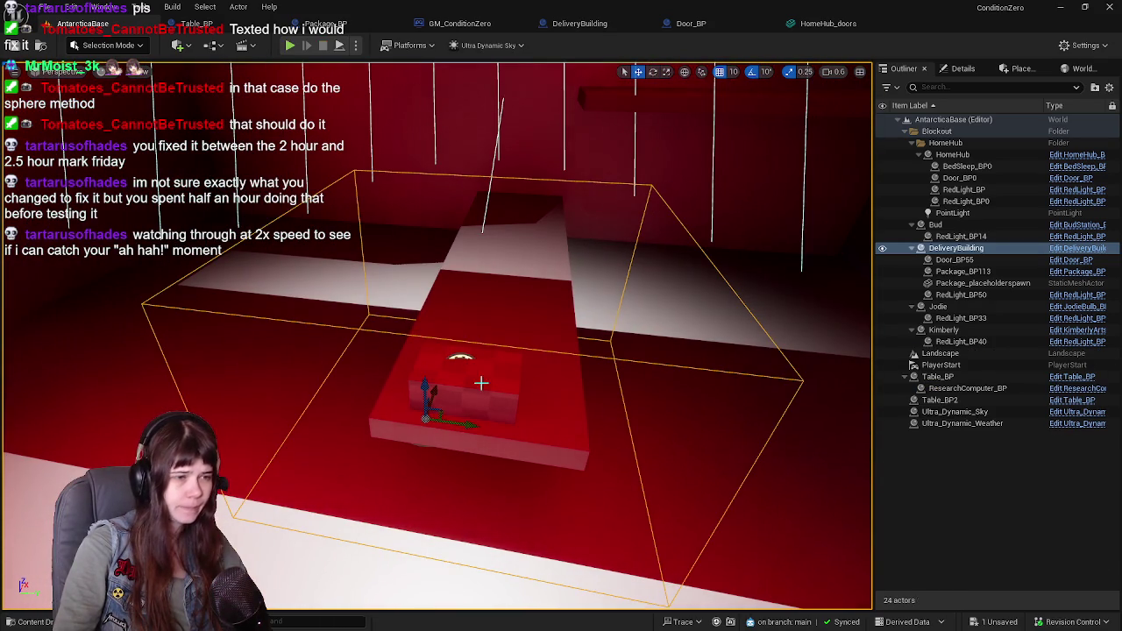
{"action": "left_click", "coordinate": [1002, 285]}
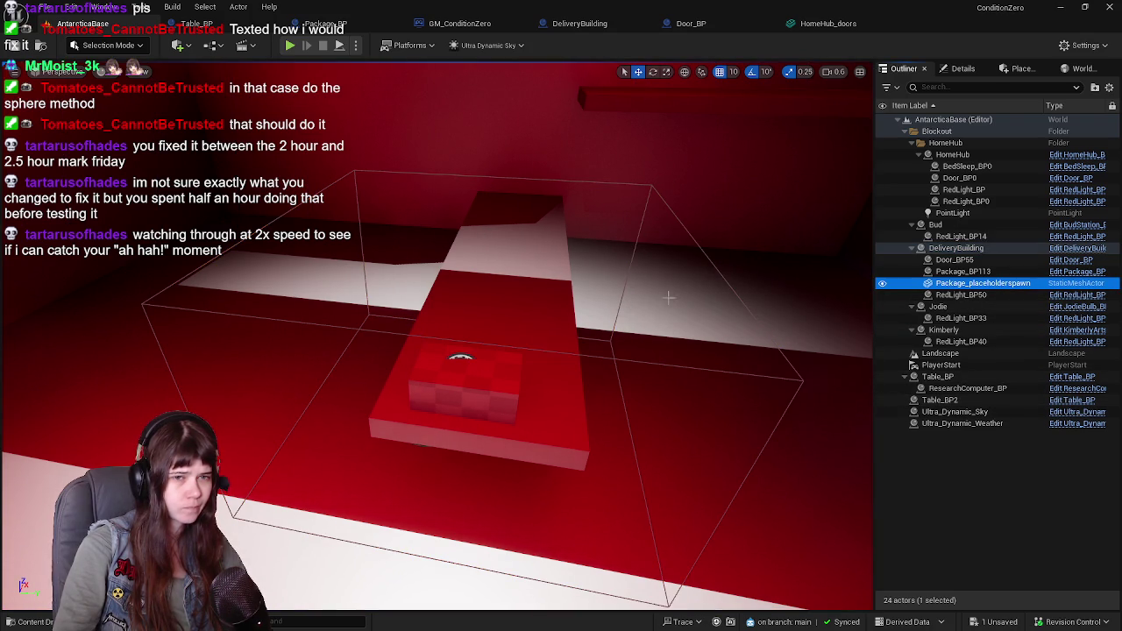
{"action": "left_click", "coordinate": [959, 249]}
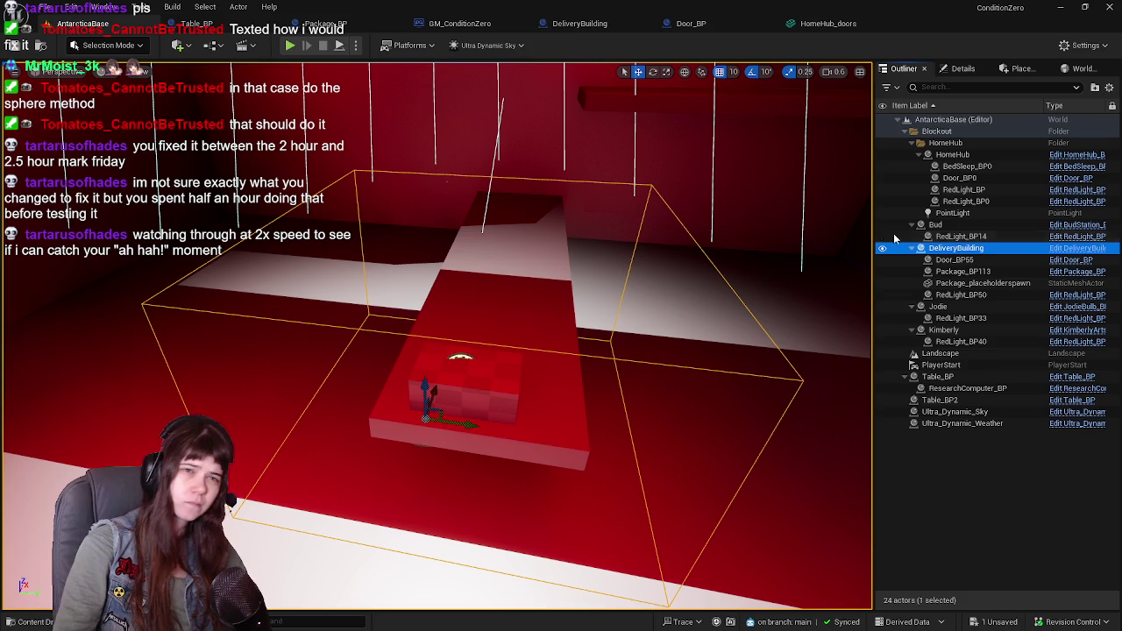
{"action": "left_click", "coordinate": [242, 26]}
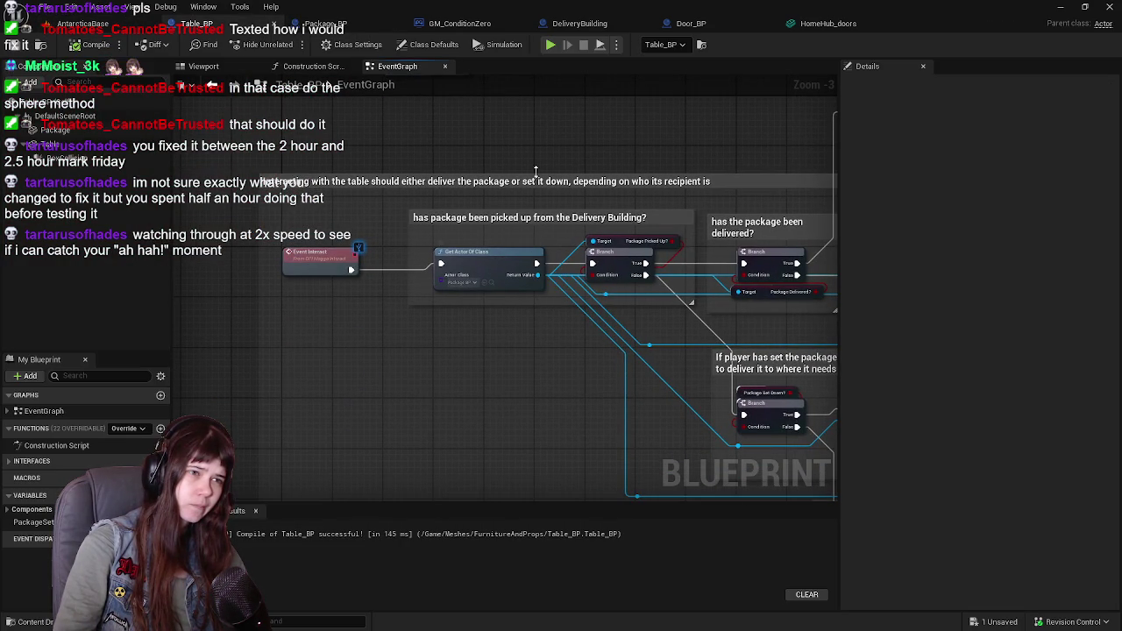
In Package_BP, review the recipient rows and inspect the Package component's settings
{"action": "left_click", "coordinate": [290, 25]}
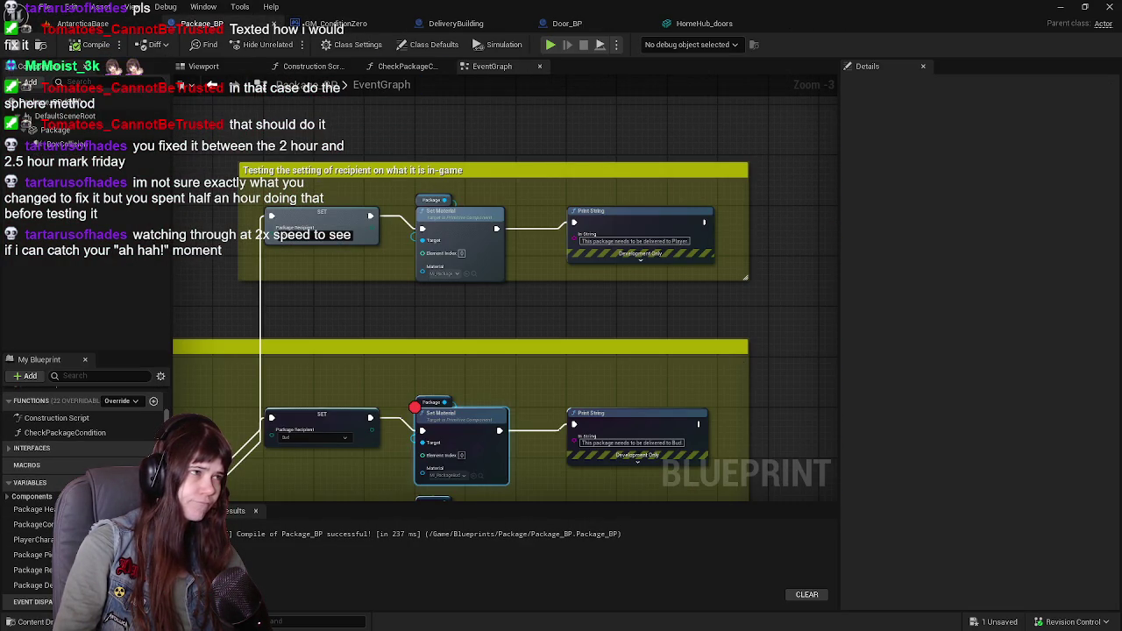
{"action": "mouse_move", "coordinate": [392, 286]}
{"action": "left_mouse_down"}
{"action": "mouse_move", "coordinate": [431, 216]}
{"action": "mouse_move", "coordinate": [494, 189]}
{"action": "left_mouse_up"}
{"action": "left_click_drag", "start_coordinate": [541, 299], "coordinate": [565, 268]}
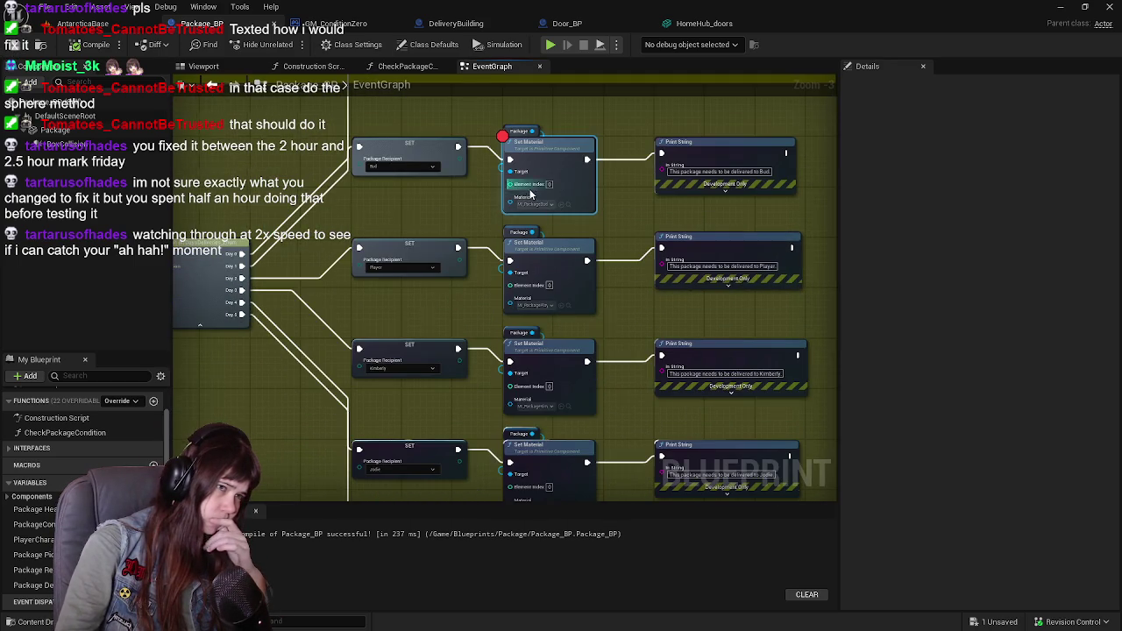
{"action": "scroll", "coordinate": [532, 195], "scroll_direction": "up", "scroll_amount": 1}
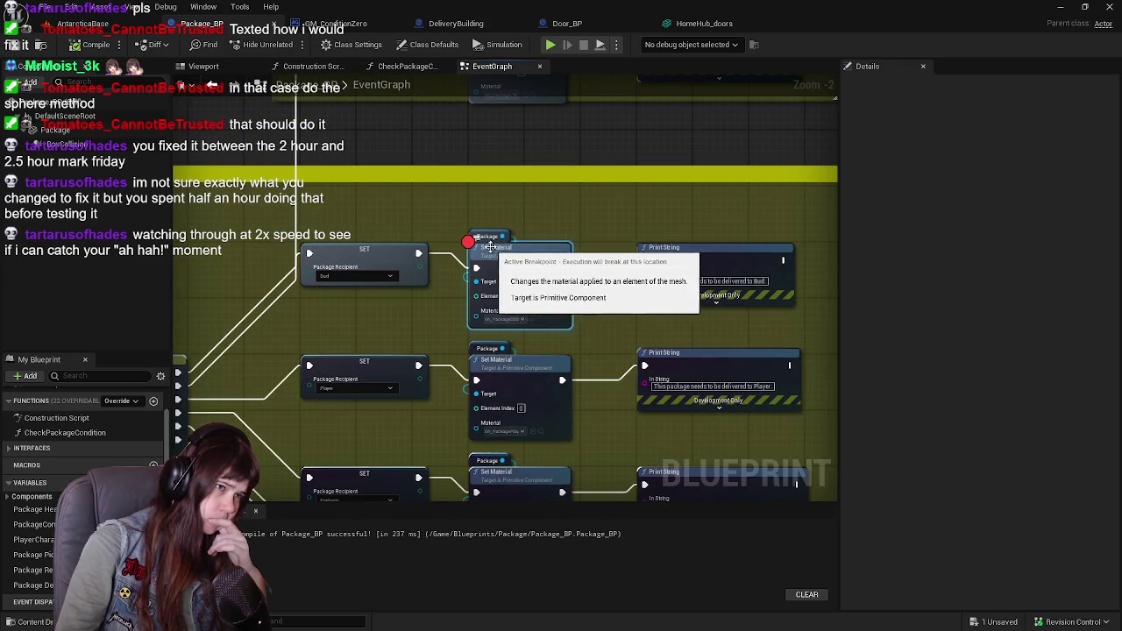
{"action": "left_click", "coordinate": [478, 237]}
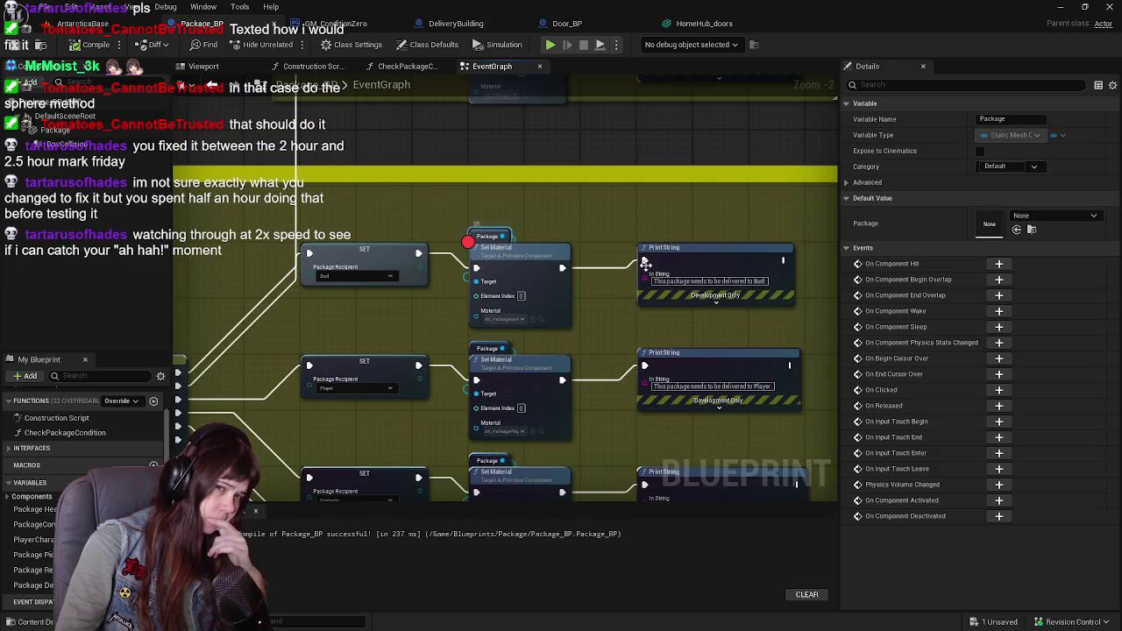
{"action": "left_click", "coordinate": [51, 131]}
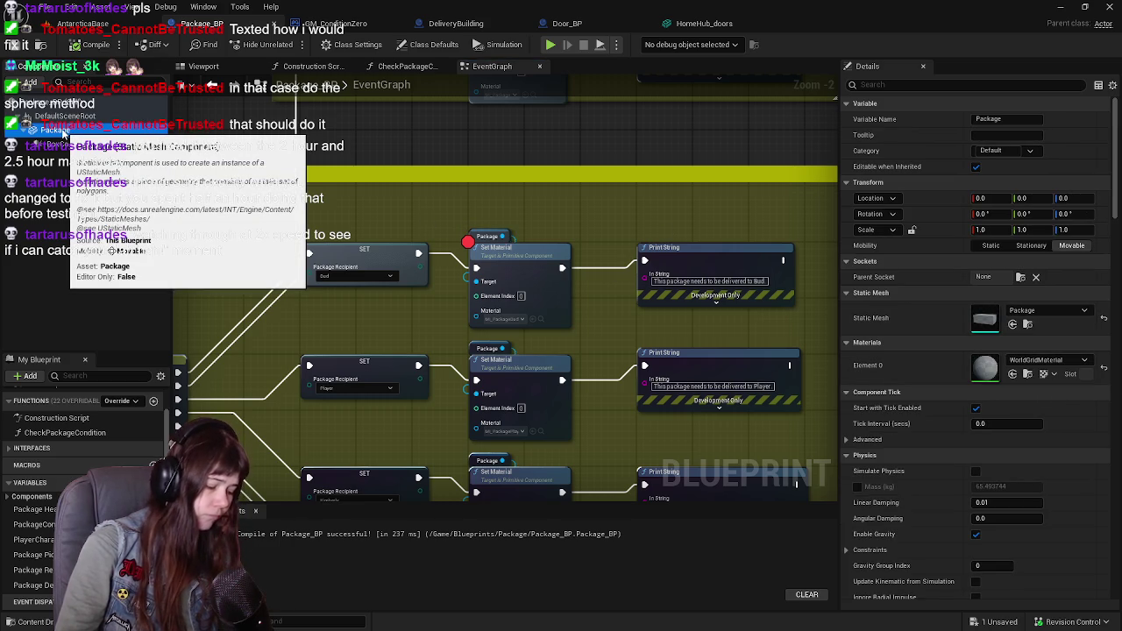
Delete the stray Package getter node, save Package_BP, and open the Content Drawer
{"action": "left_click_drag", "start_coordinate": [63, 133], "coordinate": [501, 180]}
{"action": "left_click_drag", "start_coordinate": [516, 180], "coordinate": [476, 218]}
{"action": "left_click", "coordinate": [470, 163]}
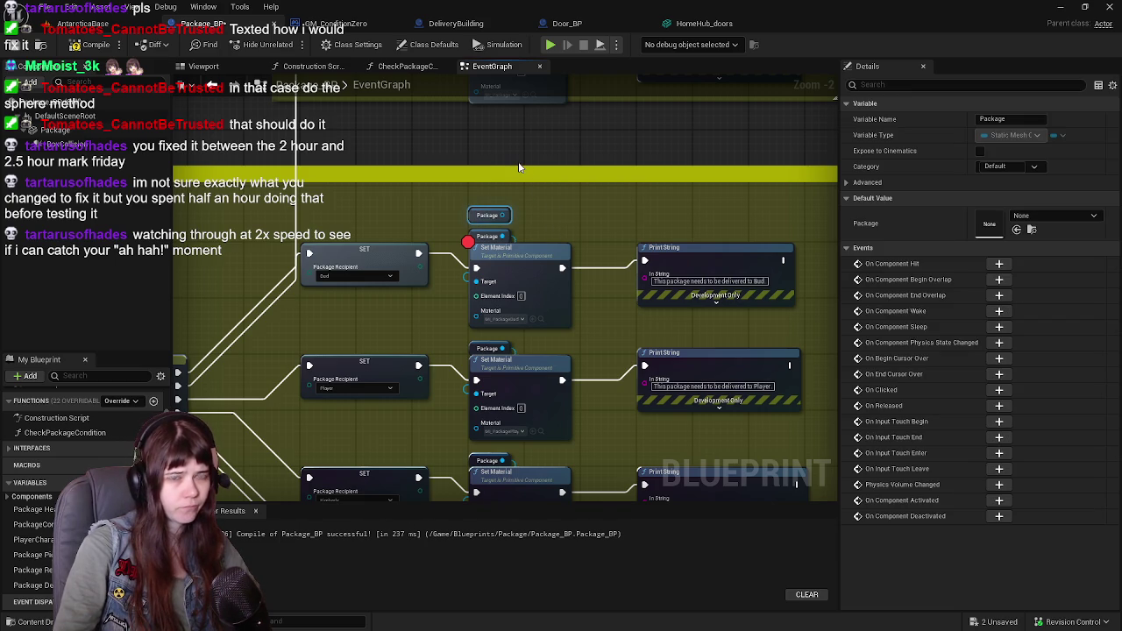
{"action": "key", "text": "Delete"}
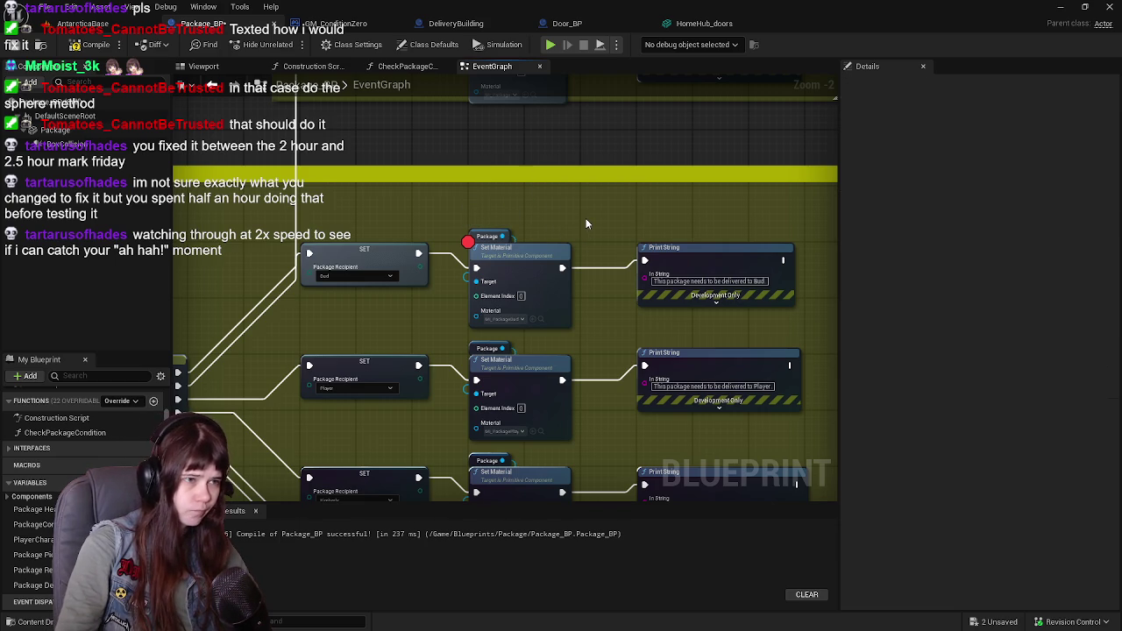
{"action": "scroll", "coordinate": [459, 322], "scroll_direction": "down", "scroll_amount": 1}
{"action": "mouse_move", "coordinate": [460, 322]}
{"action": "left_mouse_down"}
{"action": "mouse_move", "coordinate": [580, 160]}
{"action": "mouse_move", "coordinate": [581, 175]}
{"action": "mouse_move", "coordinate": [472, 284]}
{"action": "left_mouse_up"}
{"action": "left_click", "coordinate": [18, 48]}
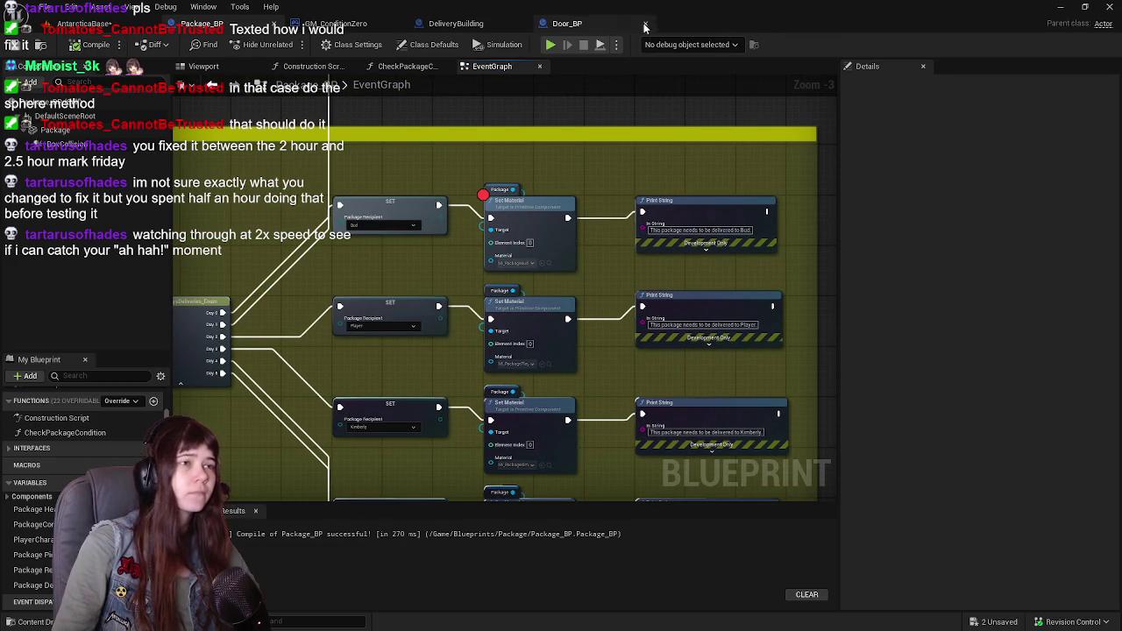
{"action": "key", "text": "ctrl+space"}
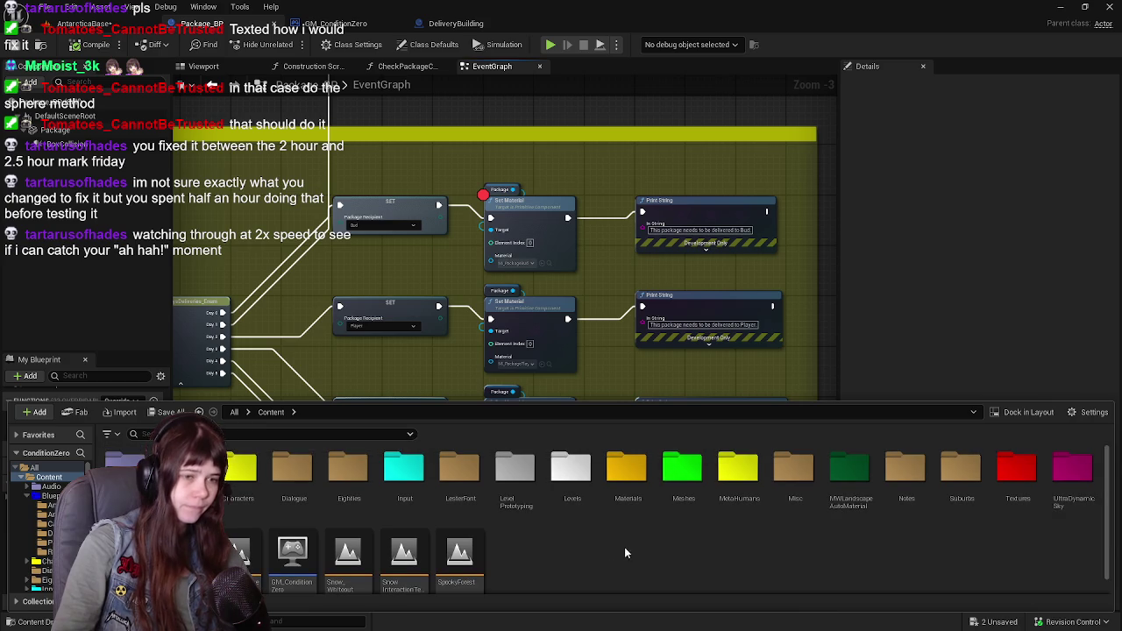
Open Blueprints > CBP_SandboxCharacter and reset the Package mesh's Element 0 material to WorldGridMaterial
{"action": "double_click", "coordinate": [230, 473]}
{"action": "left_click", "coordinate": [271, 412]}
{"action": "double_click", "coordinate": [176, 473]}
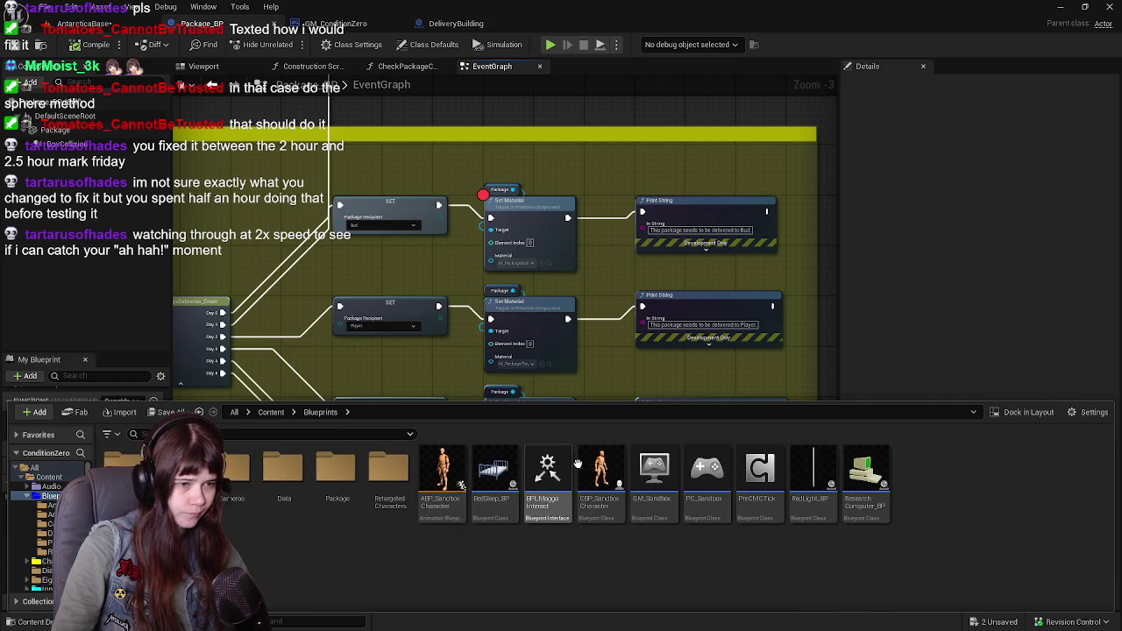
{"action": "key", "text": "Return"}
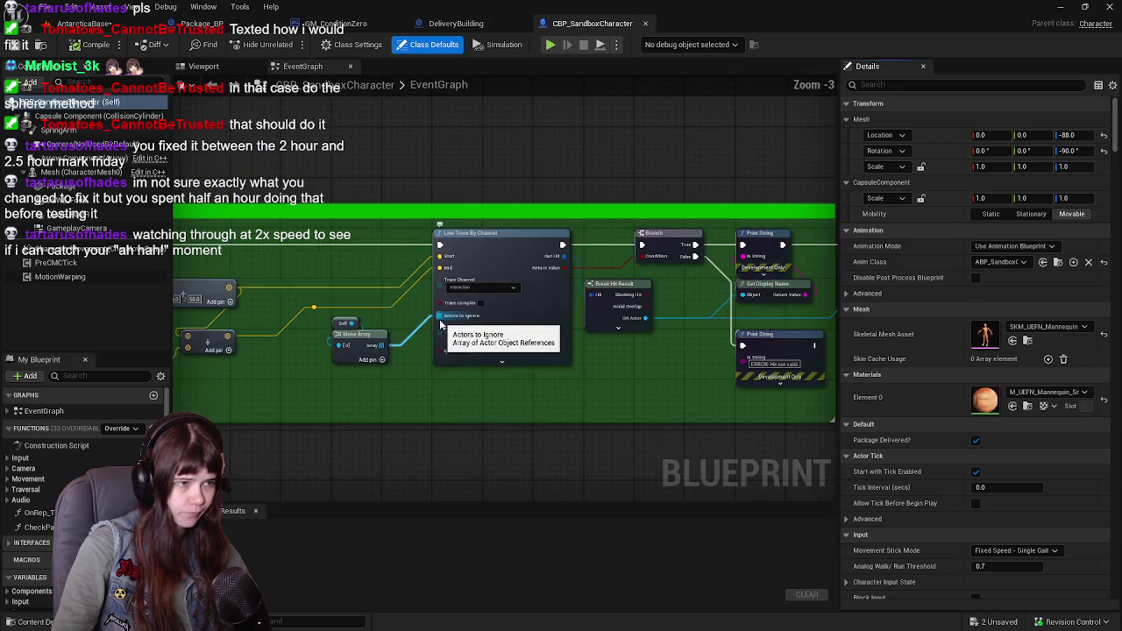
{"action": "left_click", "coordinate": [106, 190]}
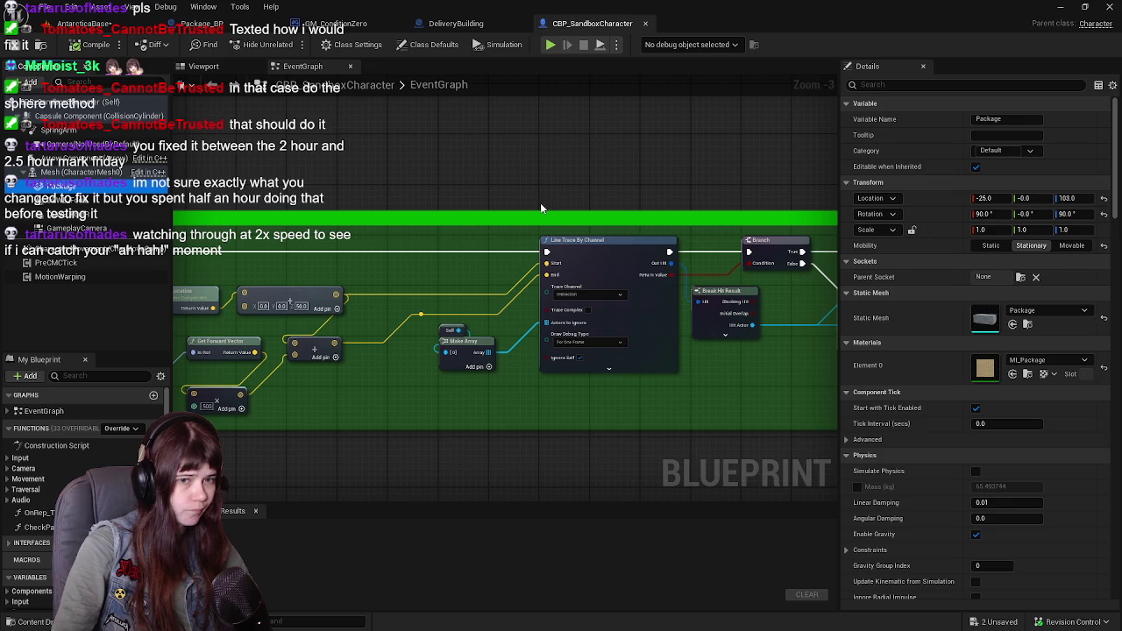
{"action": "left_click", "coordinate": [1104, 366]}
Review the character's Item Interact line trace nodes, then return to the Package_BP graph
{"action": "mouse_move", "coordinate": [321, 381]}
{"action": "left_mouse_down"}
{"action": "mouse_move", "coordinate": [557, 263]}
{"action": "mouse_move", "coordinate": [684, 256]}
{"action": "mouse_move", "coordinate": [491, 254]}
{"action": "mouse_move", "coordinate": [614, 263]}
{"action": "mouse_move", "coordinate": [587, 312]}
{"action": "left_mouse_up"}
{"action": "scroll", "coordinate": [685, 258], "scroll_direction": "up", "scroll_amount": 1}
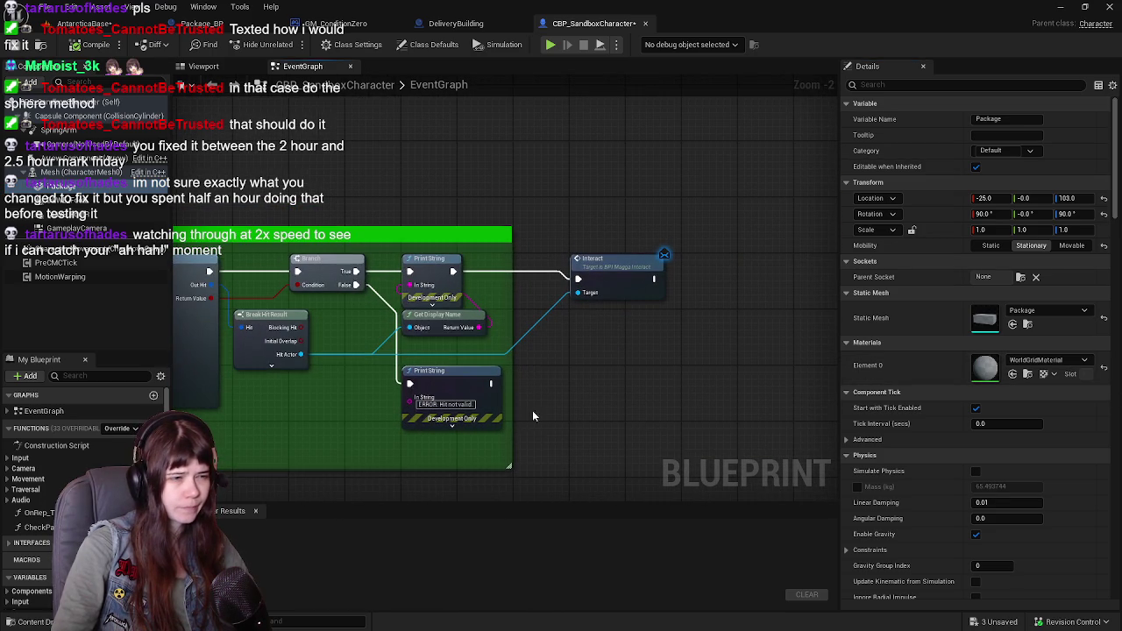
{"action": "scroll", "coordinate": [508, 376], "scroll_direction": "down", "scroll_amount": 5}
{"action": "left_click_drag", "start_coordinate": [672, 254], "coordinate": [682, 231]}
{"action": "scroll", "coordinate": [681, 231], "scroll_direction": "up", "scroll_amount": 3}
{"action": "left_click_drag", "start_coordinate": [631, 413], "coordinate": [414, 289]}
{"action": "left_click_drag", "start_coordinate": [482, 154], "coordinate": [494, 210]}
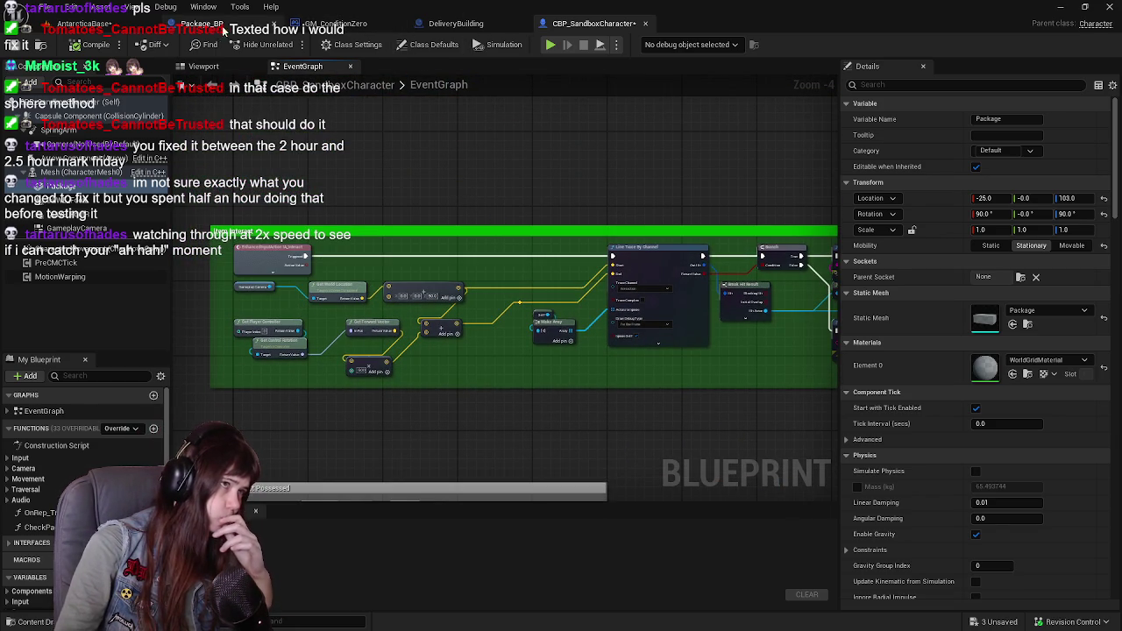
{"action": "left_click", "coordinate": [229, 25]}
{"action": "scroll", "coordinate": [384, 409], "scroll_direction": "down", "scroll_amount": 3}
{"action": "scroll", "coordinate": [594, 156], "scroll_direction": "up", "scroll_amount": 3}
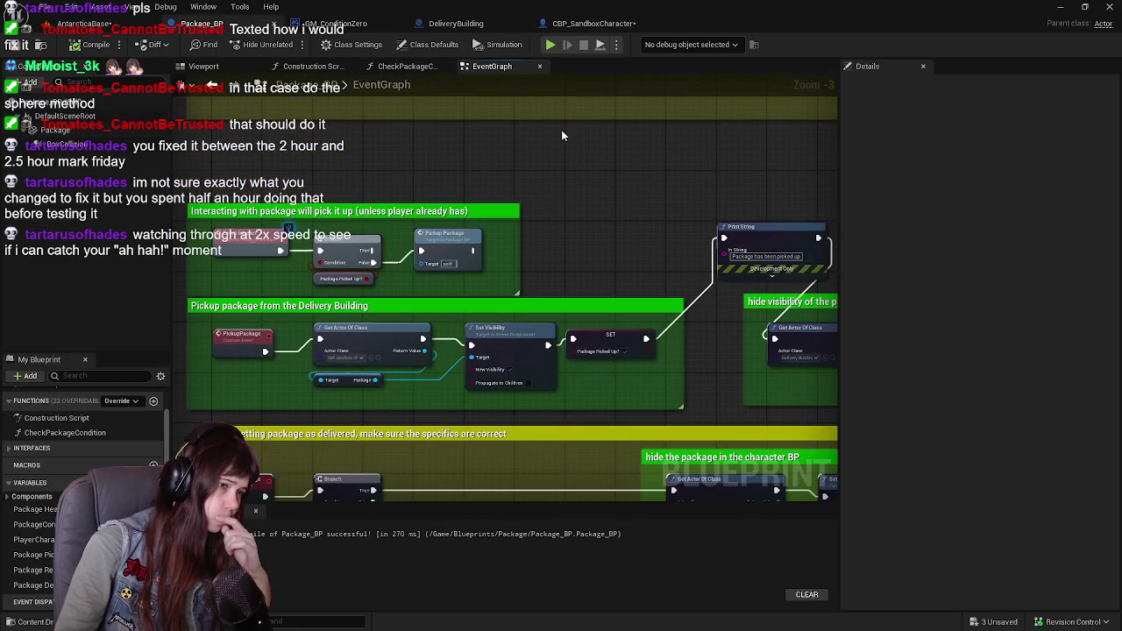
Bring the pickup section and Delivery Building visibility comment into view and test-move the Print String node
{"action": "left_click_drag", "start_coordinate": [599, 415], "coordinate": [564, 332]}
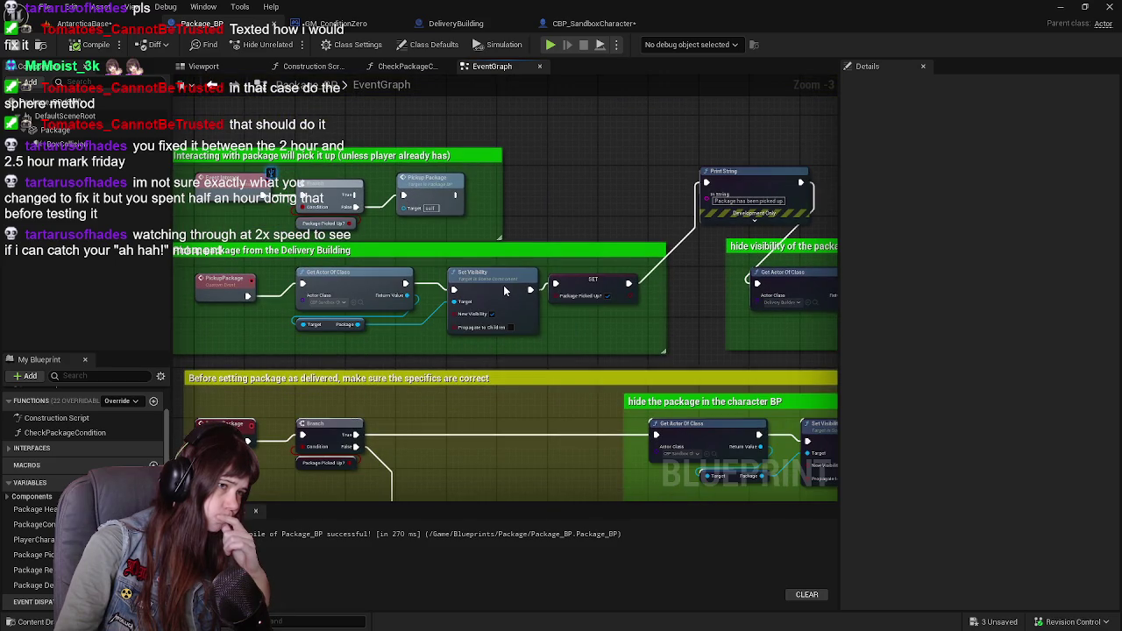
{"action": "scroll", "coordinate": [453, 345], "scroll_direction": "down", "scroll_amount": 2}
{"action": "scroll", "coordinate": [447, 345], "scroll_direction": "up", "scroll_amount": 3}
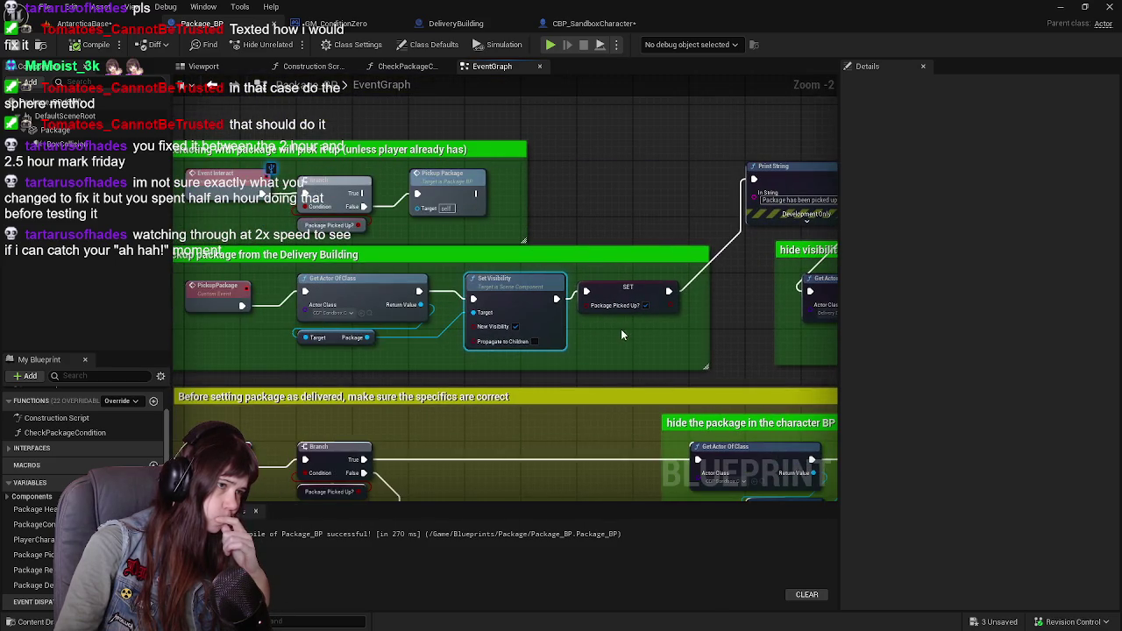
{"action": "left_click_drag", "start_coordinate": [623, 332], "coordinate": [339, 328]}
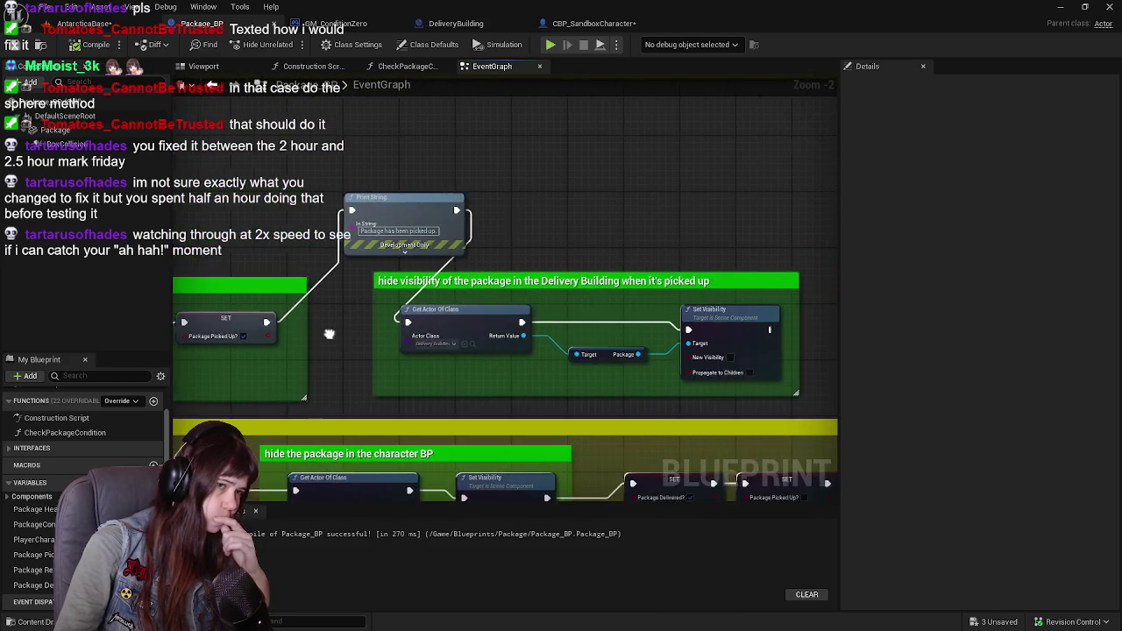
{"action": "scroll", "coordinate": [385, 331], "scroll_direction": "down", "scroll_amount": 1}
{"action": "left_click_drag", "start_coordinate": [399, 219], "coordinate": [447, 254]}
{"action": "left_click_drag", "start_coordinate": [607, 304], "coordinate": [582, 247]}
{"action": "mouse_move", "coordinate": [429, 253]}
{"action": "left_mouse_down"}
{"action": "mouse_move", "coordinate": [393, 221]}
{"action": "mouse_move", "coordinate": [384, 191]}
{"action": "mouse_move", "coordinate": [381, 222]}
{"action": "left_mouse_up"}
{"action": "mouse_move", "coordinate": [363, 173]}
{"action": "left_mouse_down"}
{"action": "mouse_move", "coordinate": [769, 395]}
{"action": "mouse_move", "coordinate": [576, 338]}
{"action": "left_mouse_up"}
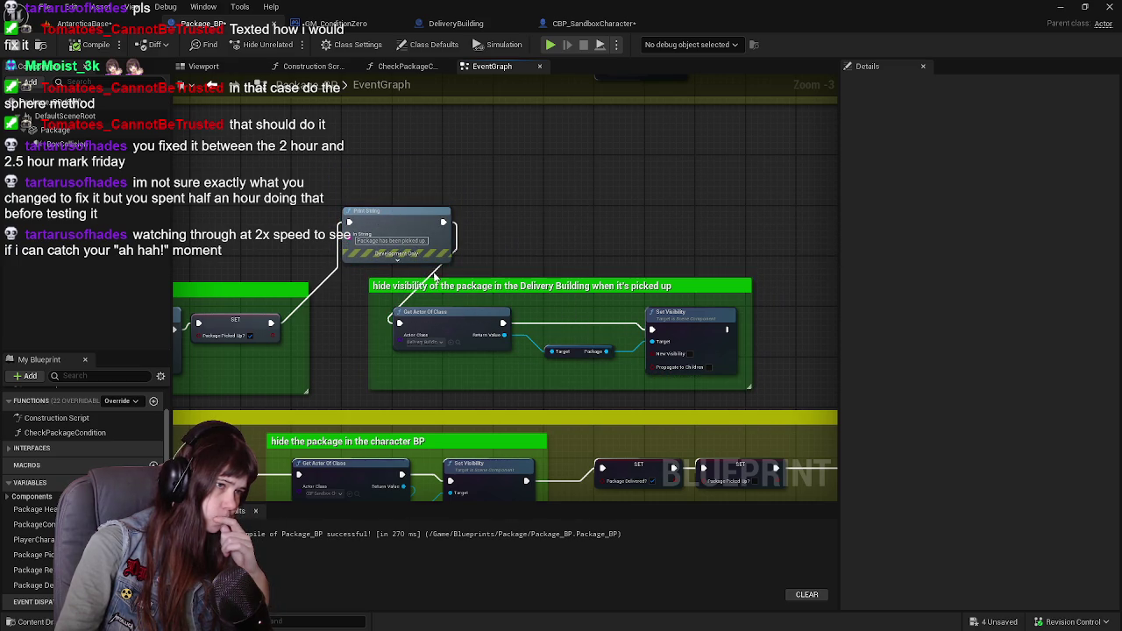
{"action": "left_click", "coordinate": [498, 288]}
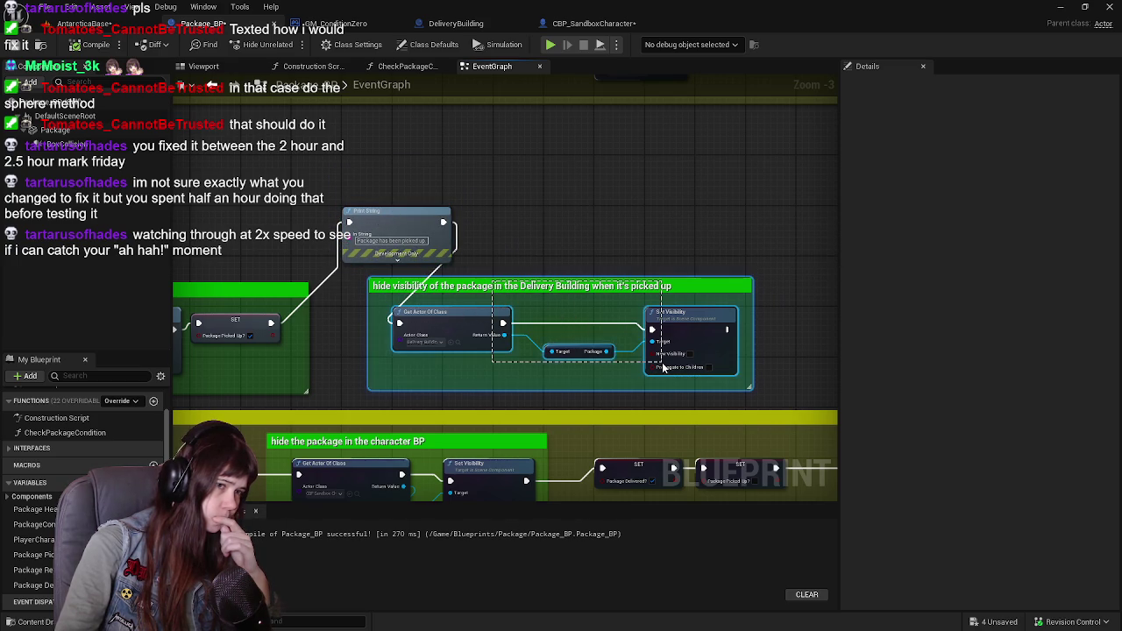
{"action": "left_click", "coordinate": [552, 216]}
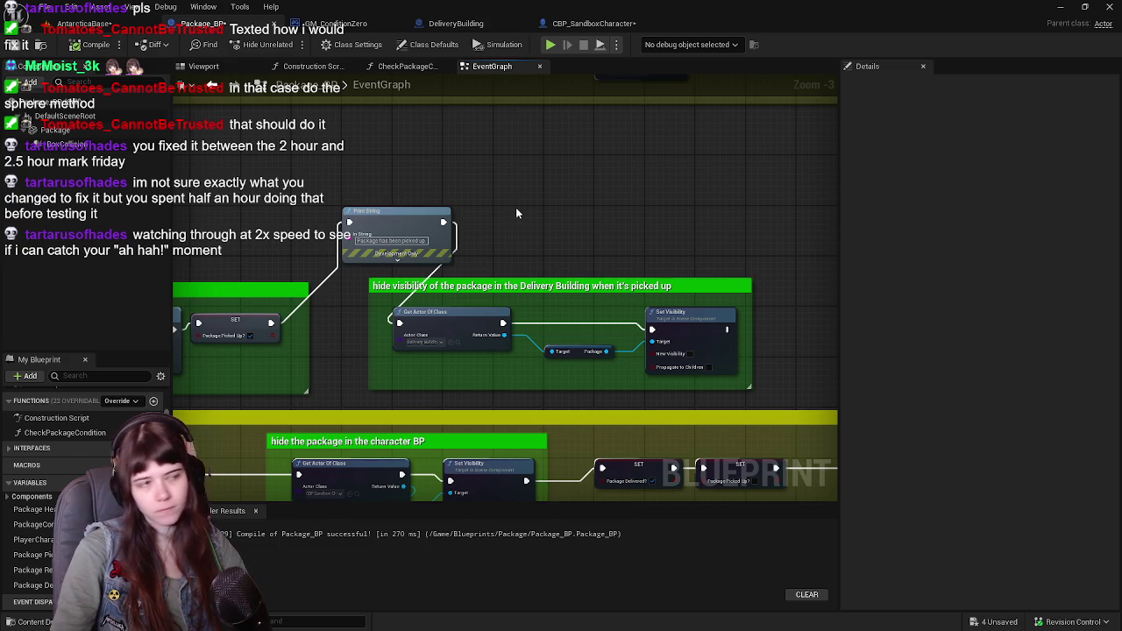
Box-select the Print String node and Delivery Building visibility group and move them right
{"action": "mouse_move", "coordinate": [583, 328]}
{"action": "left_mouse_down"}
{"action": "mouse_move", "coordinate": [594, 328]}
{"action": "mouse_move", "coordinate": [598, 348]}
{"action": "left_mouse_up"}
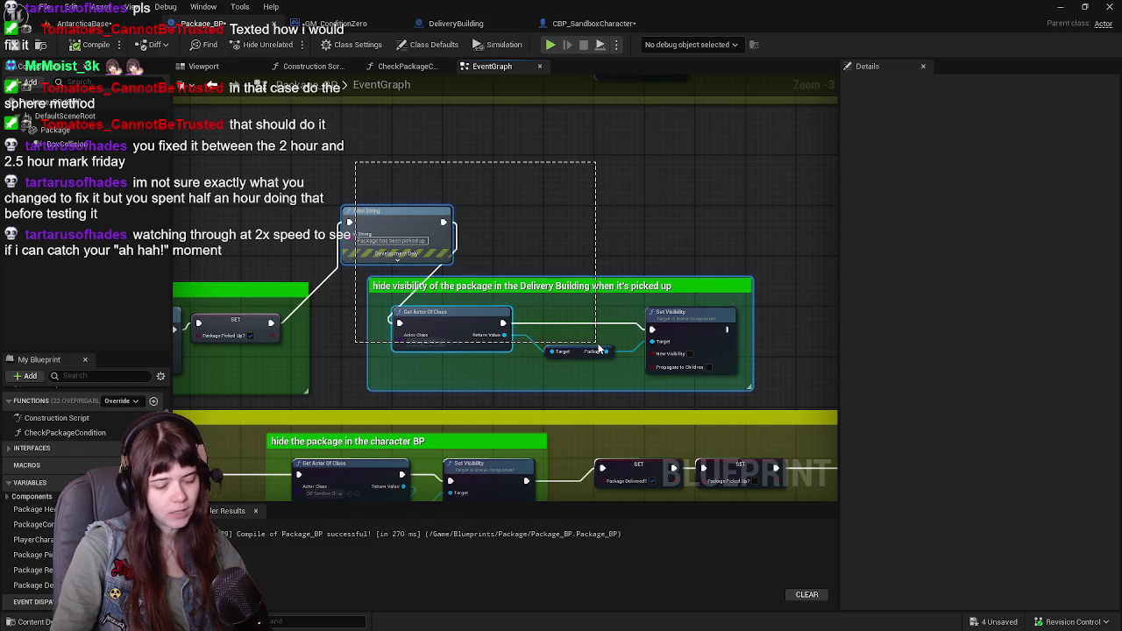
{"action": "left_click_drag", "start_coordinate": [598, 349], "coordinate": [596, 348]}
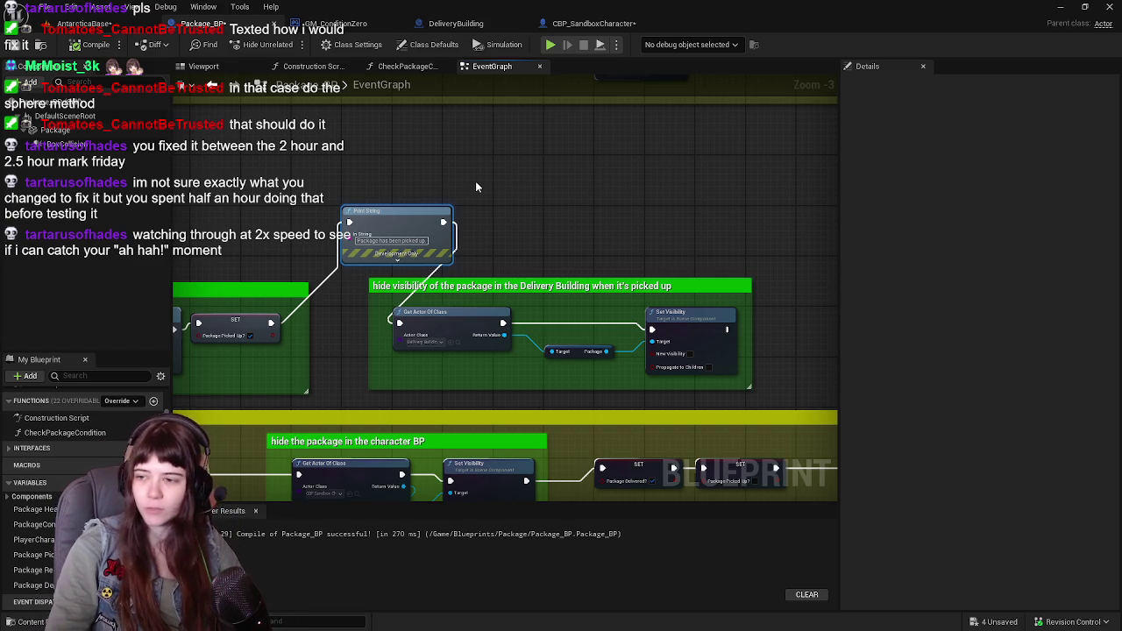
{"action": "mouse_move", "coordinate": [352, 163]}
{"action": "left_mouse_down"}
{"action": "mouse_move", "coordinate": [481, 251]}
{"action": "mouse_move", "coordinate": [790, 403]}
{"action": "left_mouse_up"}
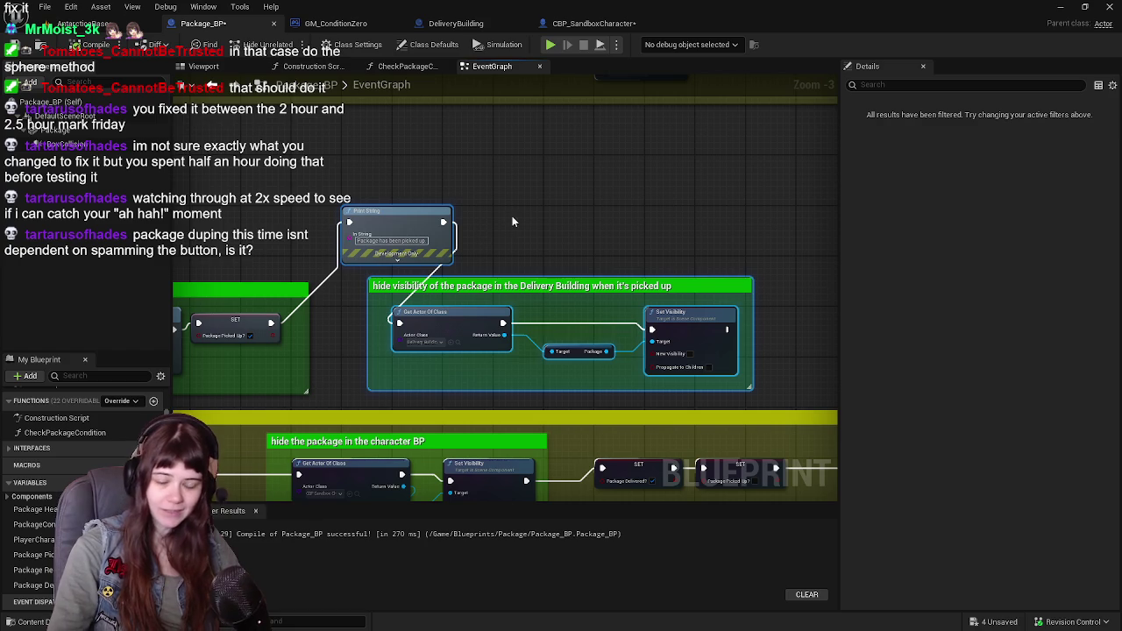
{"action": "mouse_move", "coordinate": [389, 170]}
{"action": "left_mouse_down"}
{"action": "mouse_move", "coordinate": [479, 237]}
{"action": "mouse_move", "coordinate": [770, 396]}
{"action": "left_mouse_up"}
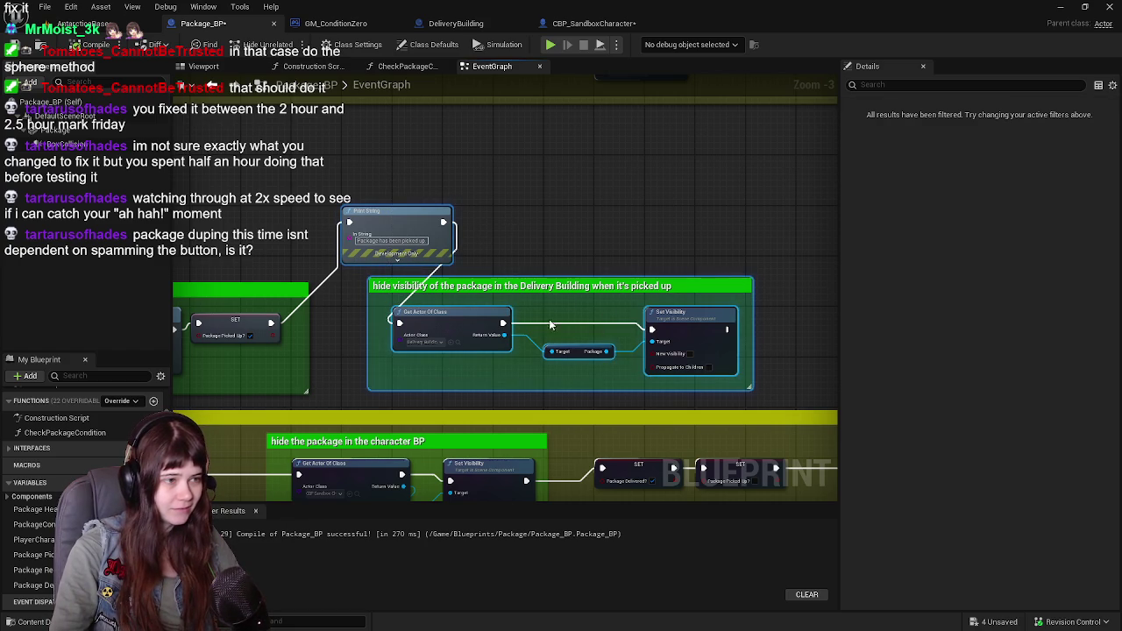
{"action": "left_click_drag", "start_coordinate": [440, 325], "coordinate": [591, 325]}
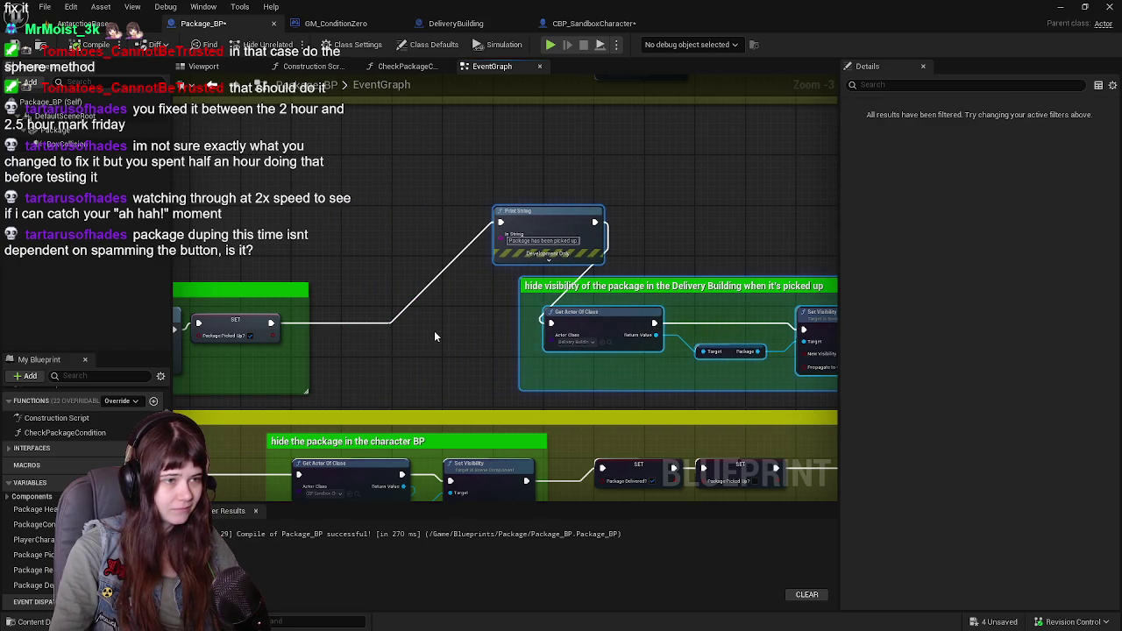
{"action": "left_click_drag", "start_coordinate": [450, 330], "coordinate": [604, 292]}
{"action": "left_click", "coordinate": [482, 190]}
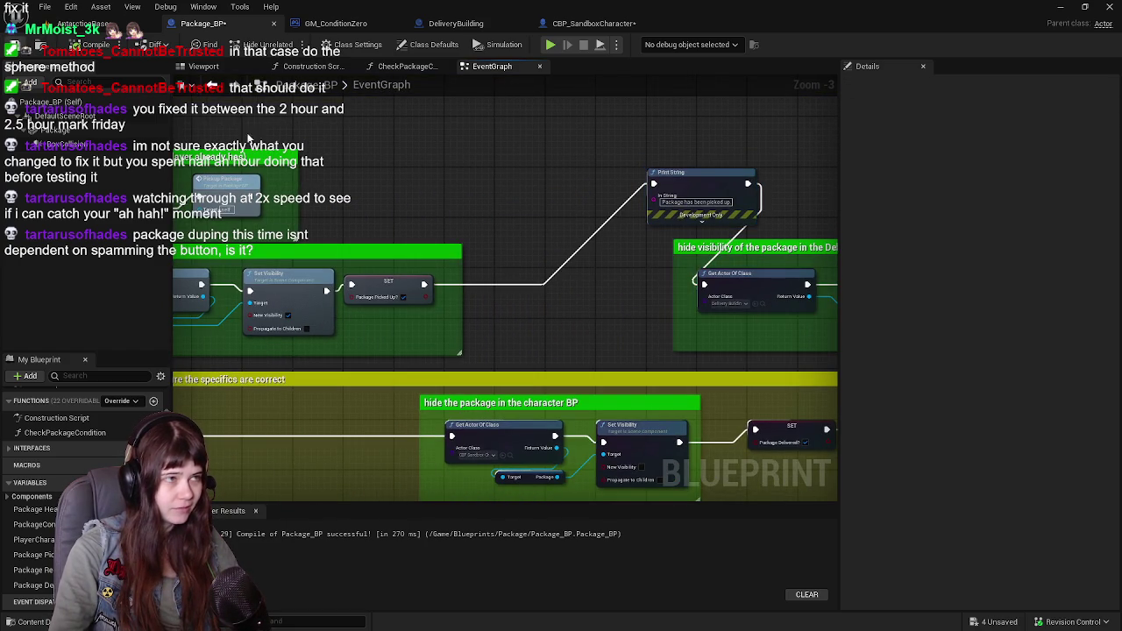
Close the CBP_SandboxCharacter blueprint tab
{"action": "left_click", "coordinate": [596, 25]}
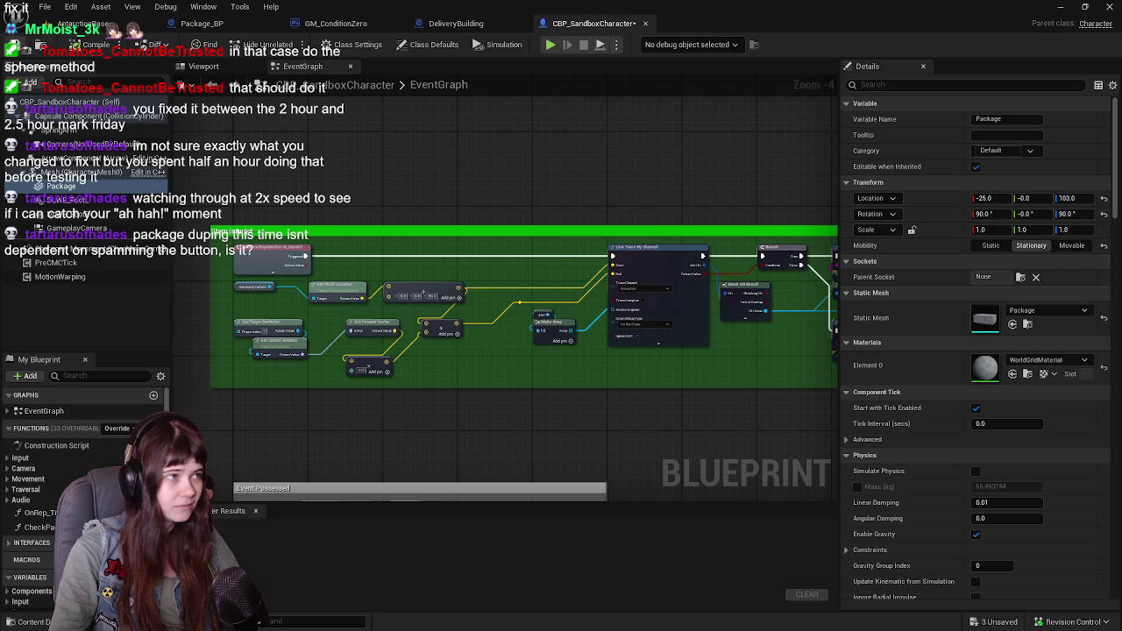
{"action": "left_click", "coordinate": [645, 24]}
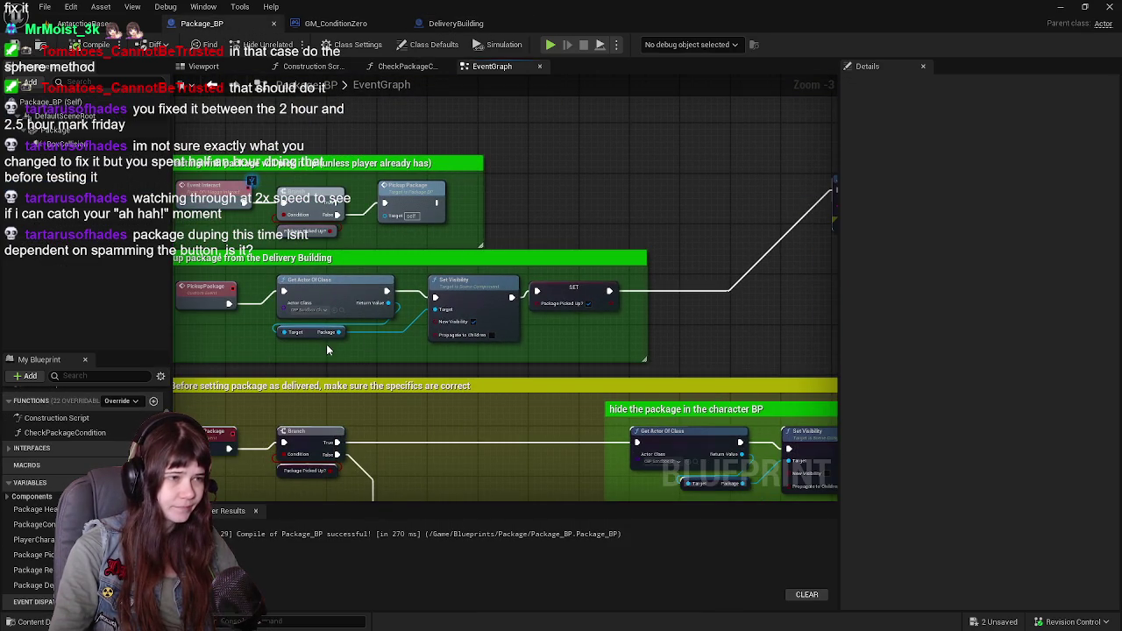
{"action": "scroll", "coordinate": [556, 252], "scroll_direction": "up", "scroll_amount": 1}
{"action": "mouse_move", "coordinate": [306, 347]}
{"action": "left_mouse_down"}
{"action": "mouse_move", "coordinate": [552, 379]}
{"action": "mouse_move", "coordinate": [687, 363]}
{"action": "mouse_move", "coordinate": [717, 372]}
{"action": "mouse_move", "coordinate": [693, 334]}
{"action": "left_mouse_up"}
{"action": "left_click", "coordinate": [495, 275]}
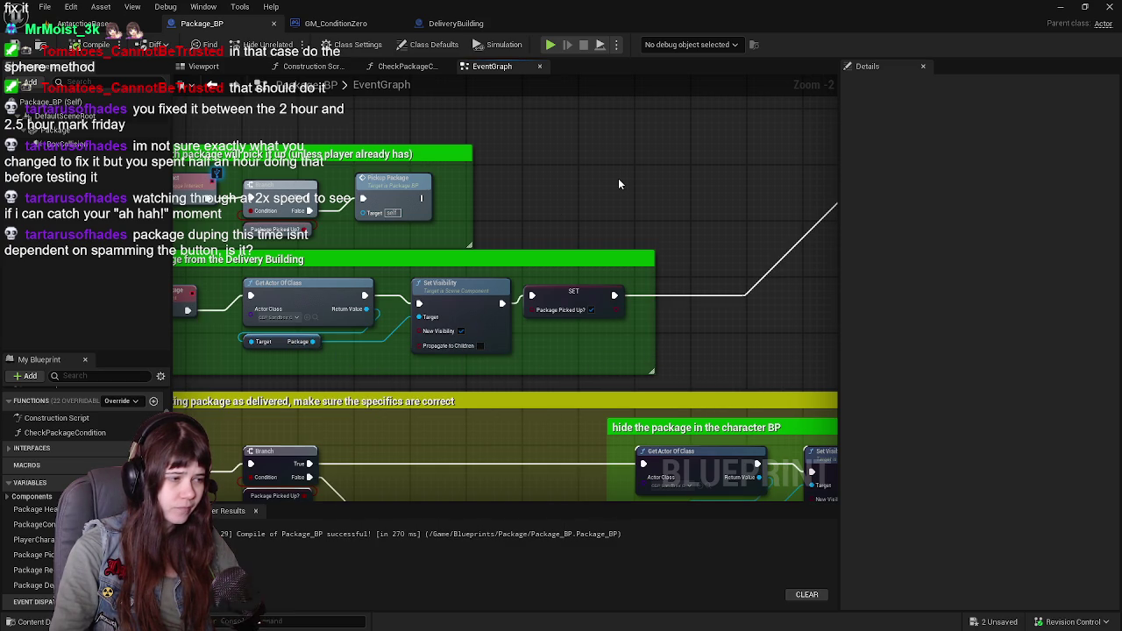
{"action": "mouse_move", "coordinate": [312, 341]}
{"action": "left_mouse_down"}
{"action": "mouse_move", "coordinate": [651, 377]}
{"action": "mouse_move", "coordinate": [675, 368]}
{"action": "left_mouse_up"}
{"action": "mouse_move", "coordinate": [312, 341]}
{"action": "left_mouse_down"}
{"action": "mouse_move", "coordinate": [477, 377]}
{"action": "mouse_move", "coordinate": [702, 371]}
{"action": "left_mouse_up"}
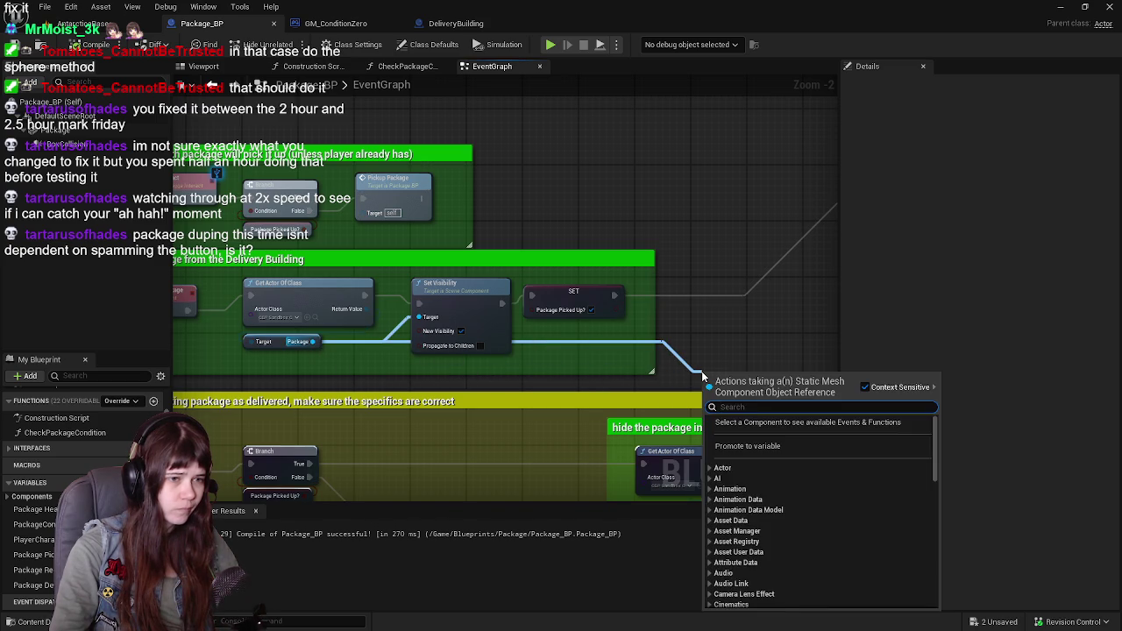
{"action": "type", "text": "get"}
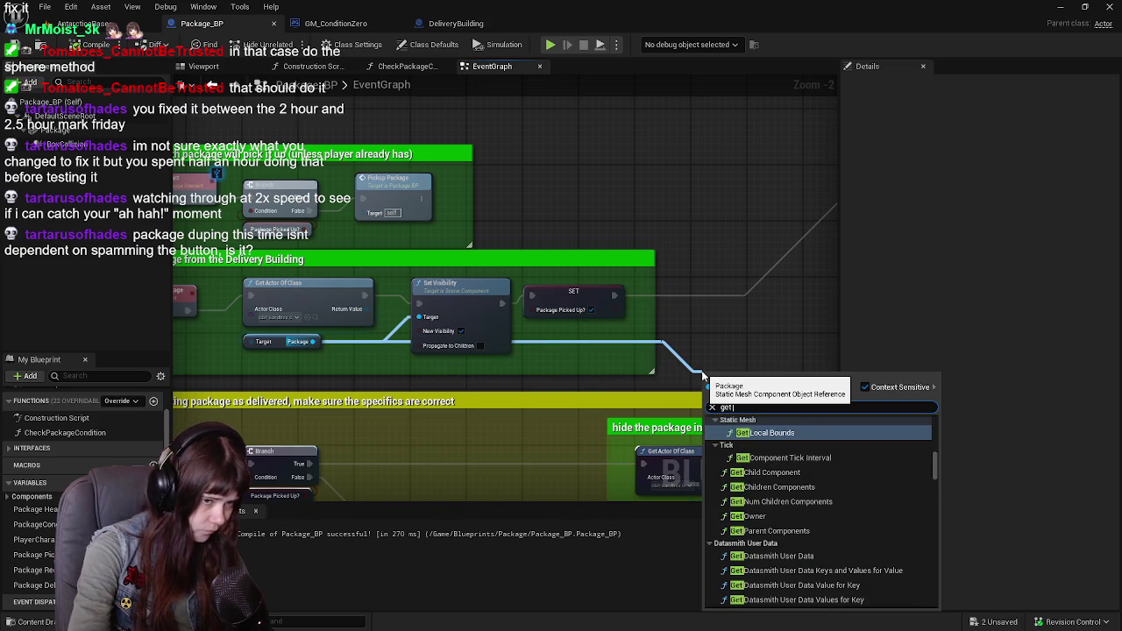
{"action": "type", "text": " material"}
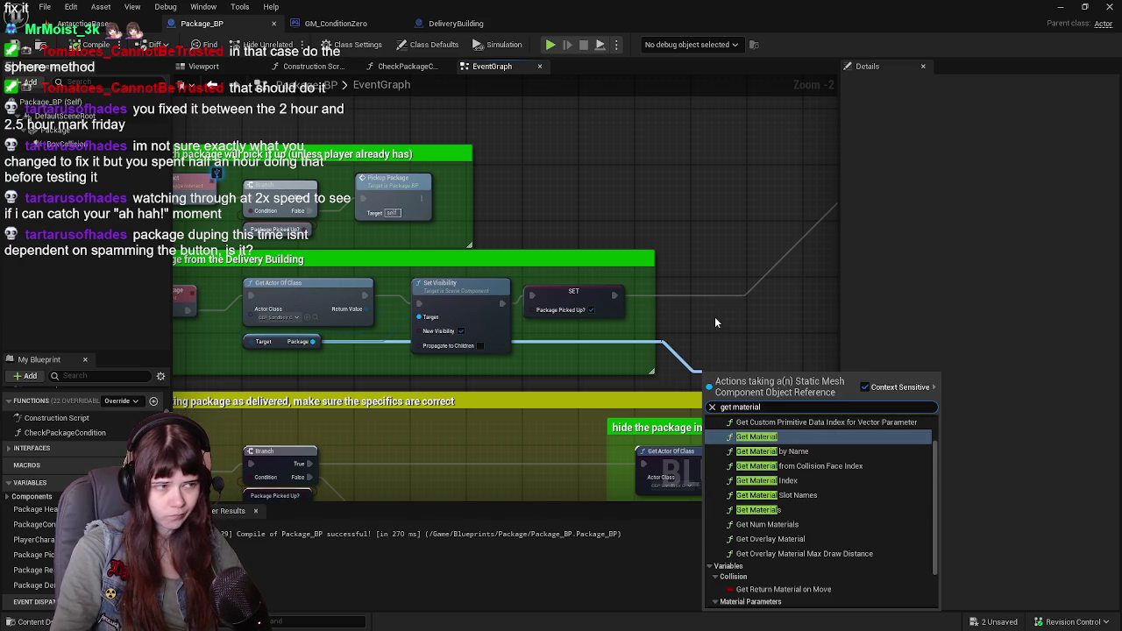
{"action": "left_click", "coordinate": [720, 317]}
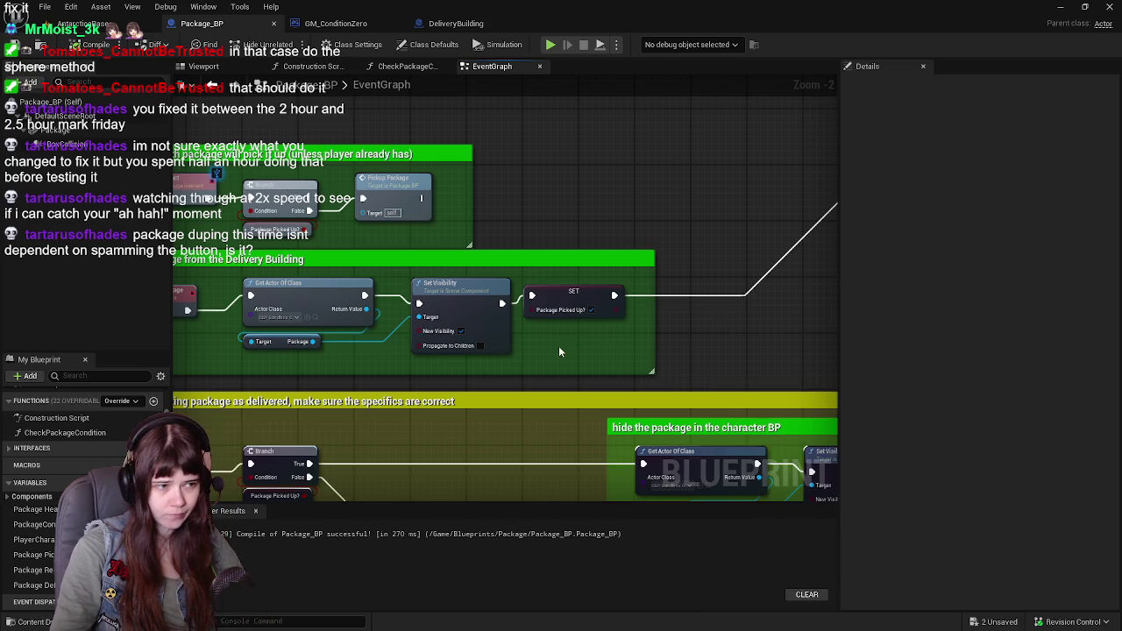
{"action": "scroll", "coordinate": [614, 289], "scroll_direction": "down", "scroll_amount": 2}
{"action": "scroll", "coordinate": [646, 241], "scroll_direction": "up", "scroll_amount": 1}
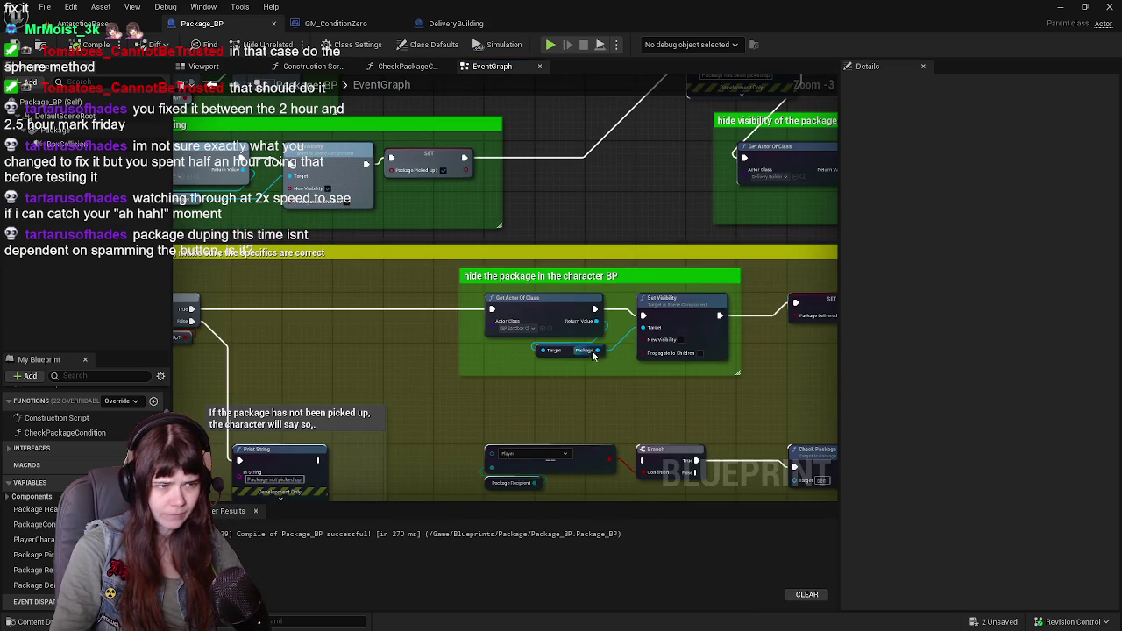
{"action": "mouse_move", "coordinate": [617, 184]}
{"action": "left_mouse_down"}
{"action": "mouse_move", "coordinate": [323, 295]}
{"action": "mouse_move", "coordinate": [354, 281]}
{"action": "mouse_move", "coordinate": [757, 395]}
{"action": "mouse_move", "coordinate": [496, 233]}
{"action": "mouse_move", "coordinate": [622, 231]}
{"action": "mouse_move", "coordinate": [526, 362]}
{"action": "left_mouse_up"}
{"action": "scroll", "coordinate": [526, 362], "scroll_direction": "down", "scroll_amount": 1}
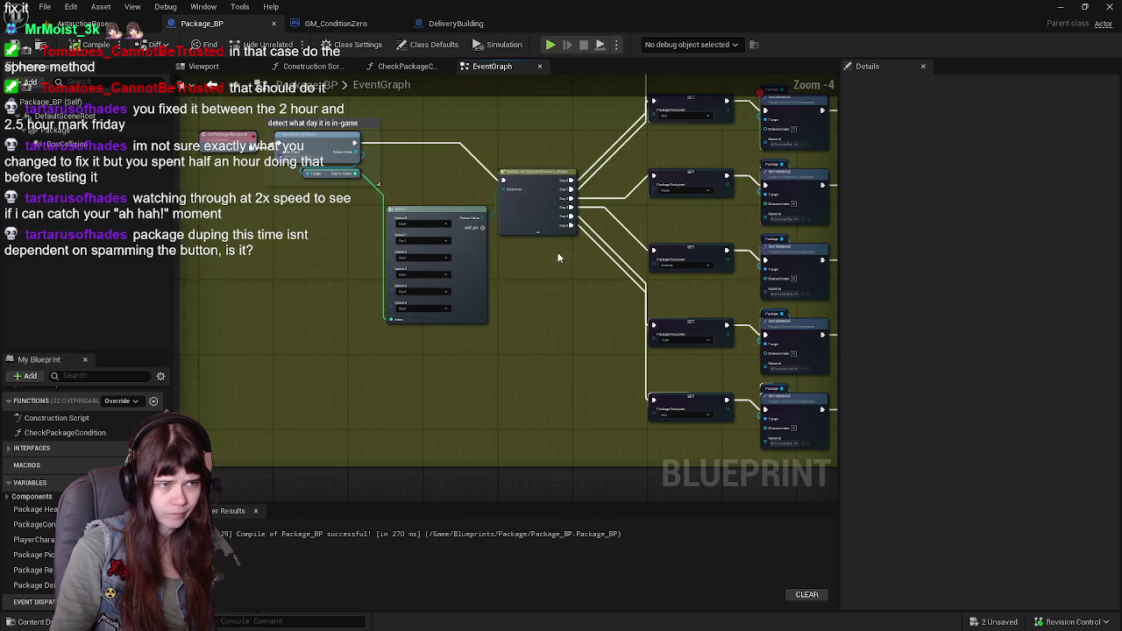
{"action": "mouse_move", "coordinate": [611, 421]}
{"action": "left_mouse_down"}
{"action": "mouse_move", "coordinate": [466, 210]}
{"action": "mouse_move", "coordinate": [511, 217]}
{"action": "mouse_move", "coordinate": [407, 247]}
{"action": "left_mouse_up"}
{"action": "scroll", "coordinate": [407, 248], "scroll_direction": "up", "scroll_amount": 1}
{"action": "mouse_move", "coordinate": [263, 491]}
{"action": "left_mouse_down"}
{"action": "mouse_move", "coordinate": [332, 343]}
{"action": "mouse_move", "coordinate": [619, 330]}
{"action": "left_mouse_up"}
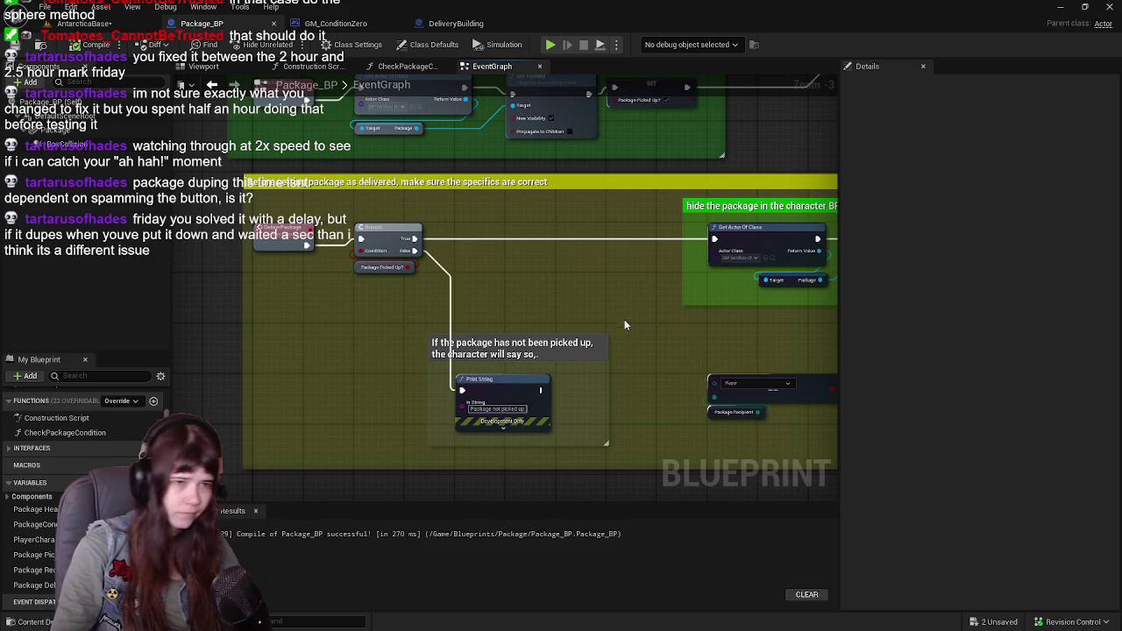
{"action": "mouse_move", "coordinate": [666, 224]}
{"action": "left_mouse_down"}
{"action": "mouse_move", "coordinate": [531, 371]}
{"action": "mouse_move", "coordinate": [588, 348]}
{"action": "left_mouse_up"}
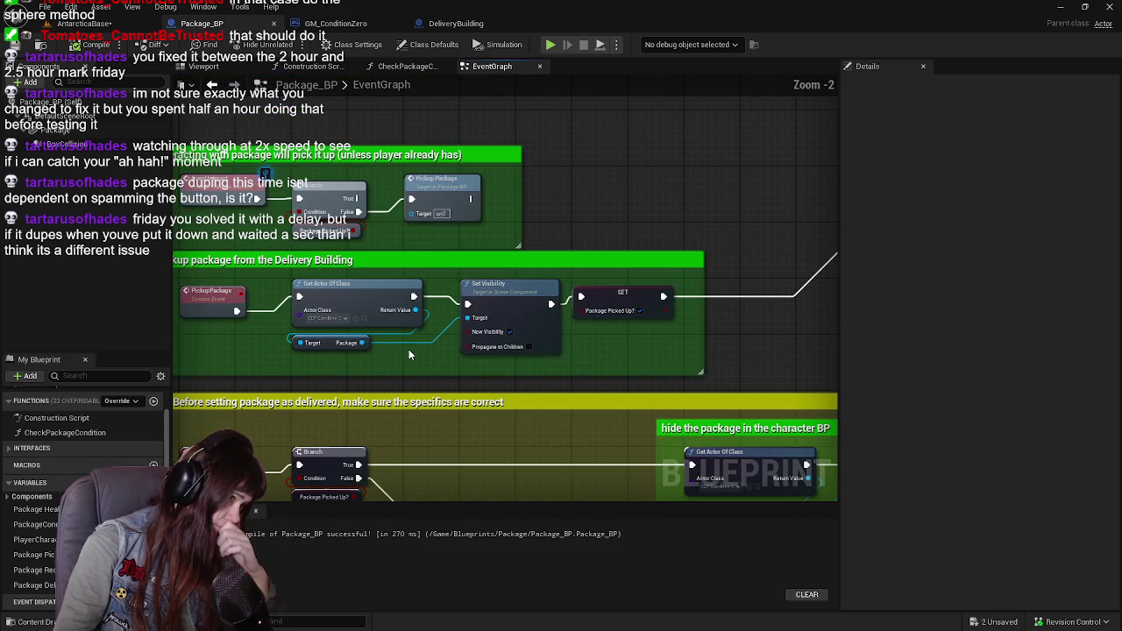
{"action": "scroll", "coordinate": [392, 370], "scroll_direction": "up", "scroll_amount": 1}
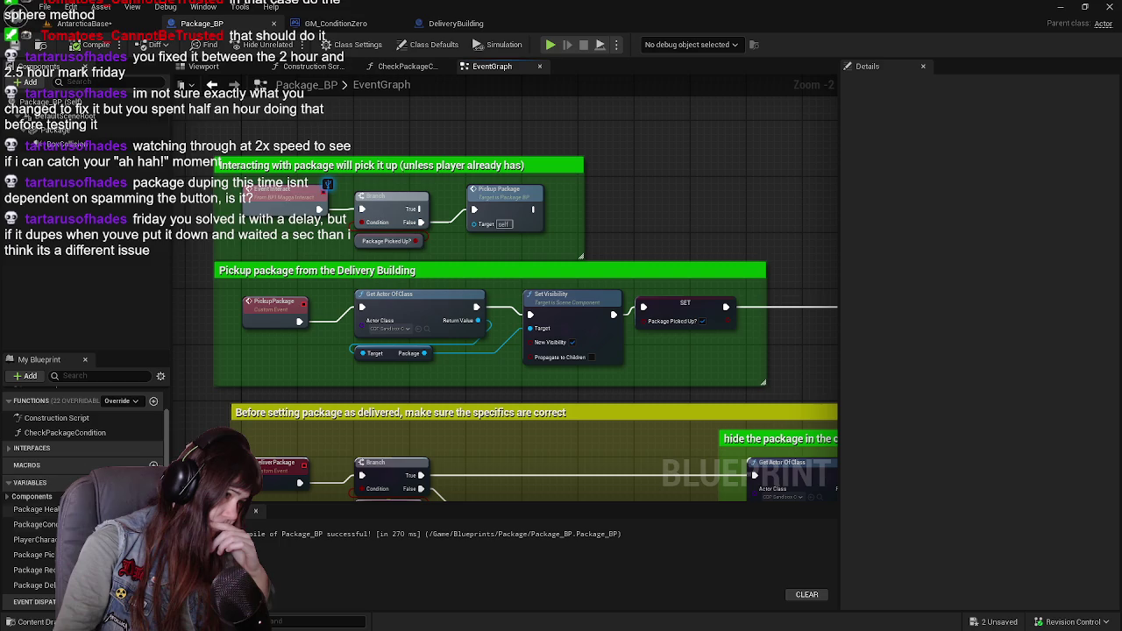
Place a Player Character getter in the pickup section and move Get Actor Of Class out of the chain
{"action": "left_click", "coordinate": [35, 540]}
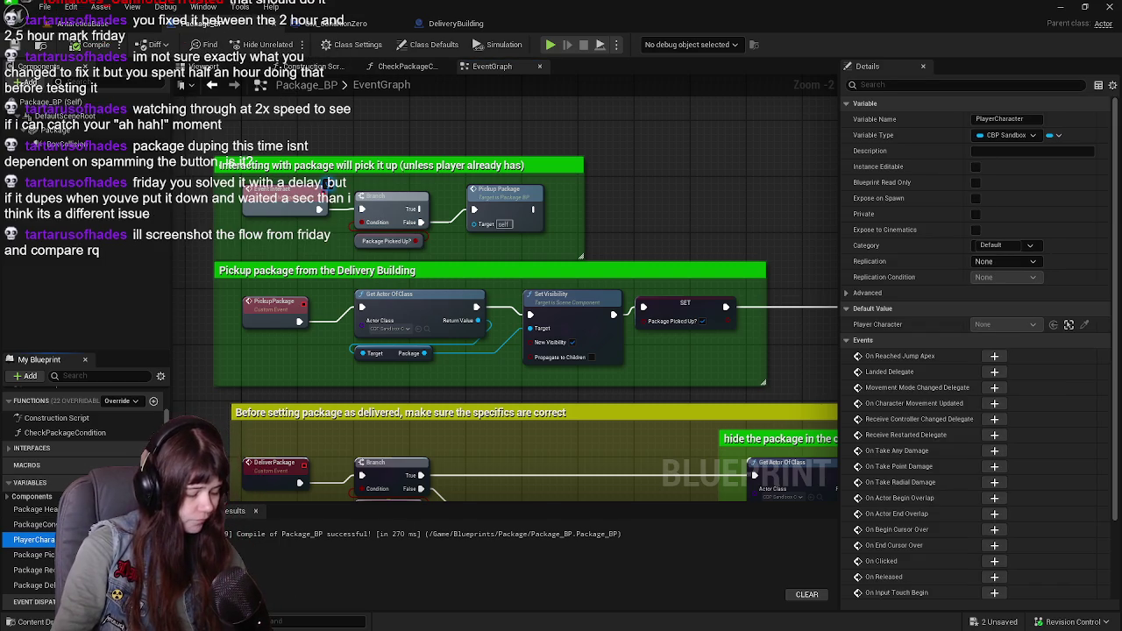
{"action": "left_click", "coordinate": [263, 412]}
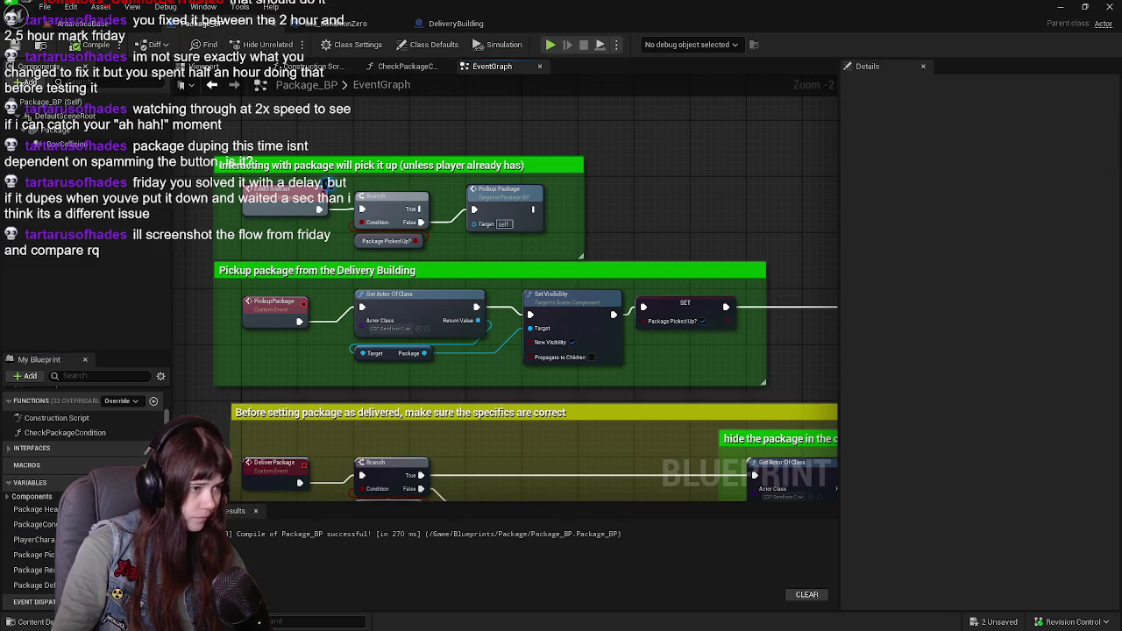
{"action": "left_click", "coordinate": [35, 540]}
{"action": "mouse_move", "coordinate": [35, 541]}
{"action": "left_mouse_down"}
{"action": "mouse_move", "coordinate": [217, 393]}
{"action": "mouse_move", "coordinate": [246, 353]}
{"action": "mouse_move", "coordinate": [377, 363]}
{"action": "mouse_move", "coordinate": [362, 354]}
{"action": "left_mouse_up"}
{"action": "left_click", "coordinate": [394, 353]}
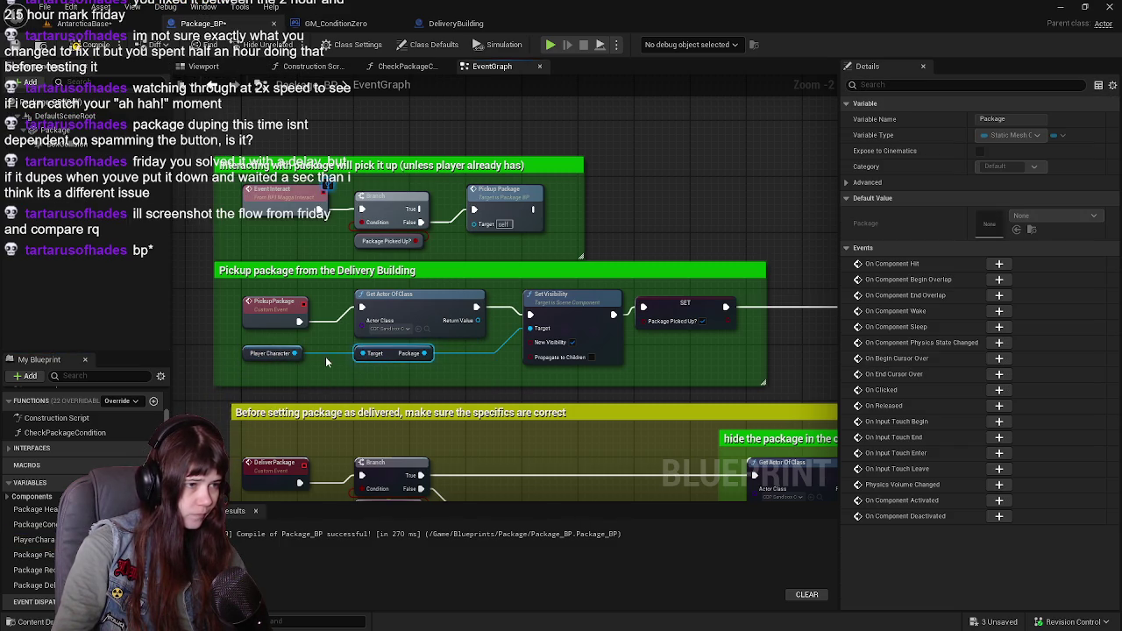
{"action": "left_click", "coordinate": [429, 311]}
{"action": "scroll", "coordinate": [439, 313], "scroll_direction": "up", "scroll_amount": 1}
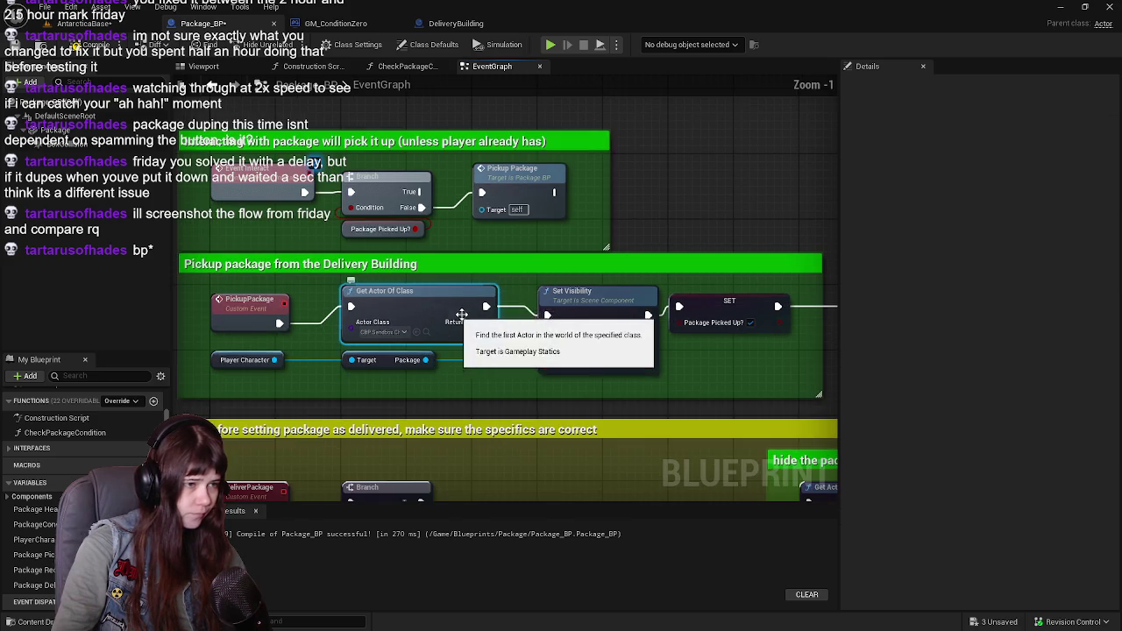
{"action": "left_click_drag", "start_coordinate": [495, 270], "coordinate": [576, 240]}
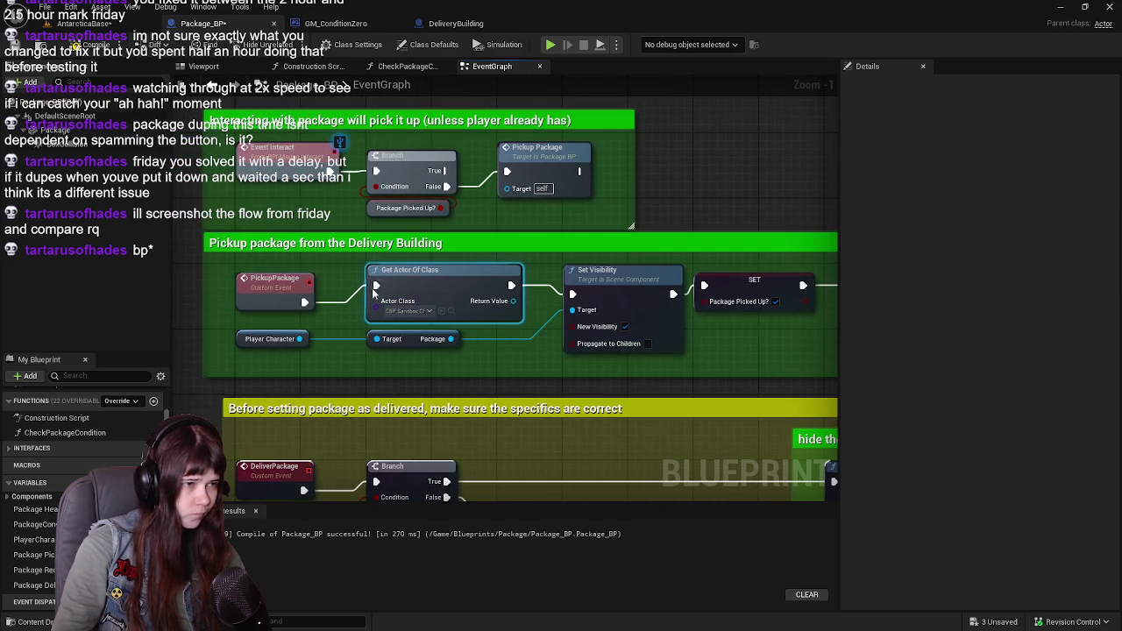
{"action": "mouse_move", "coordinate": [508, 285]}
{"action": "left_mouse_down"}
{"action": "mouse_move", "coordinate": [395, 339]}
{"action": "mouse_move", "coordinate": [592, 277]}
{"action": "mouse_move", "coordinate": [659, 208]}
{"action": "left_mouse_up"}
{"action": "left_click_drag", "start_coordinate": [552, 343], "coordinate": [685, 284]}
{"action": "mouse_move", "coordinate": [262, 334]}
{"action": "left_mouse_down"}
{"action": "mouse_move", "coordinate": [406, 303]}
{"action": "mouse_move", "coordinate": [400, 320]}
{"action": "mouse_move", "coordinate": [377, 323]}
{"action": "mouse_move", "coordinate": [439, 344]}
{"action": "mouse_move", "coordinate": [452, 367]}
{"action": "mouse_move", "coordinate": [414, 291]}
{"action": "left_mouse_up"}
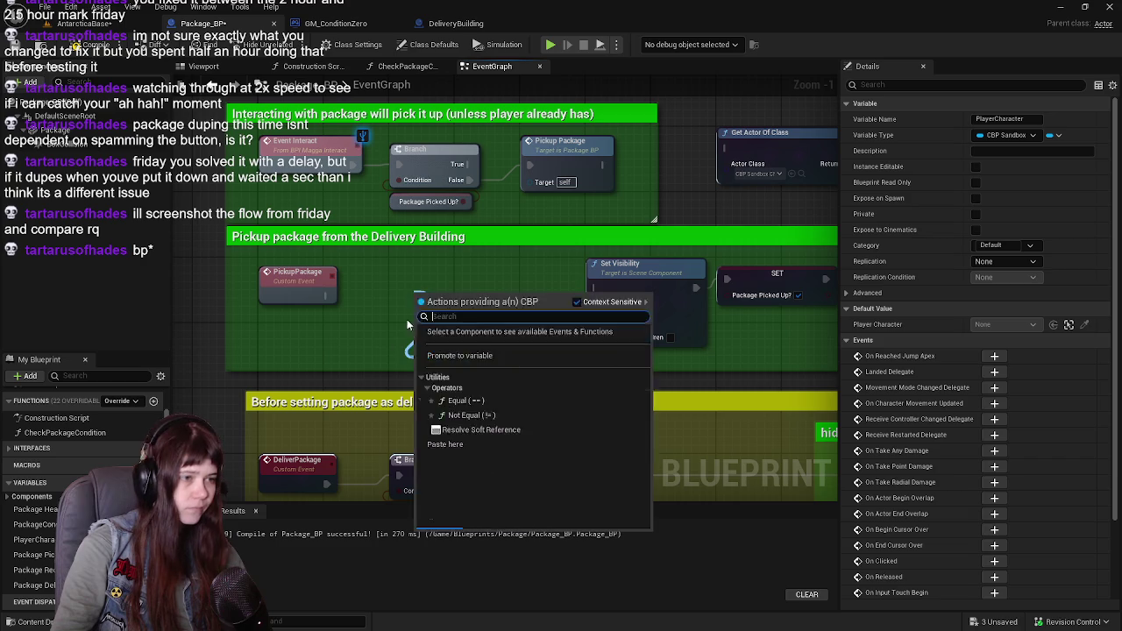
Arrange the Player Character and Package getters, and wire PickupPackage straight into Set Visibility
{"action": "left_click", "coordinate": [361, 366]}
{"action": "mouse_move", "coordinate": [451, 347]}
{"action": "left_mouse_down"}
{"action": "mouse_move", "coordinate": [414, 328]}
{"action": "mouse_move", "coordinate": [280, 329]}
{"action": "left_mouse_up"}
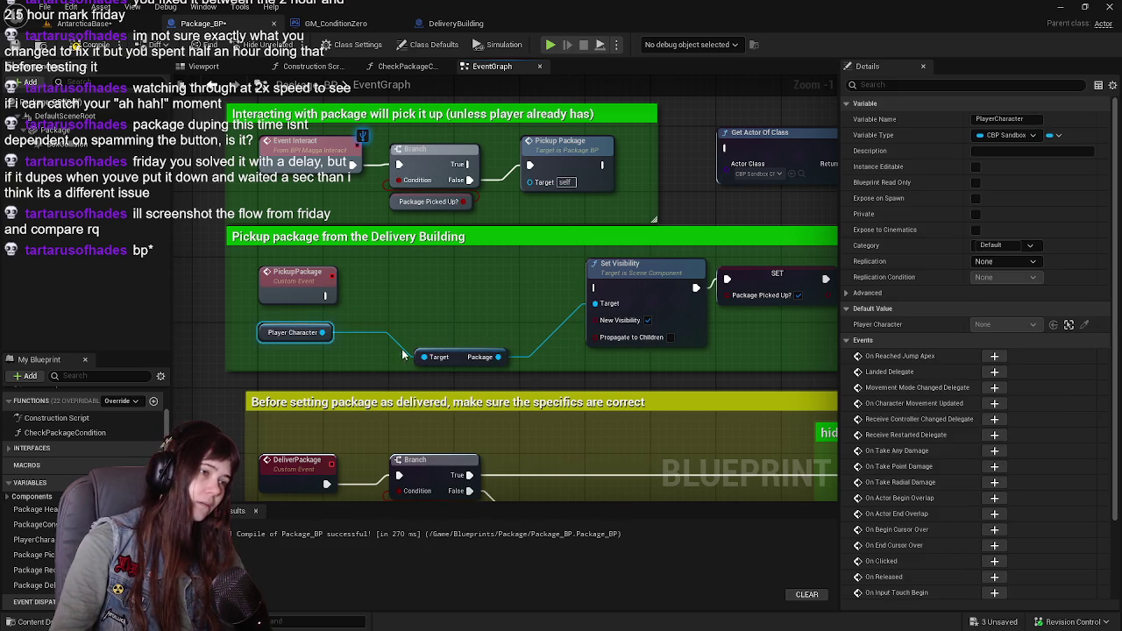
{"action": "left_click_drag", "start_coordinate": [462, 358], "coordinate": [307, 358]}
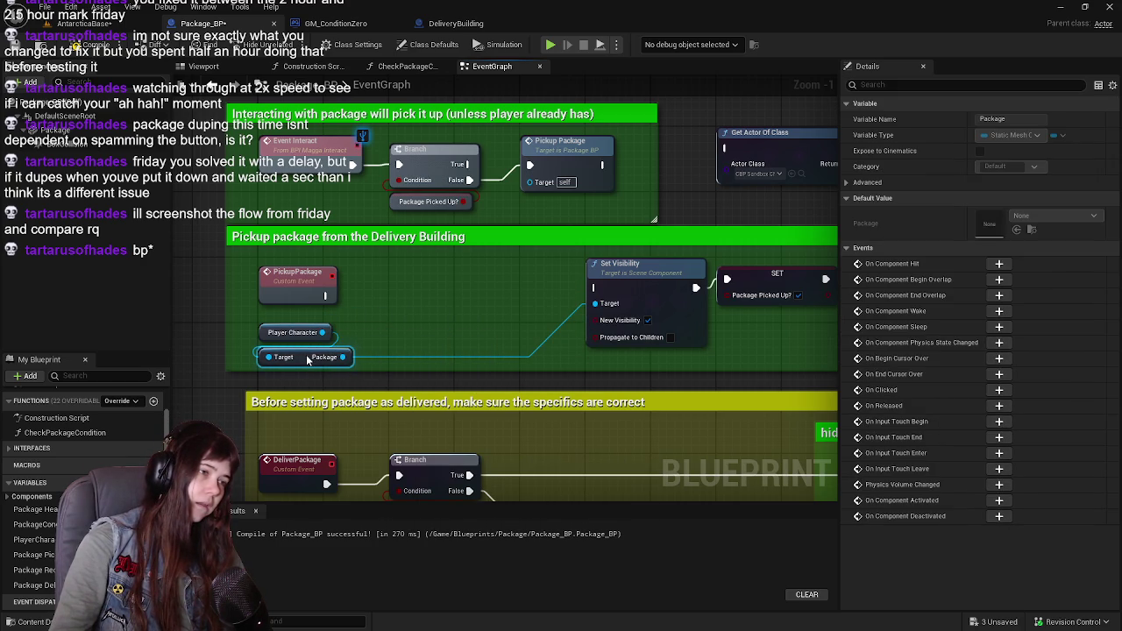
{"action": "left_click_drag", "start_coordinate": [638, 275], "coordinate": [441, 276]}
{"action": "left_click_drag", "start_coordinate": [328, 300], "coordinate": [397, 288]}
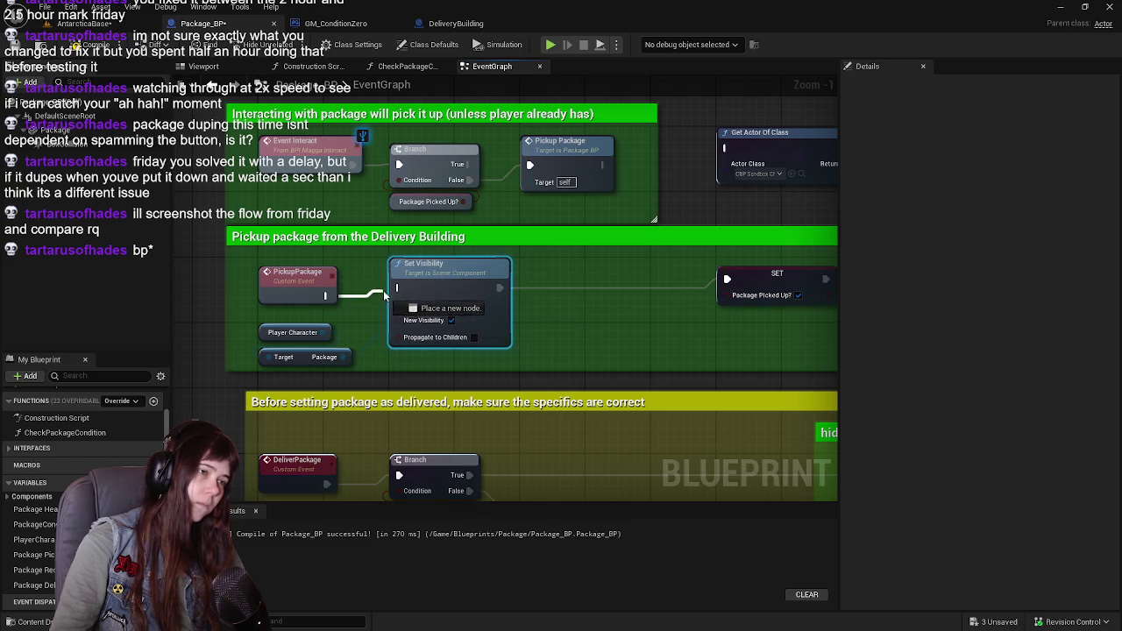
{"action": "left_click_drag", "start_coordinate": [658, 329], "coordinate": [595, 336]}
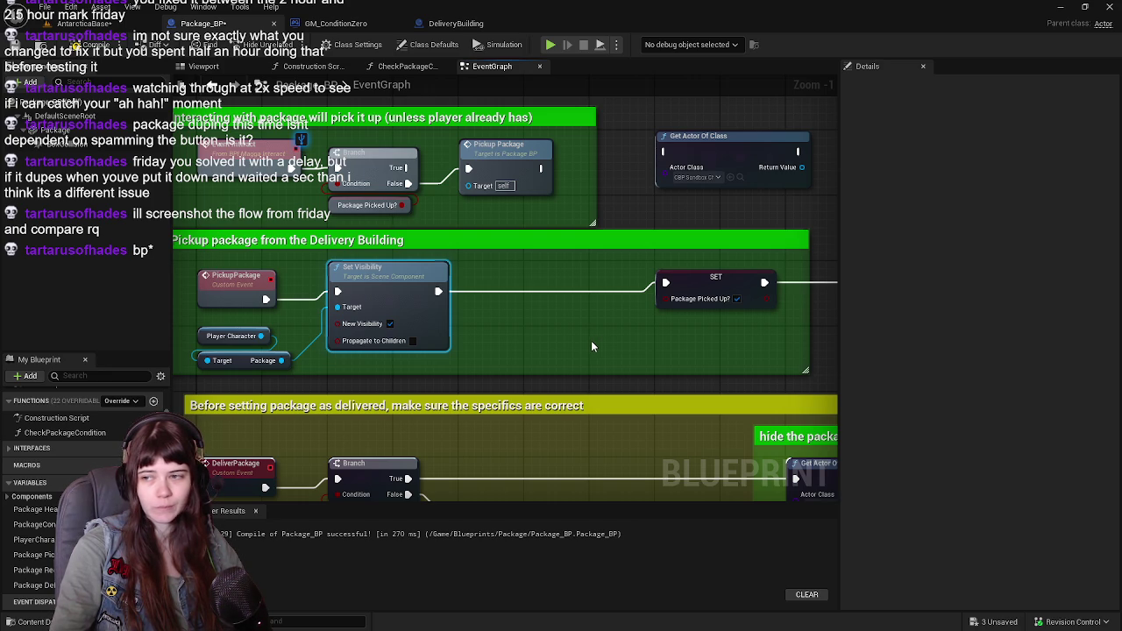
Shift the SET Package Picked Up? node further right inside the Pickup Package comment
{"action": "scroll", "coordinate": [592, 347], "scroll_direction": "down", "scroll_amount": 3}
{"action": "scroll", "coordinate": [592, 346], "scroll_direction": "up", "scroll_amount": 3}
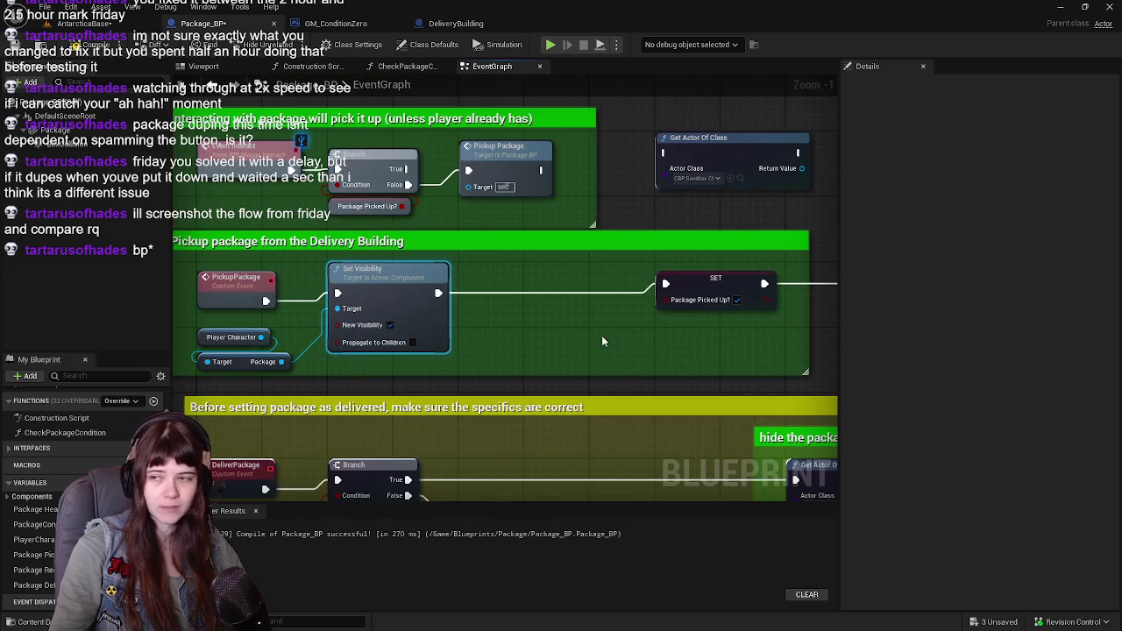
{"action": "left_click", "coordinate": [627, 300]}
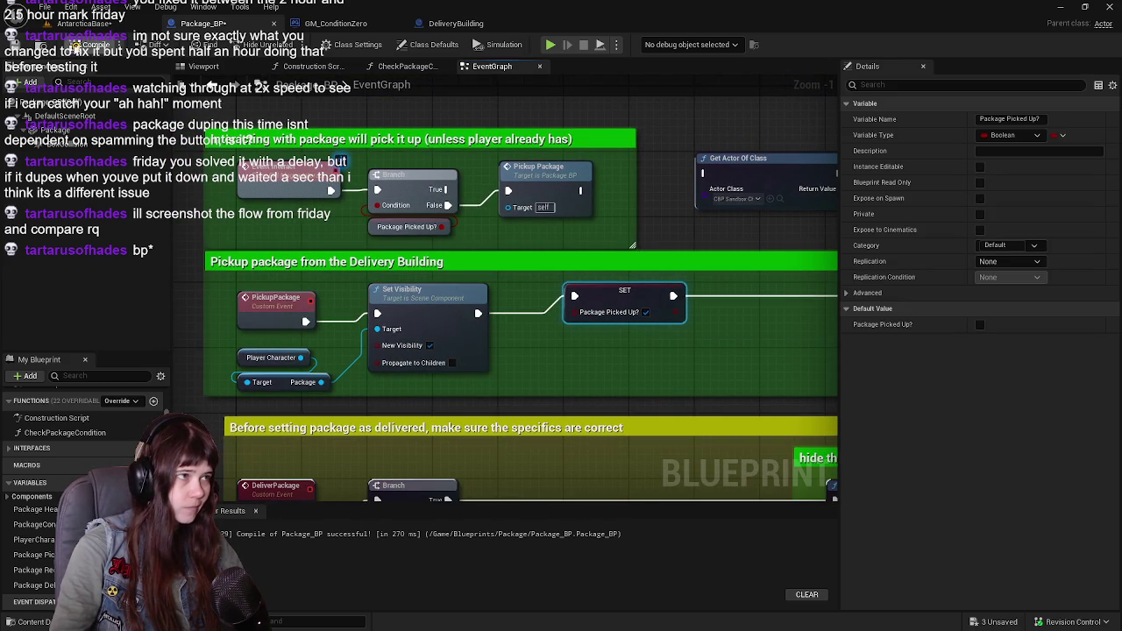
{"action": "left_click_drag", "start_coordinate": [721, 233], "coordinate": [525, 259]}
{"action": "left_click_drag", "start_coordinate": [402, 319], "coordinate": [538, 322]}
{"action": "left_click_drag", "start_coordinate": [682, 226], "coordinate": [720, 219]}
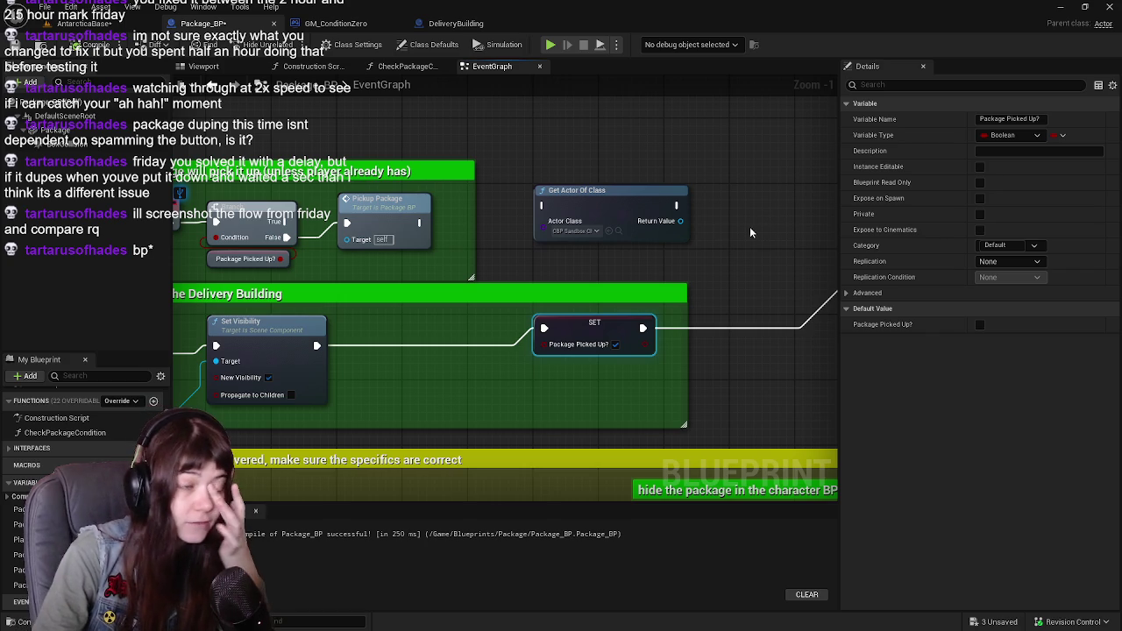
Set Get Actor Of Class to Package_BP and add a Get Package node from its result
{"action": "left_click", "coordinate": [581, 232]}
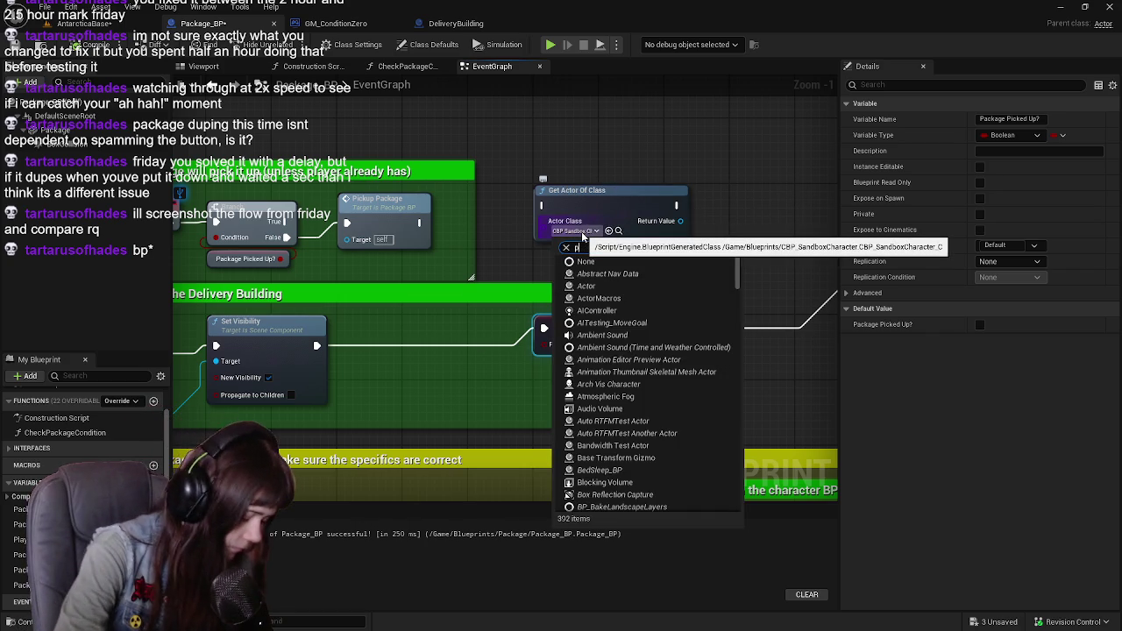
{"action": "type", "text": "package"}
{"action": "left_click", "coordinate": [627, 277]}
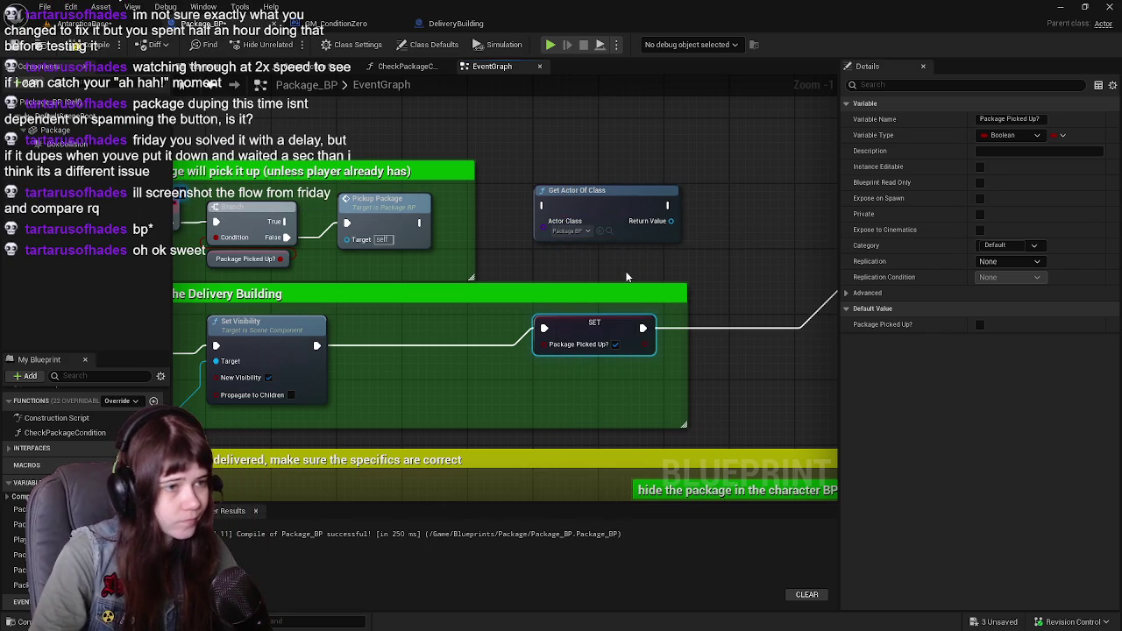
{"action": "mouse_move", "coordinate": [604, 204]}
{"action": "left_mouse_down"}
{"action": "mouse_move", "coordinate": [508, 308]}
{"action": "mouse_move", "coordinate": [409, 334]}
{"action": "left_mouse_up"}
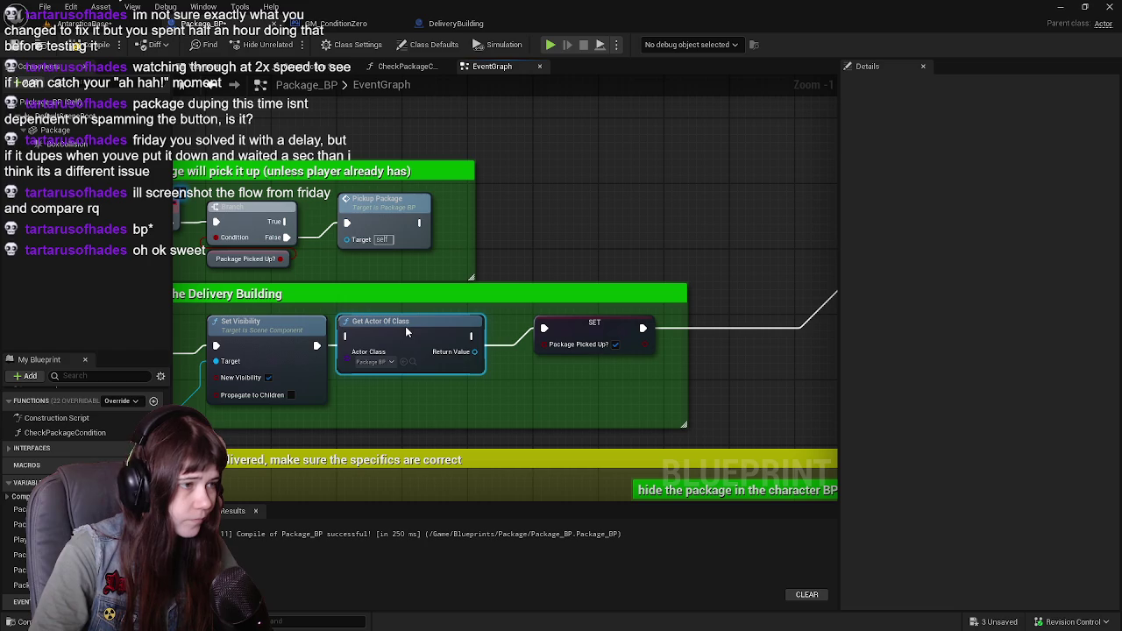
{"action": "left_click_drag", "start_coordinate": [493, 395], "coordinate": [494, 392]}
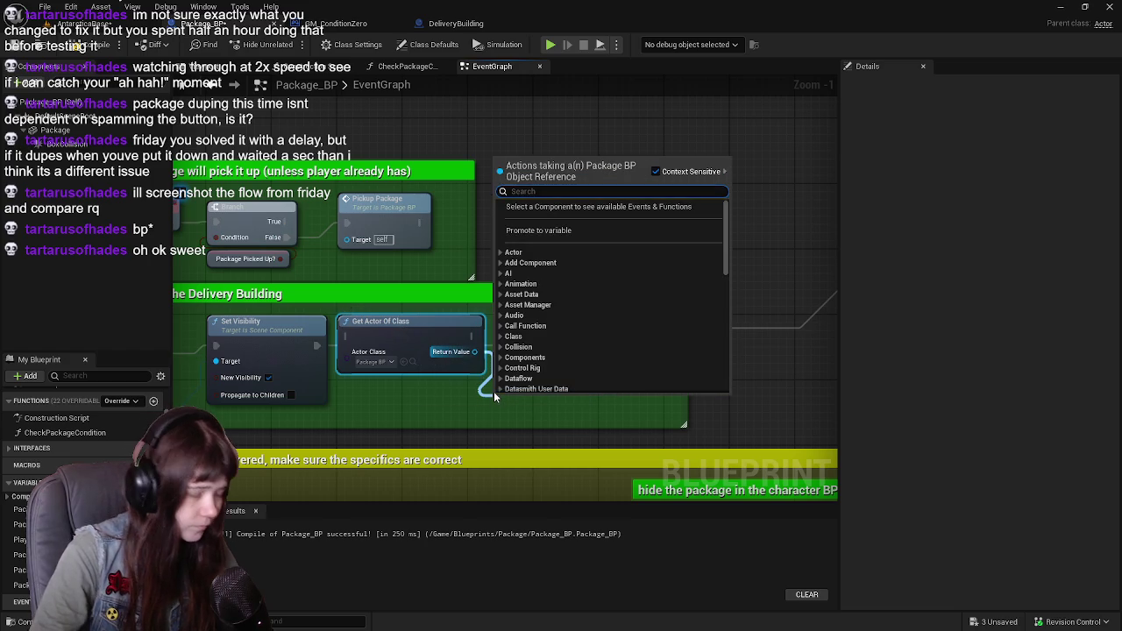
{"action": "type", "text": "get package"}
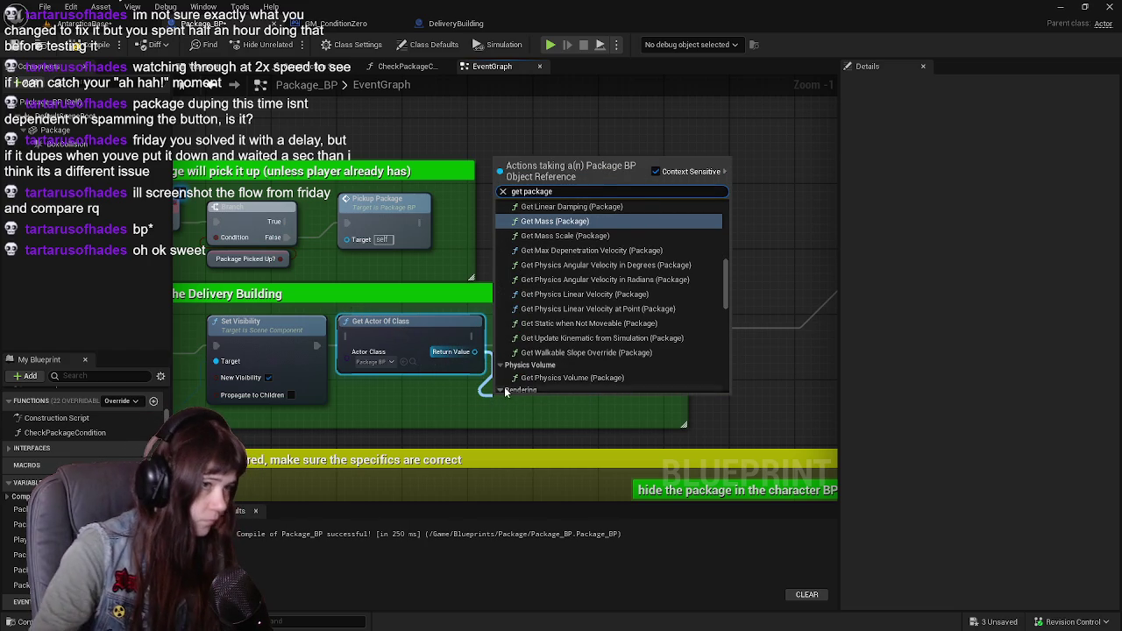
{"action": "scroll", "coordinate": [645, 341], "scroll_direction": "down", "scroll_amount": 10}
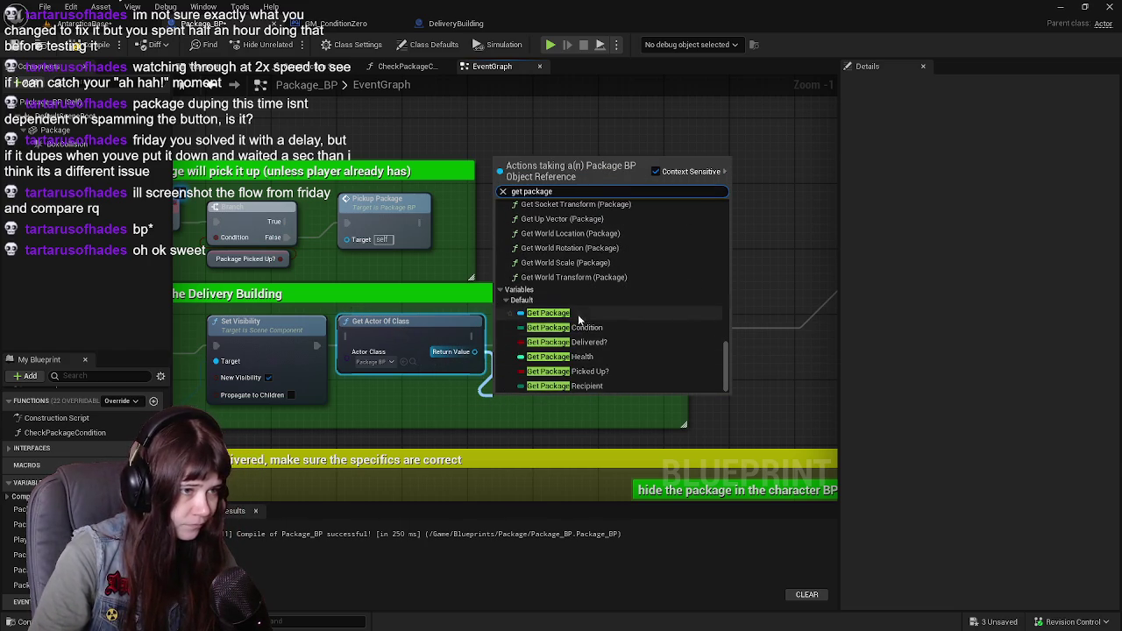
{"action": "left_click", "coordinate": [579, 313]}
{"action": "mouse_move", "coordinate": [540, 402]}
{"action": "left_mouse_down"}
{"action": "mouse_move", "coordinate": [452, 397]}
{"action": "mouse_move", "coordinate": [466, 399]}
{"action": "left_mouse_up"}
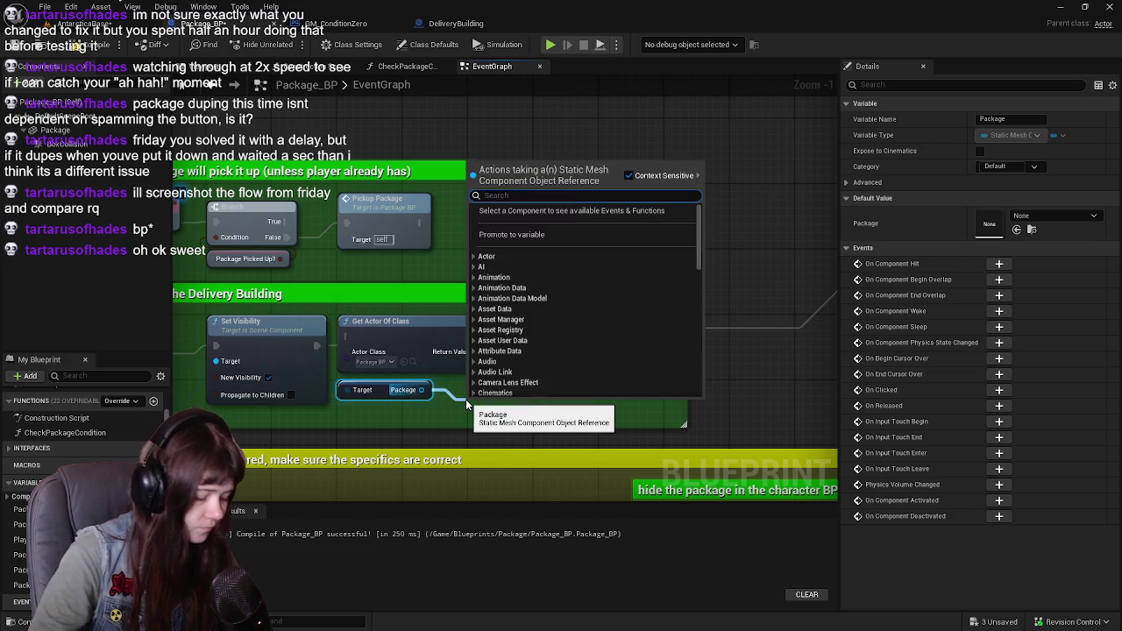
Add a Get Material node (Element Index 0) fed by the Package component
{"action": "type", "text": "get material"}
{"action": "key", "text": "Return"}
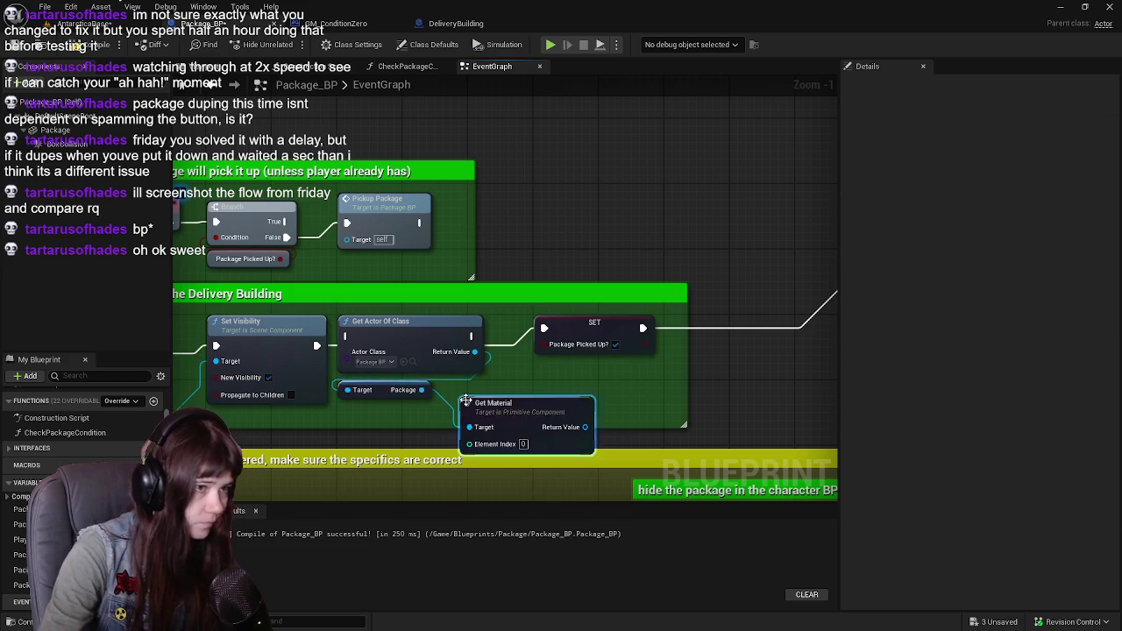
{"action": "mouse_move", "coordinate": [611, 376]}
{"action": "left_mouse_down"}
{"action": "mouse_move", "coordinate": [521, 330]}
{"action": "mouse_move", "coordinate": [624, 336]}
{"action": "mouse_move", "coordinate": [521, 334]}
{"action": "mouse_move", "coordinate": [699, 322]}
{"action": "mouse_move", "coordinate": [338, 342]}
{"action": "mouse_move", "coordinate": [423, 340]}
{"action": "mouse_move", "coordinate": [787, 275]}
{"action": "left_mouse_up"}
{"action": "left_click", "coordinate": [481, 349]}
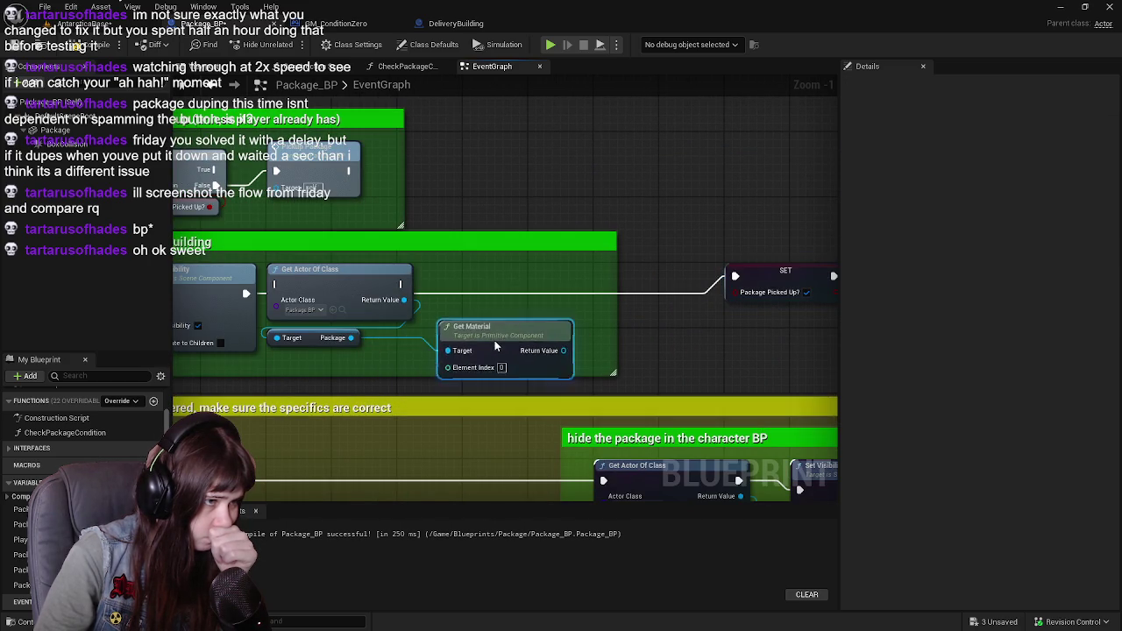
Add a Set Material node off the Package wire and place it beside Get Material
{"action": "left_click_drag", "start_coordinate": [364, 351], "coordinate": [568, 343]}
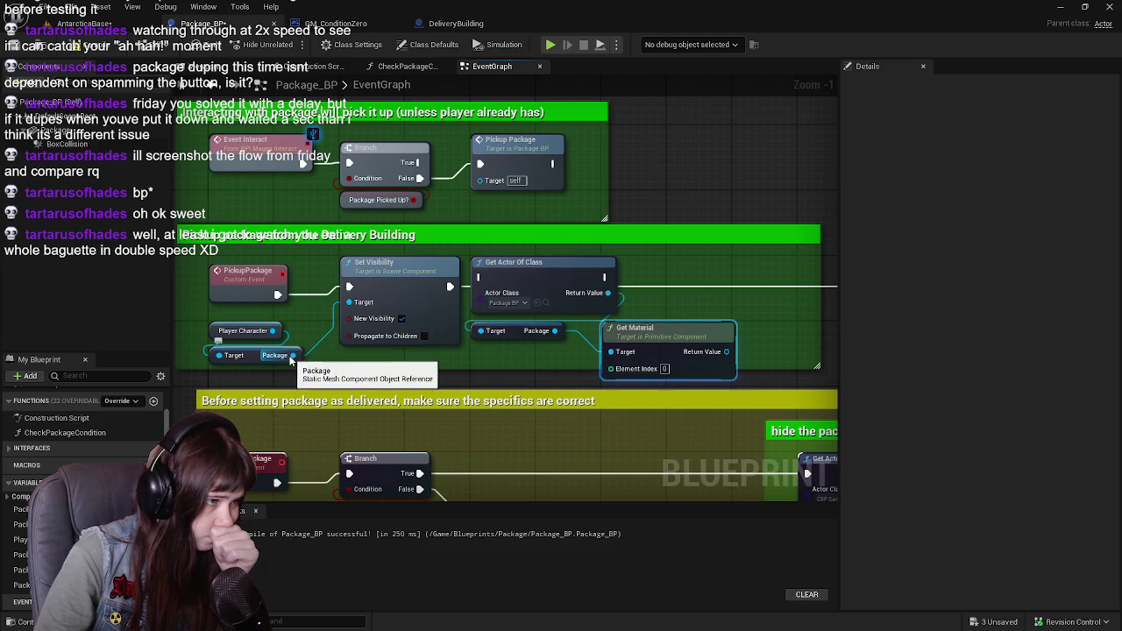
{"action": "left_click_drag", "start_coordinate": [279, 356], "coordinate": [340, 364]}
{"action": "left_click_drag", "start_coordinate": [699, 310], "coordinate": [723, 294]}
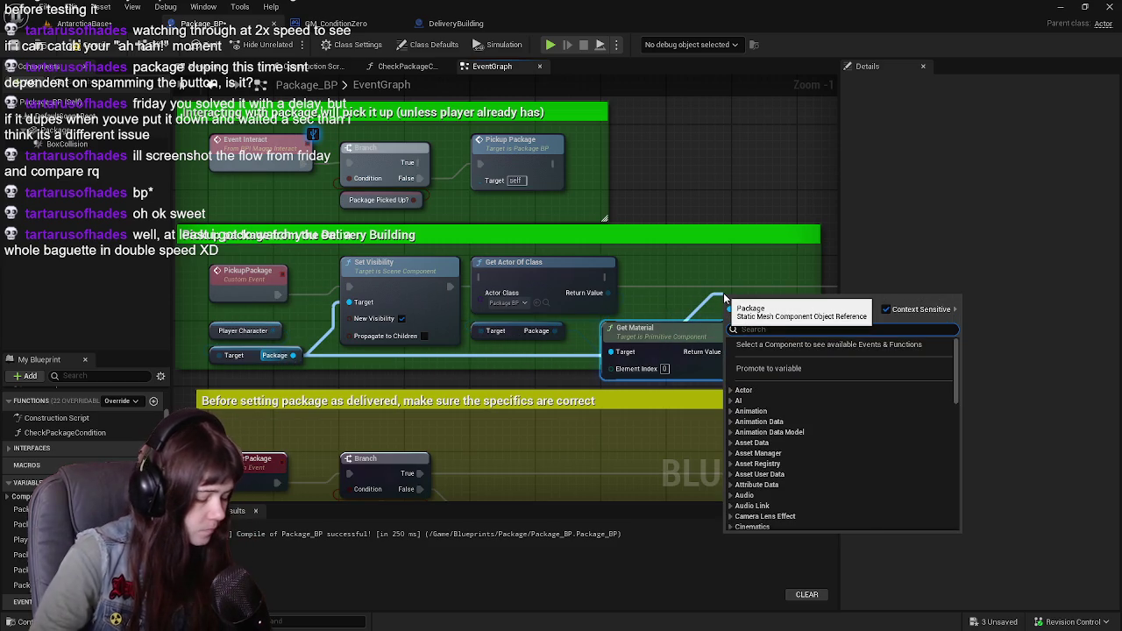
{"action": "type", "text": "set material"}
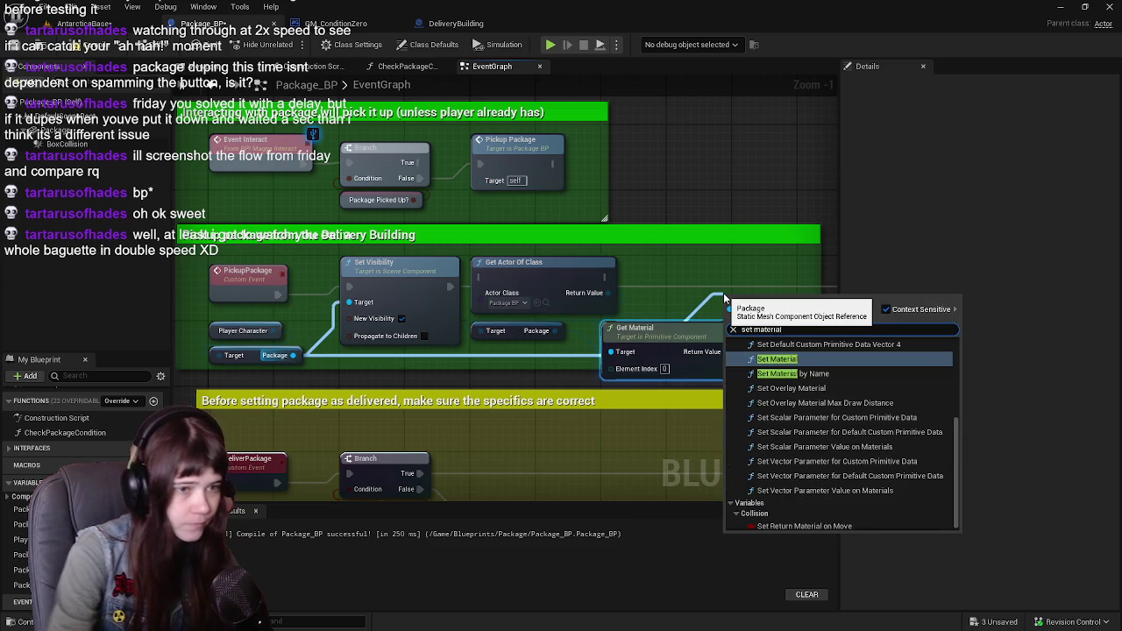
{"action": "key", "text": "Return"}
{"action": "mouse_move", "coordinate": [551, 319]}
{"action": "left_mouse_down"}
{"action": "mouse_move", "coordinate": [583, 289]}
{"action": "mouse_move", "coordinate": [566, 292]}
{"action": "left_mouse_up"}
{"action": "scroll", "coordinate": [488, 325], "scroll_direction": "down", "scroll_amount": 2}
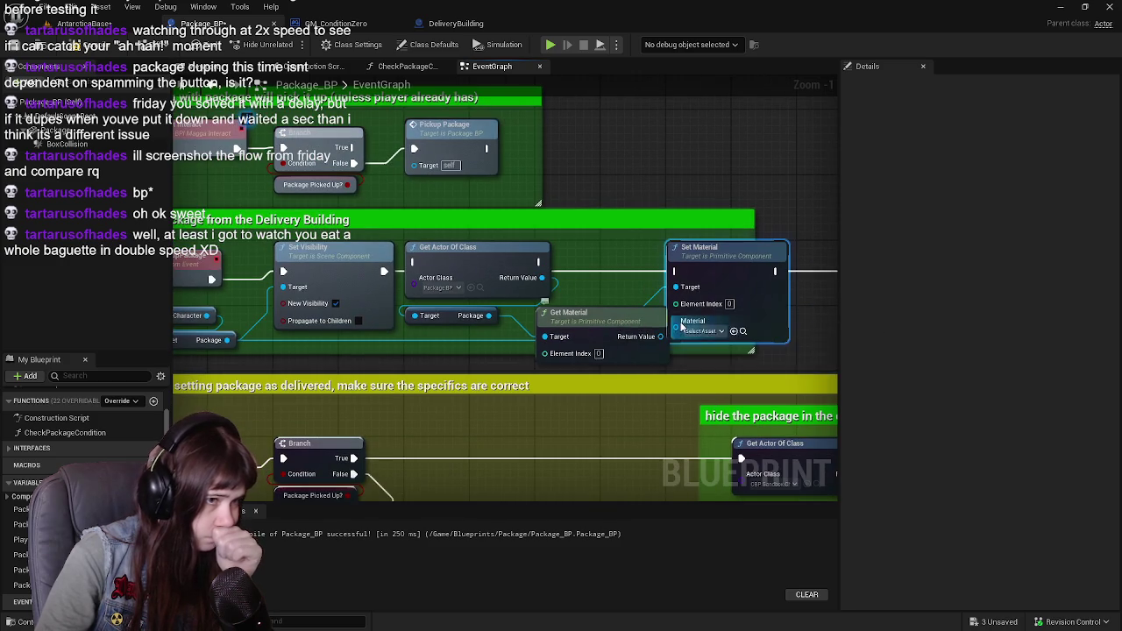
{"action": "scroll", "coordinate": [666, 324], "scroll_direction": "up", "scroll_amount": 2}
{"action": "mouse_move", "coordinate": [480, 264]}
{"action": "left_mouse_down"}
{"action": "mouse_move", "coordinate": [625, 283]}
{"action": "mouse_move", "coordinate": [637, 274]}
{"action": "left_mouse_up"}
Wire Set Material into SET and Set Visibility into Get Actor Of Class; feed Get Material into Material via a reroute
{"action": "left_click_drag", "start_coordinate": [438, 288], "coordinate": [606, 267]}
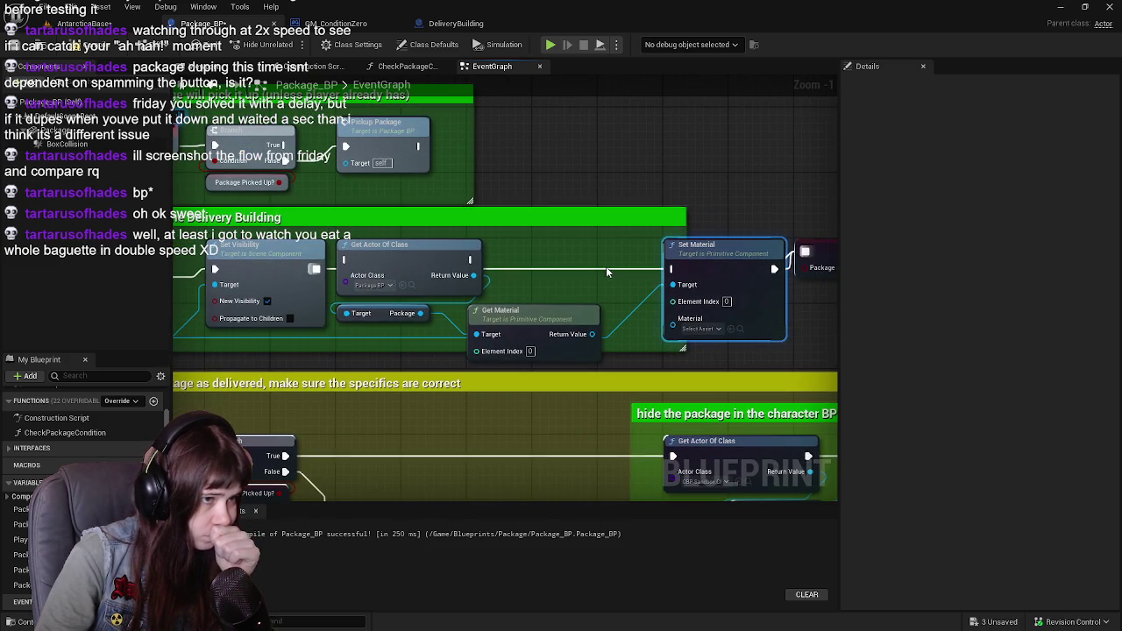
{"action": "left_click", "coordinate": [559, 267]}
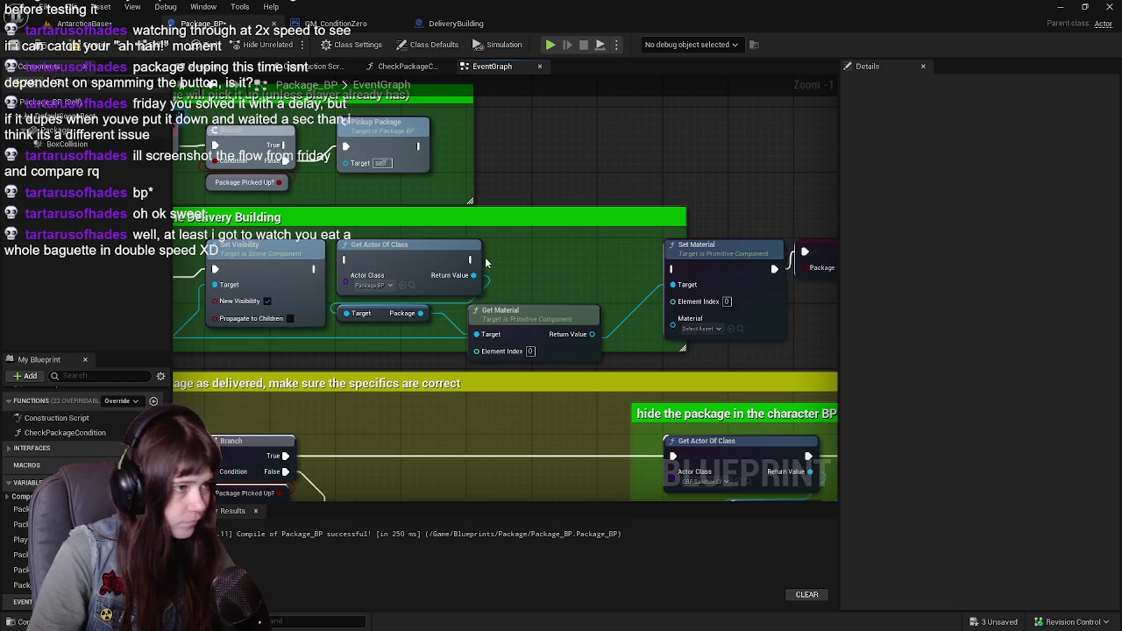
{"action": "left_click_drag", "start_coordinate": [491, 266], "coordinate": [616, 273]}
{"action": "left_click_drag", "start_coordinate": [437, 276], "coordinate": [470, 270]}
{"action": "left_click_drag", "start_coordinate": [653, 252], "coordinate": [479, 281]}
{"action": "mouse_move", "coordinate": [536, 357]}
{"action": "left_mouse_down"}
{"action": "mouse_move", "coordinate": [618, 326]}
{"action": "mouse_move", "coordinate": [623, 350]}
{"action": "mouse_move", "coordinate": [617, 307]}
{"action": "left_mouse_up"}
{"action": "double_click", "coordinate": [580, 331]}
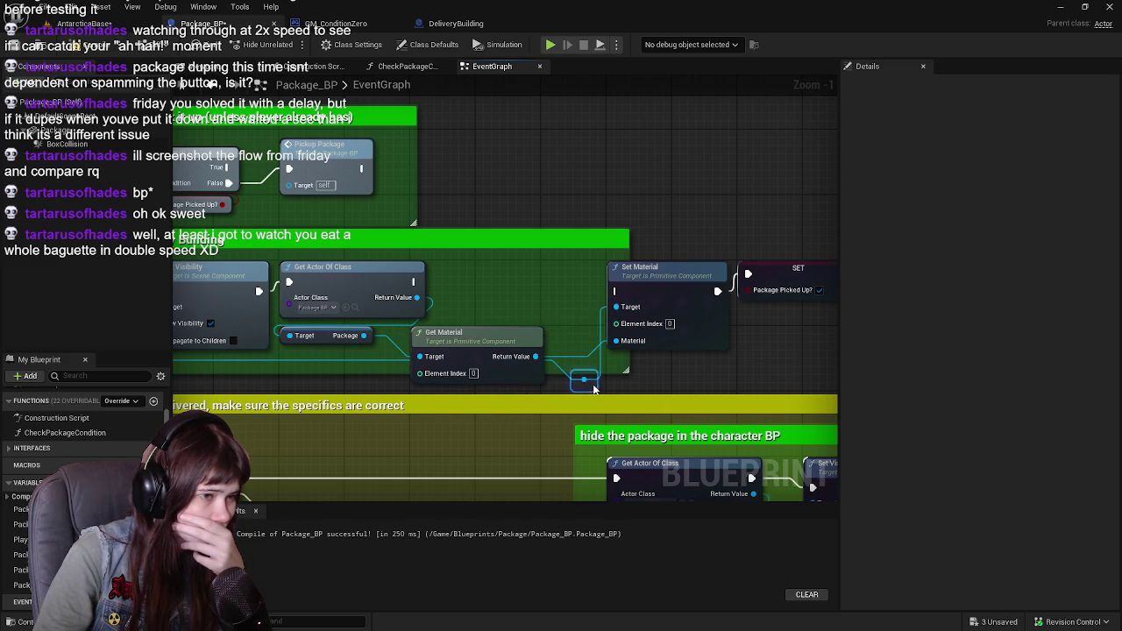
Box-select the nodes of the pickup and hide-visibility sections
{"action": "scroll", "coordinate": [462, 342], "scroll_direction": "down", "scroll_amount": 4}
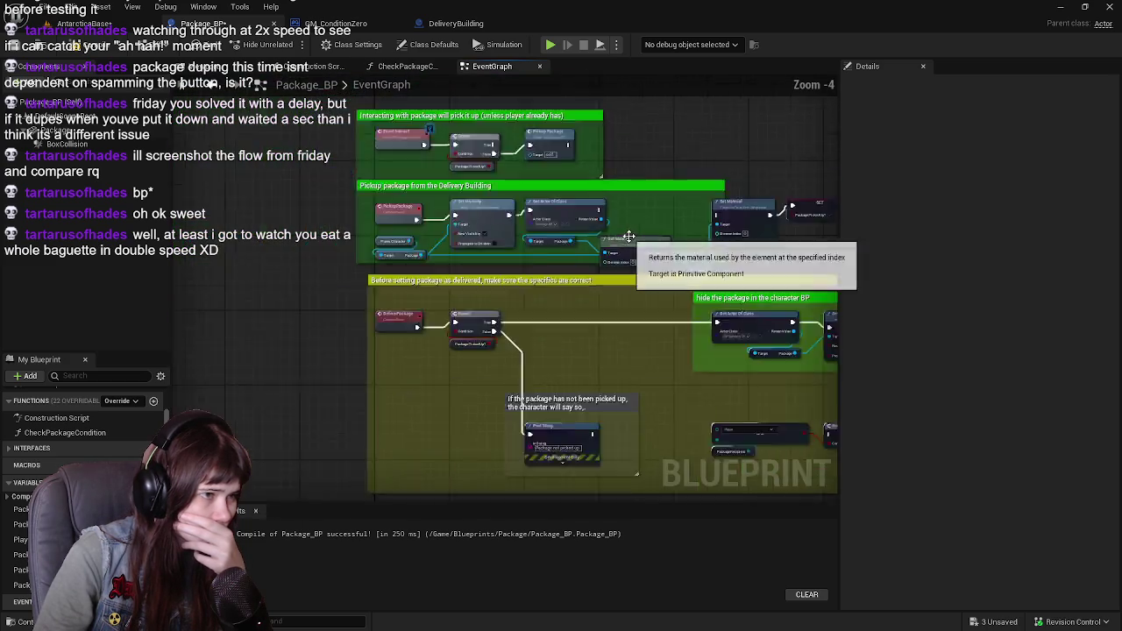
{"action": "mouse_move", "coordinate": [281, 250]}
{"action": "left_mouse_down"}
{"action": "mouse_move", "coordinate": [605, 350]}
{"action": "mouse_move", "coordinate": [833, 360]}
{"action": "mouse_move", "coordinate": [649, 360]}
{"action": "left_mouse_up"}
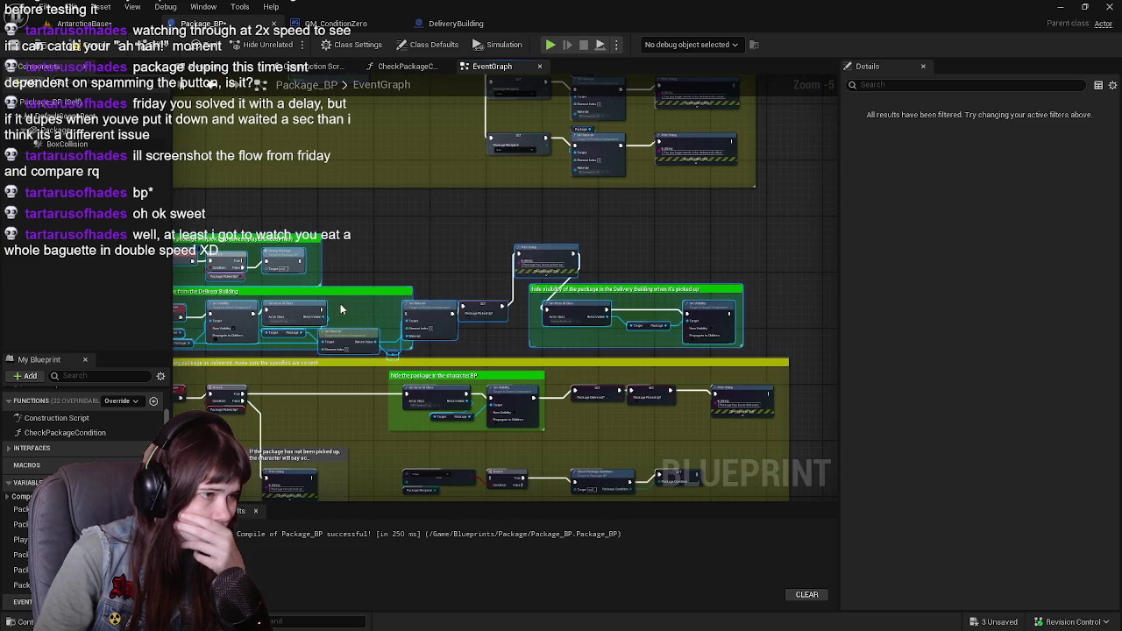
{"action": "scroll", "coordinate": [355, 244], "scroll_direction": "up", "scroll_amount": 4}
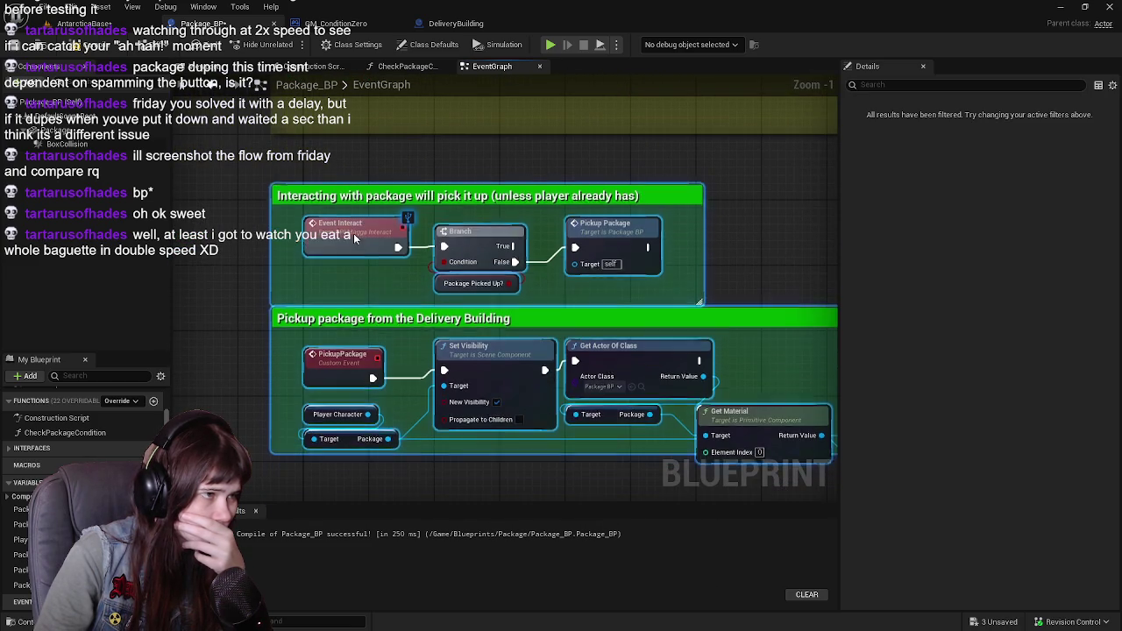
{"action": "scroll", "coordinate": [553, 183], "scroll_direction": "down", "scroll_amount": 2}
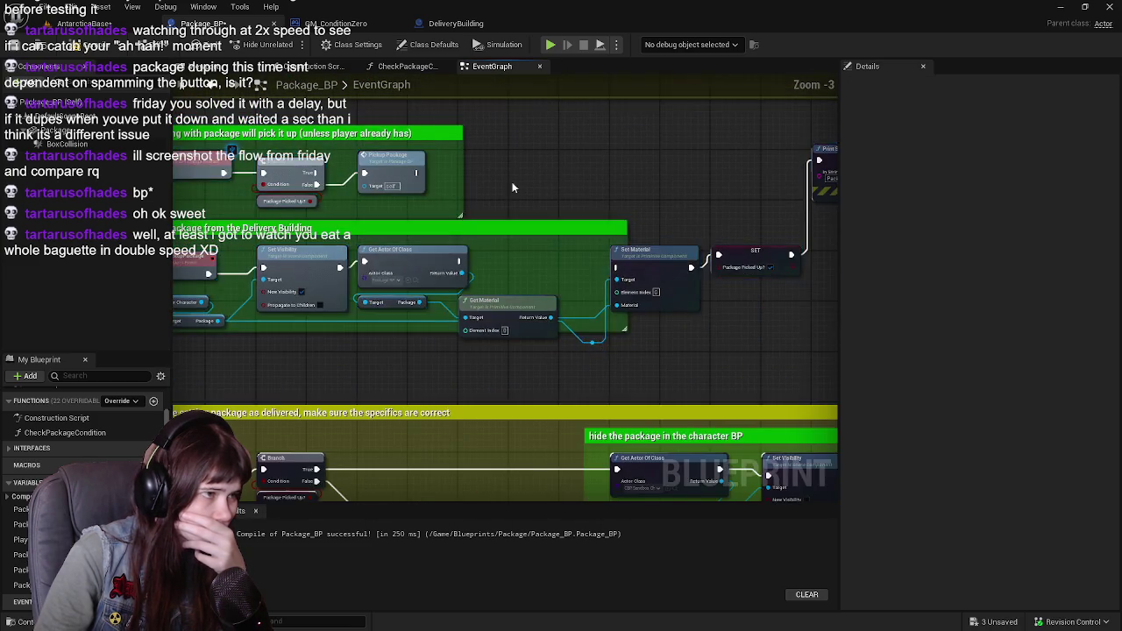
{"action": "mouse_move", "coordinate": [803, 394]}
{"action": "left_mouse_down"}
{"action": "mouse_move", "coordinate": [706, 383]}
{"action": "mouse_move", "coordinate": [478, 289]}
{"action": "mouse_move", "coordinate": [345, 296]}
{"action": "left_mouse_up"}
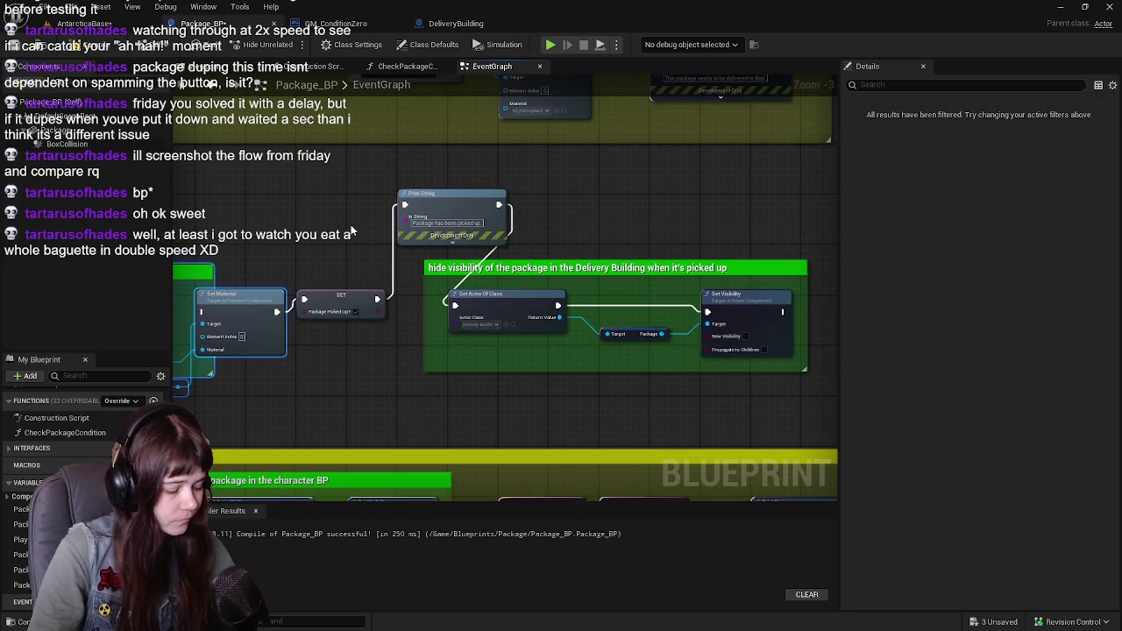
{"action": "left_click_drag", "start_coordinate": [325, 182], "coordinate": [747, 369]}
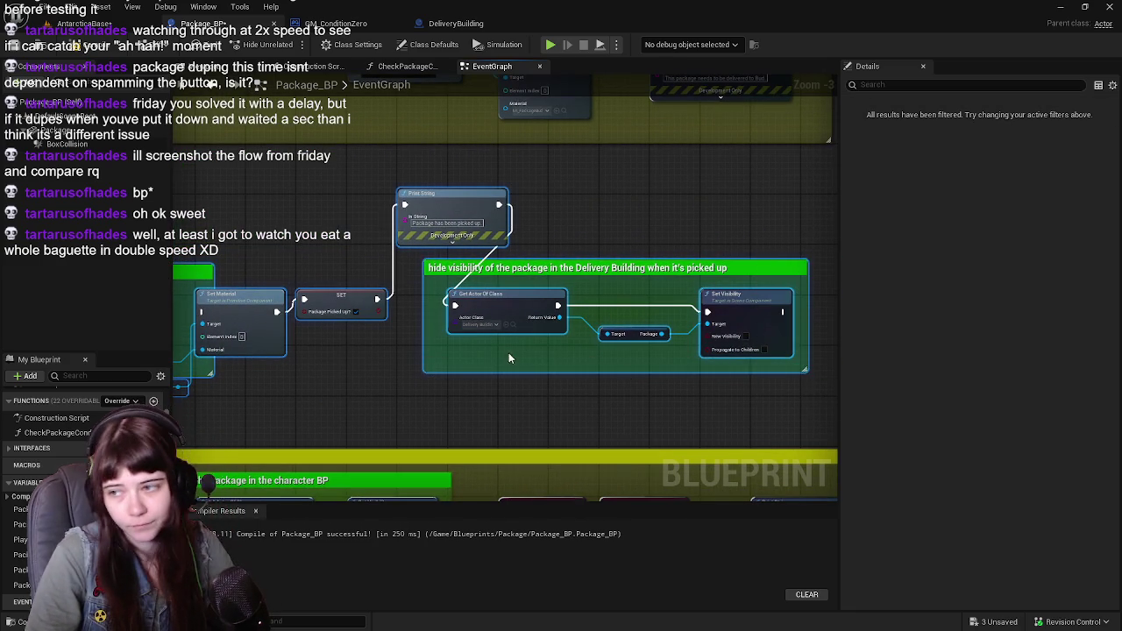
{"action": "left_click_drag", "start_coordinate": [508, 353], "coordinate": [795, 348]}
{"action": "left_click_drag", "start_coordinate": [558, 334], "coordinate": [796, 325]}
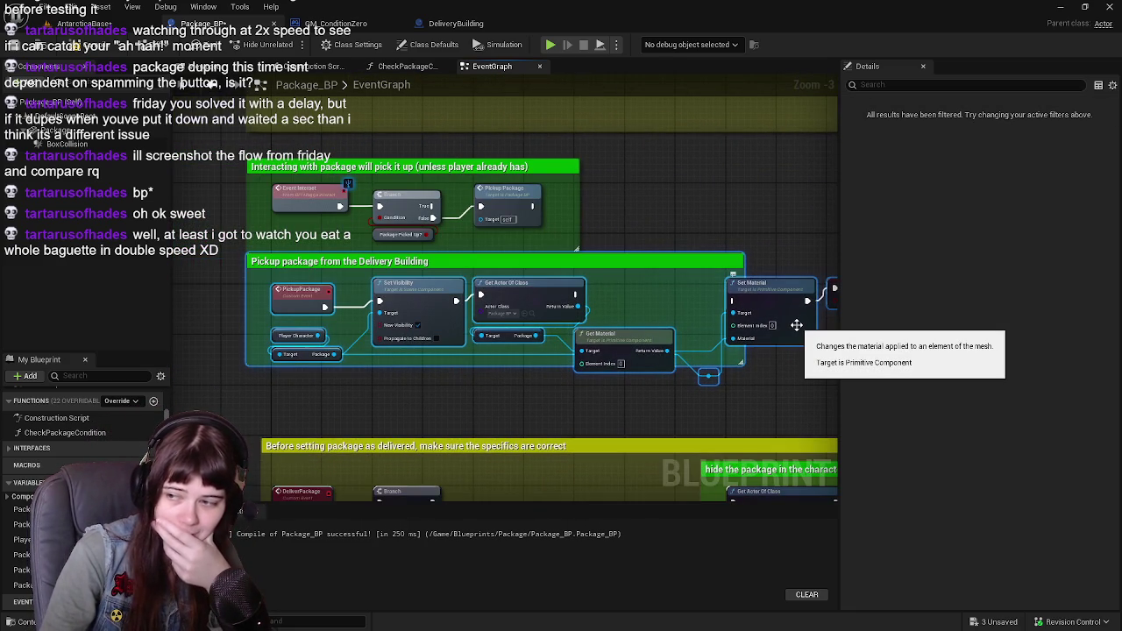
Reposition the pickup section and move the Get Material node slightly lower
{"action": "scroll", "coordinate": [289, 293], "scroll_direction": "up", "scroll_amount": 2}
{"action": "mouse_move", "coordinate": [282, 294]}
{"action": "left_mouse_down"}
{"action": "mouse_move", "coordinate": [283, 351]}
{"action": "mouse_move", "coordinate": [286, 296]}
{"action": "left_mouse_up"}
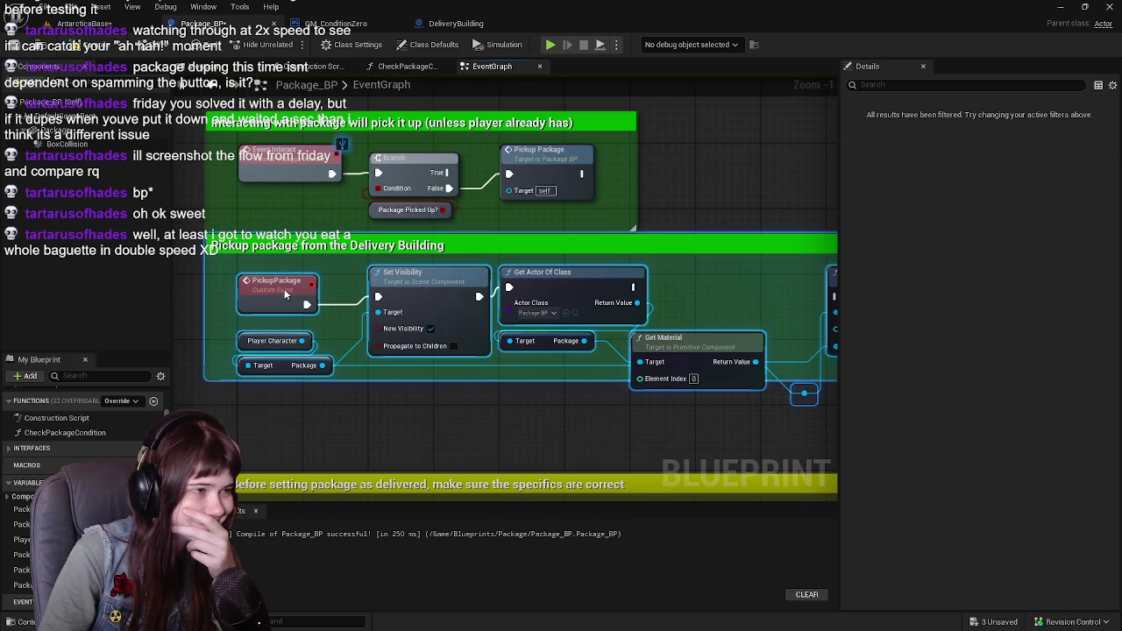
{"action": "left_click_drag", "start_coordinate": [742, 261], "coordinate": [540, 262]}
{"action": "left_click", "coordinate": [470, 171]}
{"action": "mouse_move", "coordinate": [373, 377]}
{"action": "left_mouse_down"}
{"action": "mouse_move", "coordinate": [514, 377]}
{"action": "mouse_move", "coordinate": [521, 434]}
{"action": "left_mouse_up"}
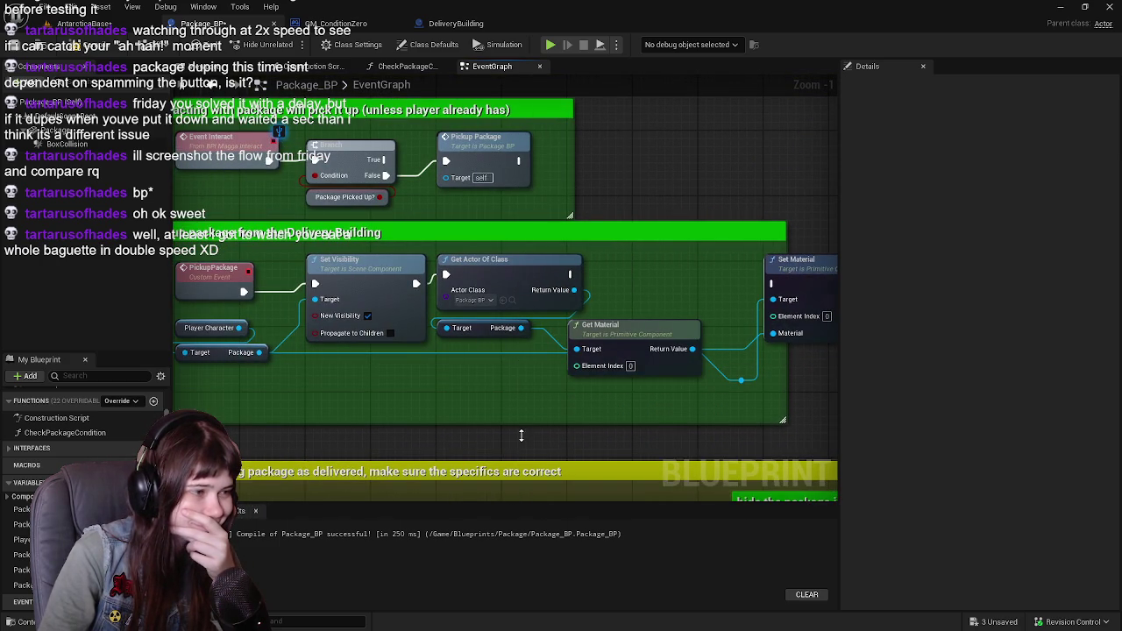
{"action": "left_click_drag", "start_coordinate": [604, 403], "coordinate": [497, 408]}
{"action": "left_click_drag", "start_coordinate": [510, 334], "coordinate": [510, 342]}
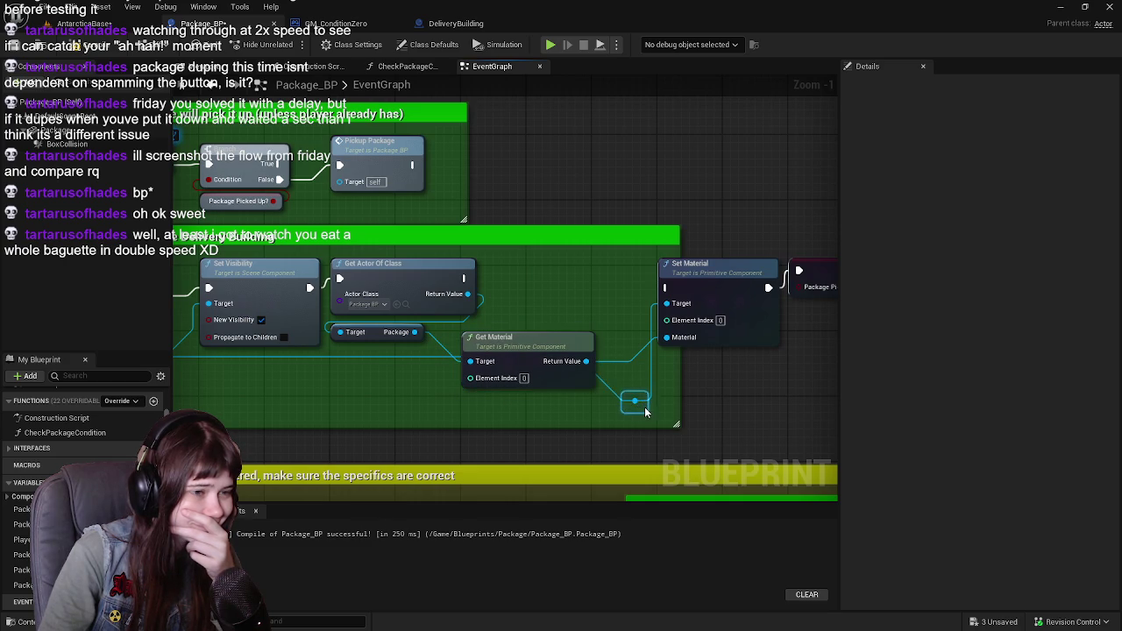
Wire Get Actor Of Class's execution into Set Material and nudge Set Material slightly lower
{"action": "left_click_drag", "start_coordinate": [614, 419], "coordinate": [777, 420]}
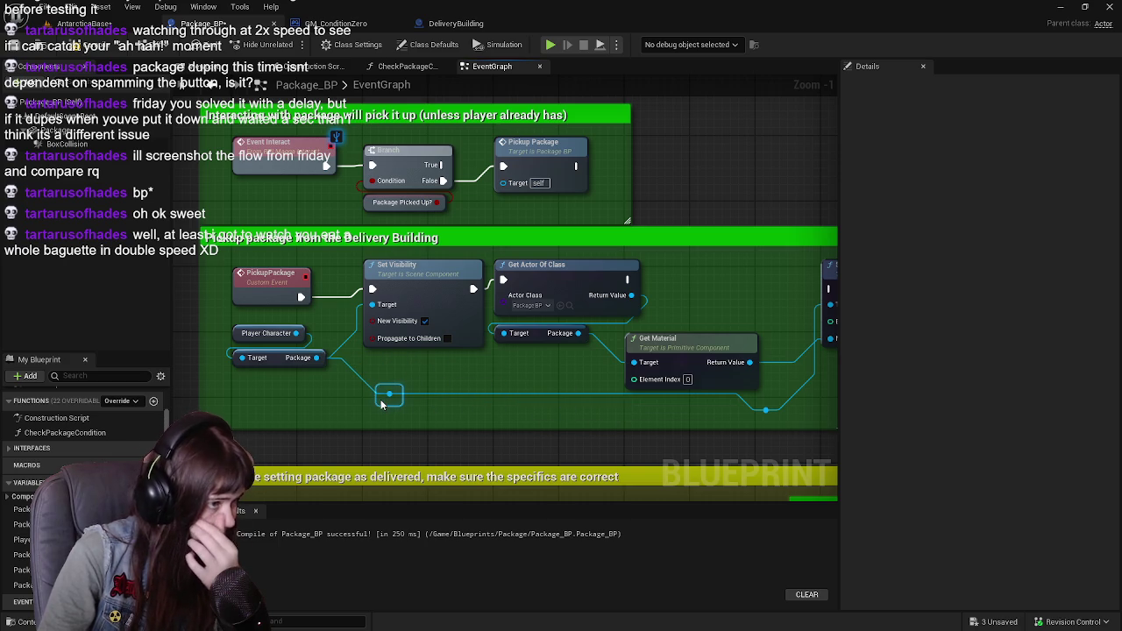
{"action": "left_click_drag", "start_coordinate": [391, 400], "coordinate": [217, 420]}
{"action": "mouse_move", "coordinate": [452, 302]}
{"action": "left_mouse_down"}
{"action": "mouse_move", "coordinate": [655, 311]}
{"action": "mouse_move", "coordinate": [532, 315]}
{"action": "left_mouse_up"}
{"action": "mouse_move", "coordinate": [630, 292]}
{"action": "left_mouse_down"}
{"action": "mouse_move", "coordinate": [569, 286]}
{"action": "mouse_move", "coordinate": [627, 303]}
{"action": "mouse_move", "coordinate": [324, 269]}
{"action": "mouse_move", "coordinate": [625, 283]}
{"action": "left_mouse_up"}
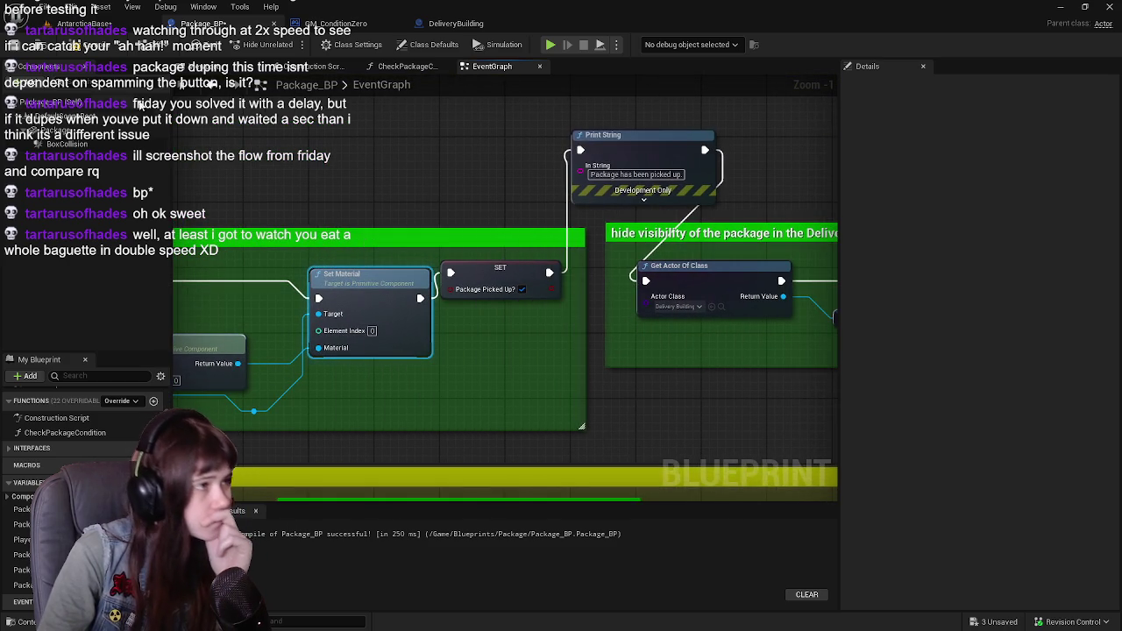
{"action": "scroll", "coordinate": [428, 200], "scroll_direction": "down", "scroll_amount": 6}
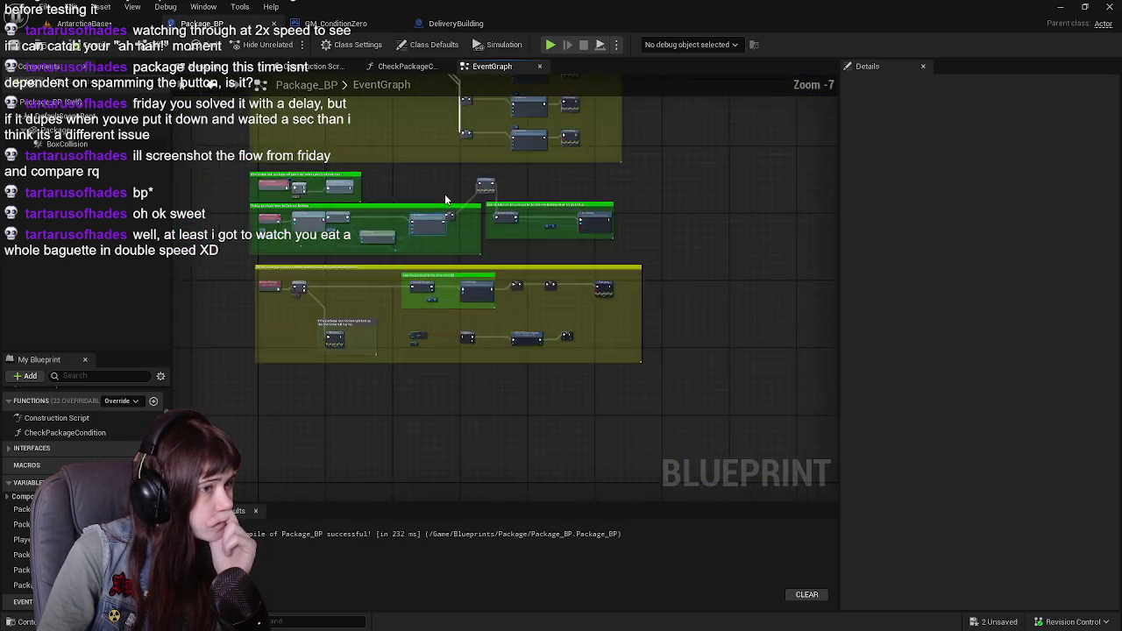
Remove the breakpoint from Package_BP's upper Set Material node and resume the paused play-test
{"action": "scroll", "coordinate": [416, 176], "scroll_direction": "up", "scroll_amount": 3}
{"action": "left_click_drag", "start_coordinate": [428, 218], "coordinate": [547, 241]}
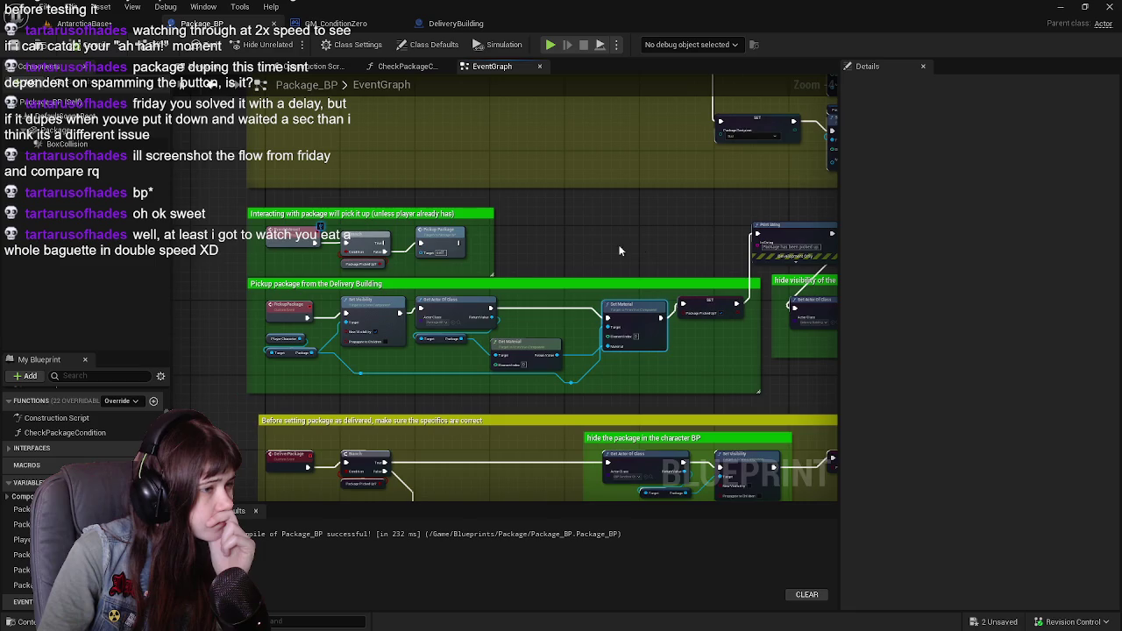
{"action": "left_click", "coordinate": [83, 23]}
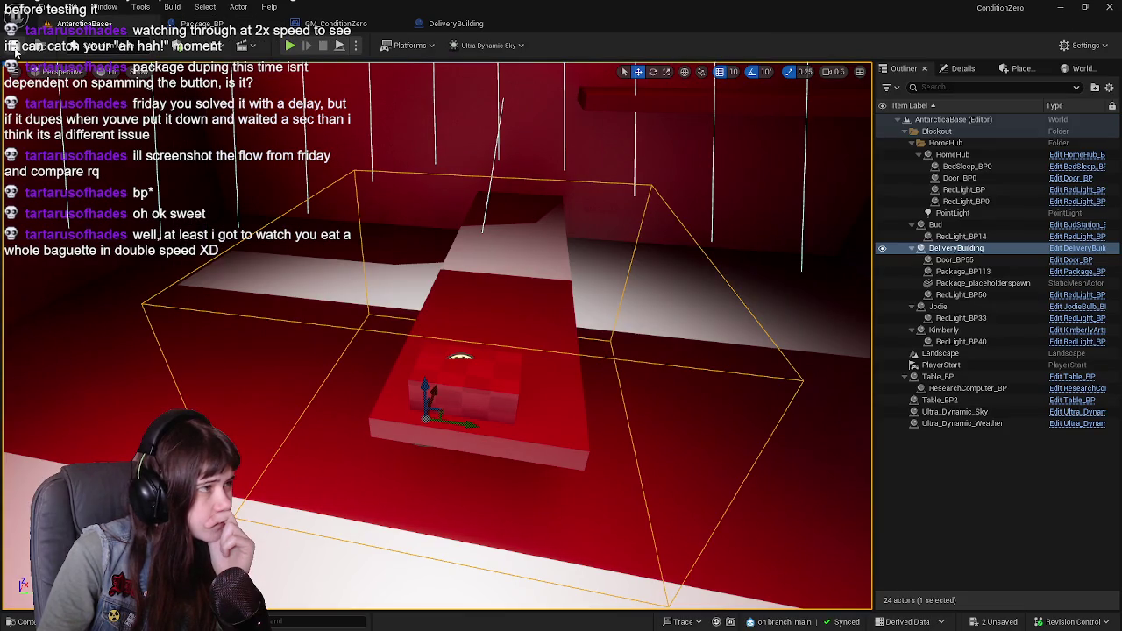
{"action": "left_click", "coordinate": [210, 26]}
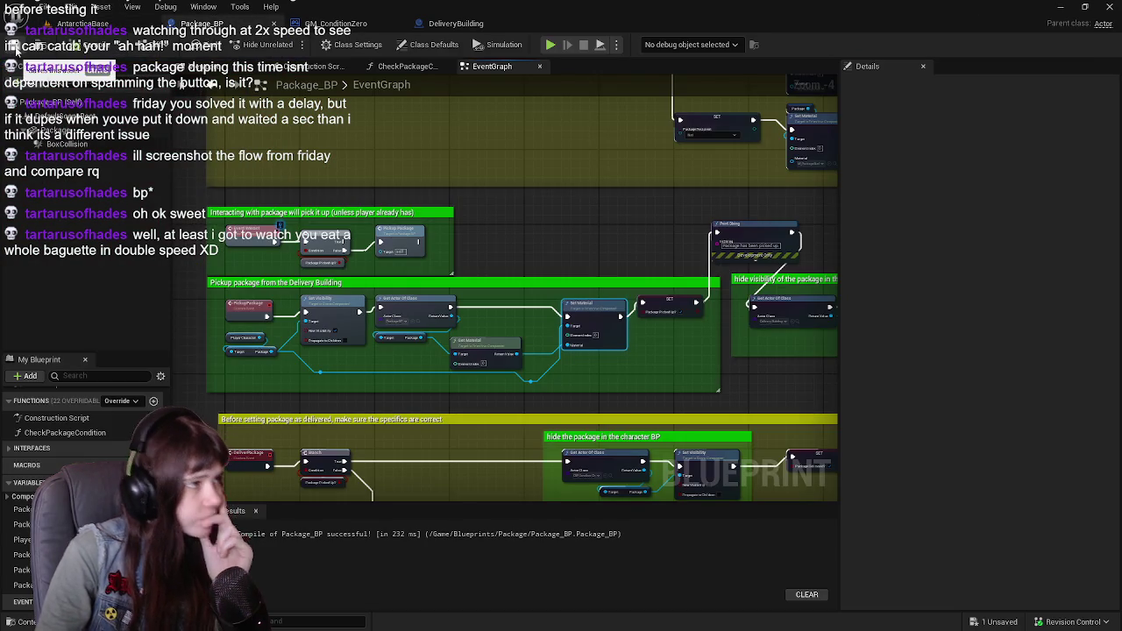
{"action": "left_click", "coordinate": [107, 21]}
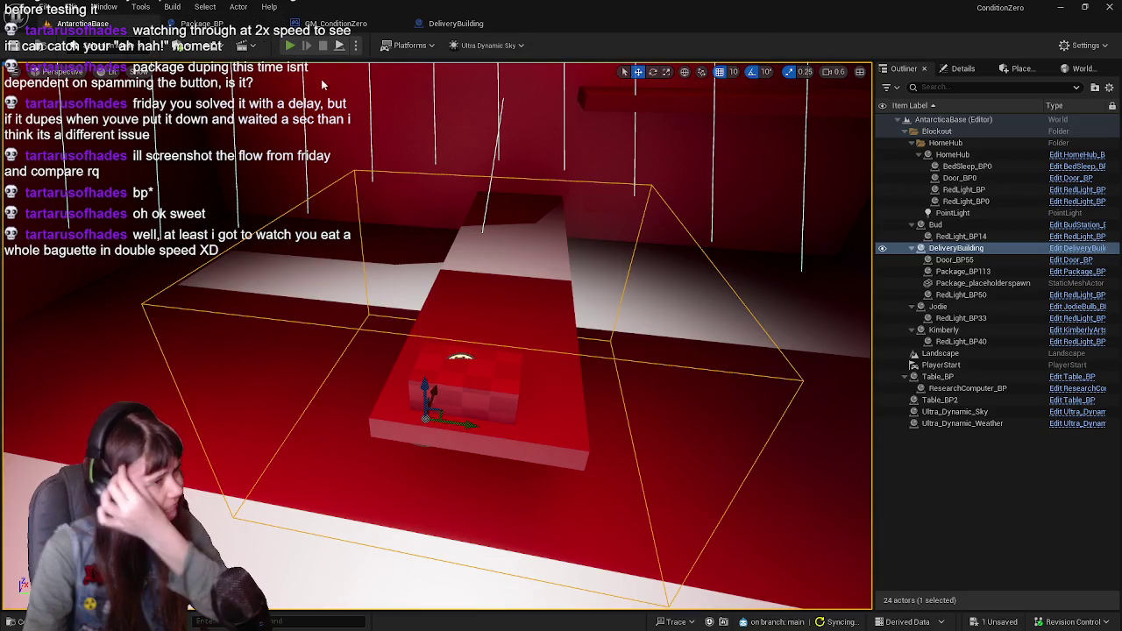
{"action": "left_click", "coordinate": [201, 23]}
{"action": "scroll", "coordinate": [500, 254], "scroll_direction": "up", "scroll_amount": 4}
{"action": "right_click", "coordinate": [519, 276]}
{"action": "left_click", "coordinate": [580, 360]}
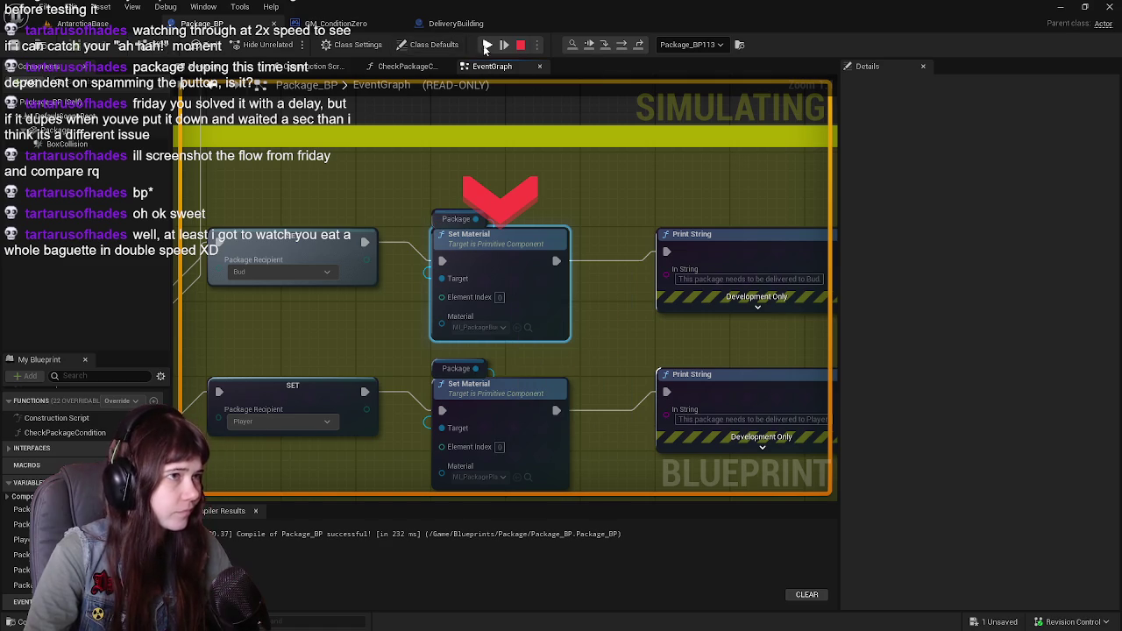
{"action": "left_click", "coordinate": [488, 45]}
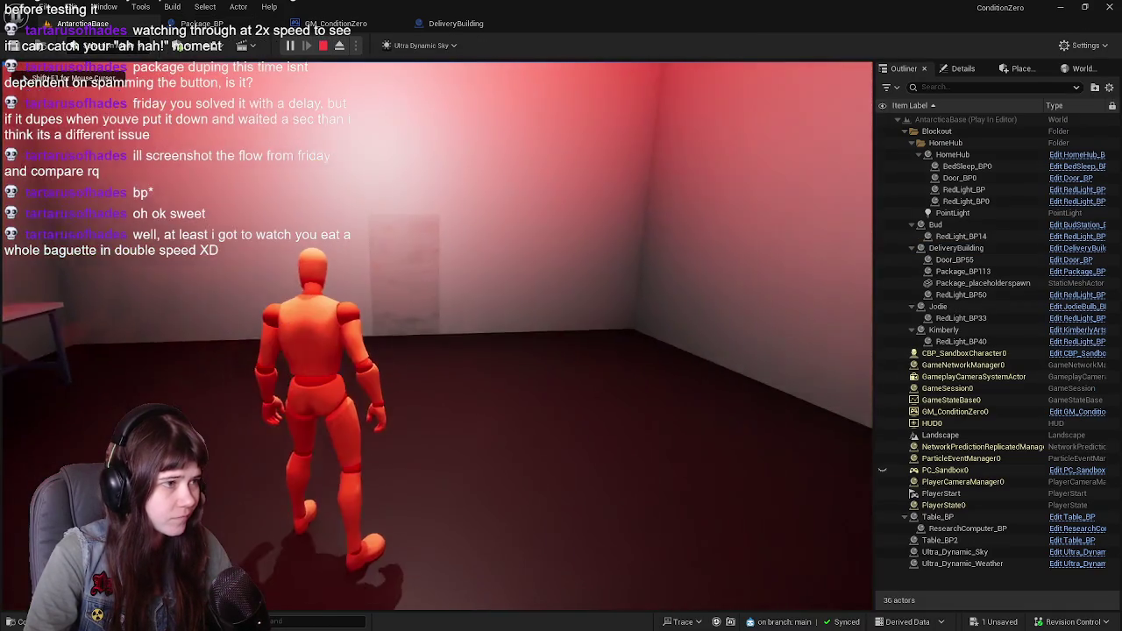
Run the character out into the snow and up the valley toward the red-lit building
{"action": "key", "text": "w"}
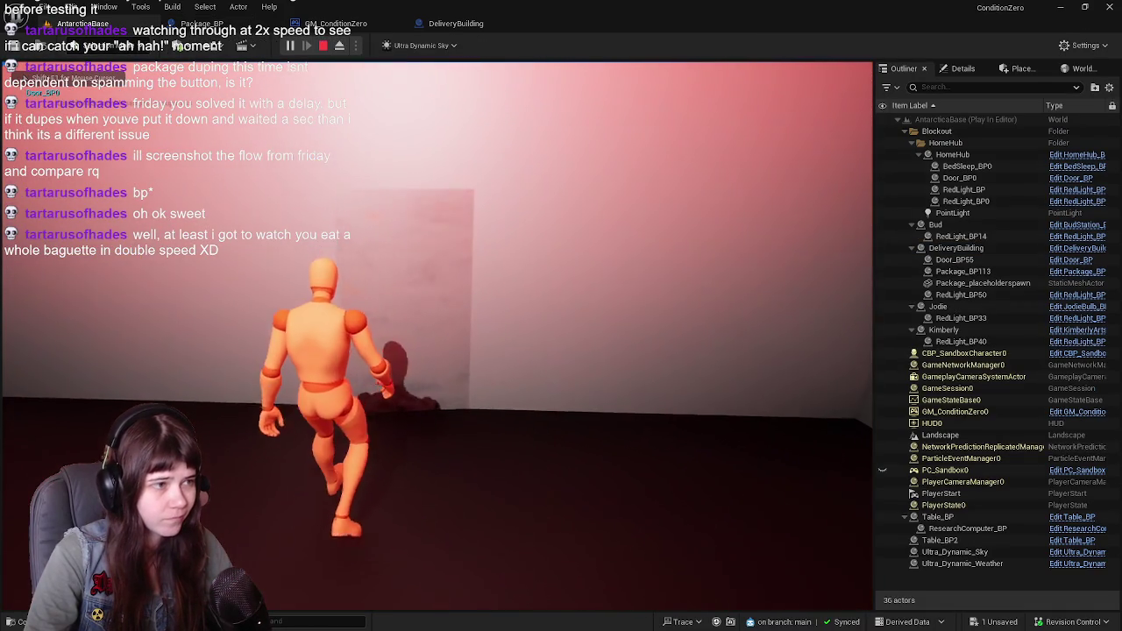
{"action": "key", "text": "w"}
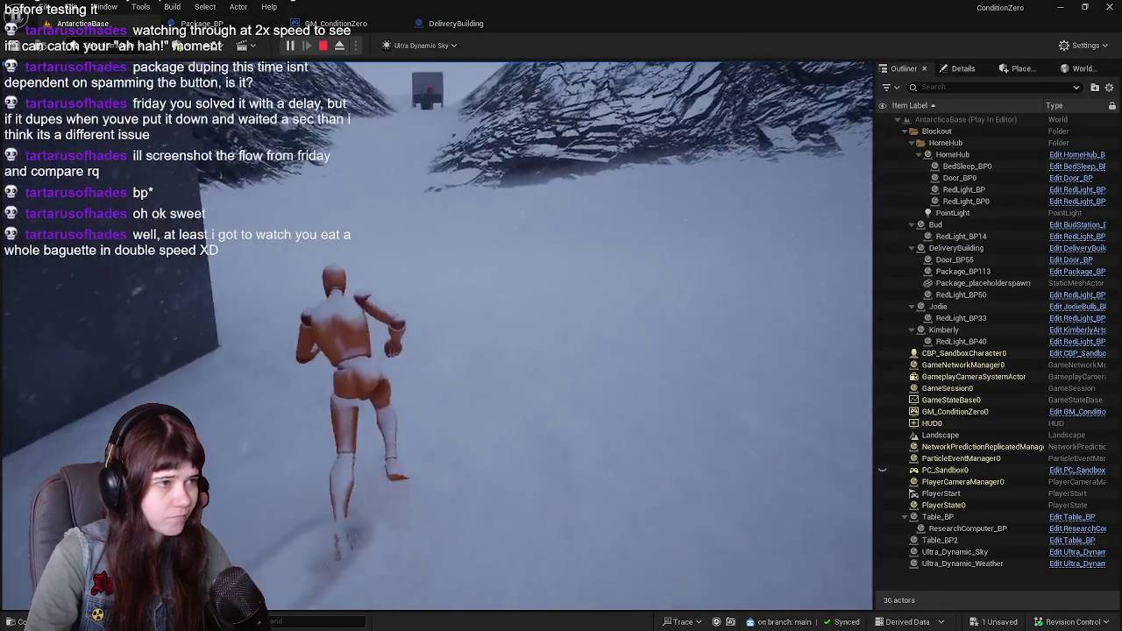
{"action": "key", "text": "w"}
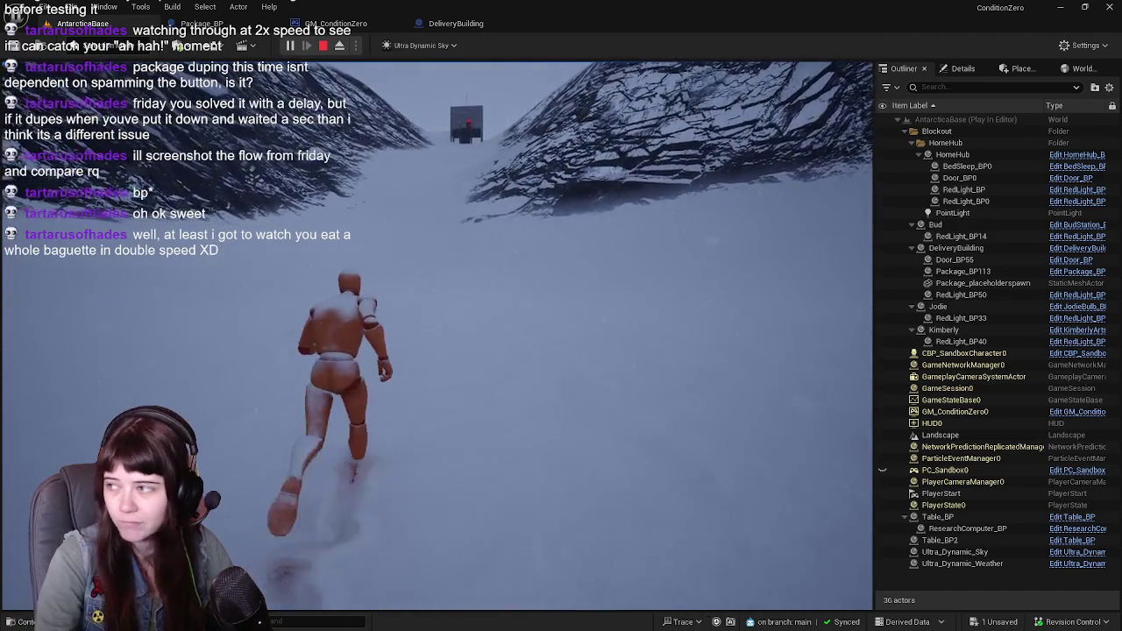
{"action": "key", "text": "w"}
{"action": "key", "text": "w"}
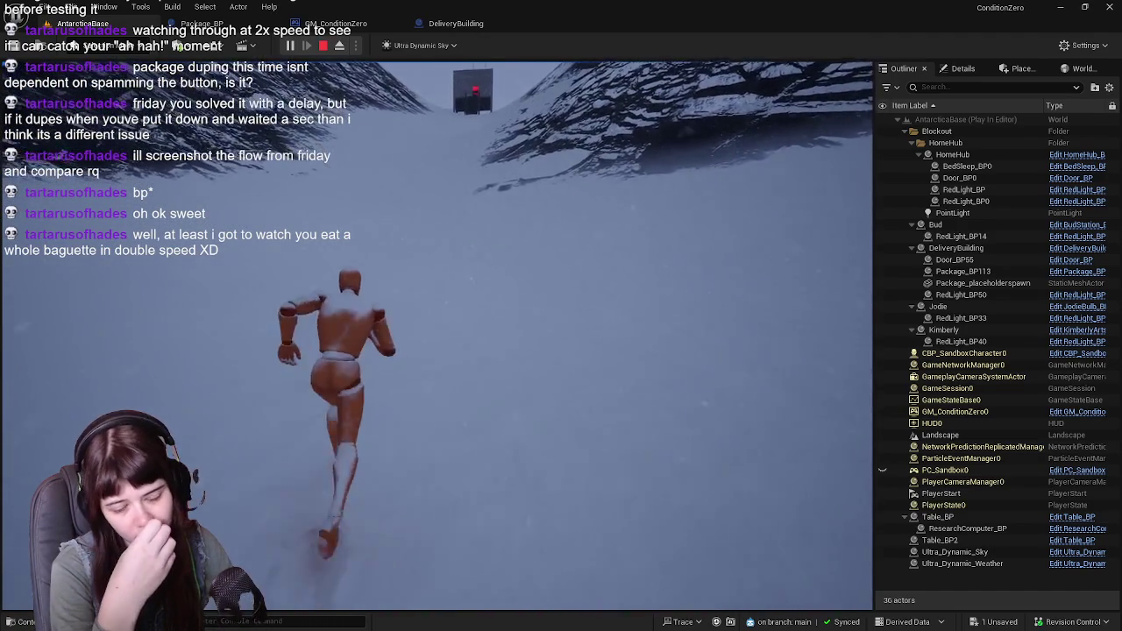
{"action": "key", "text": "w"}
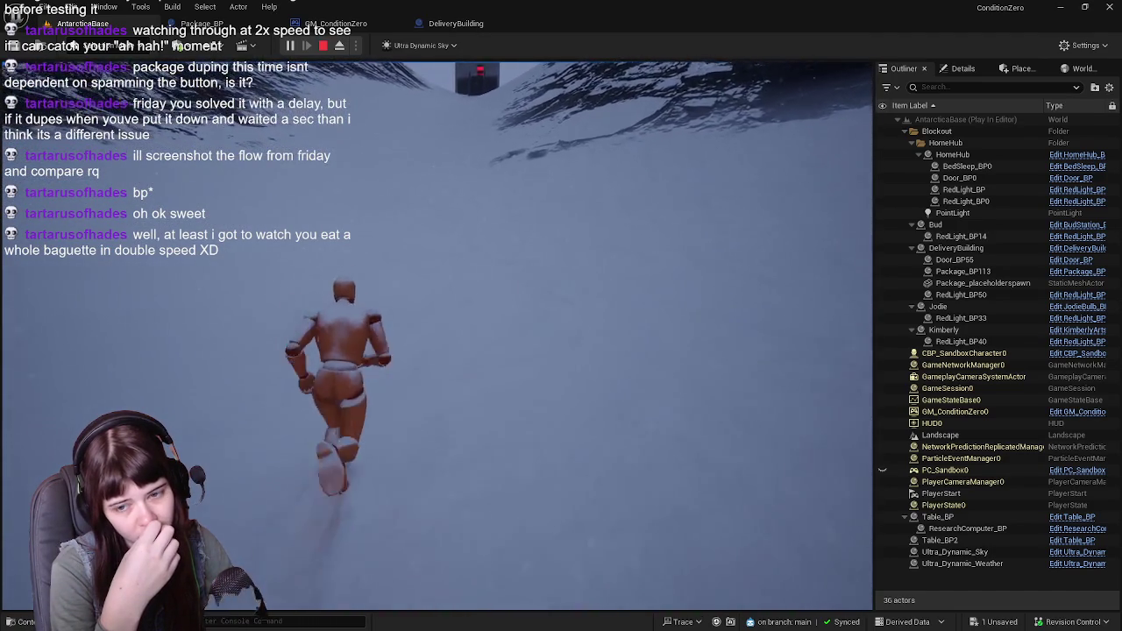
{"action": "key", "text": "w"}
{"action": "key", "text": "w"}
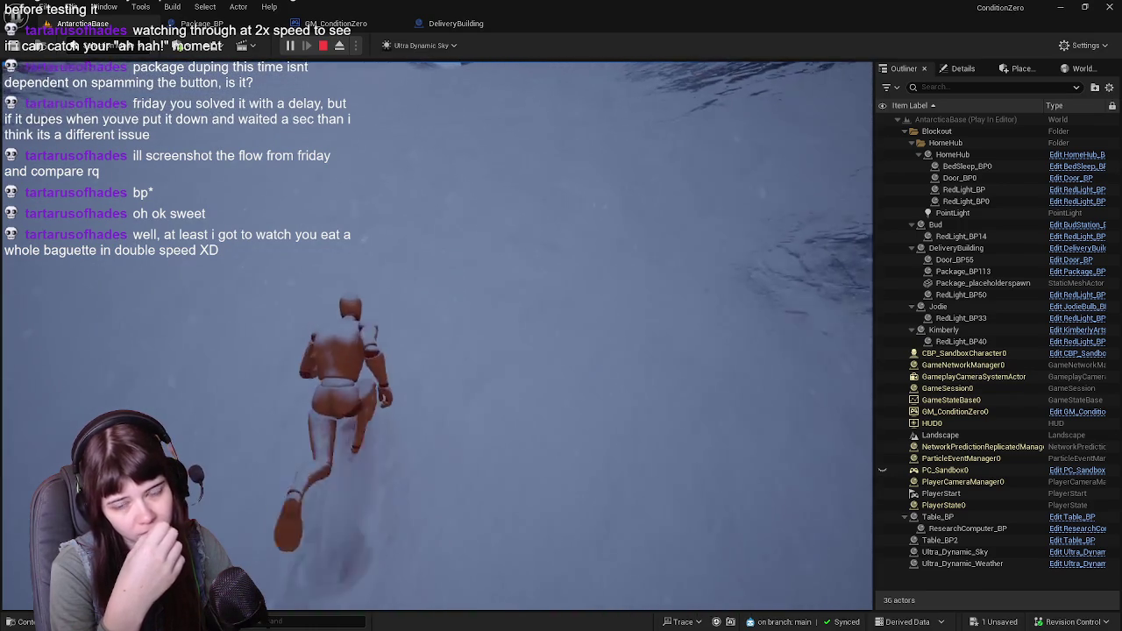
{"action": "key", "text": "w"}
{"action": "key", "text": "w"}
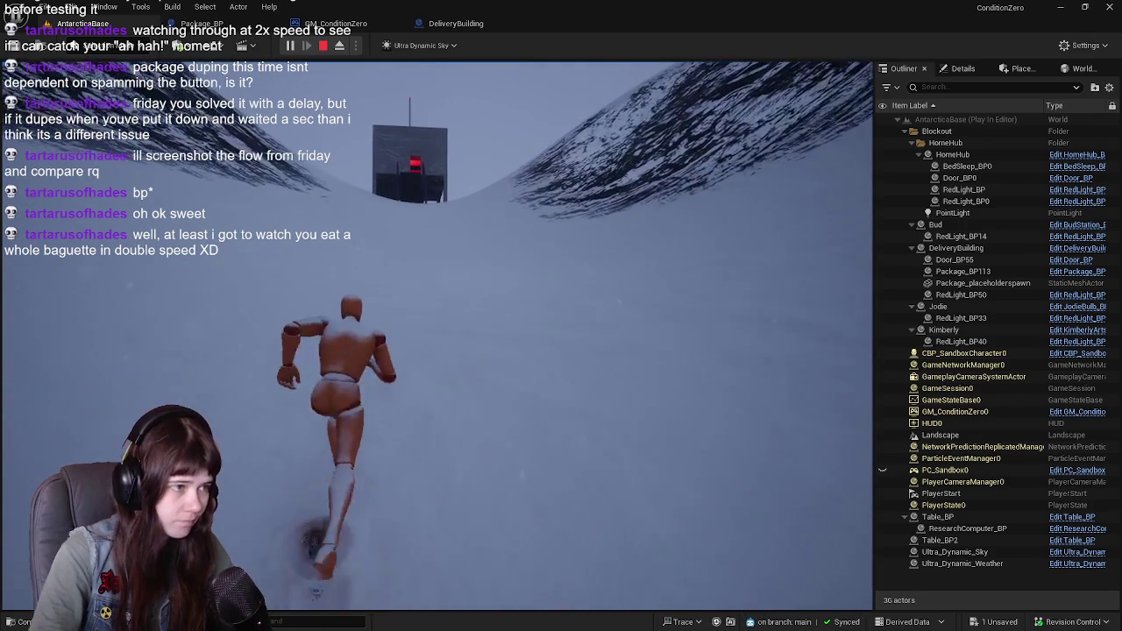
{"action": "key", "text": "w"}
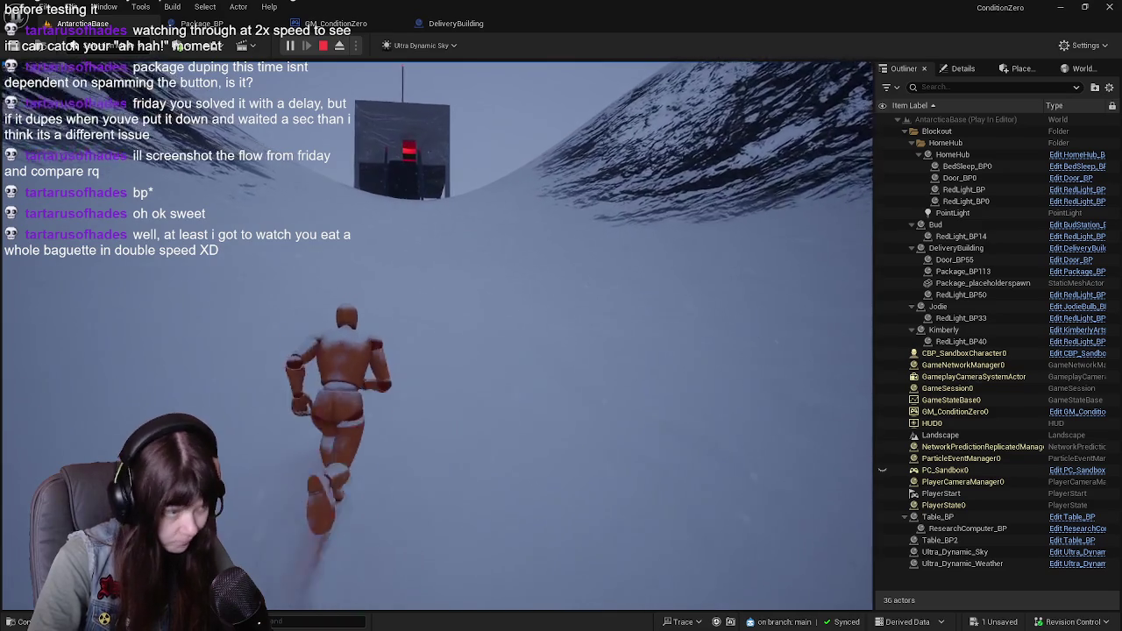
{"action": "key", "text": "w"}
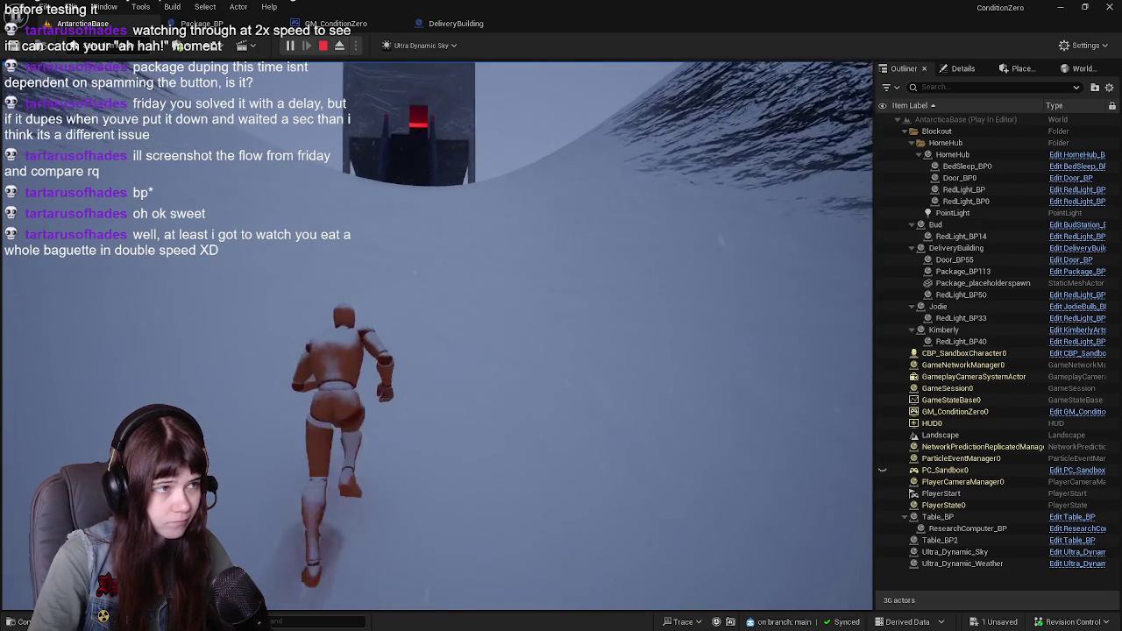
Climb the stairs into the red-lit room, walk out onto the white floor, and stop the play-test
{"action": "key", "text": "w"}
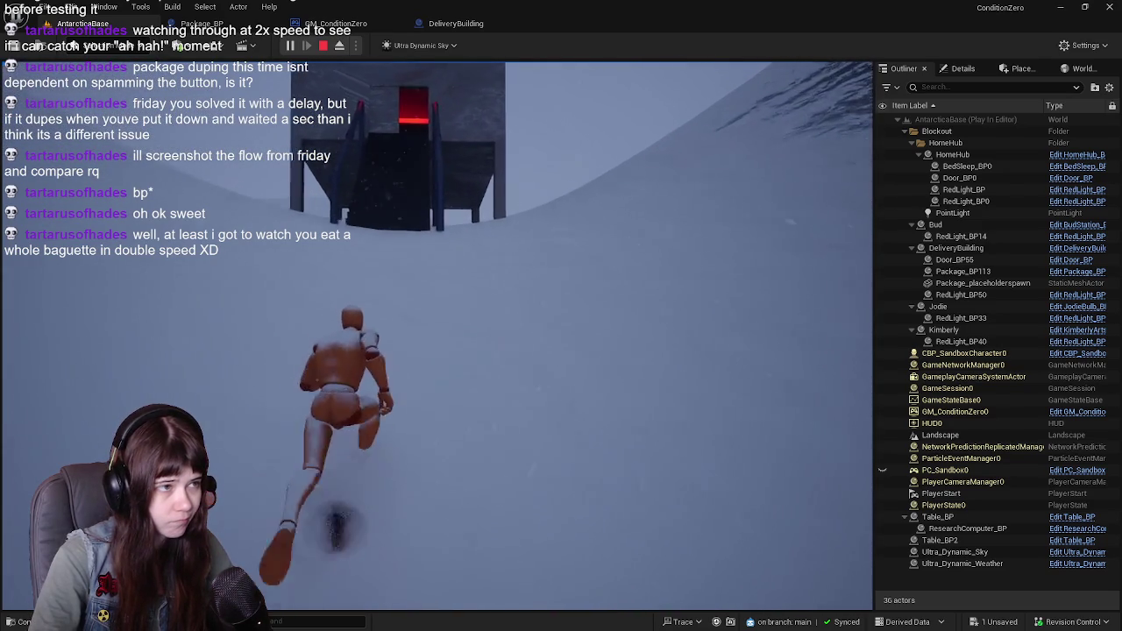
{"action": "key", "text": "w"}
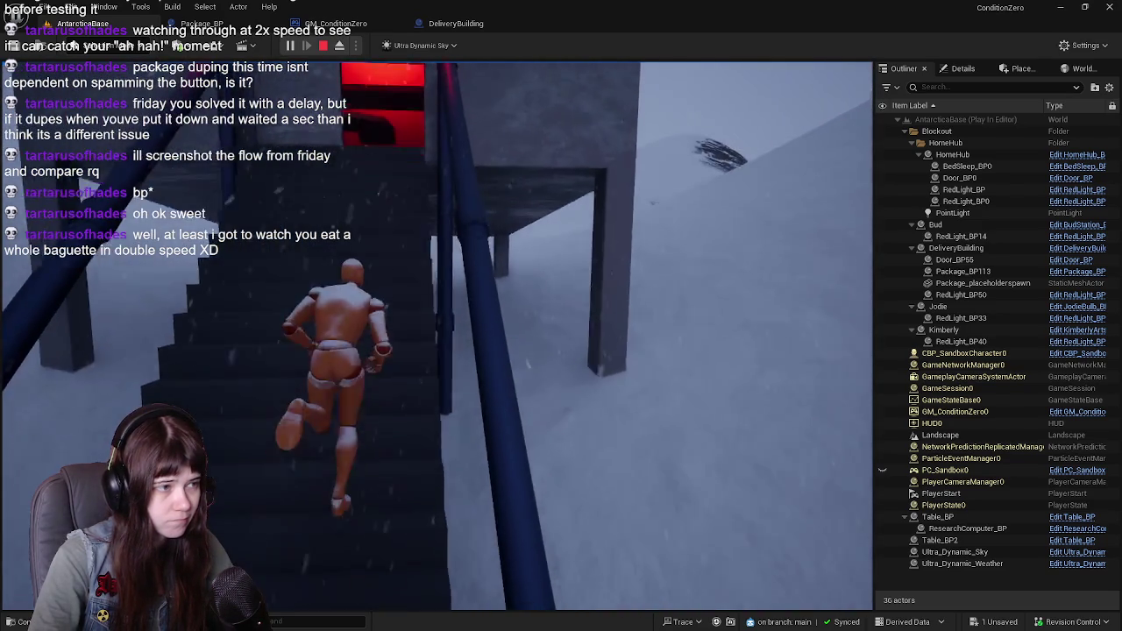
{"action": "key", "text": "w"}
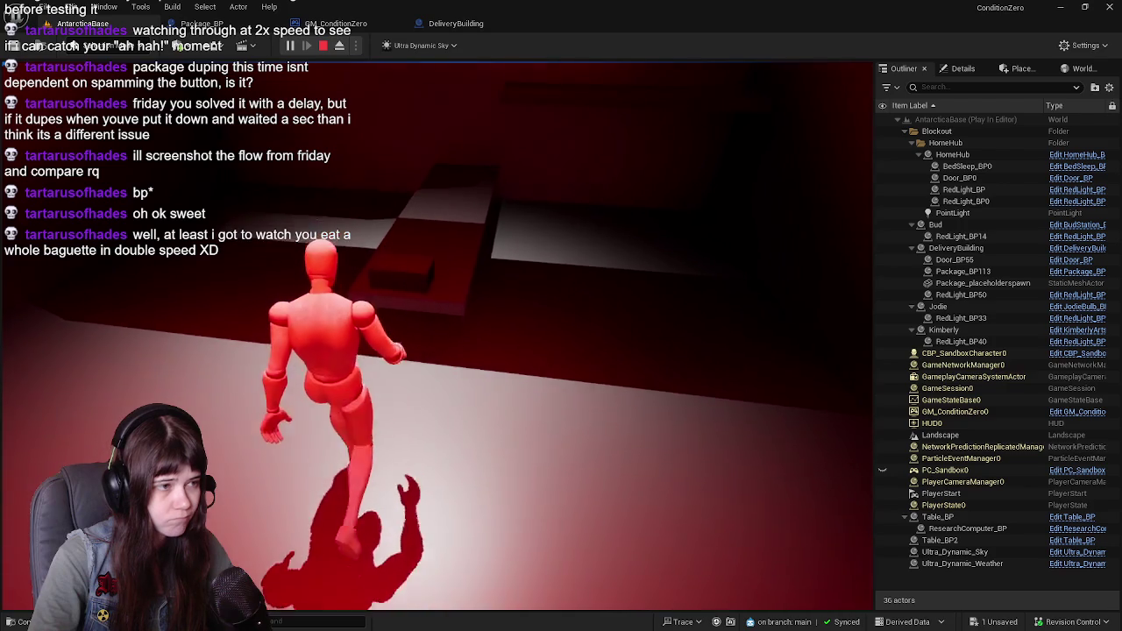
{"action": "key", "text": "w"}
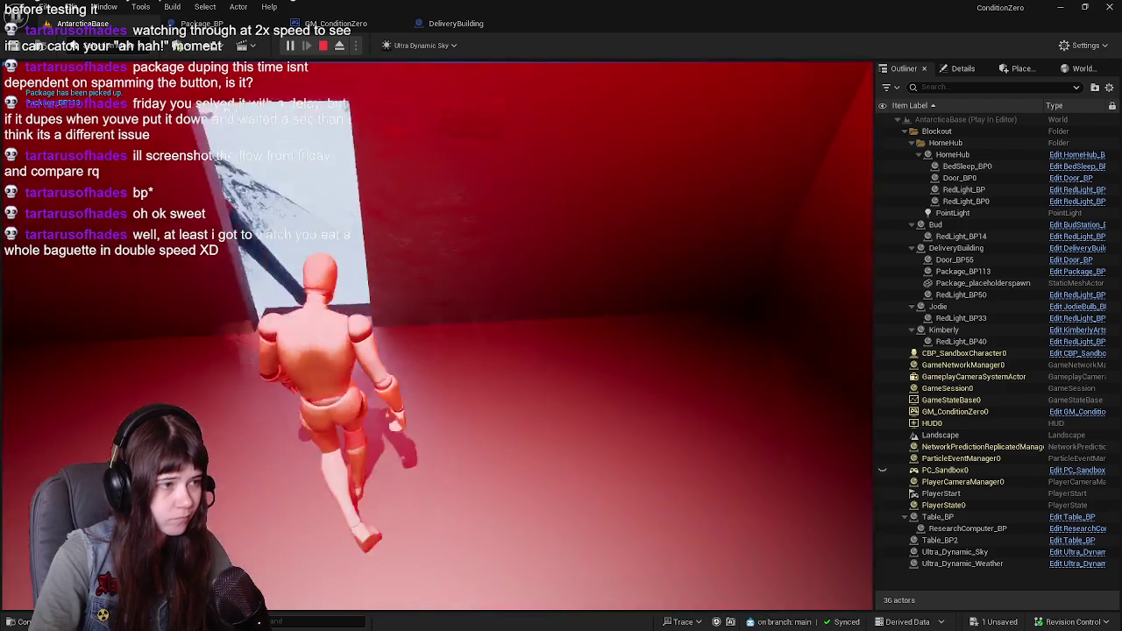
{"action": "key", "text": "w"}
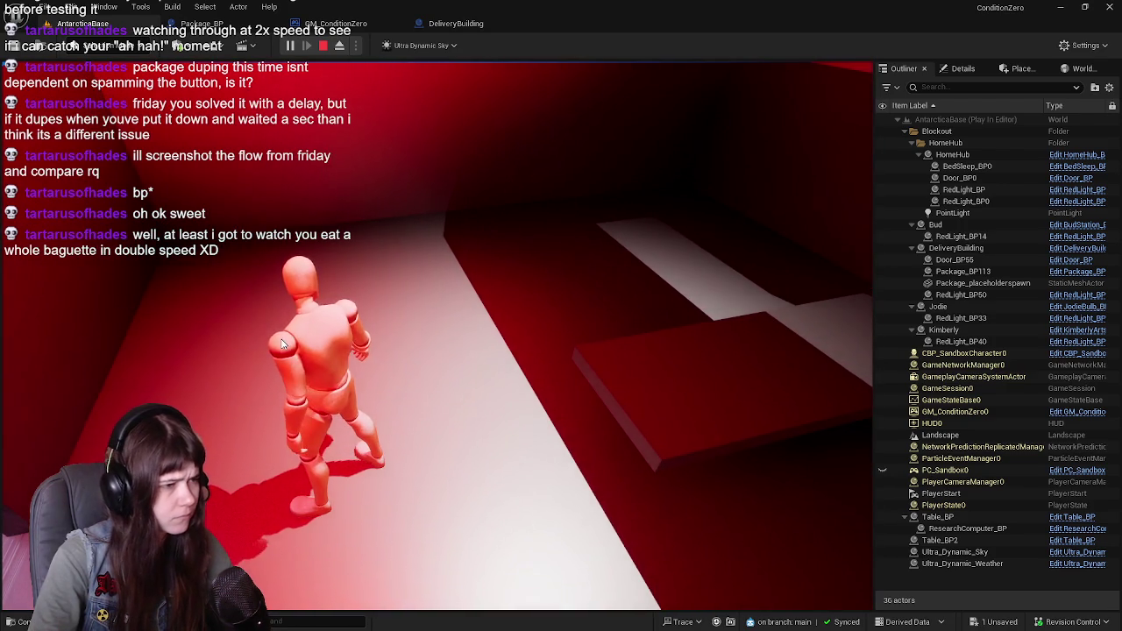
{"action": "key", "text": "Escape"}
Jump from the error to Package_BP's graph, check Player Character, dismiss the toast, and find Event BeginPlay
{"action": "left_click", "coordinate": [693, 235]}
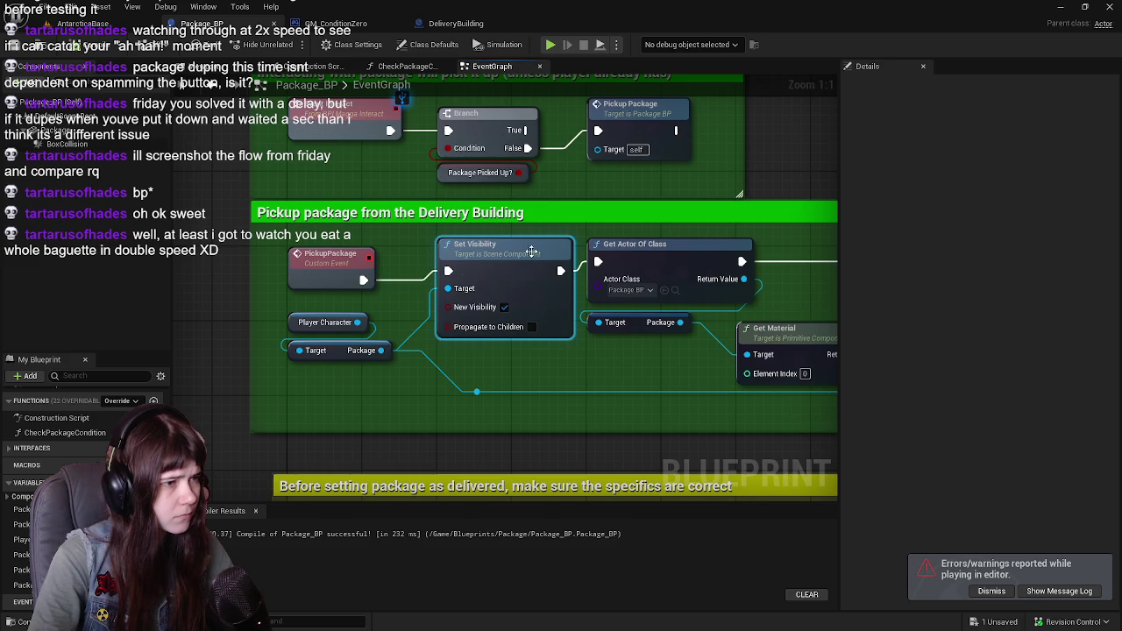
{"action": "left_click", "coordinate": [351, 338]}
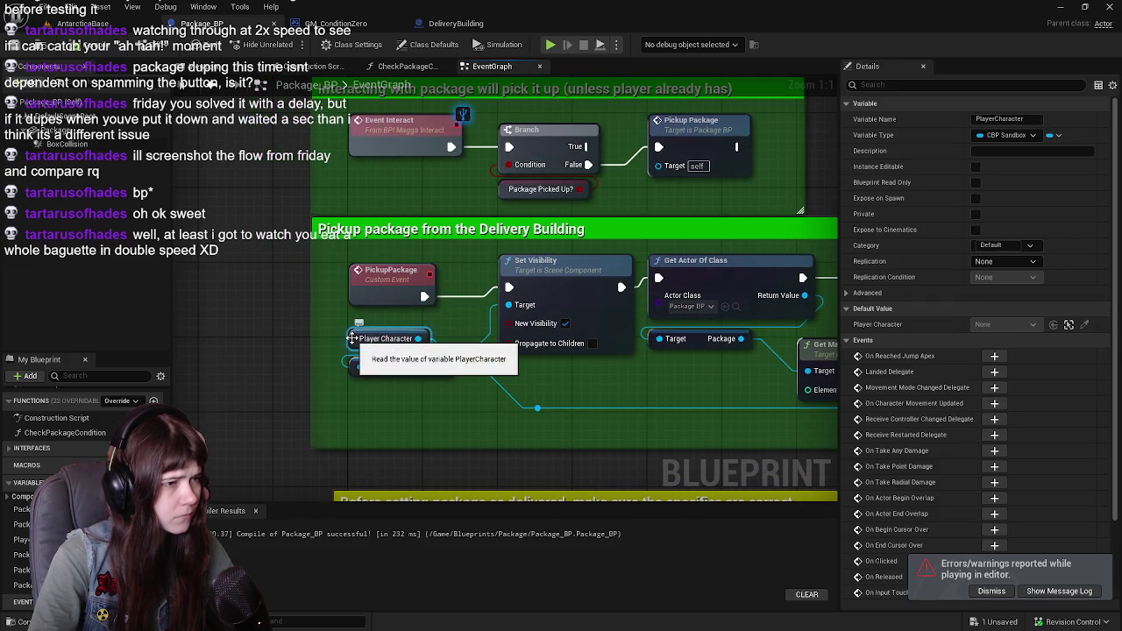
{"action": "left_click", "coordinate": [991, 592]}
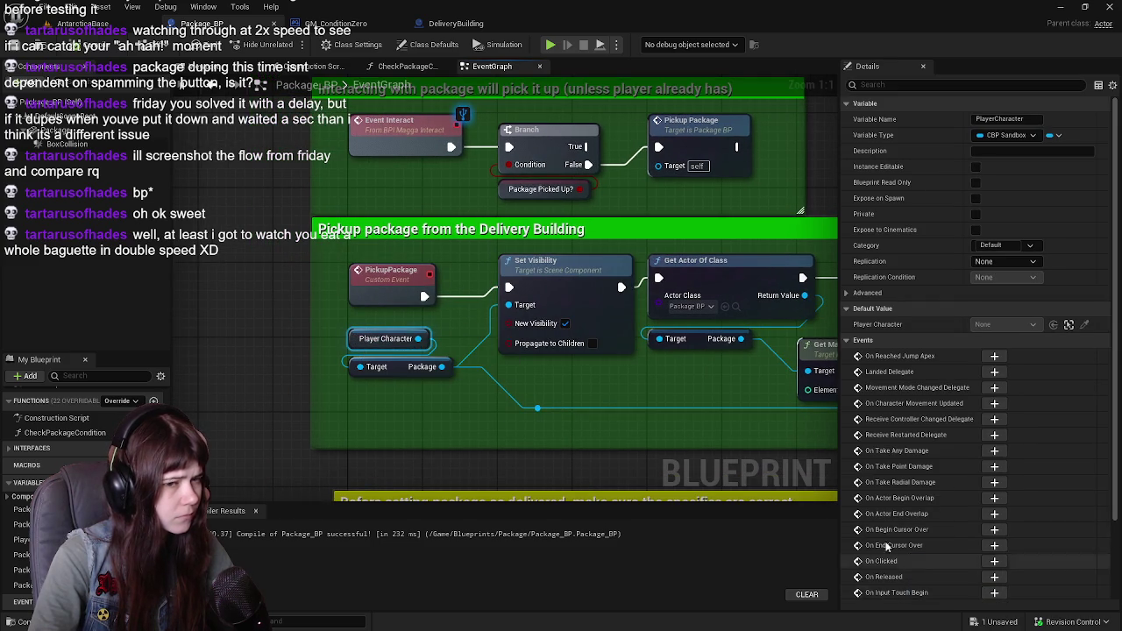
{"action": "scroll", "coordinate": [315, 263], "scroll_direction": "down", "scroll_amount": 3}
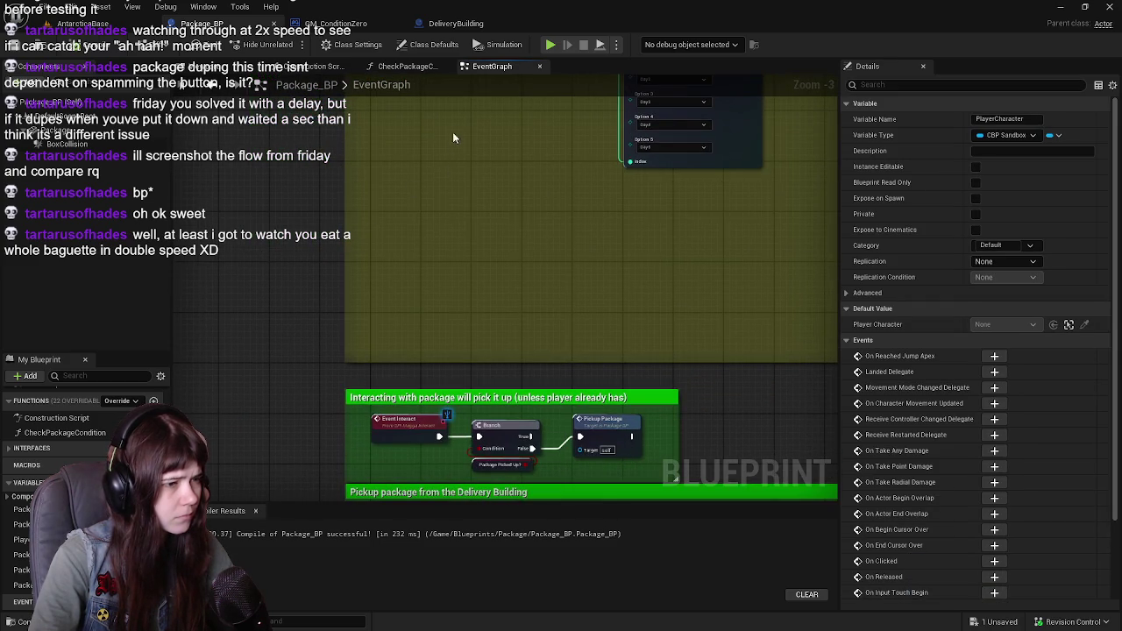
{"action": "left_click_drag", "start_coordinate": [449, 145], "coordinate": [433, 403]}
{"action": "scroll", "coordinate": [437, 354], "scroll_direction": "down", "scroll_amount": 3}
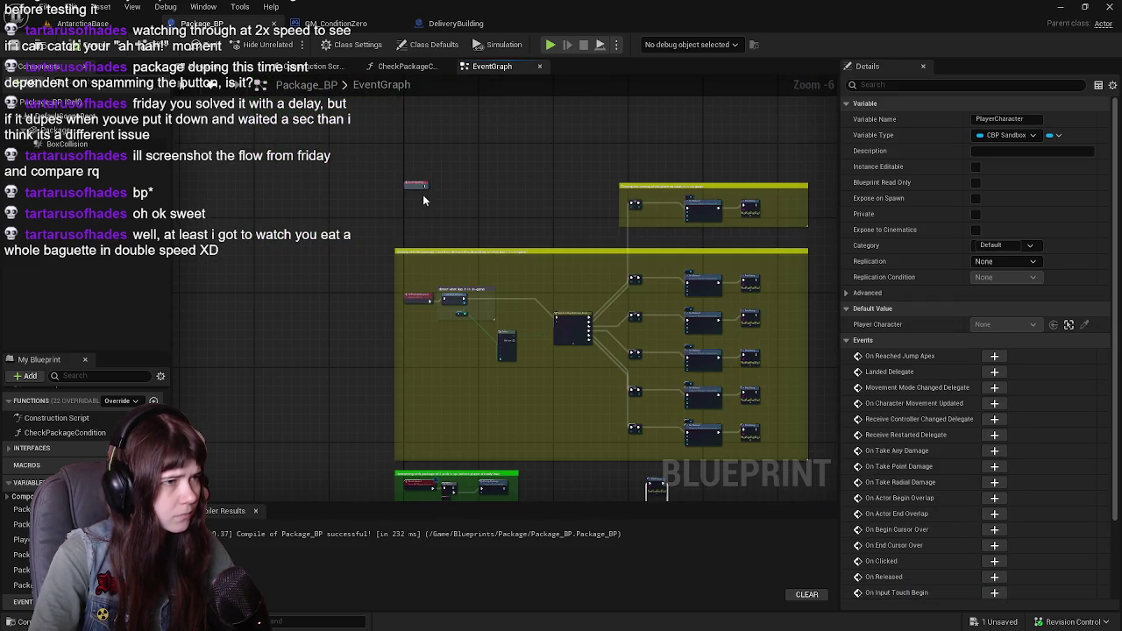
{"action": "left_click_drag", "start_coordinate": [422, 200], "coordinate": [443, 310]}
{"action": "scroll", "coordinate": [446, 314], "scroll_direction": "up", "scroll_amount": 5}
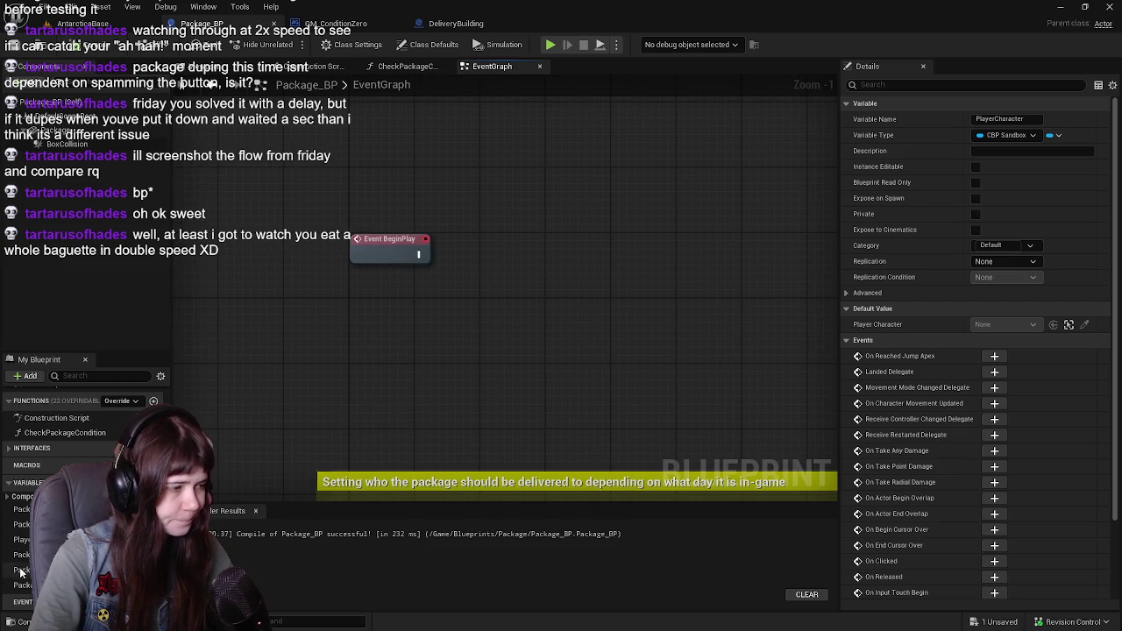
Chain a Get Actor Of Class node after Event BeginPlay and place a SET Player Character node beside it
{"action": "left_click_drag", "start_coordinate": [452, 285], "coordinate": [463, 292]}
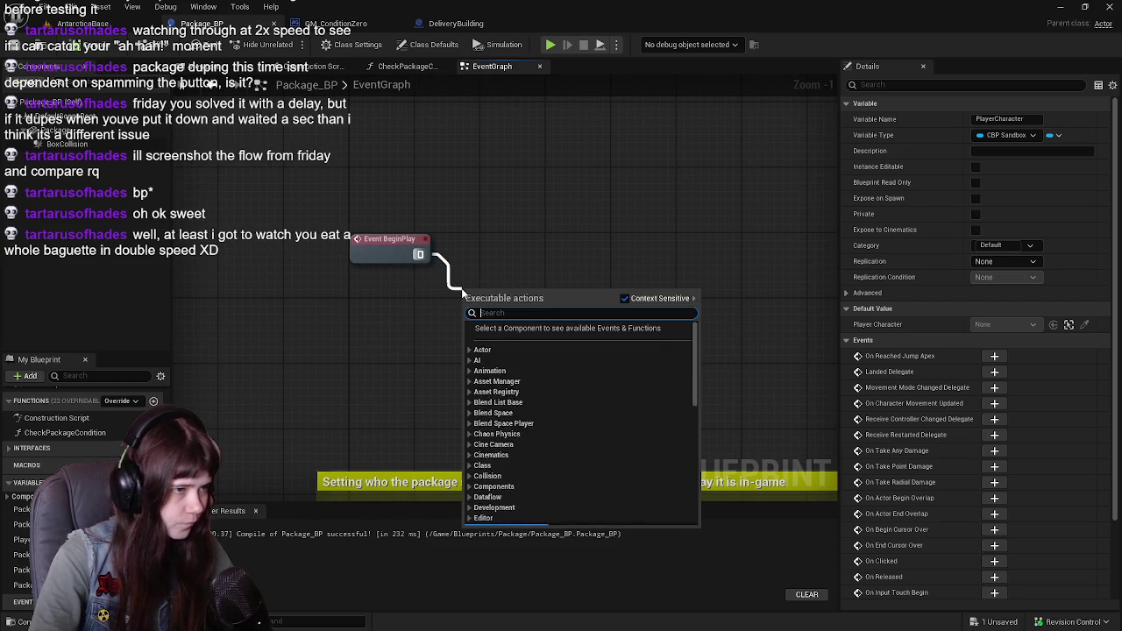
{"action": "type", "text": "get actor of class"}
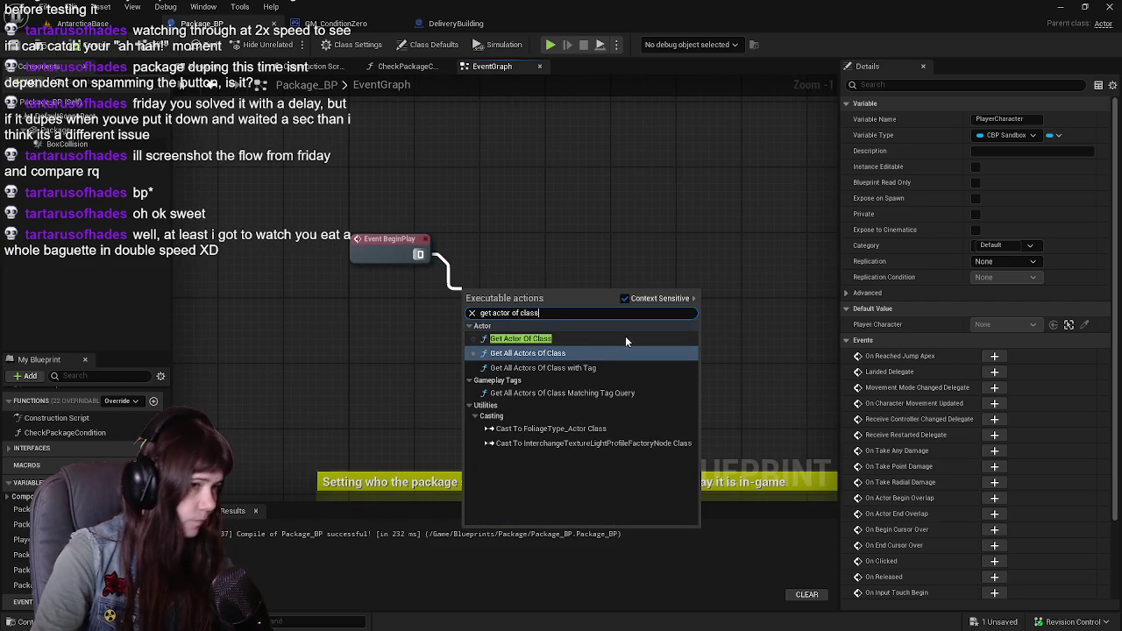
{"action": "left_click", "coordinate": [625, 339]}
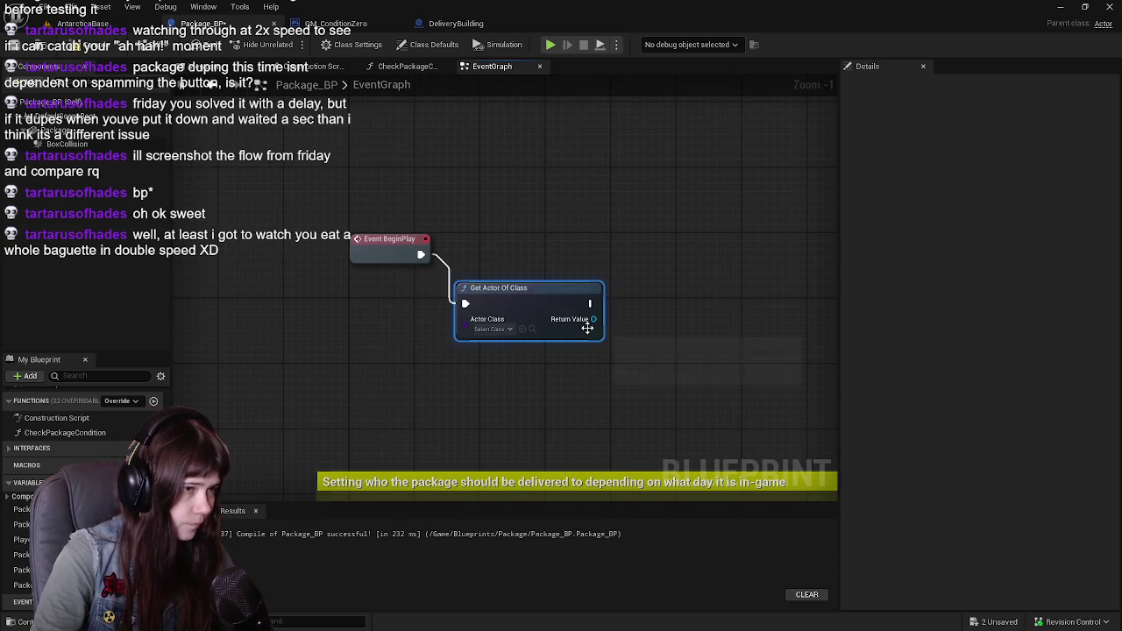
{"action": "left_click_drag", "start_coordinate": [521, 288], "coordinate": [543, 244]}
{"action": "left_click_drag", "start_coordinate": [27, 539], "coordinate": [662, 317]}
{"action": "left_click_drag", "start_coordinate": [545, 333], "coordinate": [538, 289]}
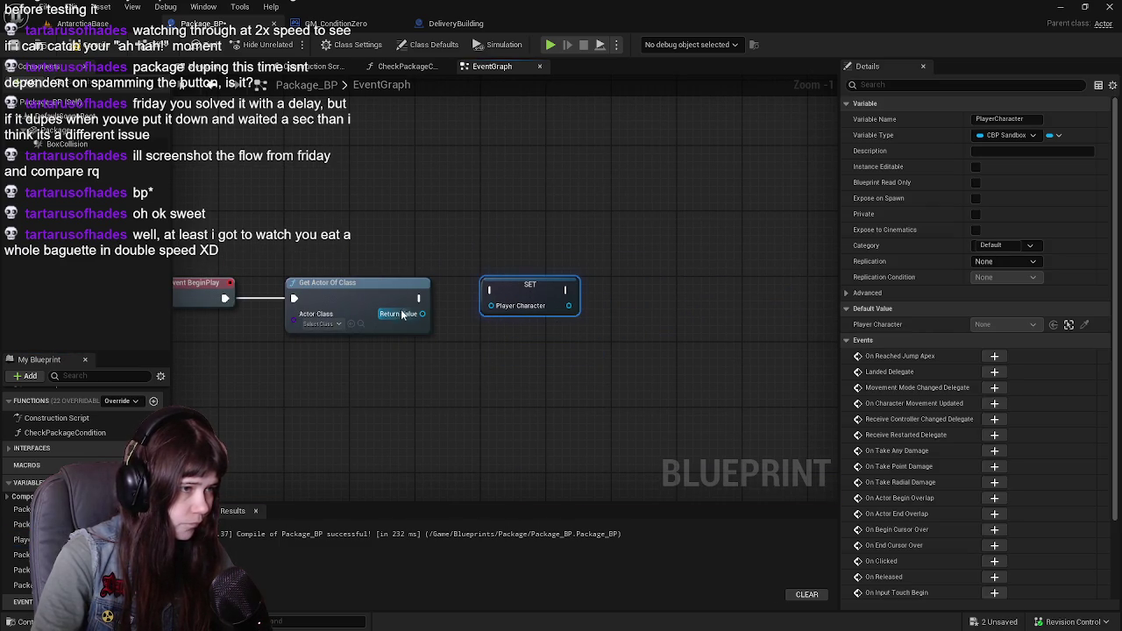
Set Actor Class to CBP Sandbox Character, wire its result into SET Player Character, and save
{"action": "left_click", "coordinate": [320, 323]}
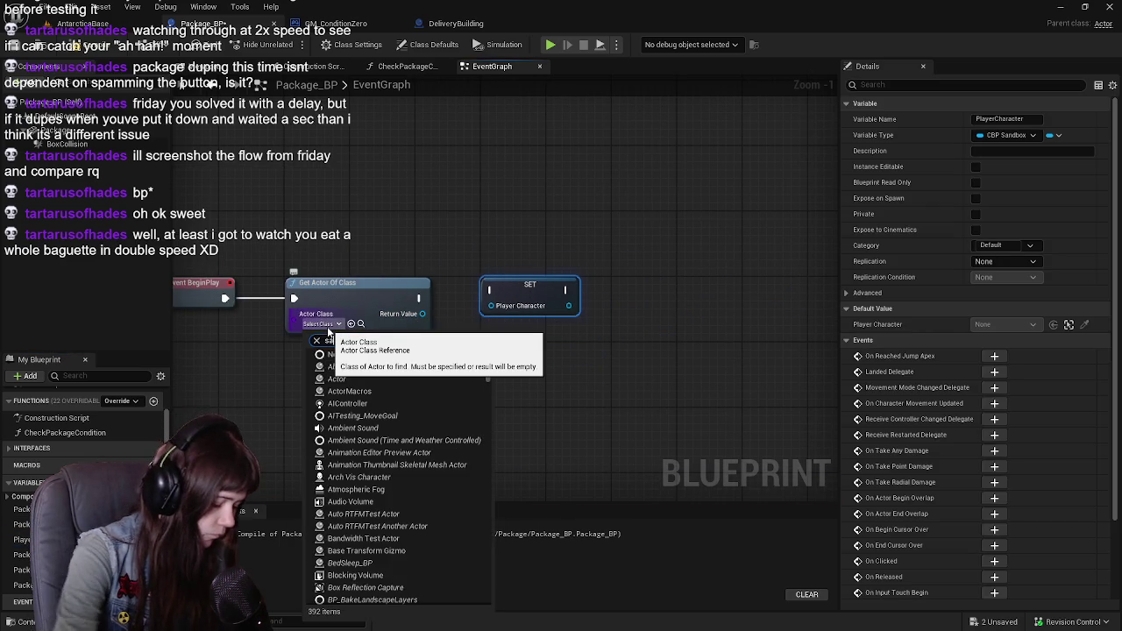
{"action": "type", "text": "sandbox"}
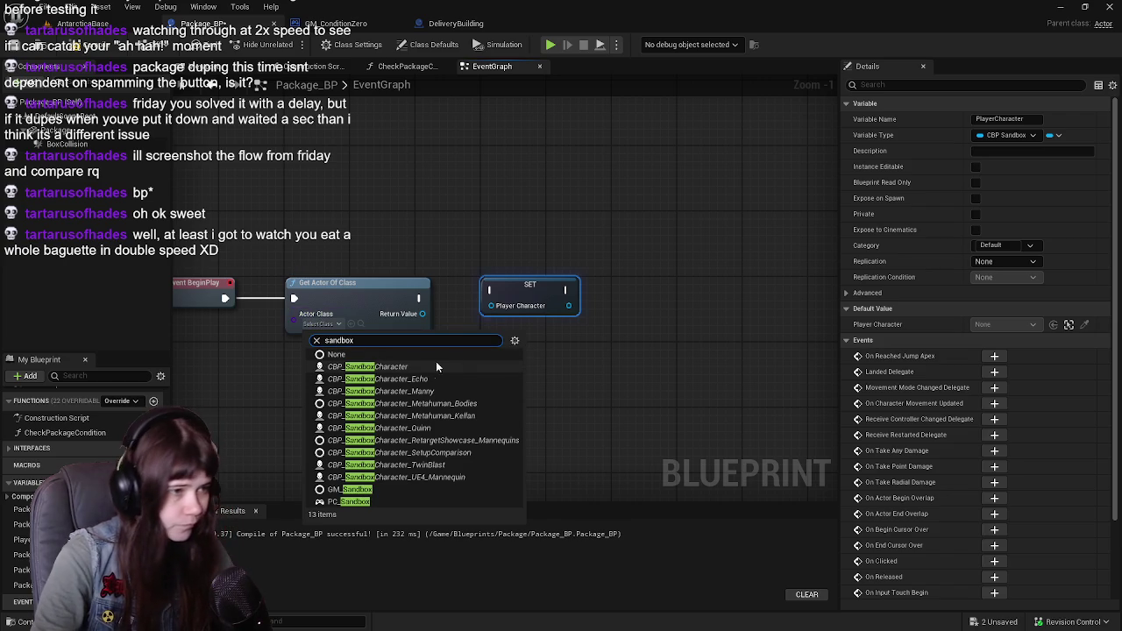
{"action": "left_click", "coordinate": [412, 367]}
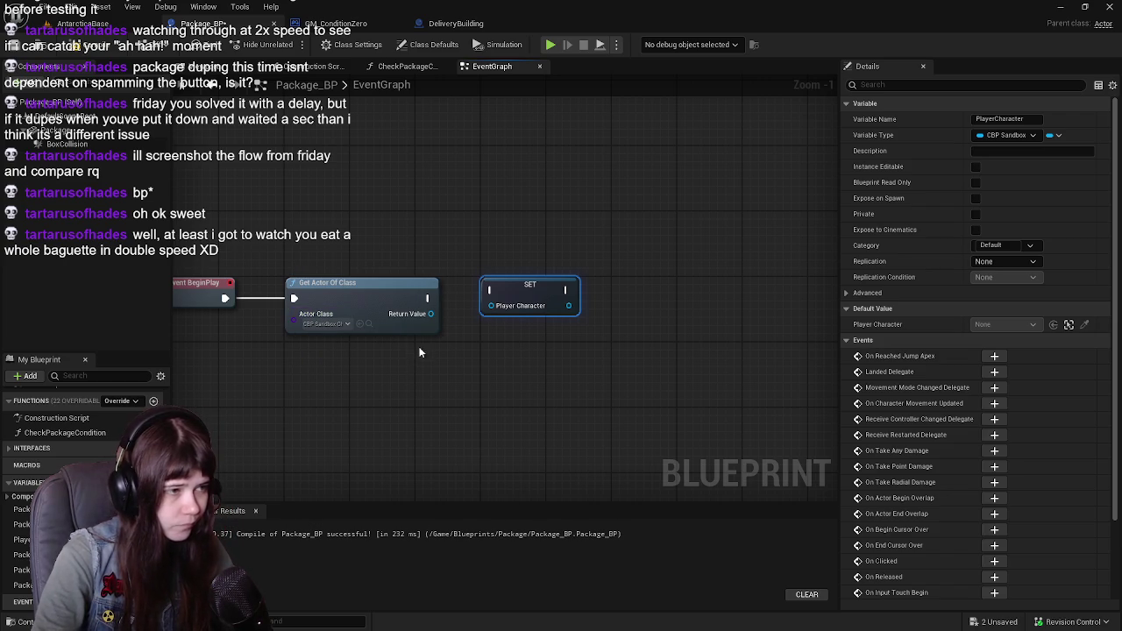
{"action": "mouse_move", "coordinate": [430, 313]}
{"action": "left_mouse_down"}
{"action": "mouse_move", "coordinate": [500, 305]}
{"action": "mouse_move", "coordinate": [494, 292]}
{"action": "left_mouse_up"}
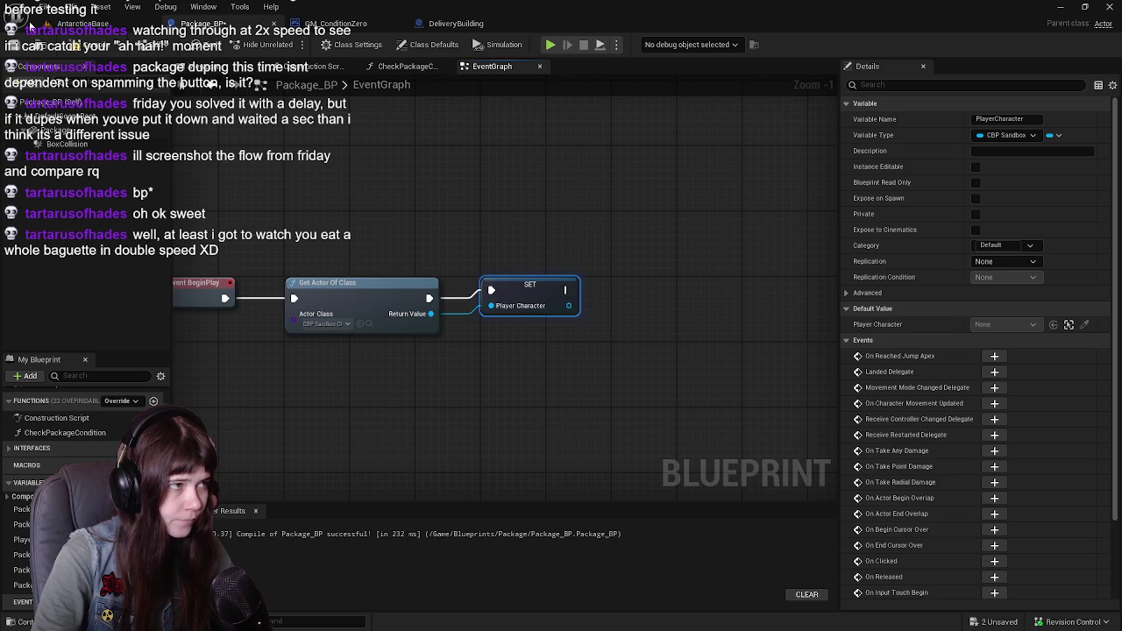
{"action": "key", "text": "ctrl+s"}
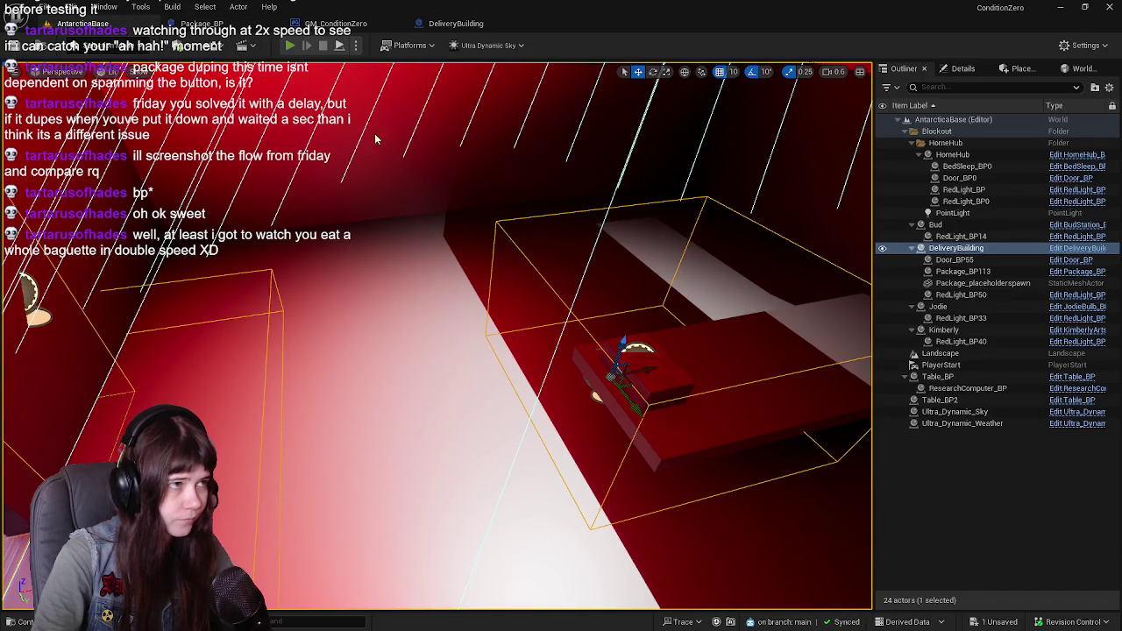
Play-test again, walk into the red room, and press E to pick up and carry the package
{"action": "left_click", "coordinate": [290, 45]}
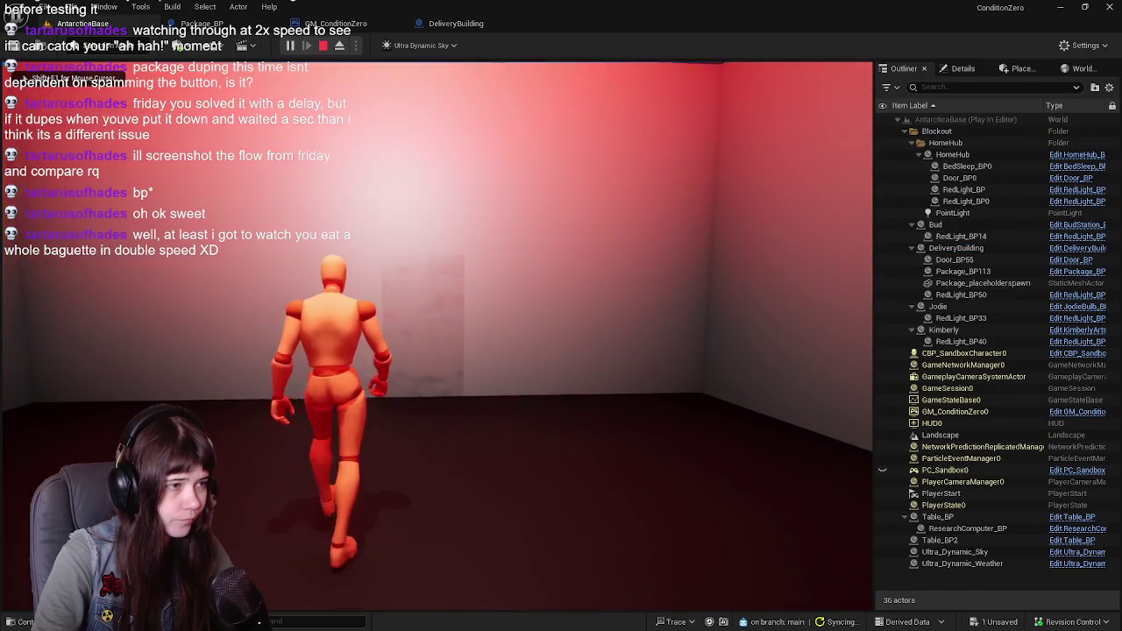
{"action": "key", "text": "w"}
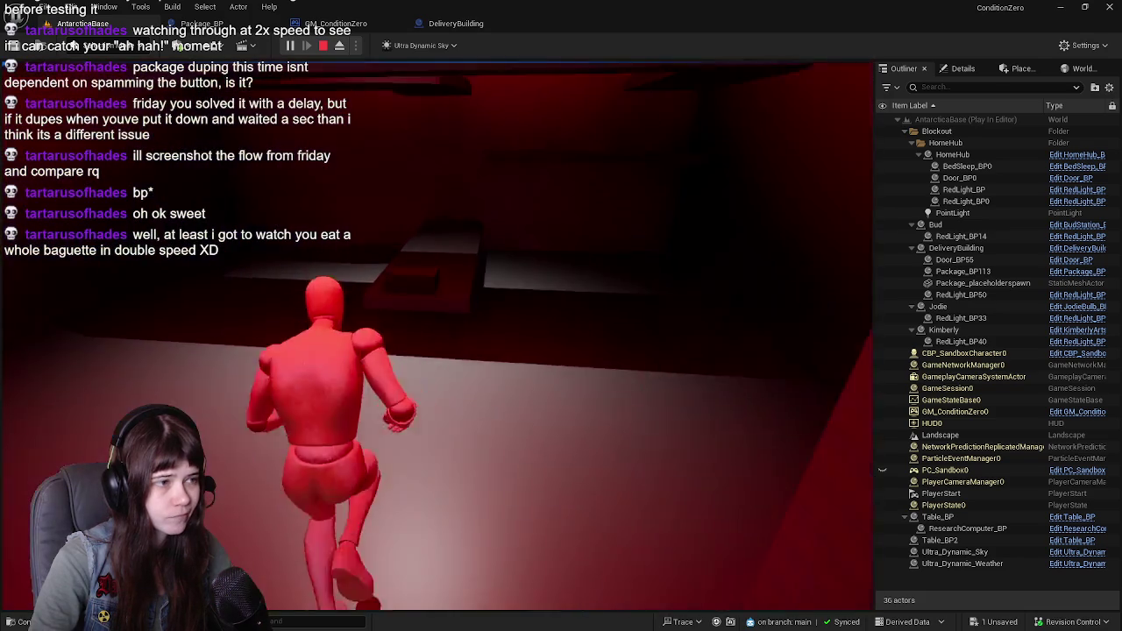
{"action": "key", "text": "e"}
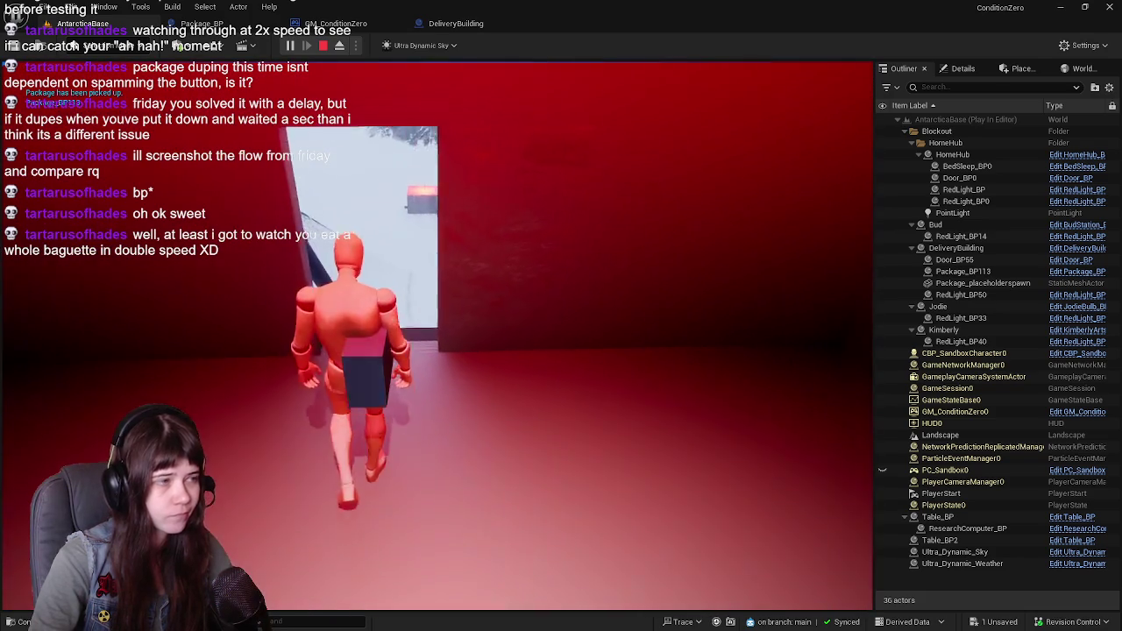
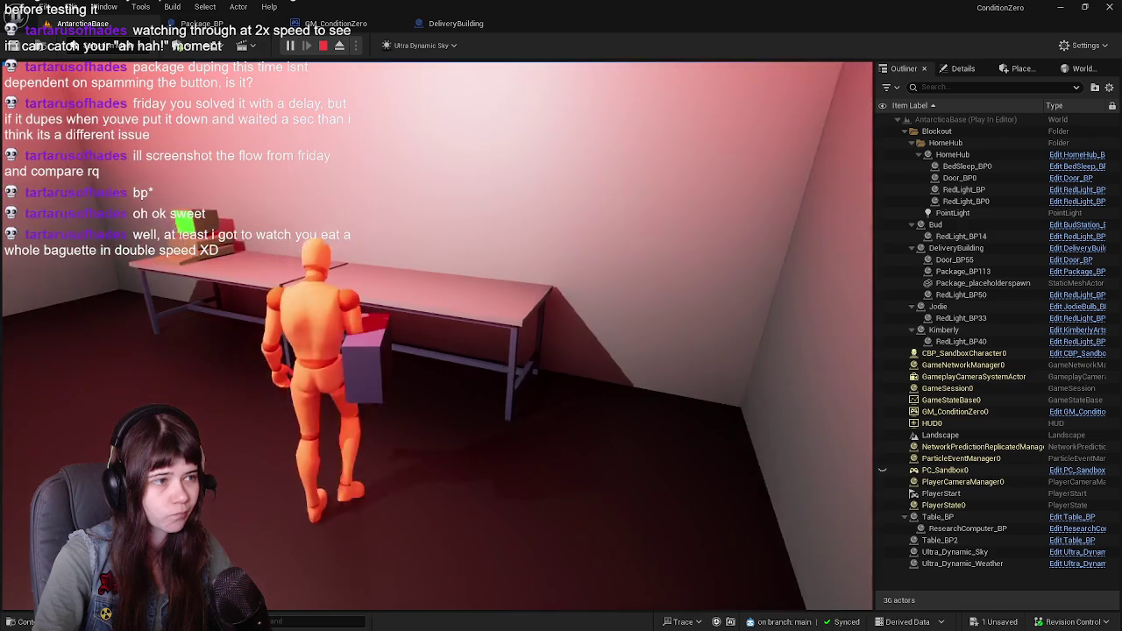
Pick up the package again, stop the play test, and turn the view toward the delivery building
{"action": "key", "text": "e"}
{"action": "key", "text": "e"}
{"action": "key", "text": "e"}
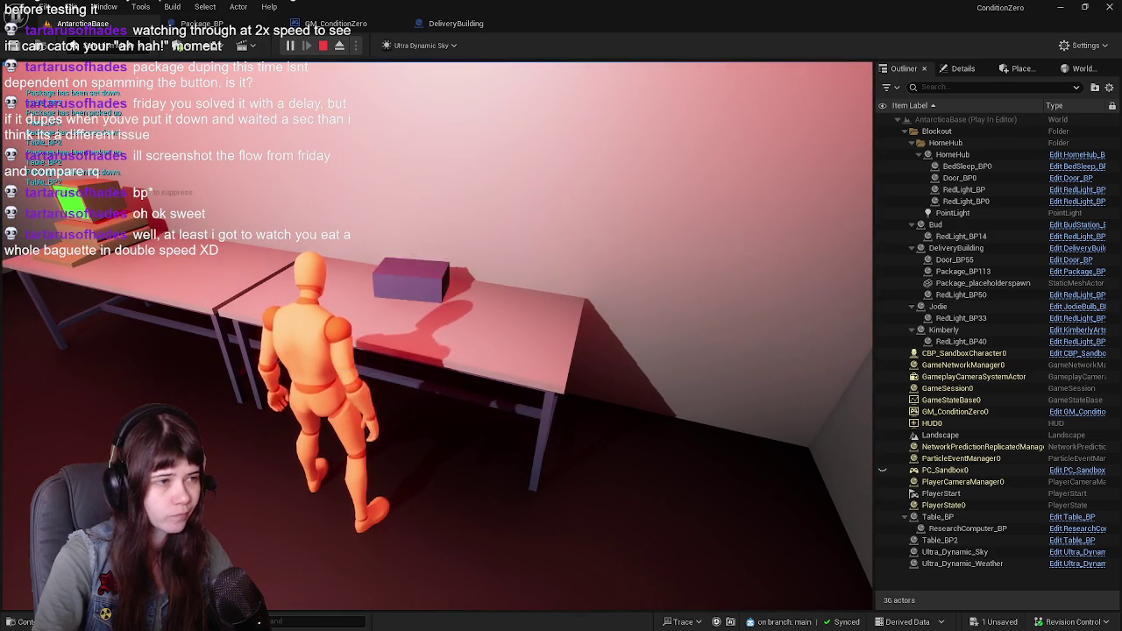
{"action": "key", "text": "Escape"}
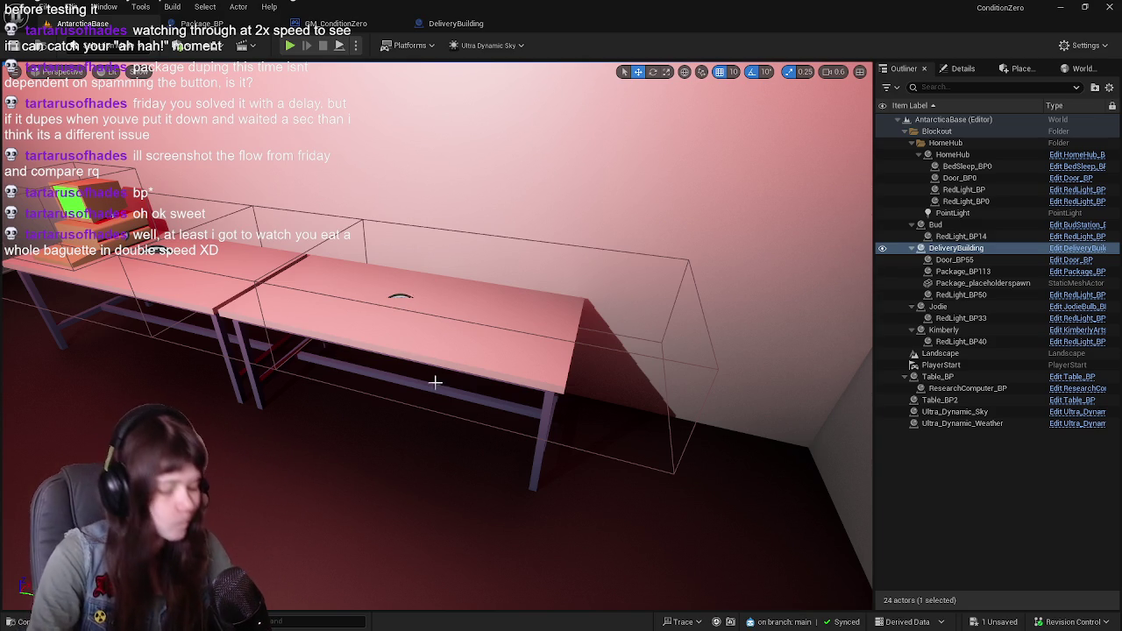
{"action": "scroll", "coordinate": [436, 382], "scroll_direction": "down", "scroll_amount": 10}
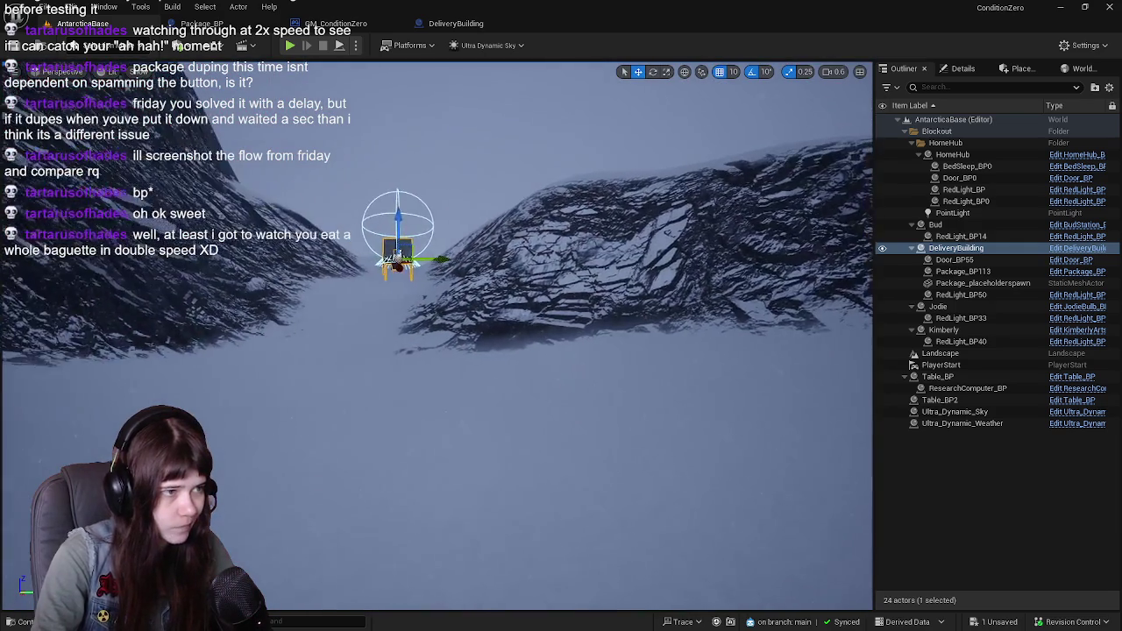
{"action": "left_click_drag", "start_coordinate": [412, 522], "coordinate": [426, 519]}
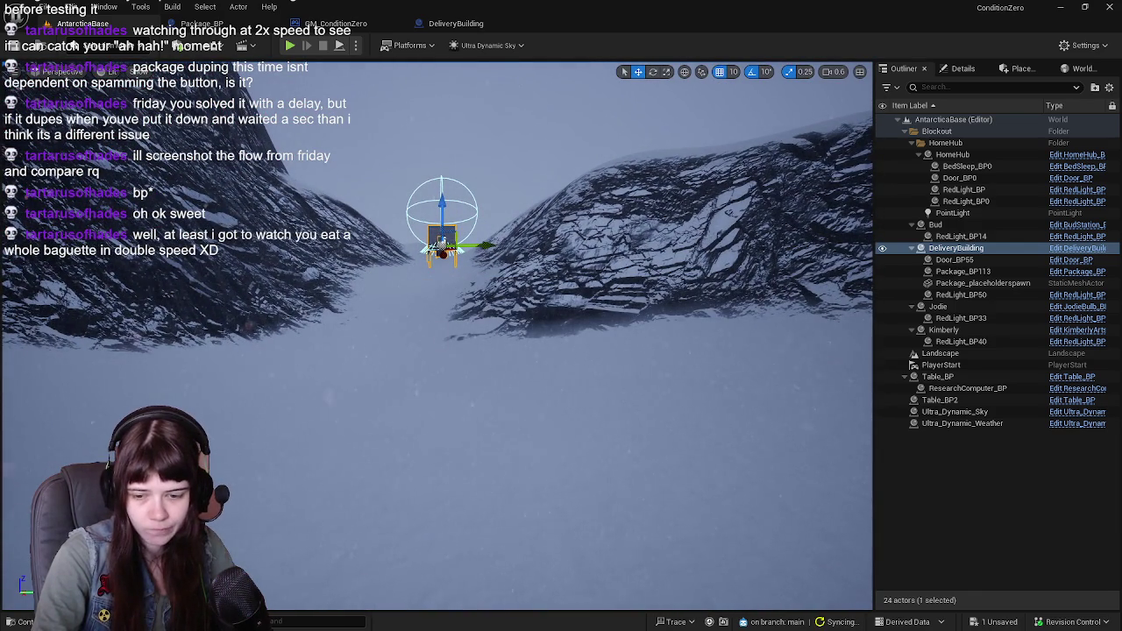
{"action": "key", "text": "alt+Tab"}
Select all of the railing mesh in Edit Mode, save the file, and return to Object Mode
{"action": "key", "text": "Tab"}
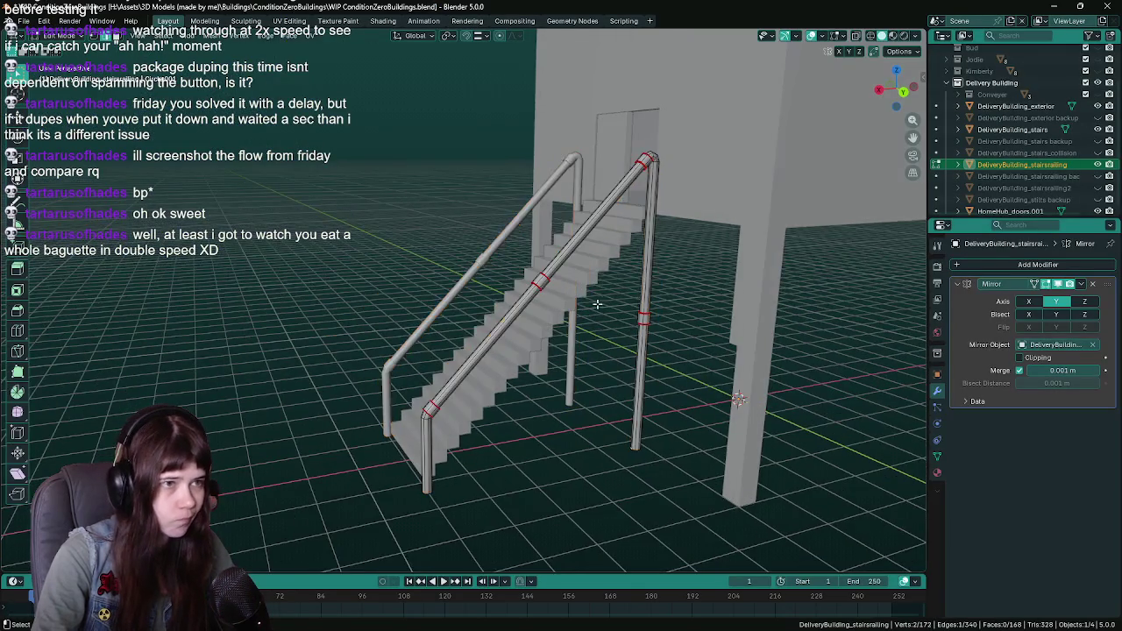
{"action": "scroll", "coordinate": [587, 305], "scroll_direction": "up", "scroll_amount": 3}
{"action": "key", "text": "a"}
{"action": "mouse_move", "coordinate": [587, 305]}
{"action": "left_mouse_down"}
{"action": "mouse_move", "coordinate": [534, 287]}
{"action": "mouse_move", "coordinate": [557, 298]}
{"action": "left_mouse_up"}
{"action": "key", "text": "ctrl+s"}
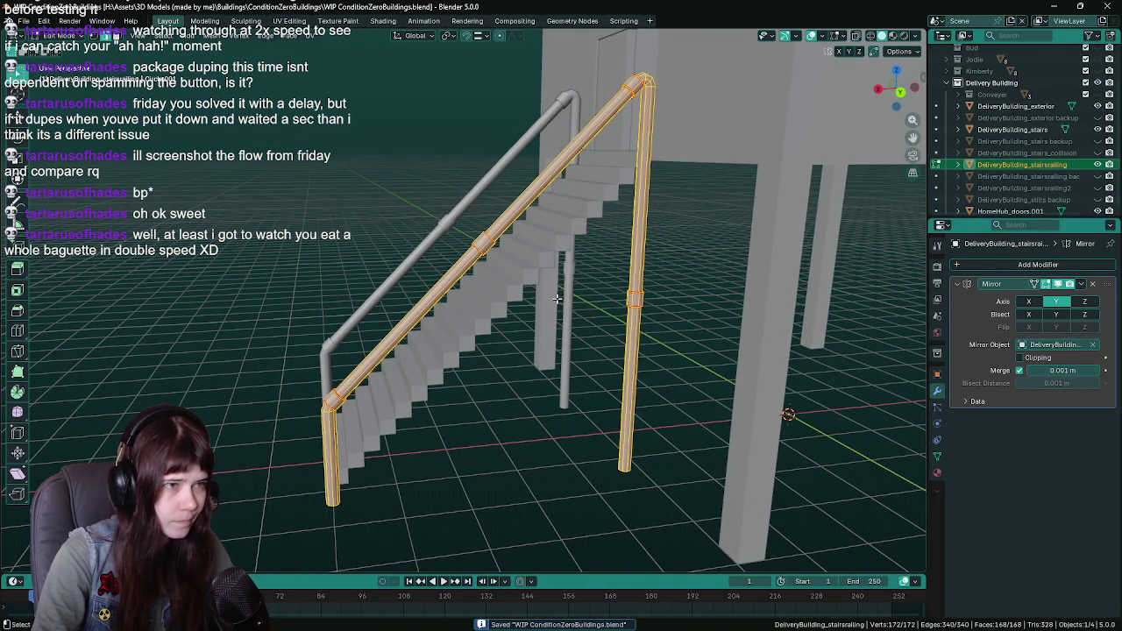
{"action": "key", "text": "Tab"}
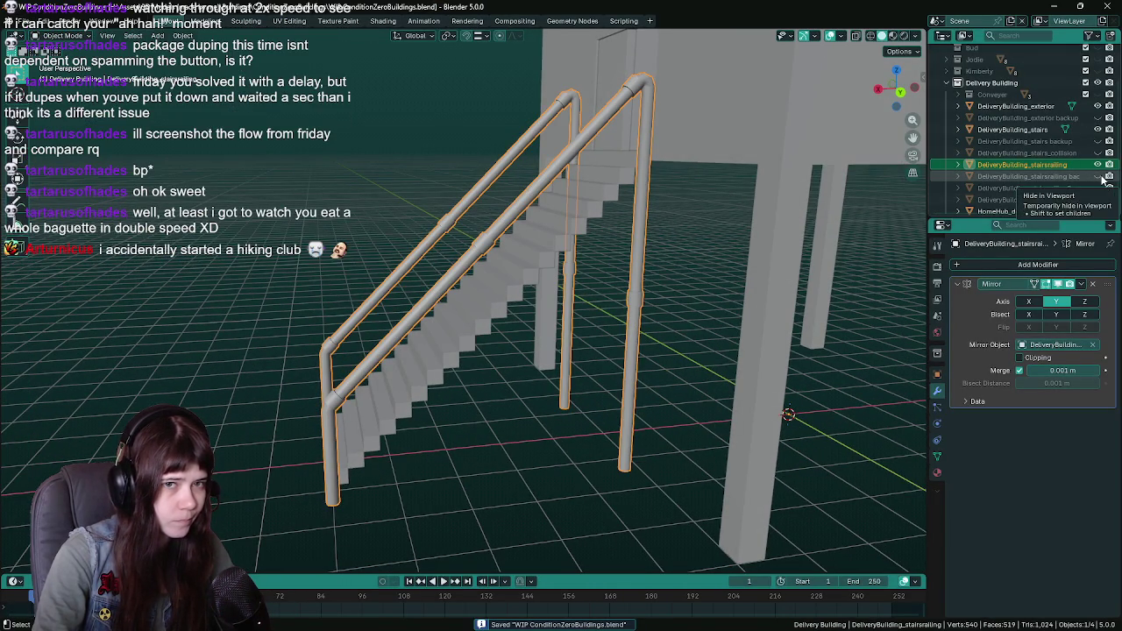
Unhide and delete the spare DeliveryBuilding_stairsrailing2 object
{"action": "left_click", "coordinate": [1097, 188]}
{"action": "left_click", "coordinate": [1061, 188]}
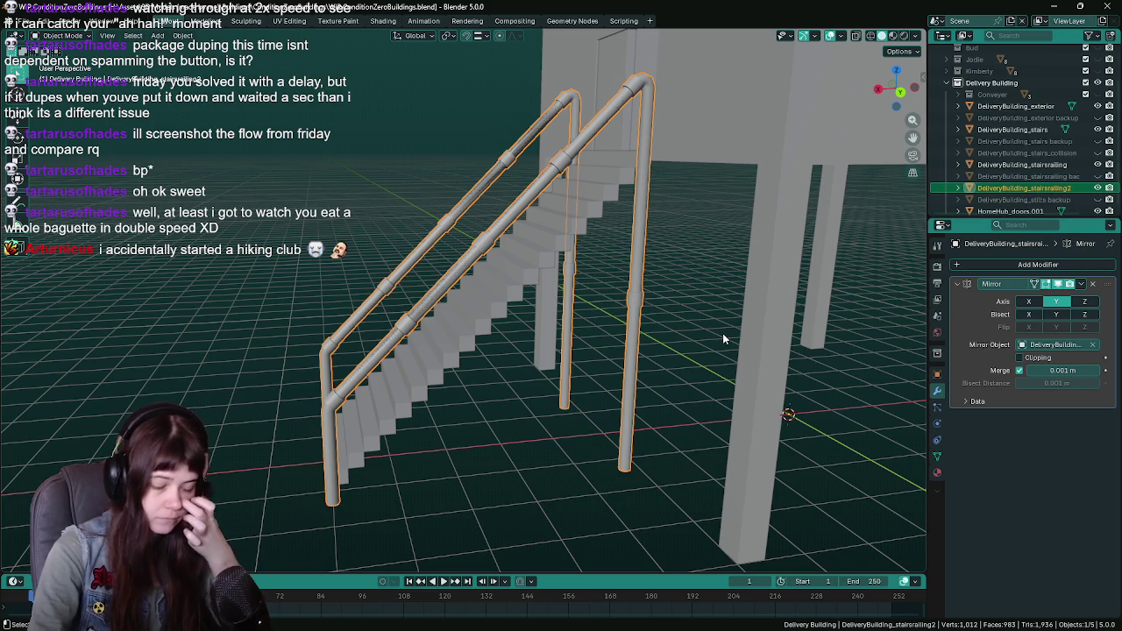
{"action": "key", "text": "Delete"}
Duplicate the stair railing in place and rename the copy DeliveryBuilding_stairsrailing backup2
{"action": "left_click", "coordinate": [1030, 168]}
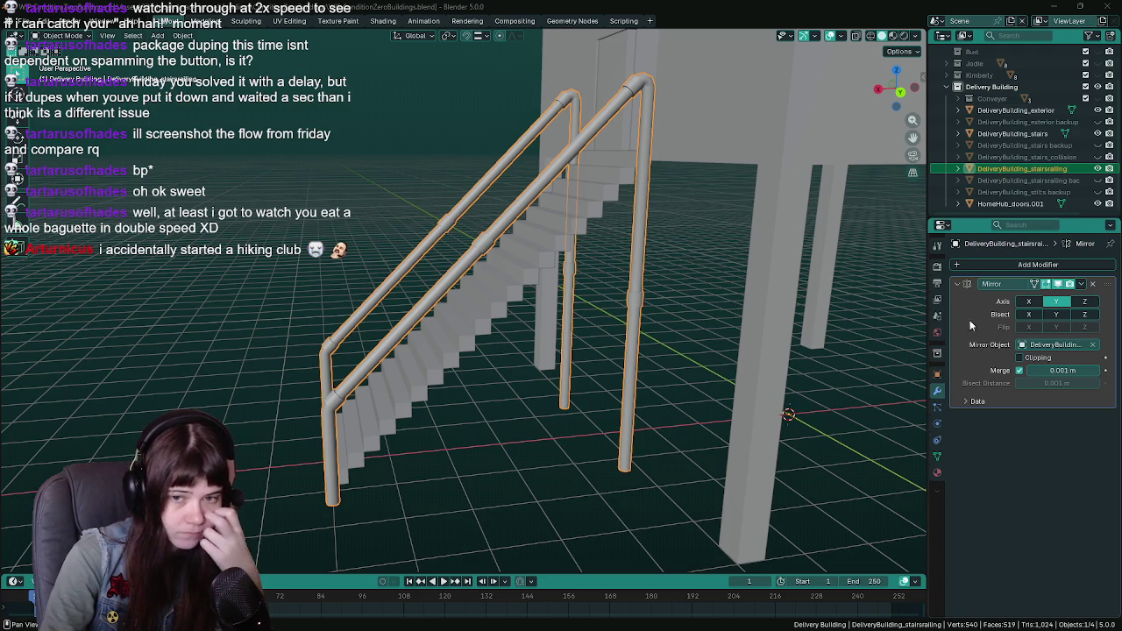
{"action": "left_click_drag", "start_coordinate": [710, 279], "coordinate": [679, 282]}
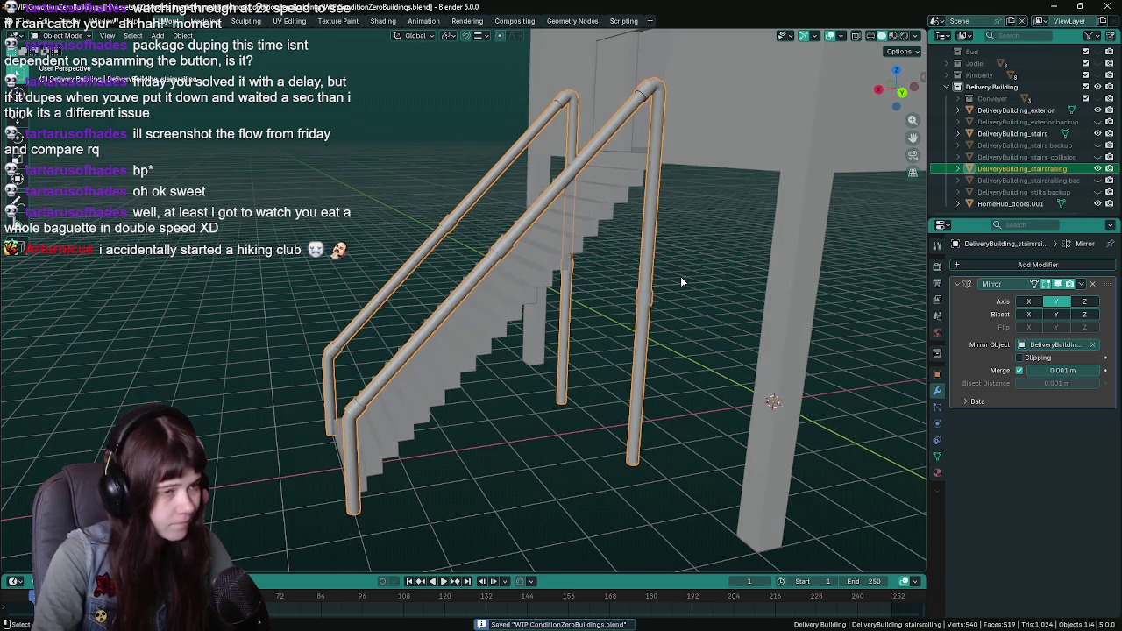
{"action": "key", "text": "ctrl+s"}
{"action": "key", "text": "shift+d"}
{"action": "key", "text": "Escape"}
{"action": "double_click", "coordinate": [1057, 180]}
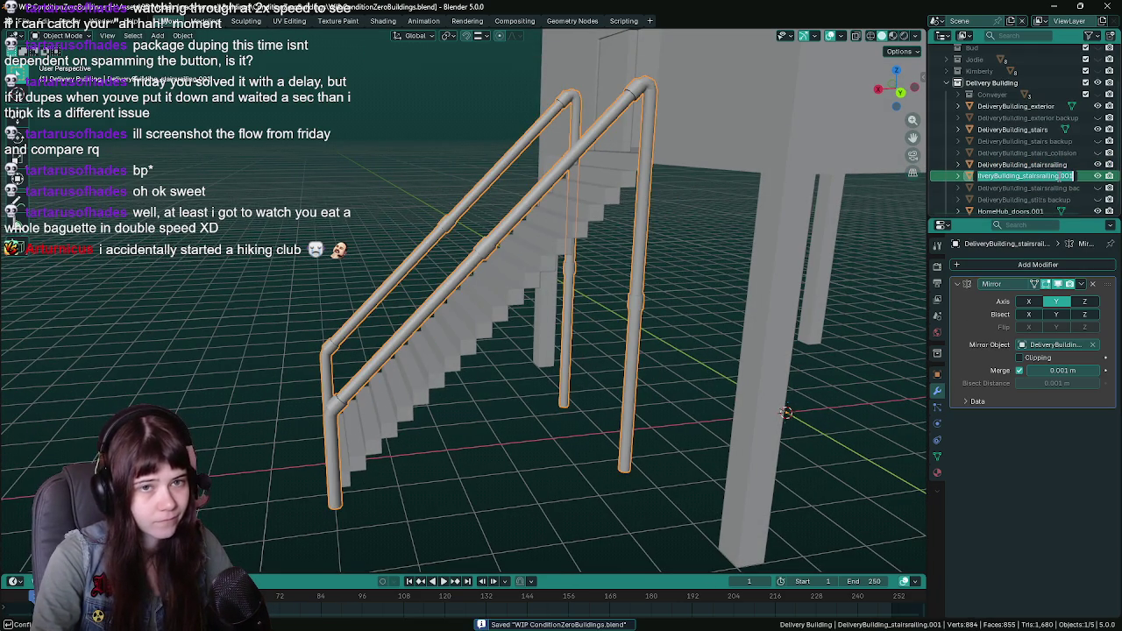
{"action": "key", "text": "BackSpace"}
{"action": "key", "text": "BackSpace"}
{"action": "key", "text": "BackSpace"}
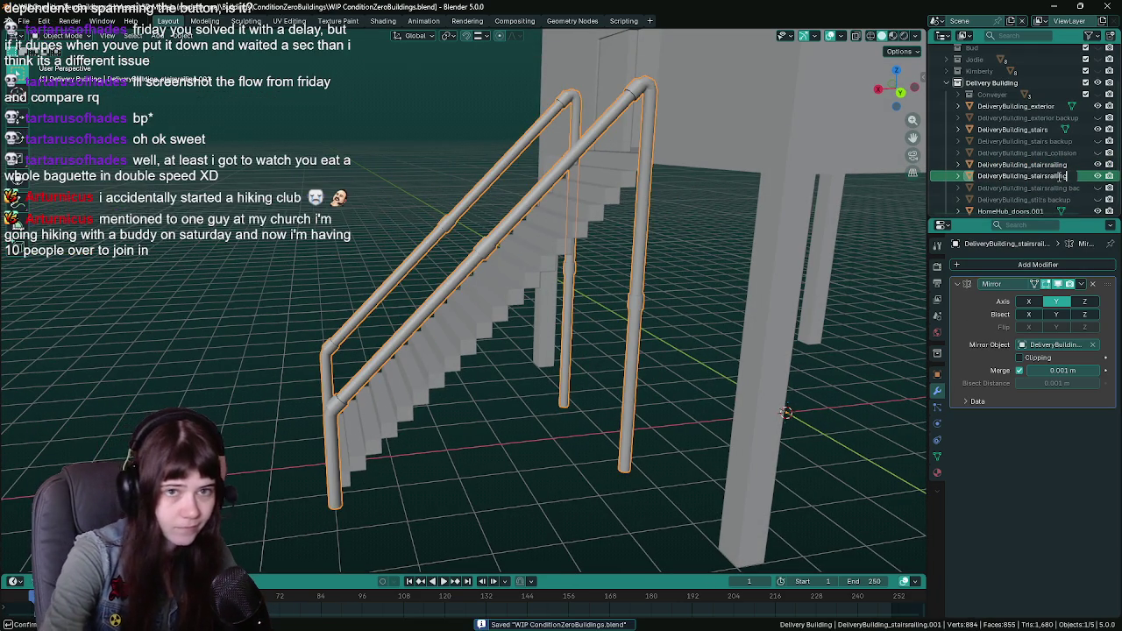
{"action": "type", "text": "backup"}
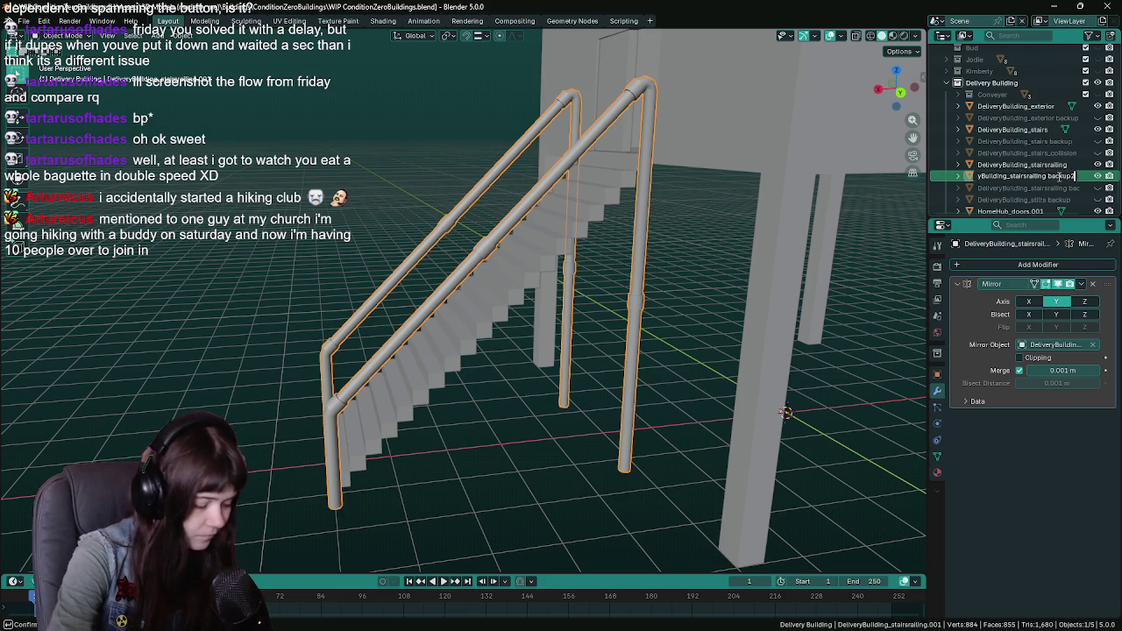
{"action": "type", "text": "2"}
{"action": "key", "text": "Return"}
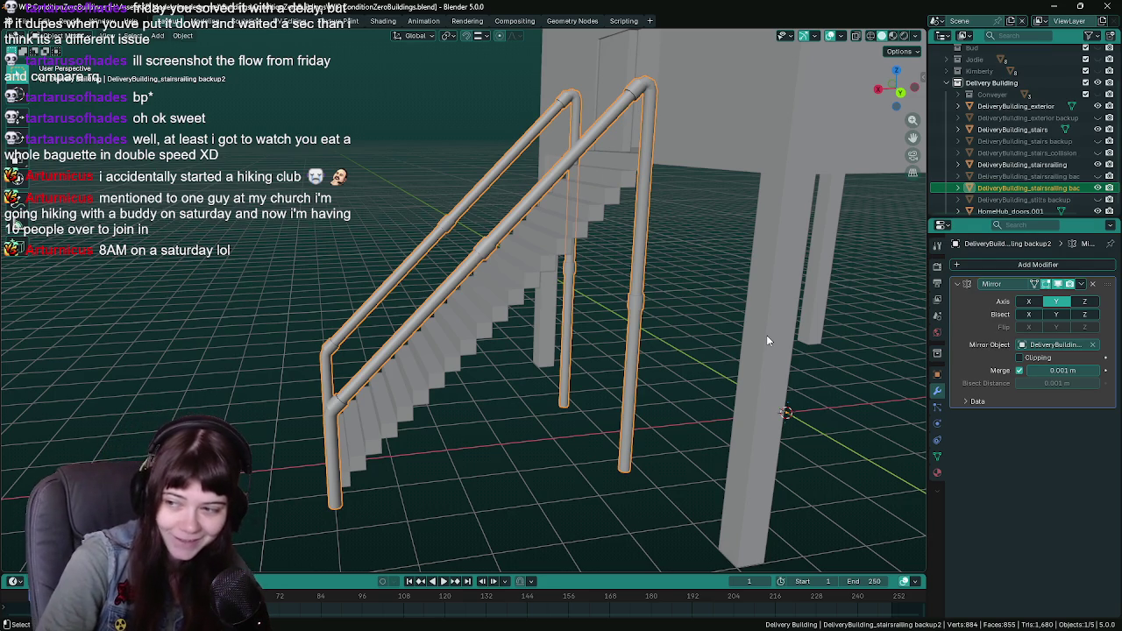
{"action": "left_click_drag", "start_coordinate": [767, 335], "coordinate": [794, 322]}
Hide the backup2 railing, save, and select all of DeliveryBuilding_stairsrailing's mesh in Edit Mode
{"action": "key", "text": "h"}
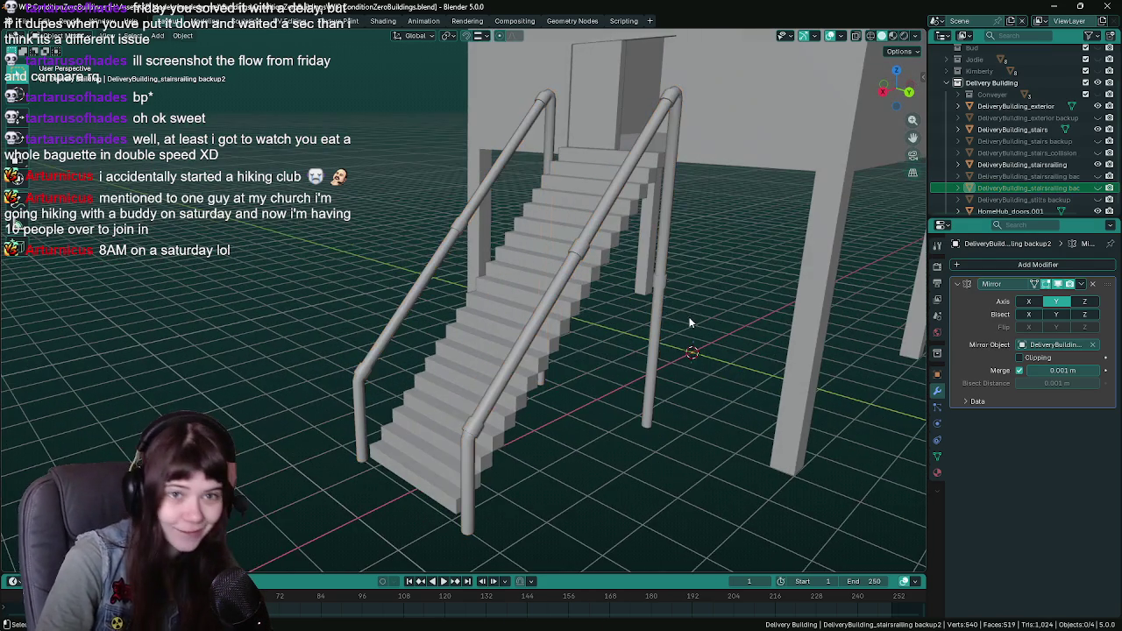
{"action": "left_click", "coordinate": [1017, 164]}
{"action": "key", "text": "ctrl+s"}
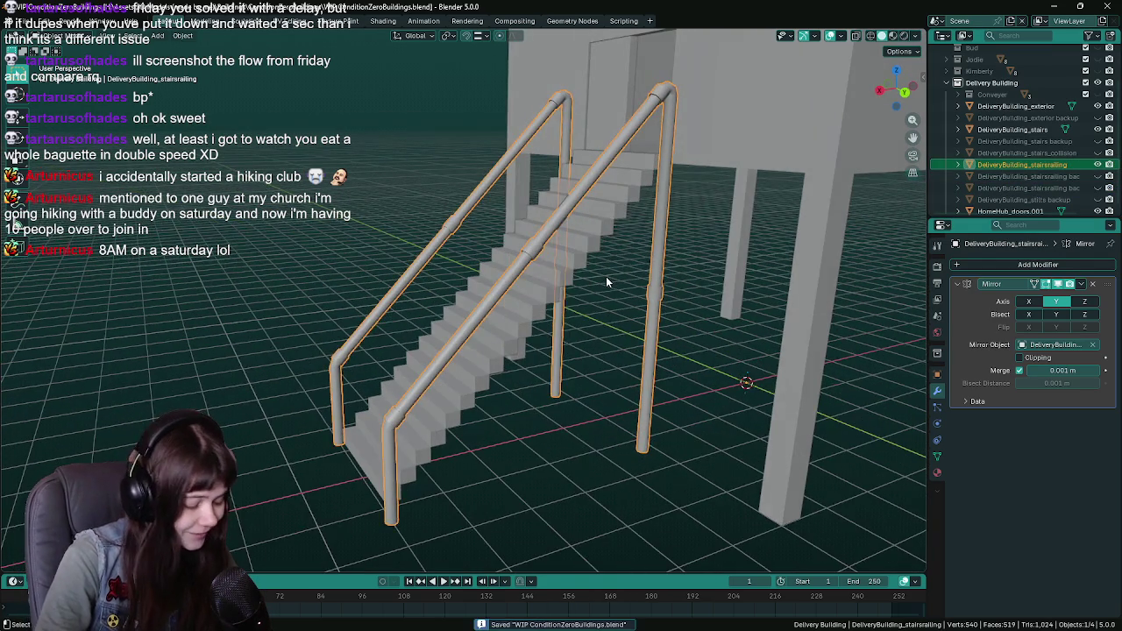
{"action": "key", "text": "Tab"}
{"action": "key", "text": "KP_Decimal"}
{"action": "left_click_drag", "start_coordinate": [562, 287], "coordinate": [567, 272]}
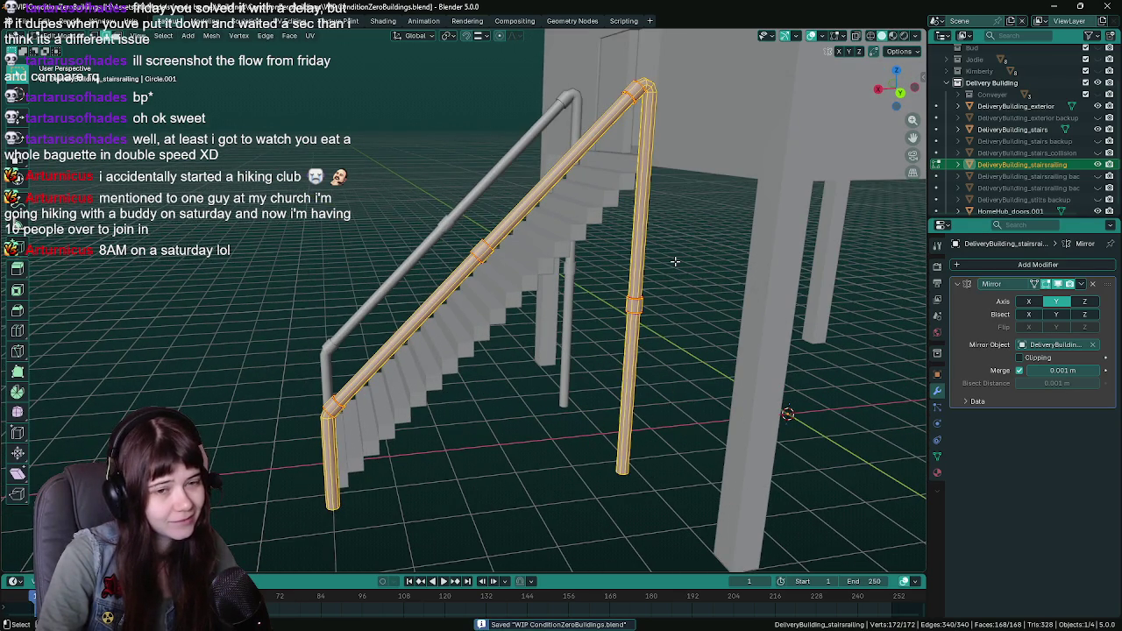
{"action": "mouse_move", "coordinate": [659, 262]}
{"action": "left_mouse_down"}
{"action": "mouse_move", "coordinate": [614, 249]}
{"action": "mouse_move", "coordinate": [693, 263]}
{"action": "mouse_move", "coordinate": [672, 265]}
{"action": "mouse_move", "coordinate": [745, 262]}
{"action": "mouse_move", "coordinate": [693, 263]}
{"action": "mouse_move", "coordinate": [719, 262]}
{"action": "left_mouse_up"}
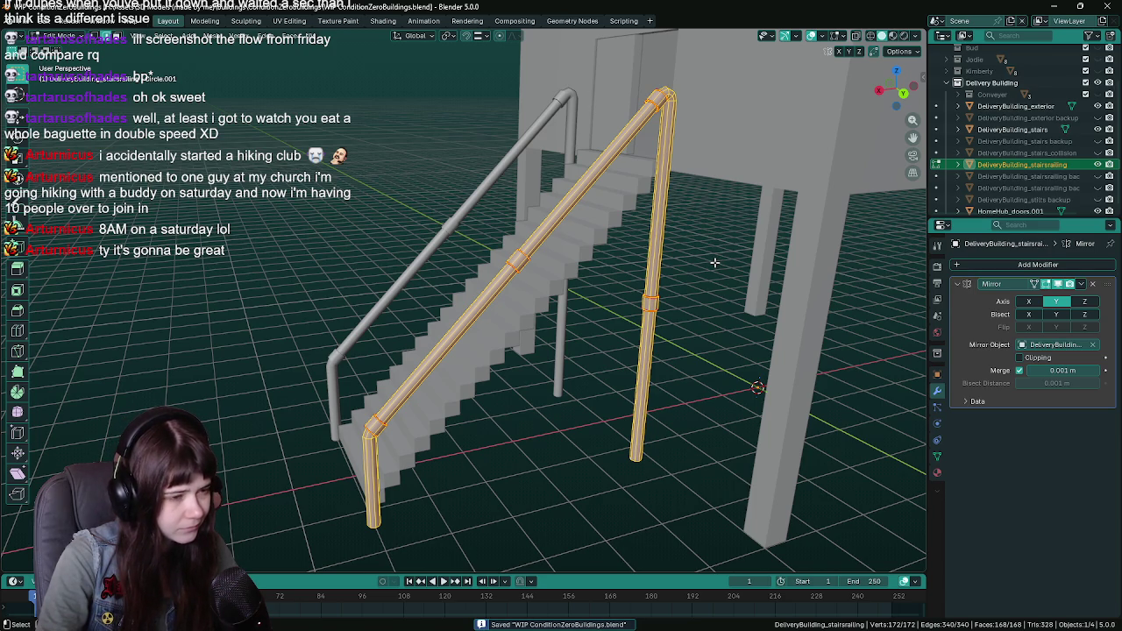
Shrink the railing tubes along their normals by -0.2 with Alt+S
{"action": "key", "text": "alt+s"}
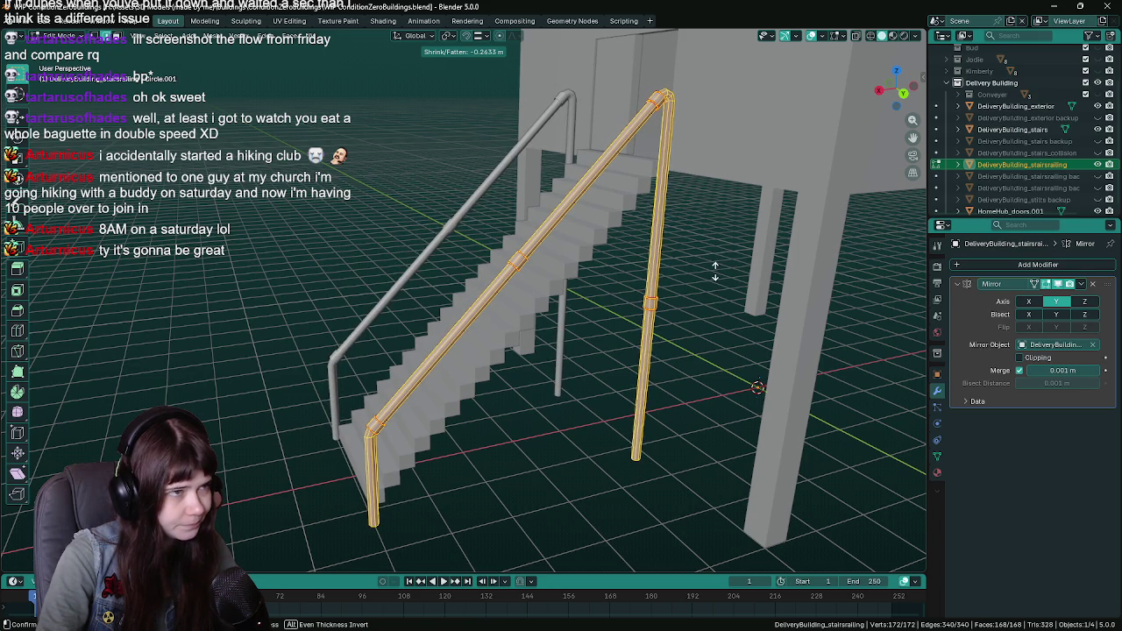
{"action": "key", "text": "minus"}
{"action": "type", "text": "0.2"}
{"action": "key", "text": "Return"}
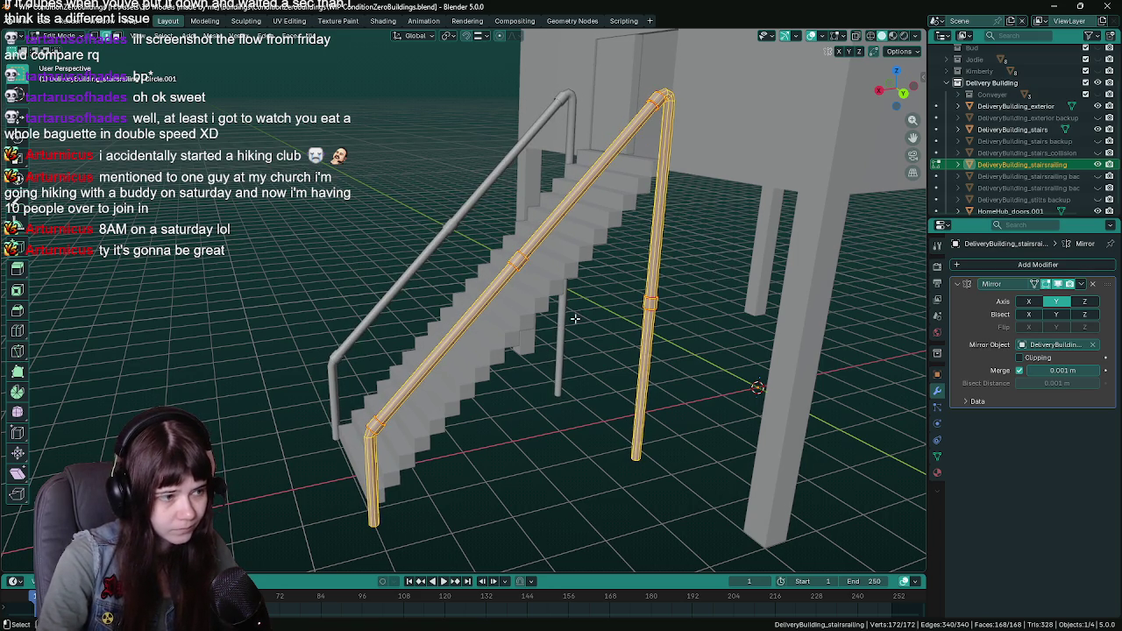
{"action": "scroll", "coordinate": [582, 307], "scroll_direction": "up", "scroll_amount": 5}
{"action": "scroll", "coordinate": [540, 286], "scroll_direction": "up", "scroll_amount": 1}
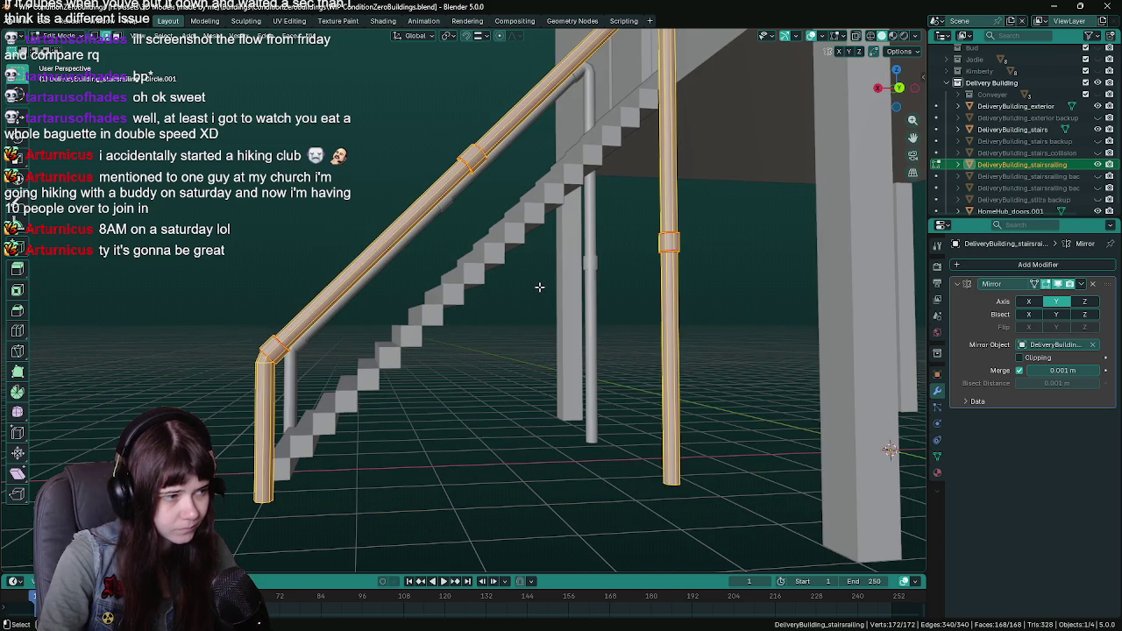
Scale down the bottoms of the two pillars so the posts taper
{"action": "left_click", "coordinate": [492, 469]}
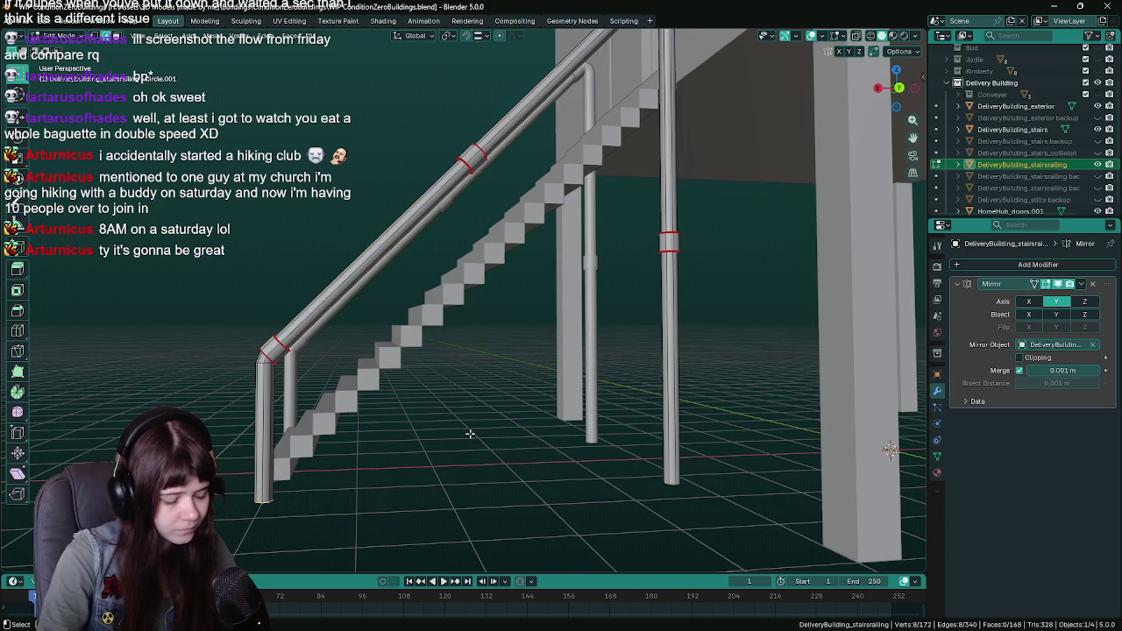
{"action": "key", "text": "s"}
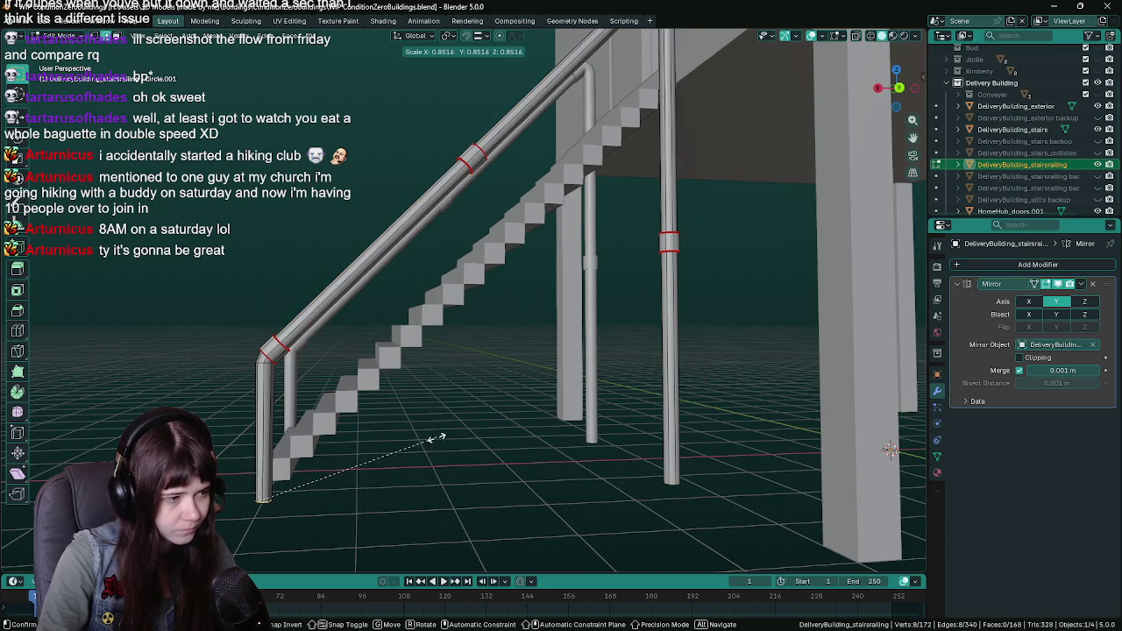
{"action": "left_click", "coordinate": [397, 441]}
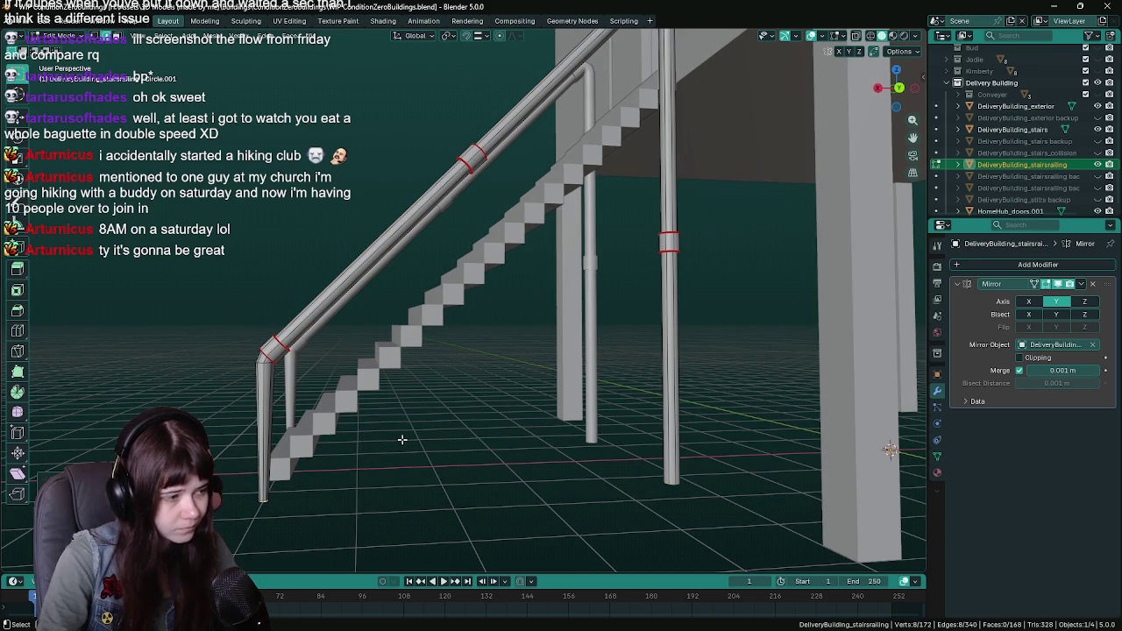
{"action": "left_click_drag", "start_coordinate": [585, 396], "coordinate": [584, 404]}
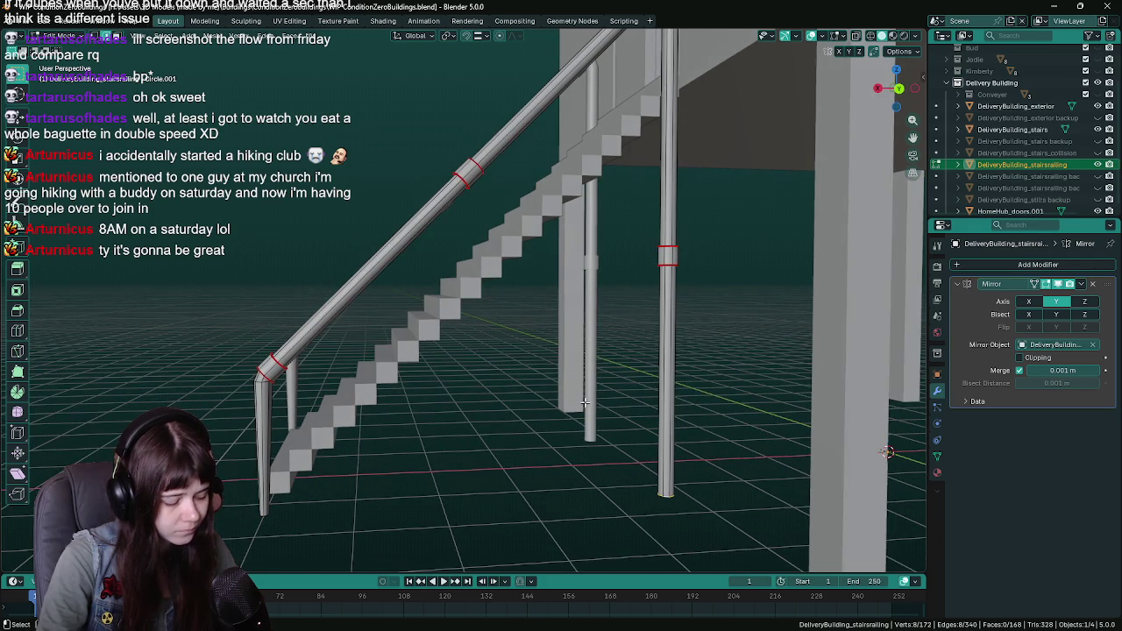
{"action": "key", "text": "ctrl+shift+z"}
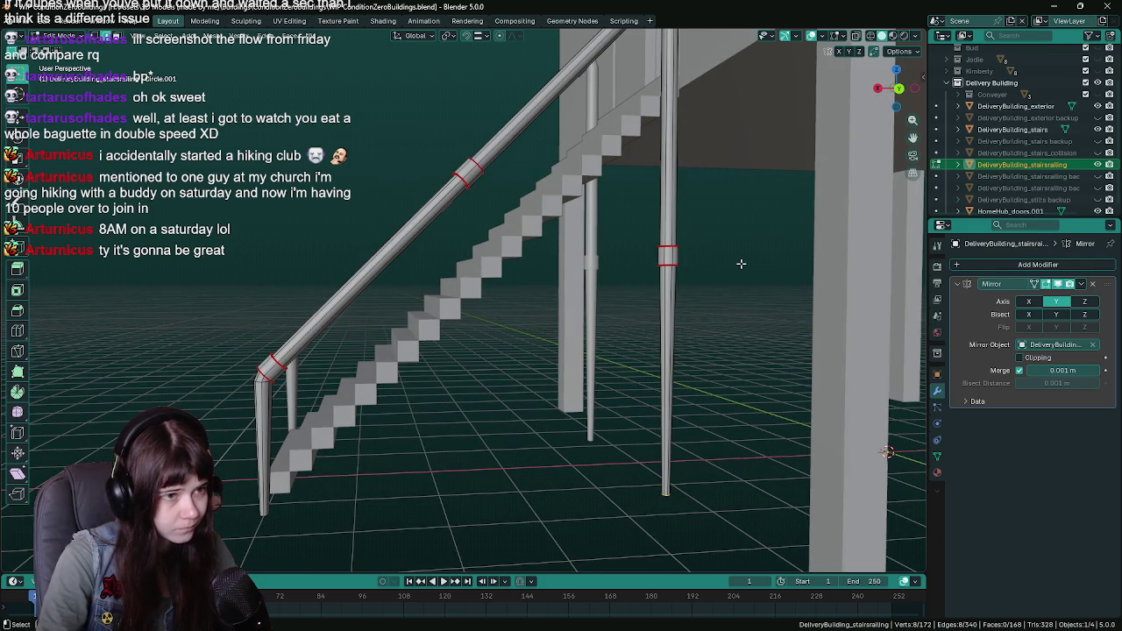
Inspect the pillar section in wireframe, undo and redo the resize, then return to solid shading
{"action": "left_click_drag", "start_coordinate": [741, 265], "coordinate": [699, 268]}
{"action": "key", "text": "z"}
{"action": "left_click", "coordinate": [605, 279]}
{"action": "key", "text": "ctrl+z"}
{"action": "key", "text": "ctrl+shift+z"}
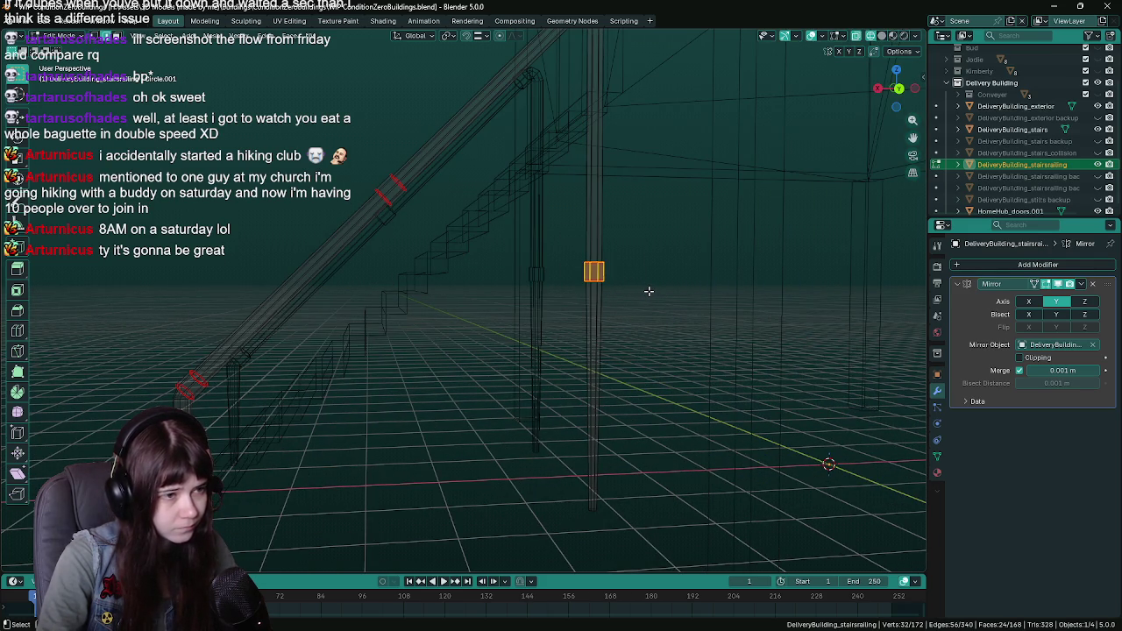
{"action": "key", "text": "z"}
{"action": "left_click", "coordinate": [745, 300]}
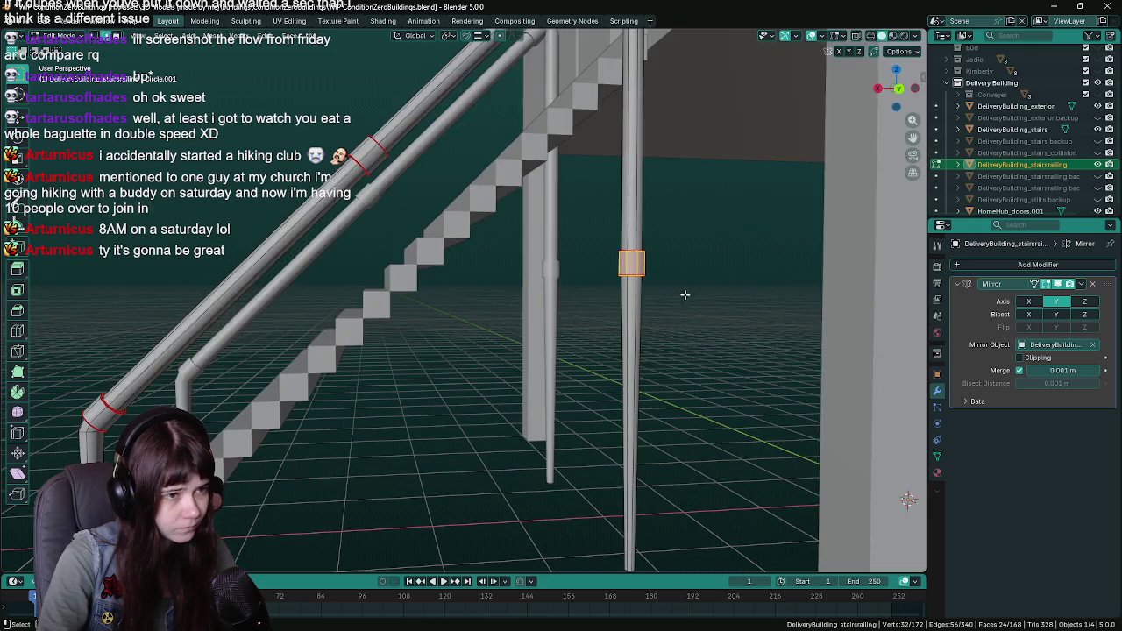
{"action": "left_click", "coordinate": [652, 321]}
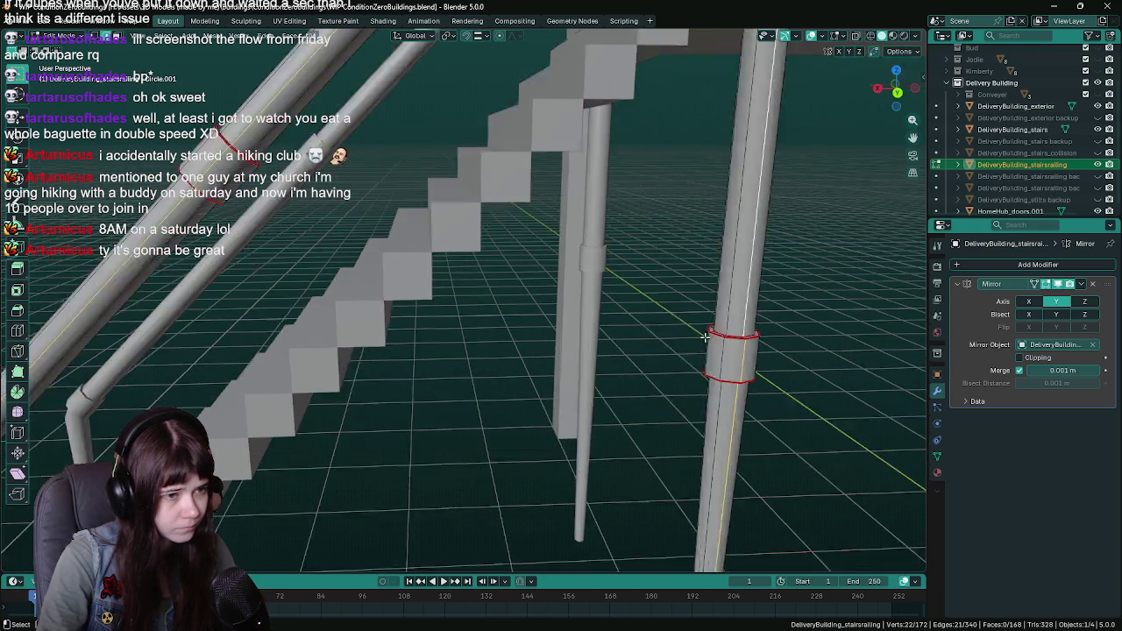
Select the edge loop at the ring's top, try scaling it, then cancel and save
{"action": "scroll", "coordinate": [719, 313], "scroll_direction": "up", "scroll_amount": 3}
{"action": "scroll", "coordinate": [568, 300], "scroll_direction": "up", "scroll_amount": 3}
{"action": "left_click", "coordinate": [543, 426], "text": "alt"}
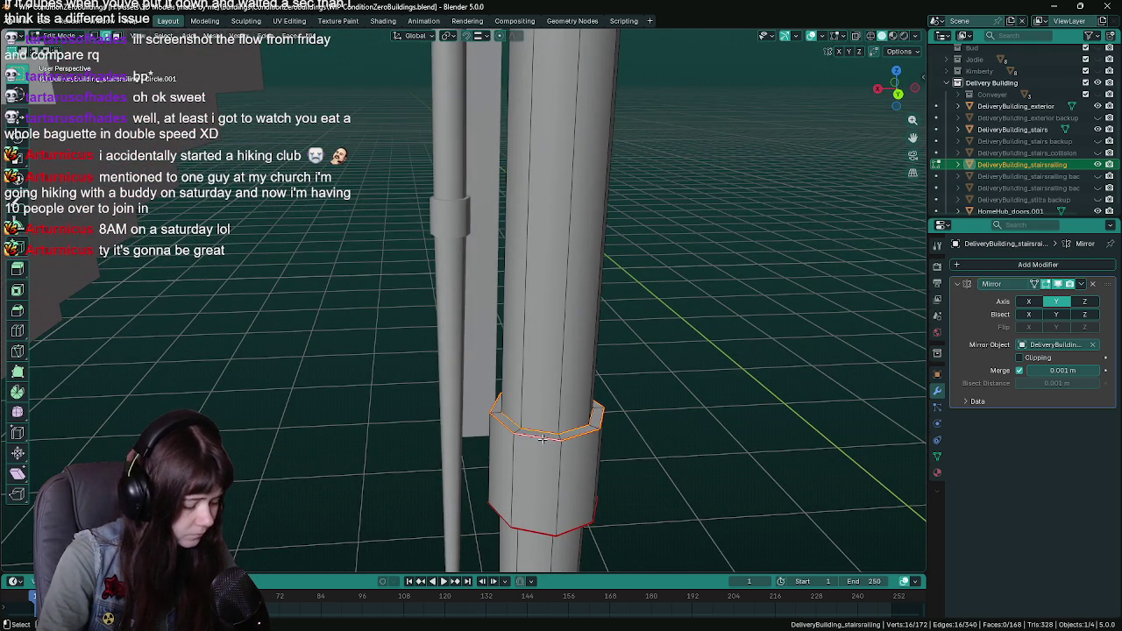
{"action": "type", "text": "s5"}
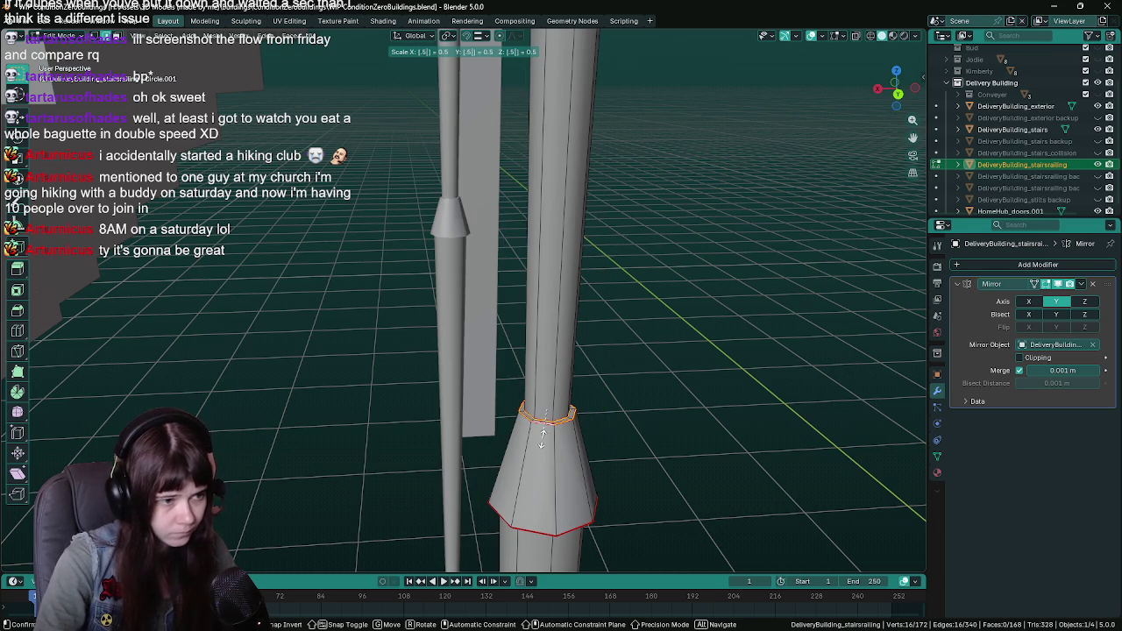
{"action": "key", "text": "shift+z"}
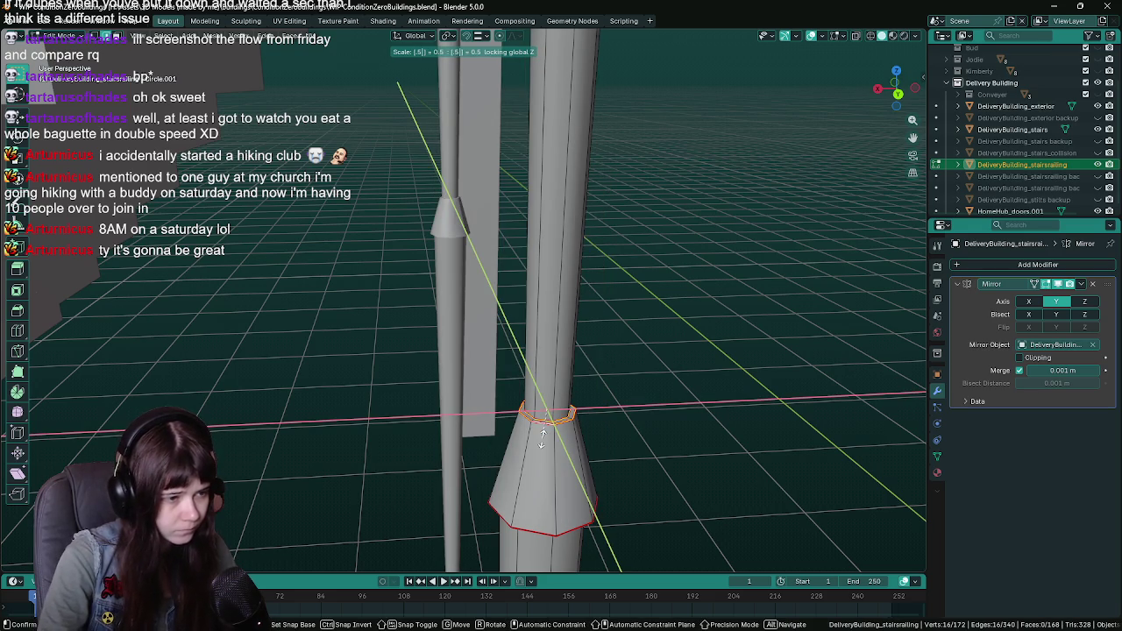
{"action": "key", "text": "Escape"}
{"action": "key", "text": "ctrl+s"}
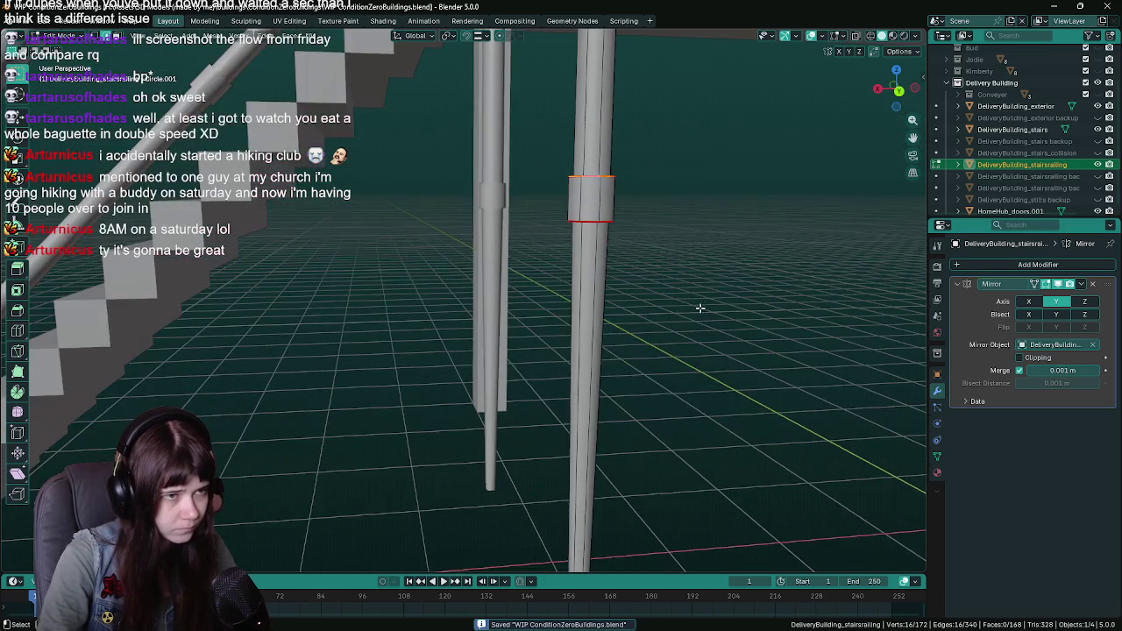
Scale the post's selected ring to 0.5, then select a single edge ring on the post
{"action": "left_click_drag", "start_coordinate": [715, 267], "coordinate": [718, 316]}
{"action": "key", "text": "s"}
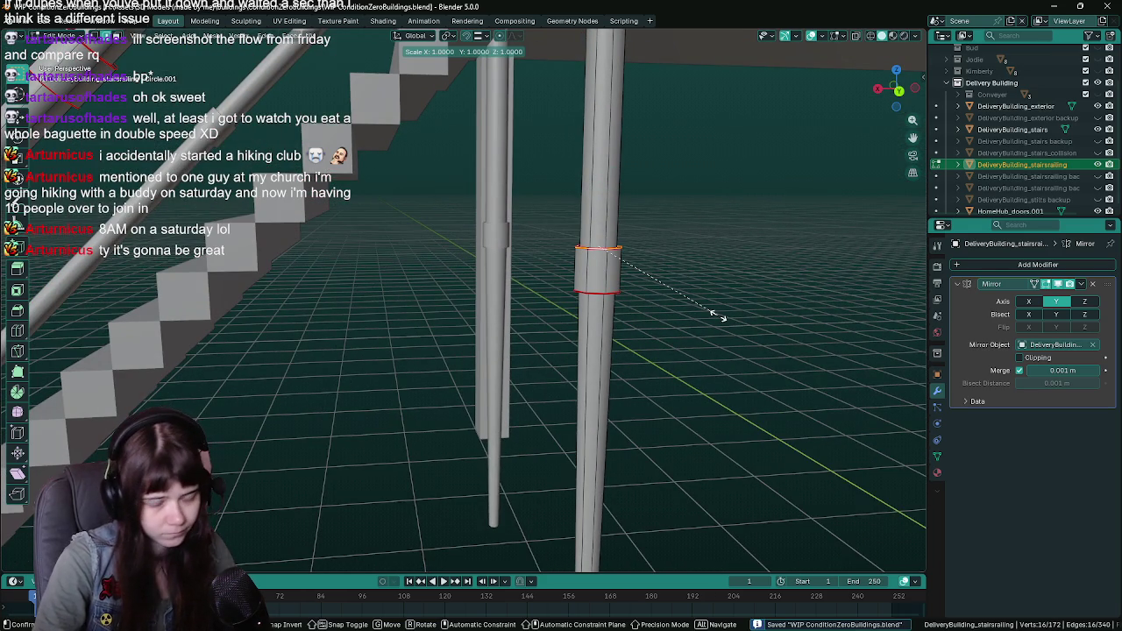
{"action": "type", "text": ".5"}
{"action": "key", "text": "Return"}
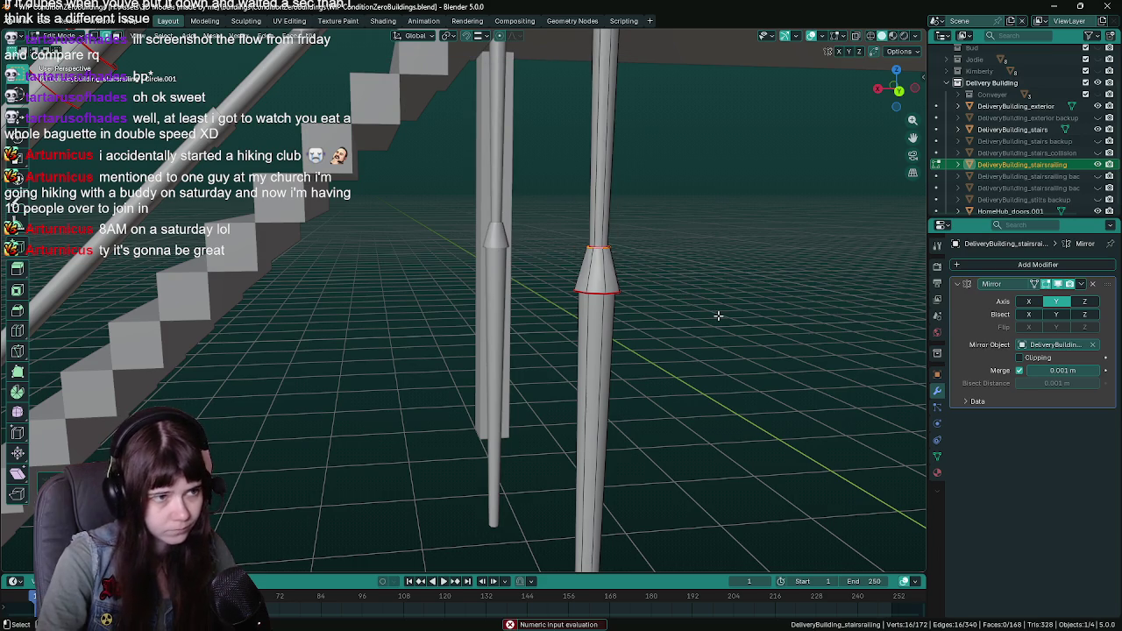
{"action": "left_click", "coordinate": [597, 291], "text": "alt"}
{"action": "left_click_drag", "start_coordinate": [597, 291], "coordinate": [644, 213]}
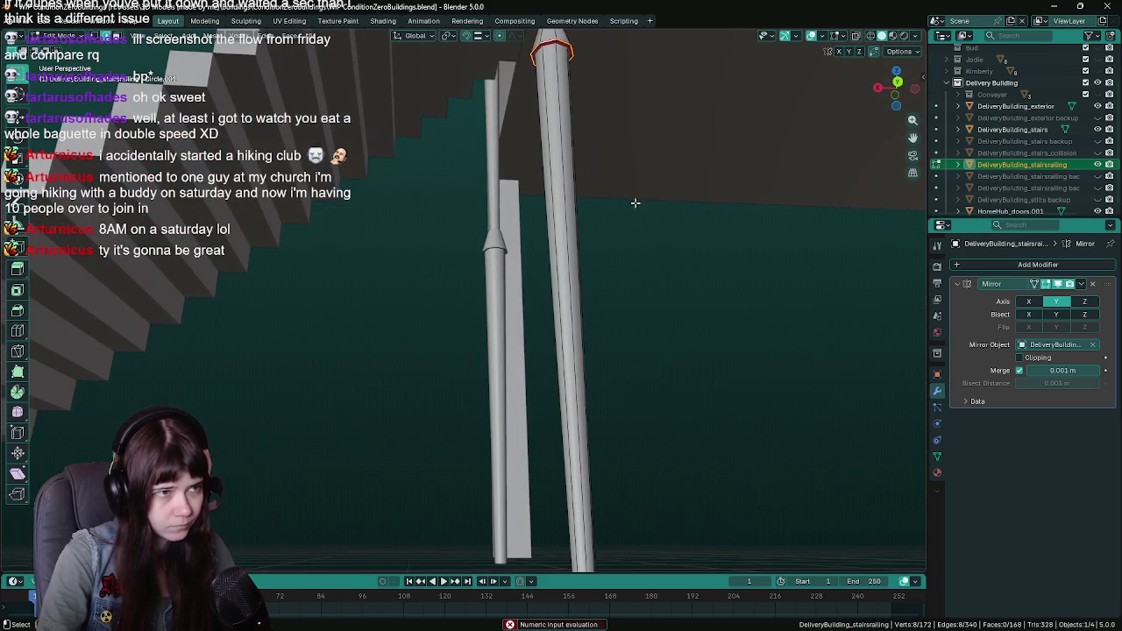
{"action": "scroll", "coordinate": [607, 90], "scroll_direction": "down", "scroll_amount": 5}
Select the edge loop at the railing elbow and undo the earlier rail edits
{"action": "mouse_move", "coordinate": [660, 118]}
{"action": "left_mouse_down"}
{"action": "mouse_move", "coordinate": [598, 238]}
{"action": "mouse_move", "coordinate": [661, 207]}
{"action": "mouse_move", "coordinate": [641, 321]}
{"action": "mouse_move", "coordinate": [626, 307]}
{"action": "mouse_move", "coordinate": [634, 220]}
{"action": "mouse_move", "coordinate": [631, 333]}
{"action": "mouse_move", "coordinate": [593, 302]}
{"action": "mouse_move", "coordinate": [623, 371]}
{"action": "left_mouse_up"}
{"action": "left_click", "coordinate": [578, 383], "text": "alt"}
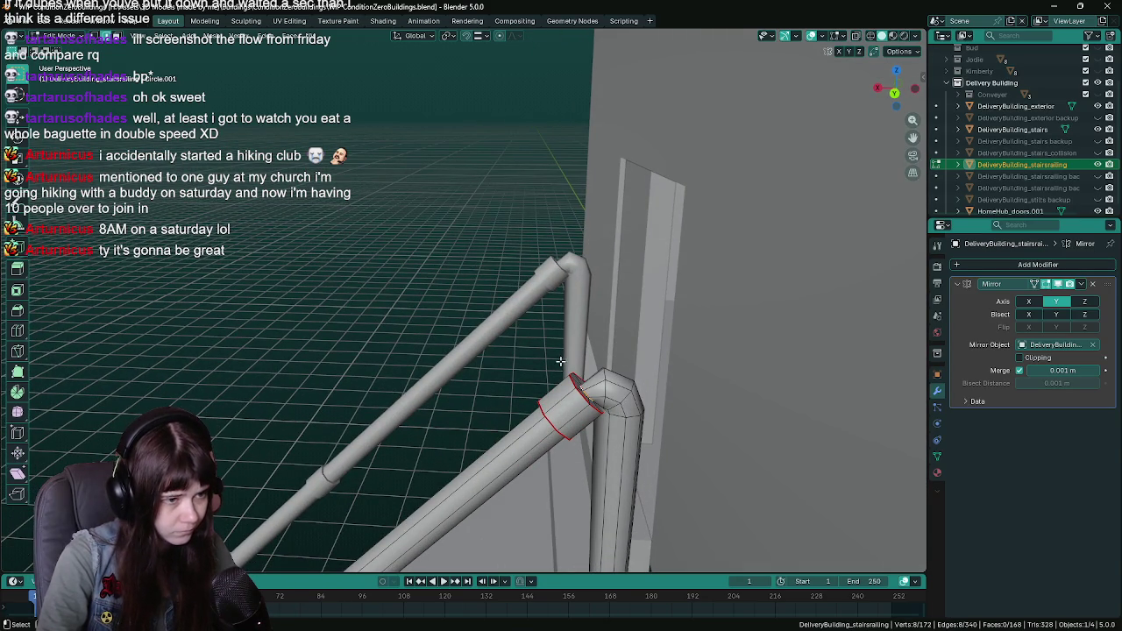
{"action": "key", "text": "ctrl+z"}
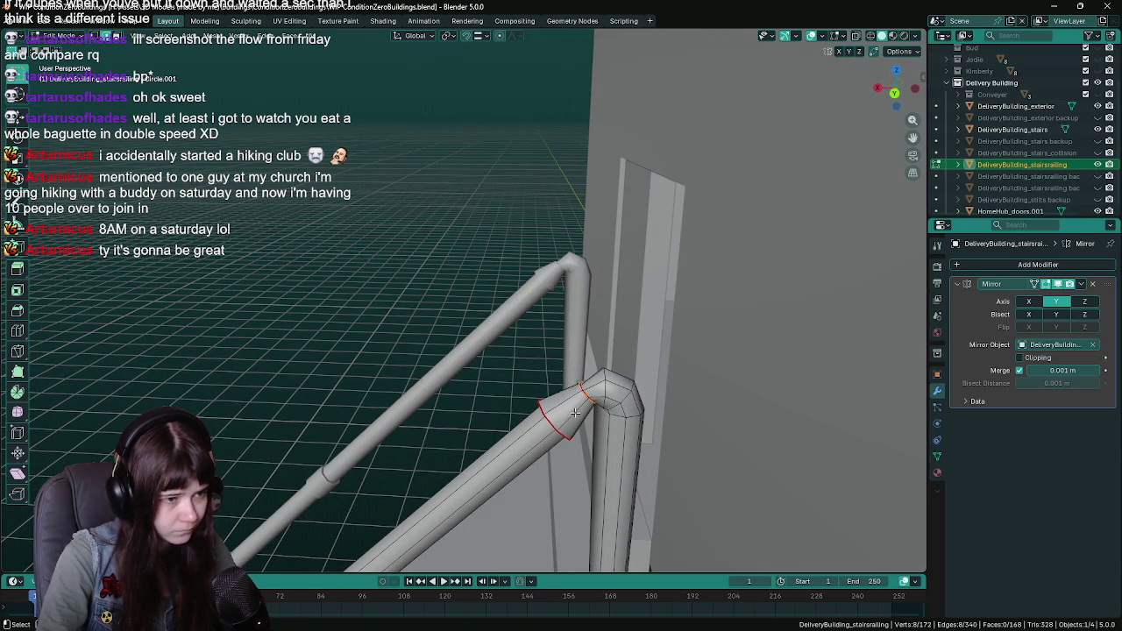
{"action": "left_click_drag", "start_coordinate": [540, 408], "coordinate": [611, 340]}
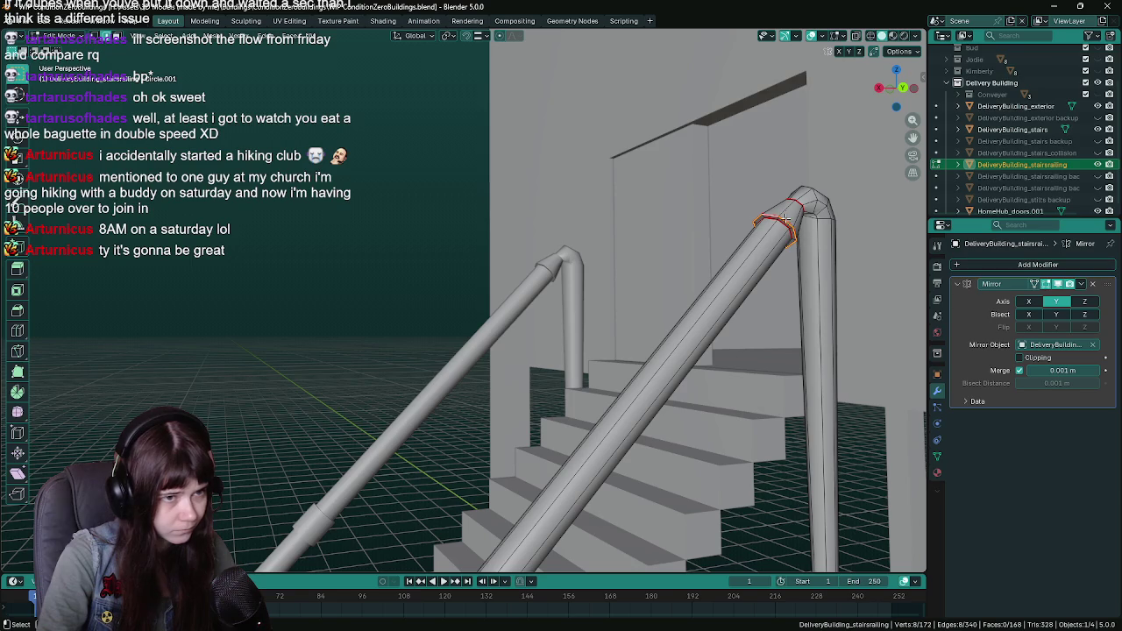
{"action": "key", "text": "ctrl+z"}
{"action": "mouse_move", "coordinate": [689, 301]}
{"action": "left_mouse_down"}
{"action": "mouse_move", "coordinate": [578, 457]}
{"action": "mouse_move", "coordinate": [541, 360]}
{"action": "mouse_move", "coordinate": [650, 305]}
{"action": "left_mouse_up"}
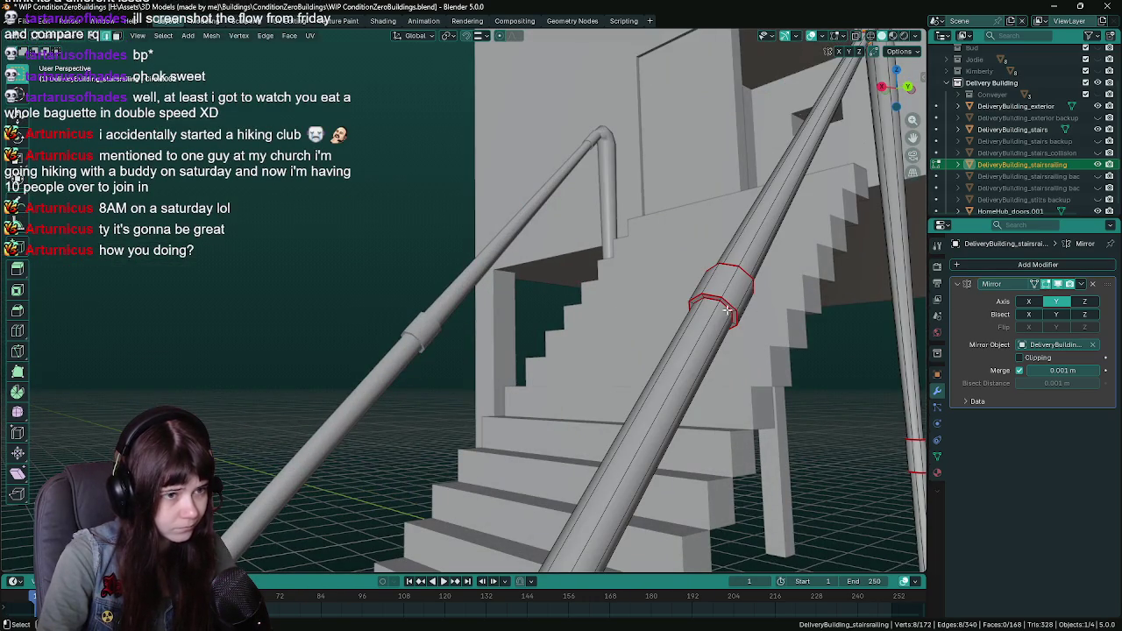
{"action": "key", "text": "ctrl+z"}
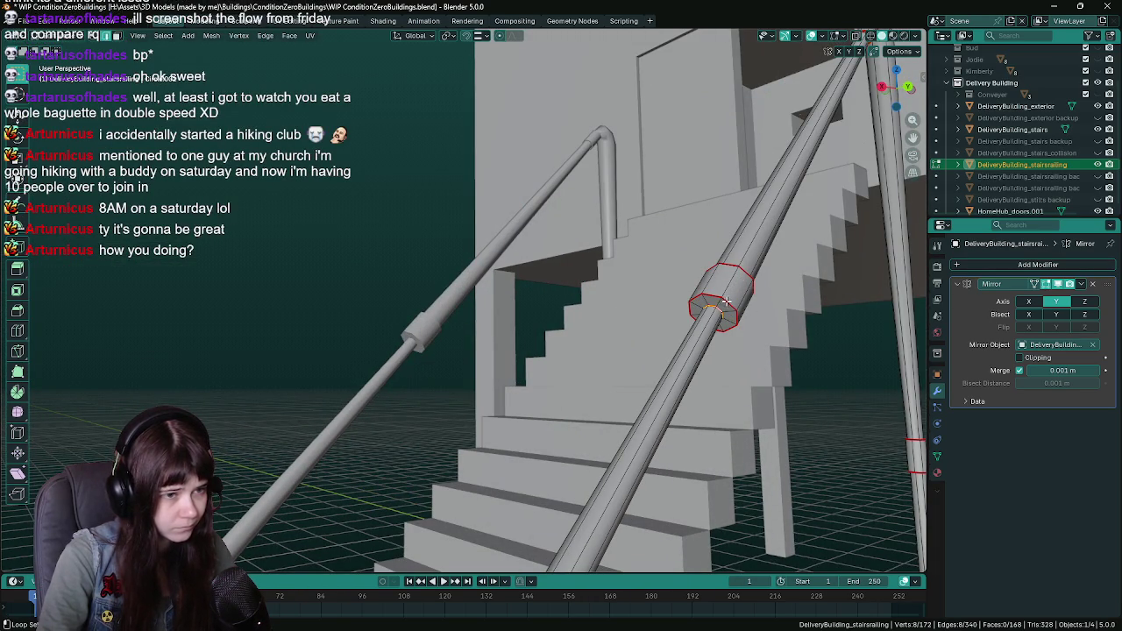
Try sliding the elbow loop up along the rail, then revert the edit
{"action": "key", "text": "g"}
{"action": "key", "text": "g"}
{"action": "left_click_drag", "start_coordinate": [760, 288], "coordinate": [633, 352]}
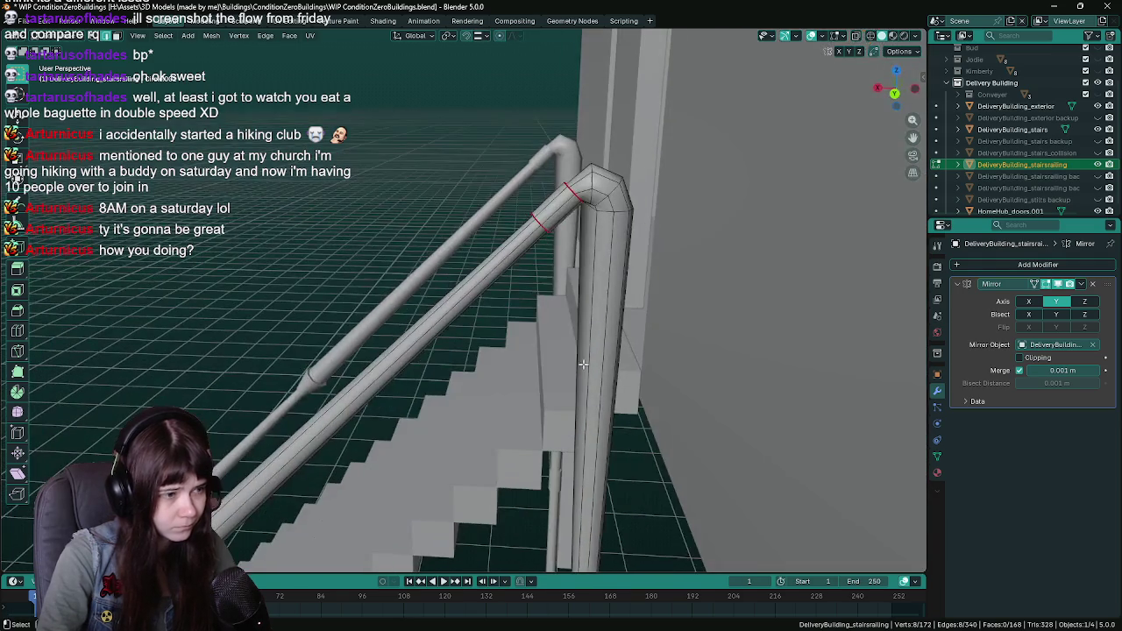
{"action": "left_click_drag", "start_coordinate": [368, 368], "coordinate": [243, 440]}
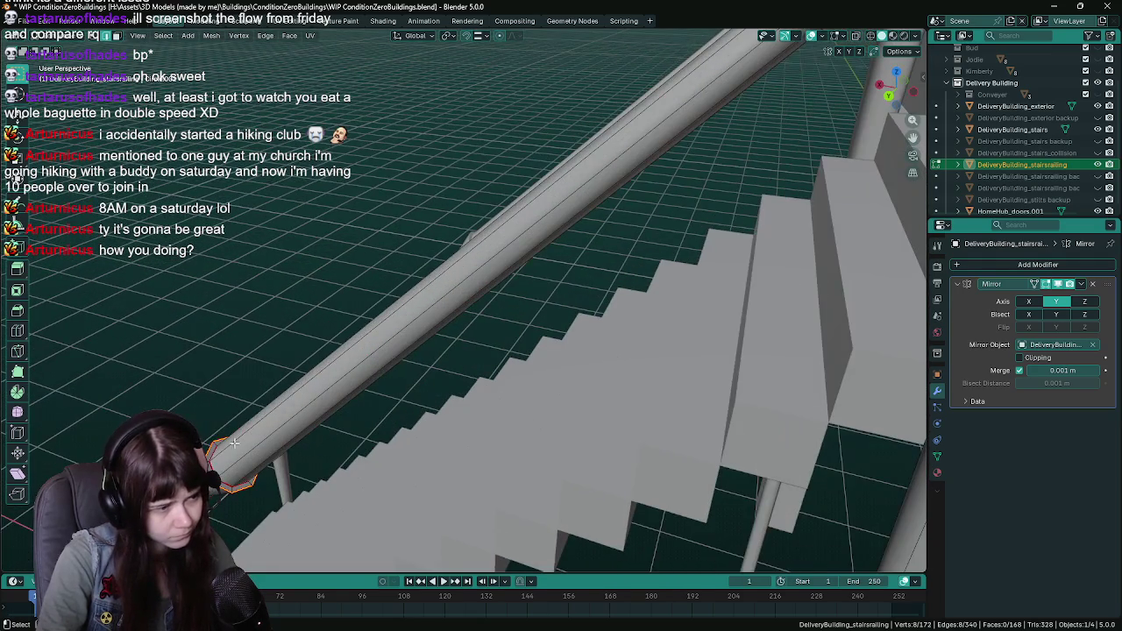
{"action": "key", "text": "r"}
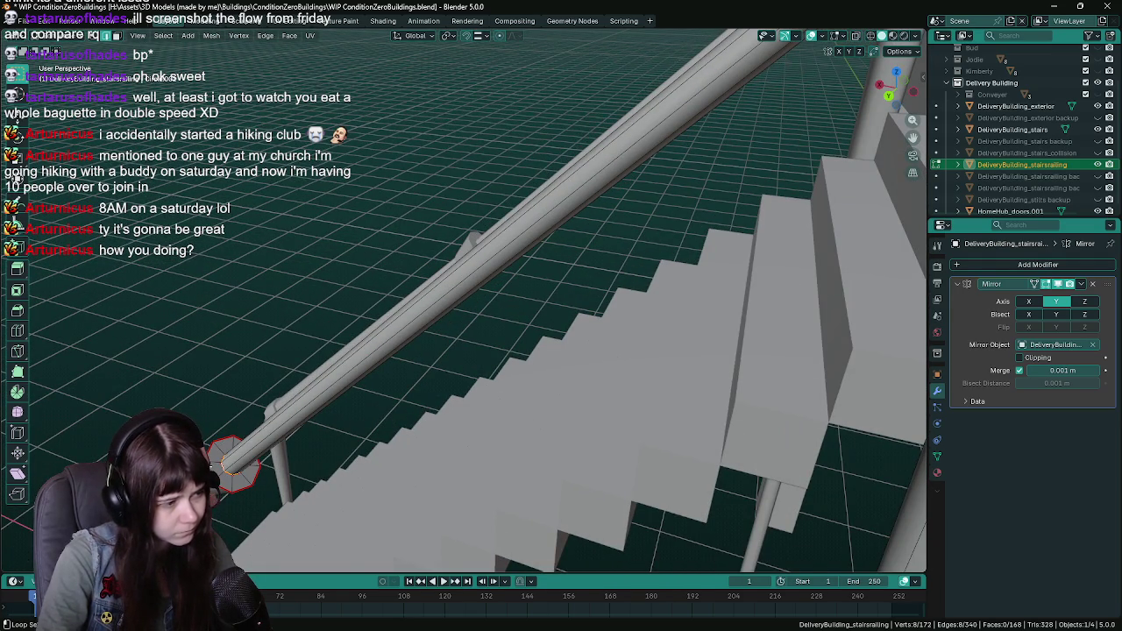
{"action": "mouse_move", "coordinate": [213, 469]}
{"action": "left_mouse_down"}
{"action": "mouse_move", "coordinate": [448, 330]}
{"action": "mouse_move", "coordinate": [370, 399]}
{"action": "mouse_move", "coordinate": [532, 327]}
{"action": "left_mouse_up"}
{"action": "key", "text": "ctrl+z"}
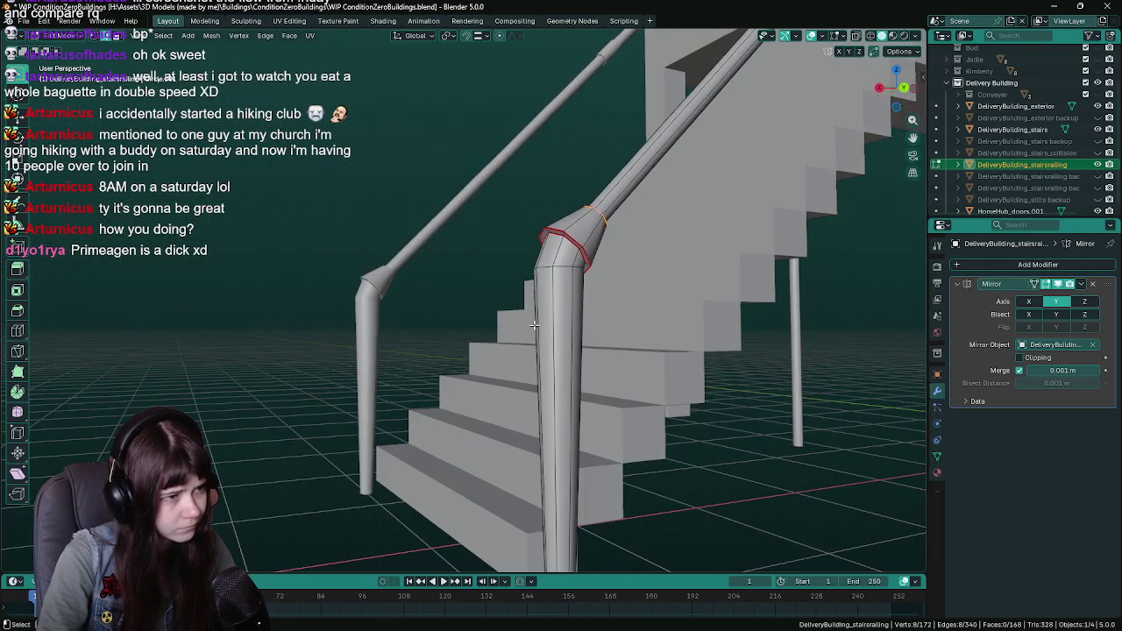
Select the joint and post-top edge loops, lower the post's top loop, and save
{"action": "left_click", "coordinate": [574, 241], "text": "alt"}
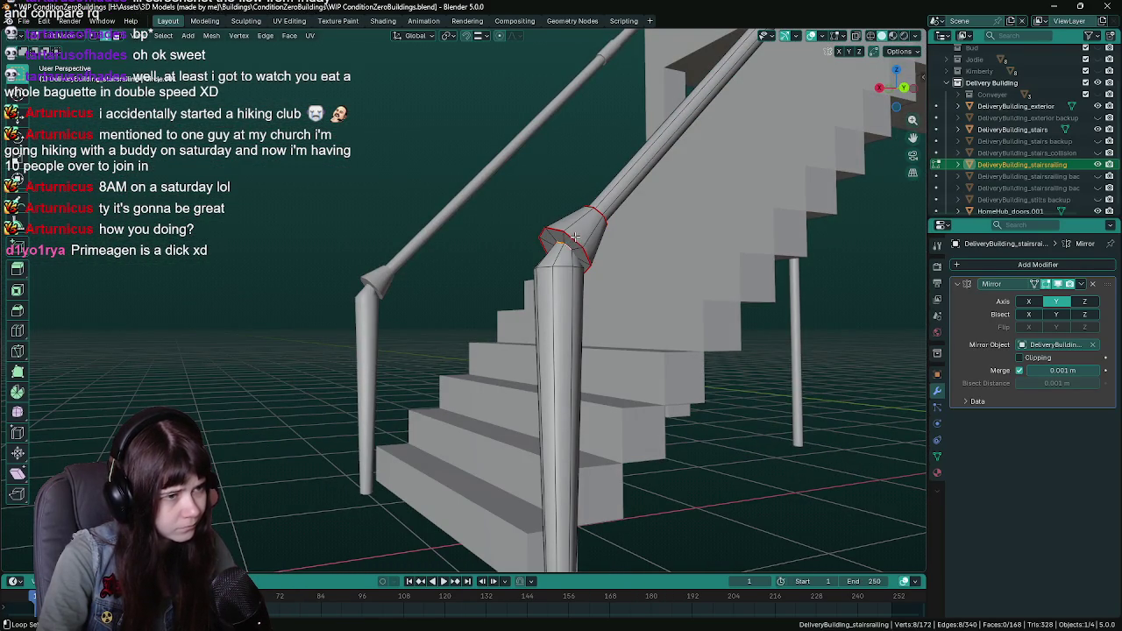
{"action": "left_click", "coordinate": [578, 261], "text": "alt"}
{"action": "mouse_move", "coordinate": [602, 278]}
{"action": "left_mouse_down"}
{"action": "mouse_move", "coordinate": [689, 187]}
{"action": "mouse_move", "coordinate": [717, 184]}
{"action": "mouse_move", "coordinate": [576, 376]}
{"action": "left_mouse_up"}
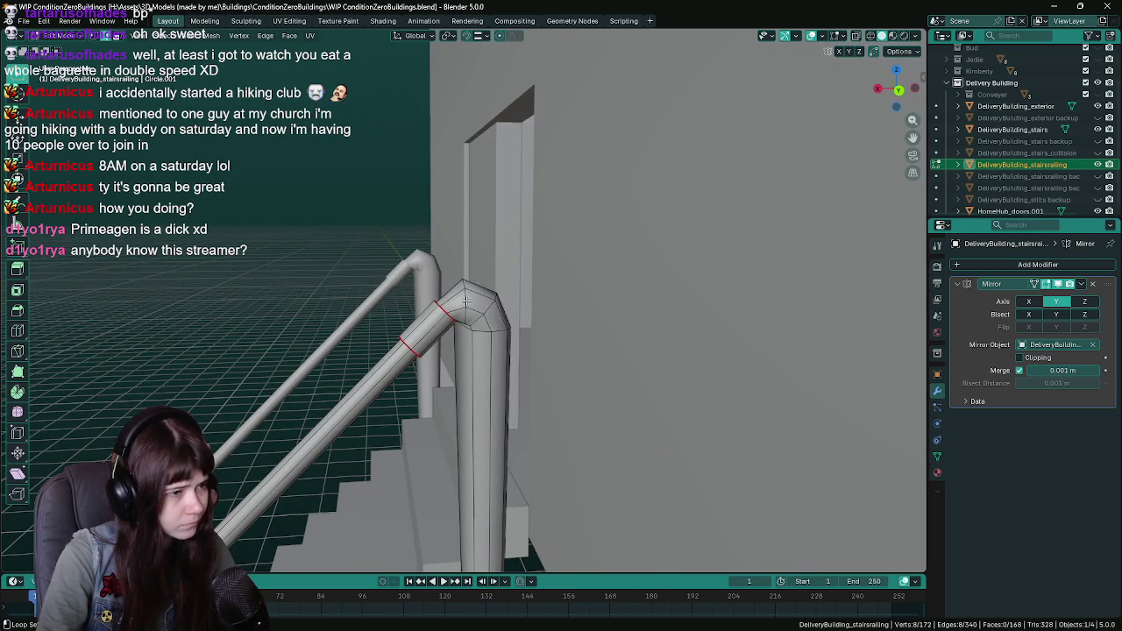
{"action": "key", "text": "g"}
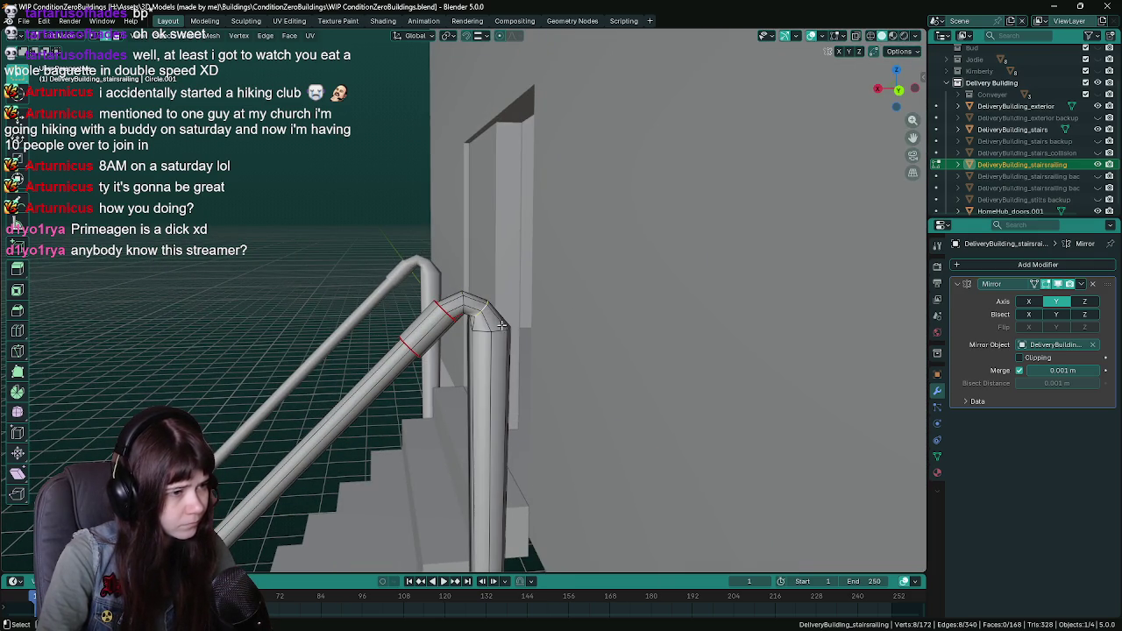
{"action": "left_click", "coordinate": [500, 330]}
{"action": "key", "text": "ctrl+s"}
Select an edge loop on the railing bend and save the file
{"action": "mouse_move", "coordinate": [500, 330]}
{"action": "left_mouse_down"}
{"action": "mouse_move", "coordinate": [592, 225]}
{"action": "mouse_move", "coordinate": [549, 270]}
{"action": "mouse_move", "coordinate": [564, 205]}
{"action": "mouse_move", "coordinate": [464, 271]}
{"action": "left_mouse_up"}
{"action": "scroll", "coordinate": [552, 267], "scroll_direction": "up", "scroll_amount": 2}
{"action": "scroll", "coordinate": [552, 267], "scroll_direction": "up", "scroll_amount": 3}
{"action": "scroll", "coordinate": [564, 204], "scroll_direction": "down", "scroll_amount": 3}
{"action": "left_click", "coordinate": [464, 271], "text": "alt"}
{"action": "scroll", "coordinate": [526, 272], "scroll_direction": "up", "scroll_amount": 3}
{"action": "mouse_move", "coordinate": [633, 273]}
{"action": "left_mouse_down"}
{"action": "mouse_move", "coordinate": [625, 288]}
{"action": "mouse_move", "coordinate": [635, 238]}
{"action": "mouse_move", "coordinate": [595, 288]}
{"action": "left_mouse_up"}
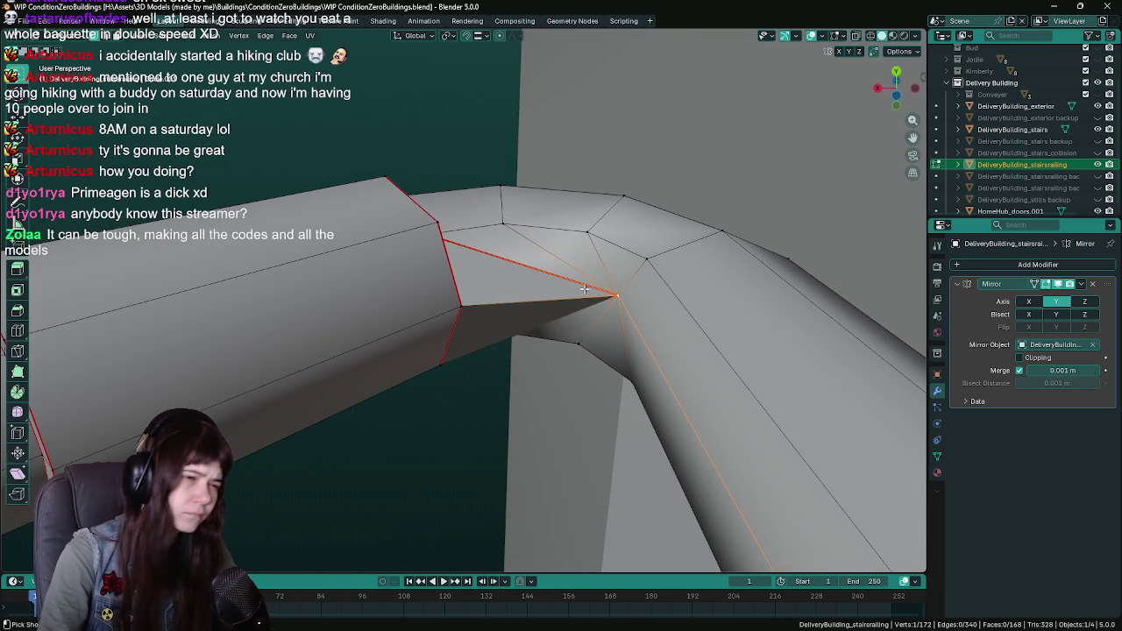
{"action": "key", "text": "ctrl+s"}
Move the bend vertex along X and switch snapping from edges to Vertex
{"action": "key", "text": "g"}
{"action": "key", "text": "x"}
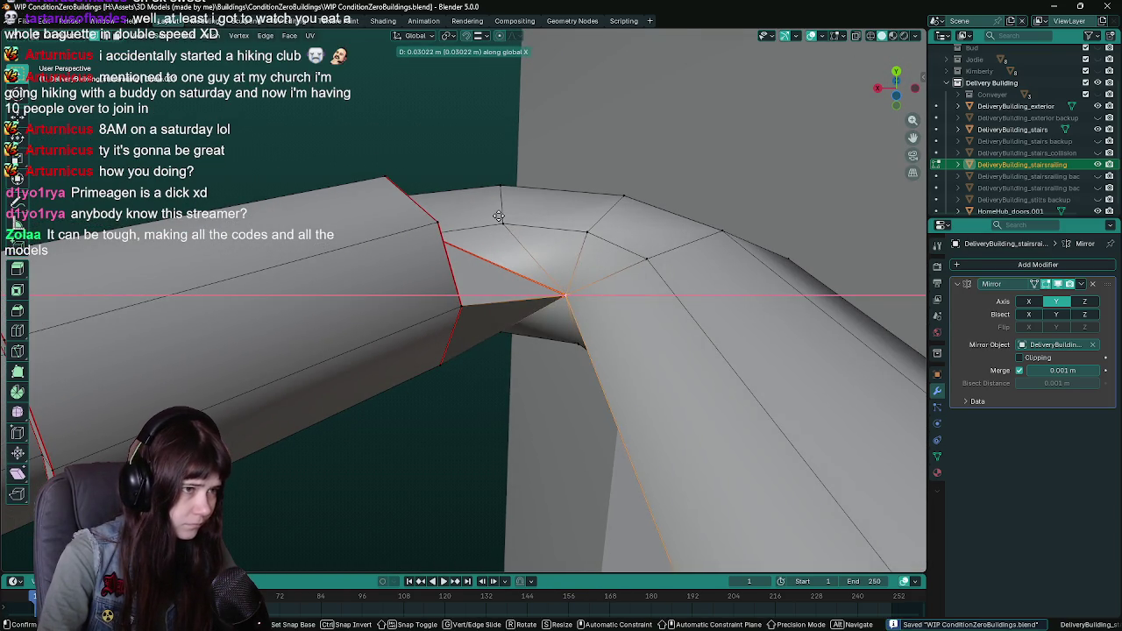
{"action": "left_click", "coordinate": [495, 213]}
{"action": "left_click", "coordinate": [478, 38]}
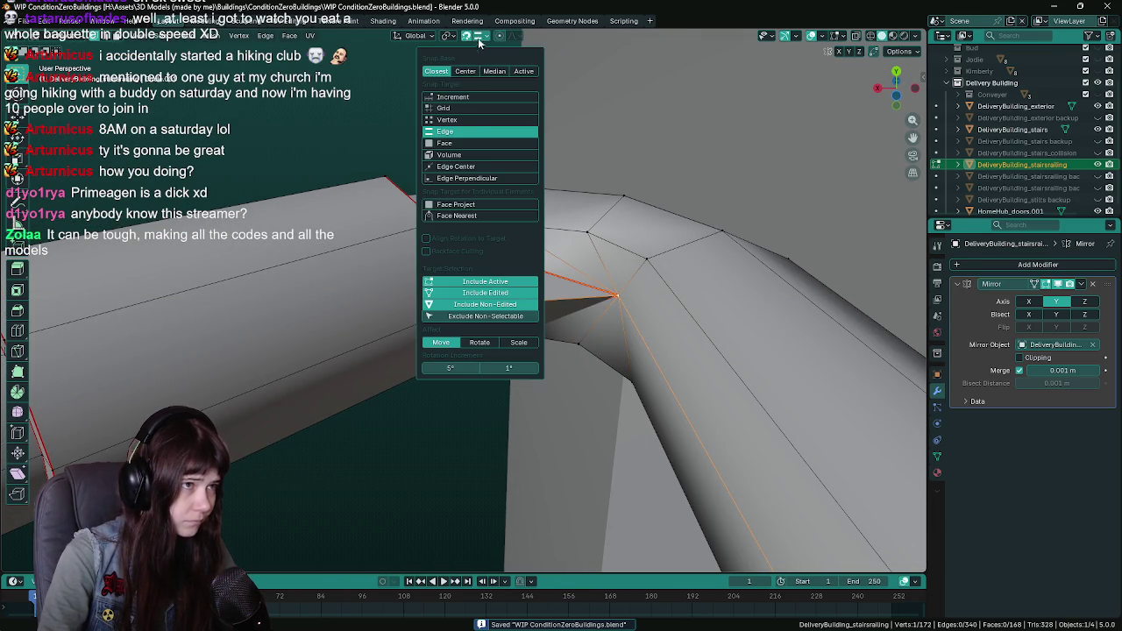
{"action": "left_click", "coordinate": [460, 119]}
{"action": "key", "text": "g"}
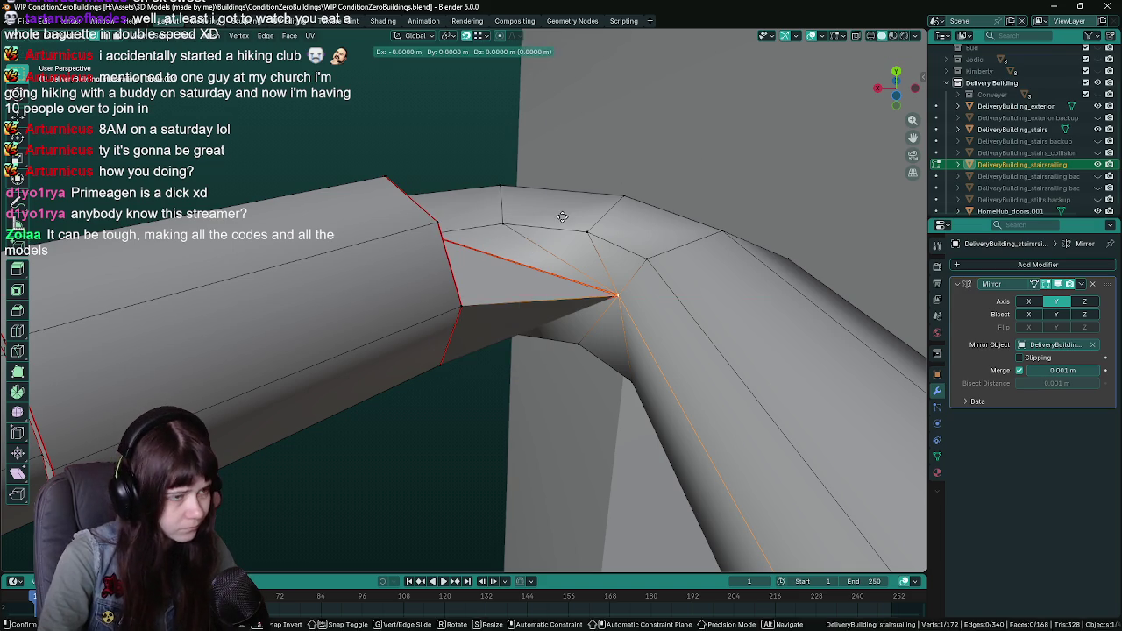
{"action": "key", "text": "Escape"}
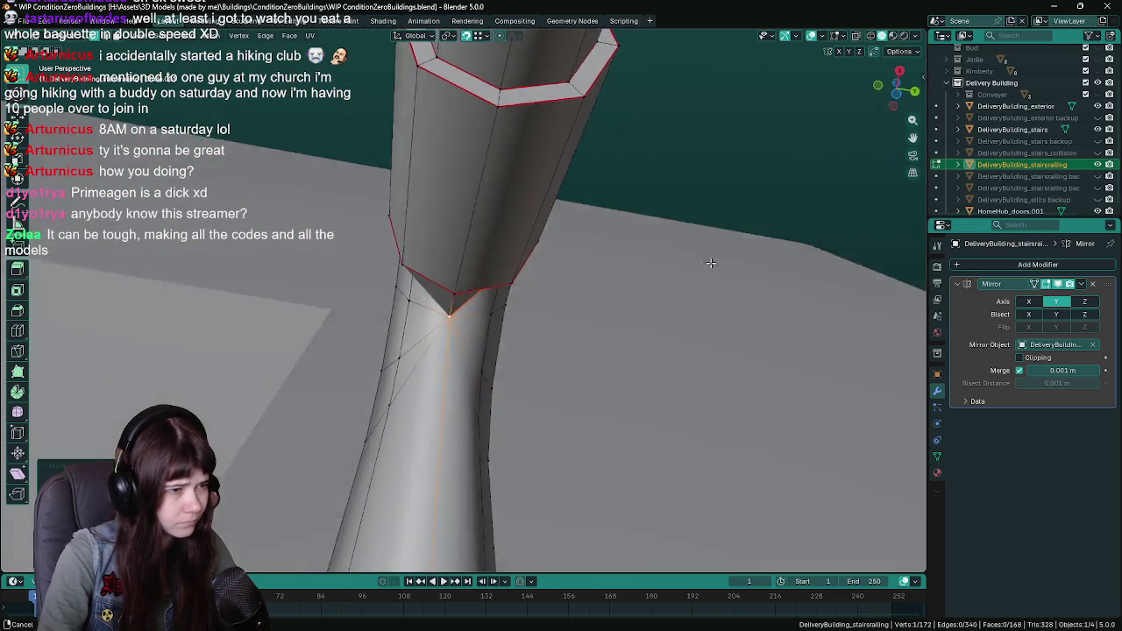
Fly the view around the railing bend, then re-enter Edit Mode on the railing
{"action": "key", "text": "shift+grave"}
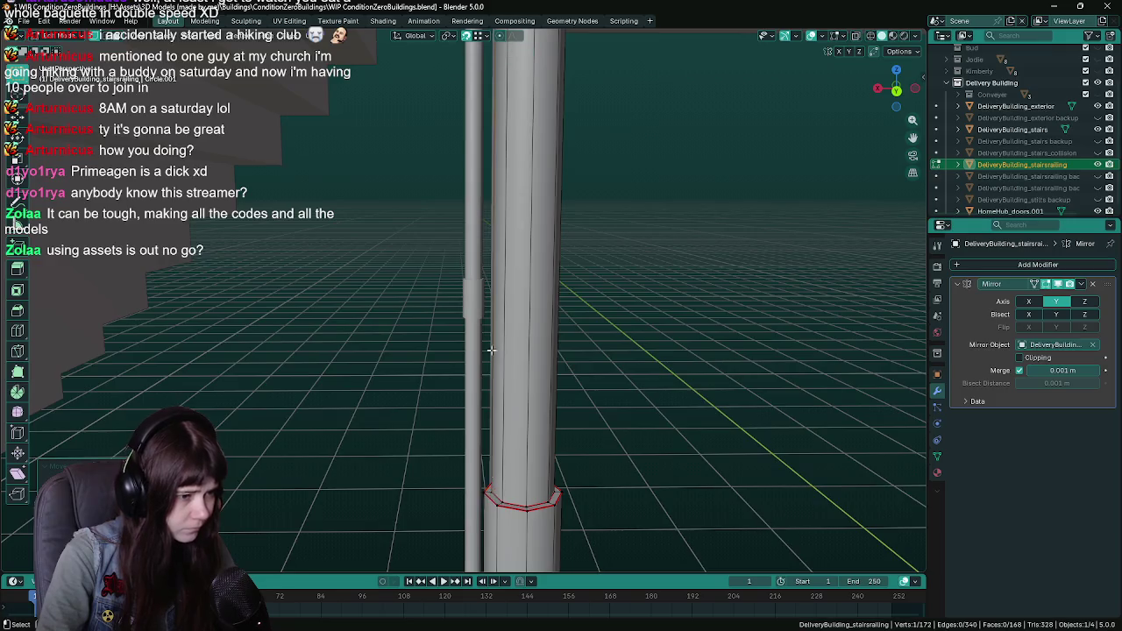
{"action": "key", "text": "s"}
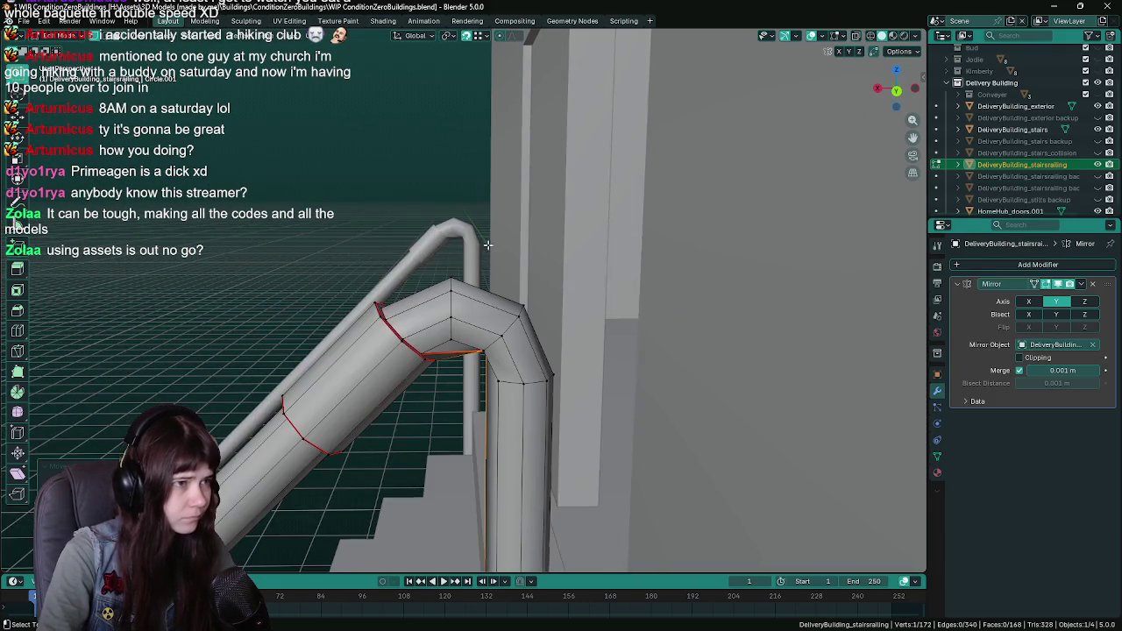
{"action": "key", "text": "w"}
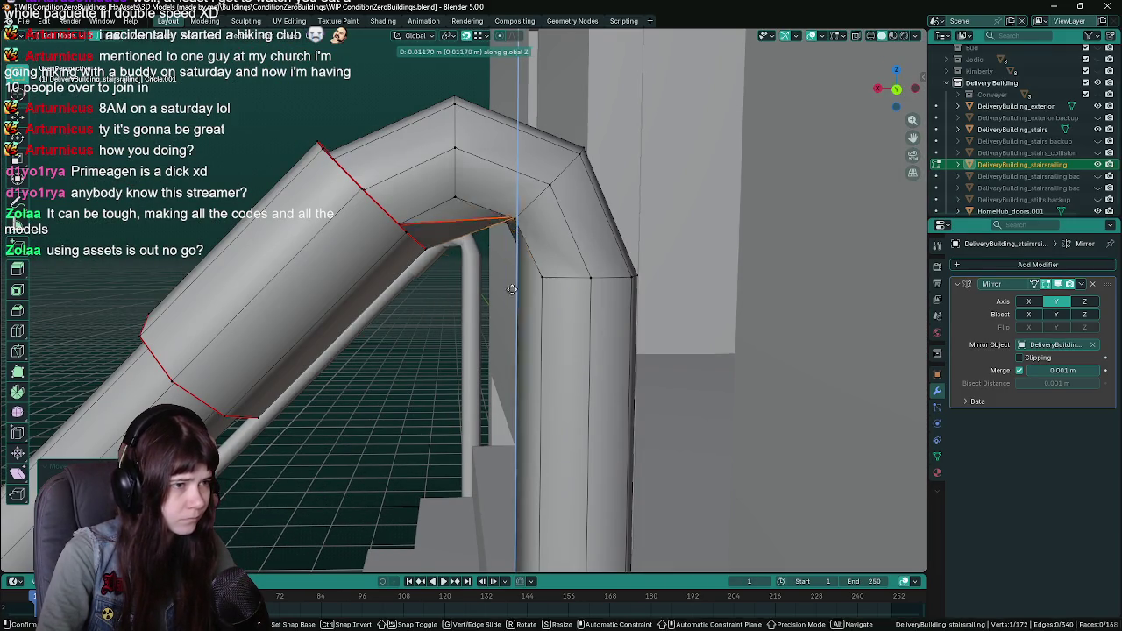
{"action": "key", "text": "q"}
{"action": "key", "text": "e"}
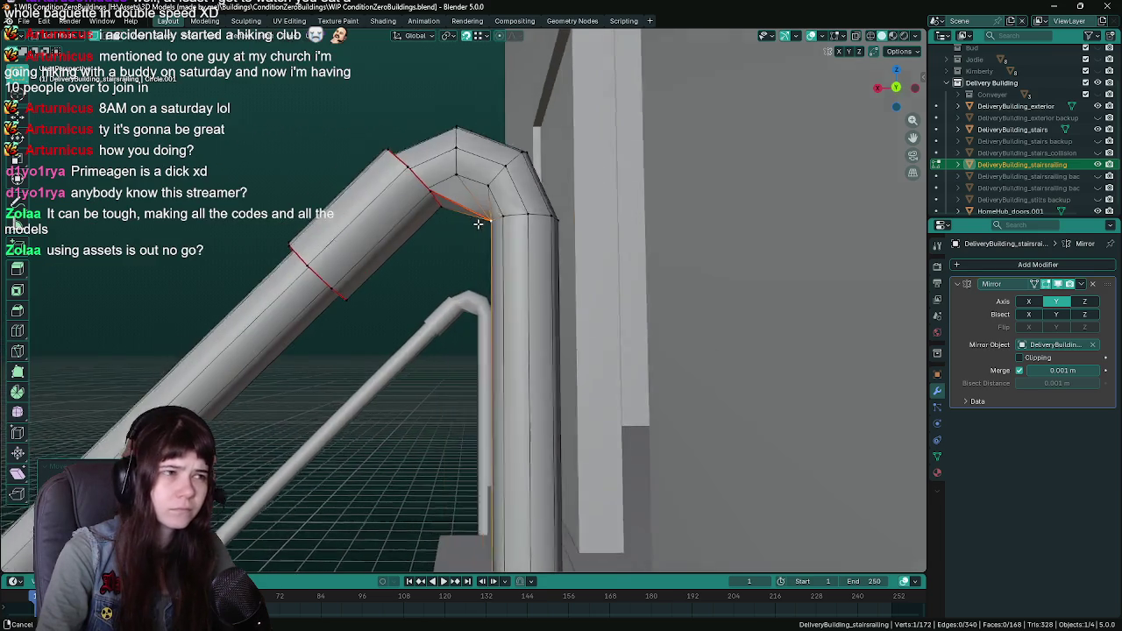
{"action": "left_click", "coordinate": [478, 224]}
{"action": "key", "text": "Tab"}
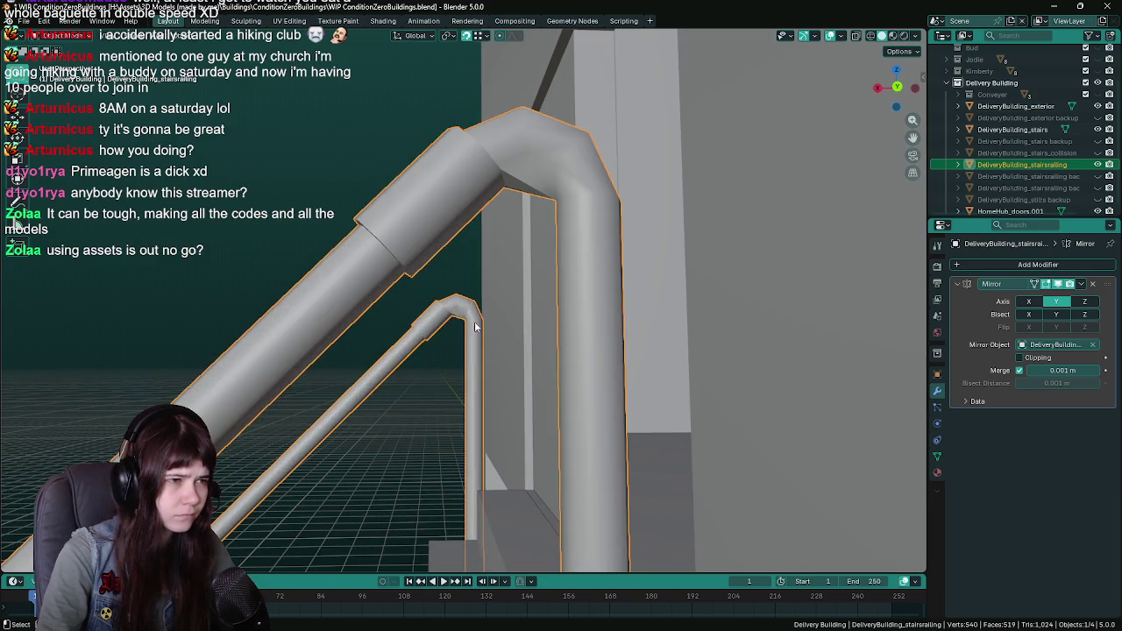
{"action": "key", "text": "Tab"}
Select the bend's centre vertex and switch to see-through wireframe shading
{"action": "scroll", "coordinate": [558, 254], "scroll_direction": "down", "scroll_amount": 2}
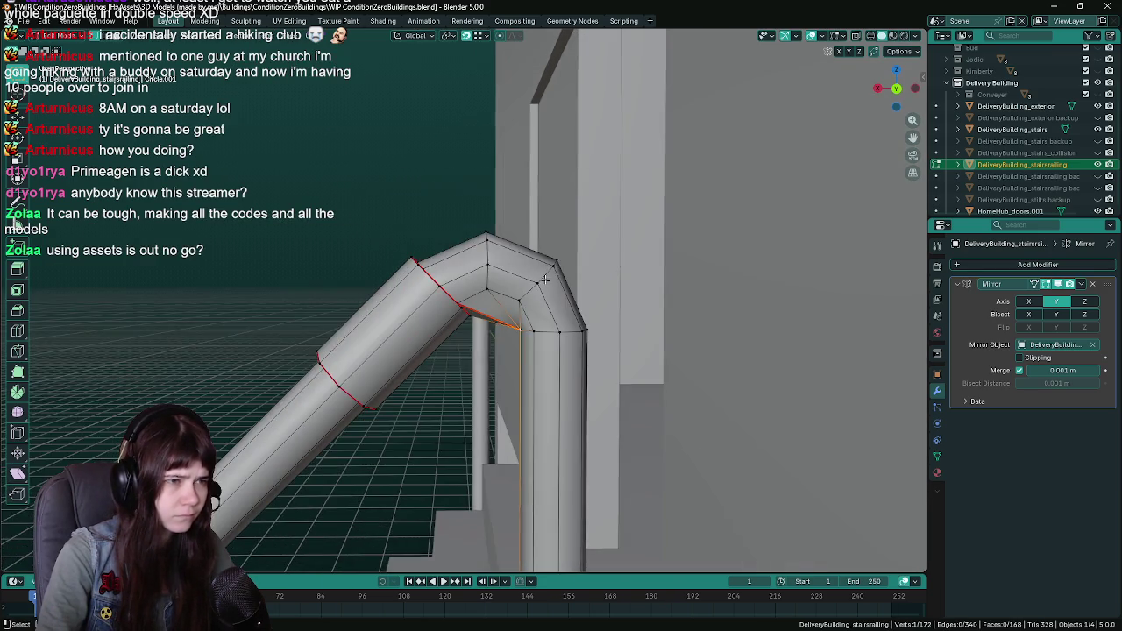
{"action": "scroll", "coordinate": [547, 255], "scroll_direction": "up", "scroll_amount": 4}
{"action": "scroll", "coordinate": [545, 231], "scroll_direction": "up", "scroll_amount": 1}
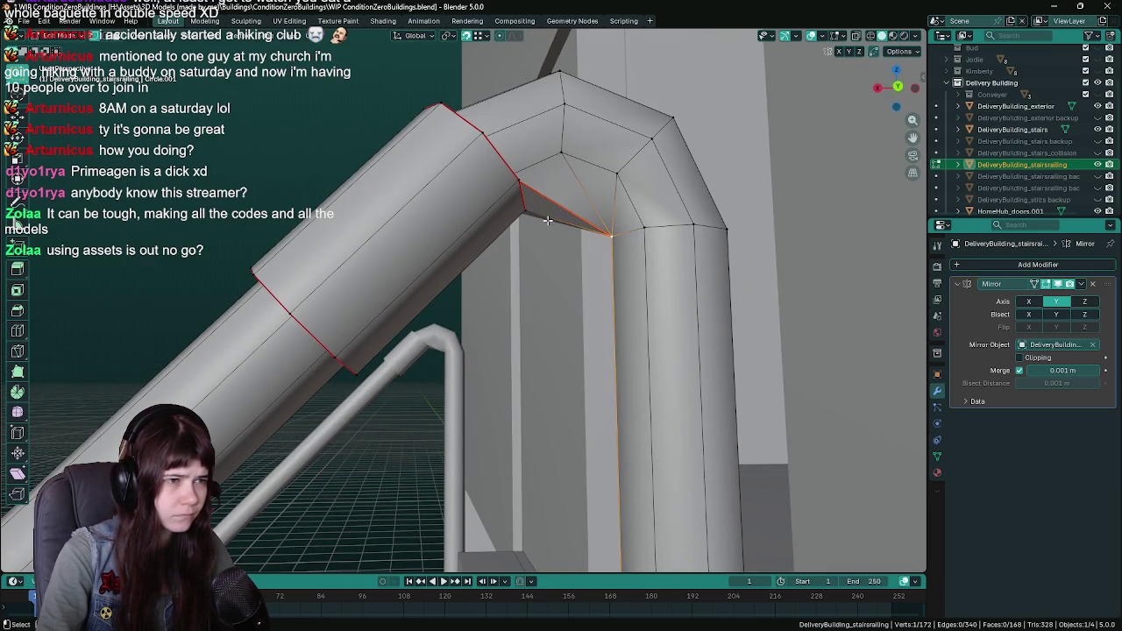
{"action": "scroll", "coordinate": [549, 218], "scroll_direction": "up", "scroll_amount": 5}
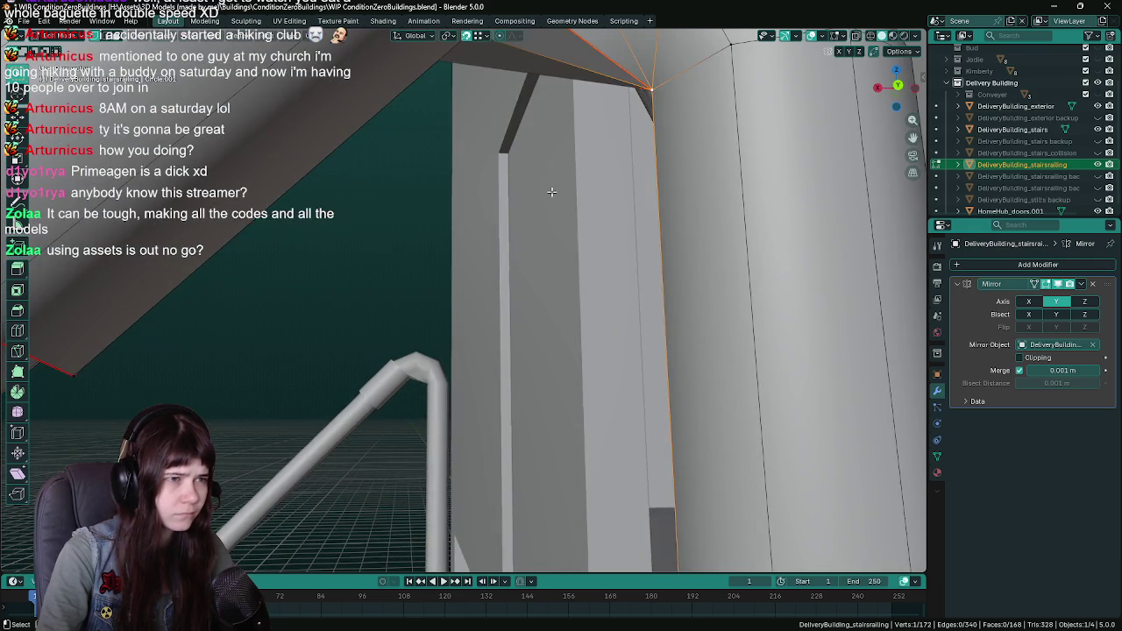
{"action": "scroll", "coordinate": [553, 187], "scroll_direction": "down", "scroll_amount": 3}
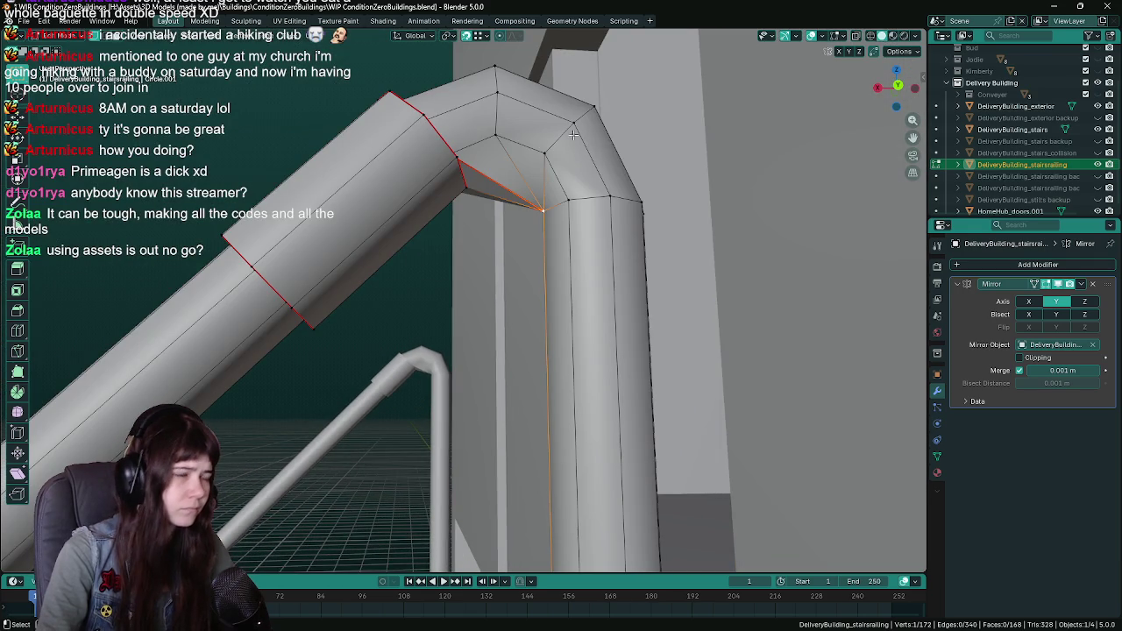
{"action": "left_click", "coordinate": [563, 153]}
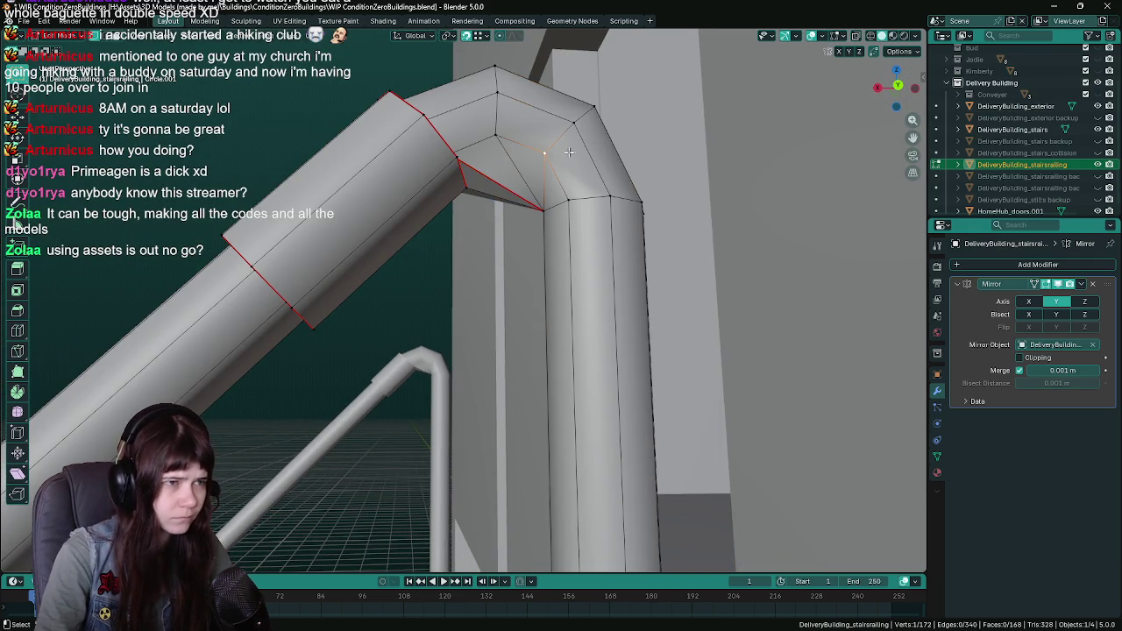
{"action": "scroll", "coordinate": [564, 153], "scroll_direction": "down", "scroll_amount": 3}
{"action": "key", "text": "z"}
{"action": "left_click", "coordinate": [516, 186]}
Delete the leftover vertices, edges and faces at the railing bend
{"action": "key", "text": "ctrl+KP_Add"}
{"action": "key", "text": "ctrl+KP_Add"}
{"action": "mouse_move", "coordinate": [493, 298]}
{"action": "left_mouse_down"}
{"action": "mouse_move", "coordinate": [493, 172]}
{"action": "mouse_move", "coordinate": [480, 337]}
{"action": "left_mouse_up"}
{"action": "key", "text": "x"}
{"action": "left_click", "coordinate": [482, 88]}
{"action": "key", "text": "x"}
{"action": "left_click", "coordinate": [503, 246]}
{"action": "key", "text": "x"}
{"action": "left_click", "coordinate": [474, 260]}
Return to solid shading and select all of the post cylinder's geometry
{"action": "key", "text": "z"}
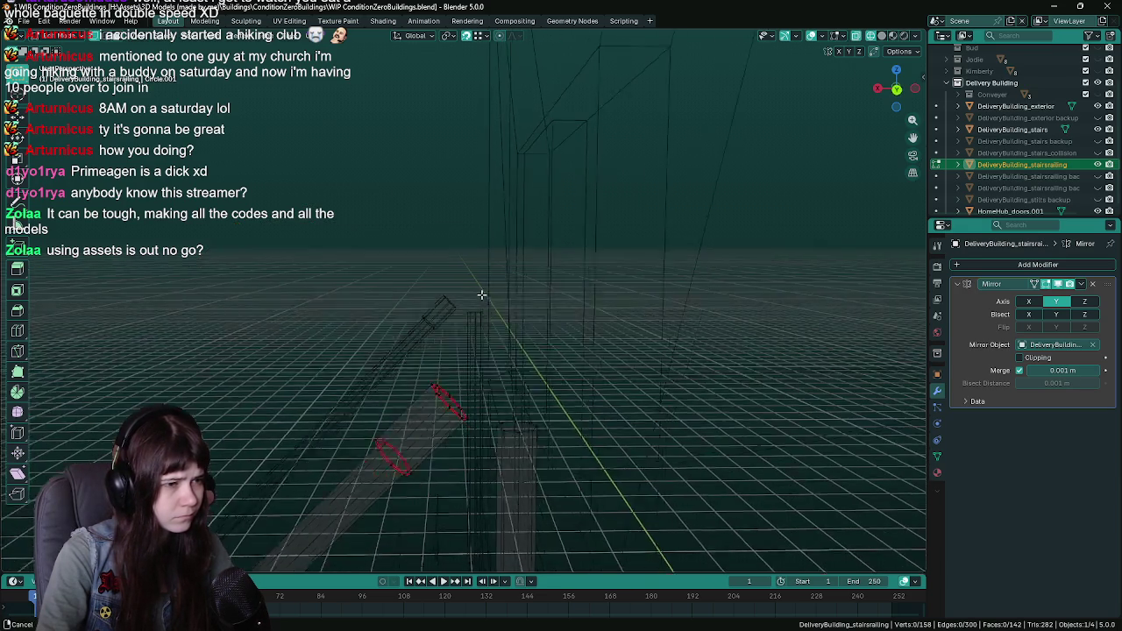
{"action": "left_click", "coordinate": [604, 298]}
{"action": "scroll", "coordinate": [544, 320], "scroll_direction": "up", "scroll_amount": 3}
{"action": "scroll", "coordinate": [543, 320], "scroll_direction": "down", "scroll_amount": 3}
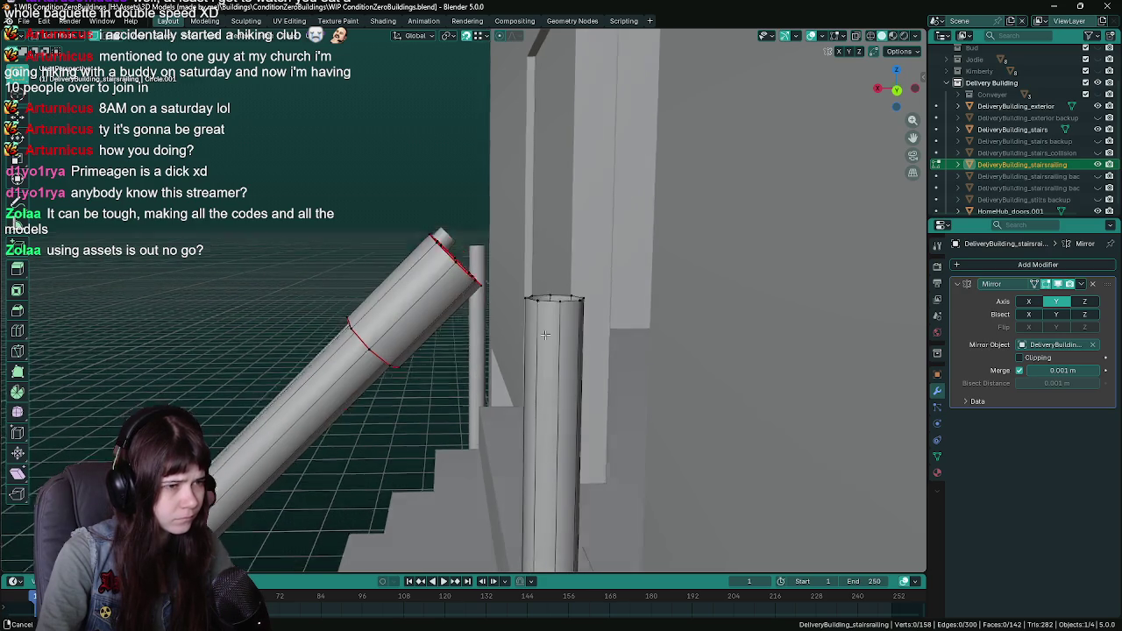
{"action": "scroll", "coordinate": [517, 334], "scroll_direction": "up", "scroll_amount": 2}
{"action": "left_click_drag", "start_coordinate": [516, 334], "coordinate": [554, 375]}
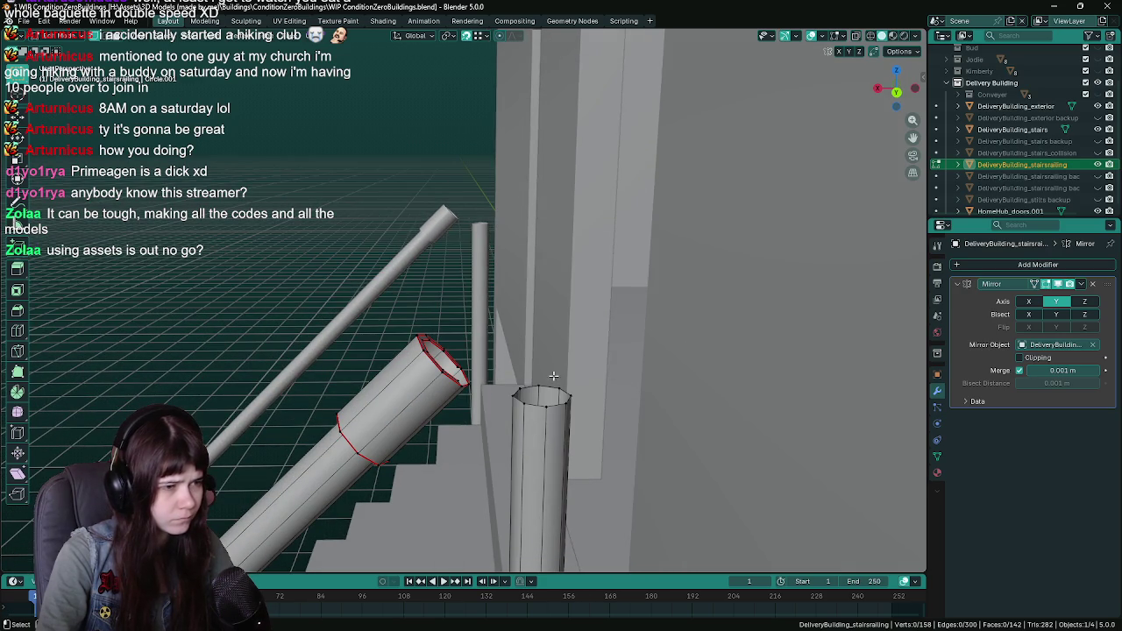
{"action": "key", "text": "l"}
{"action": "scroll", "coordinate": [549, 383], "scroll_direction": "up", "scroll_amount": 2}
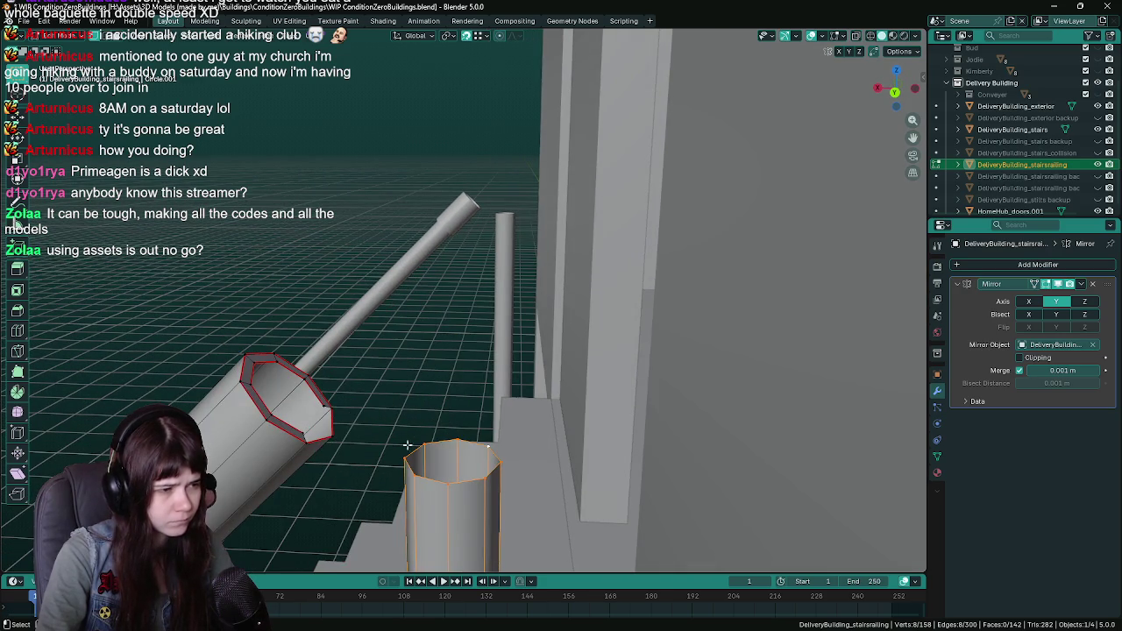
Try extruding a vertex at the pipe end, then undo the stray extrusion
{"action": "left_click", "coordinate": [333, 433]}
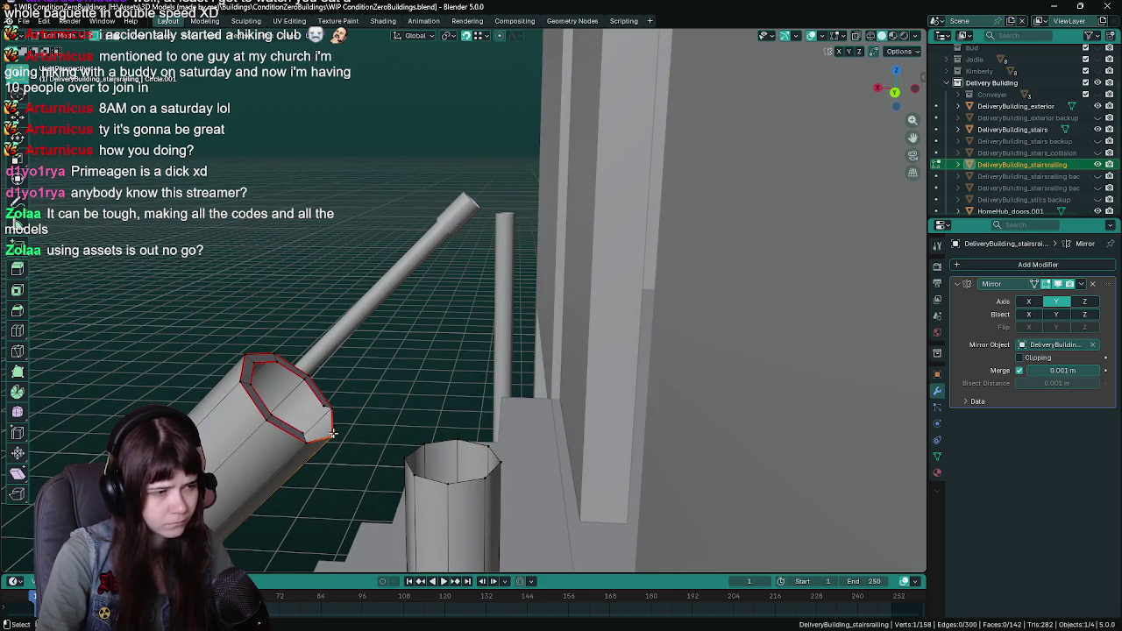
{"action": "key", "text": "e"}
{"action": "right_click", "coordinate": [261, 368]}
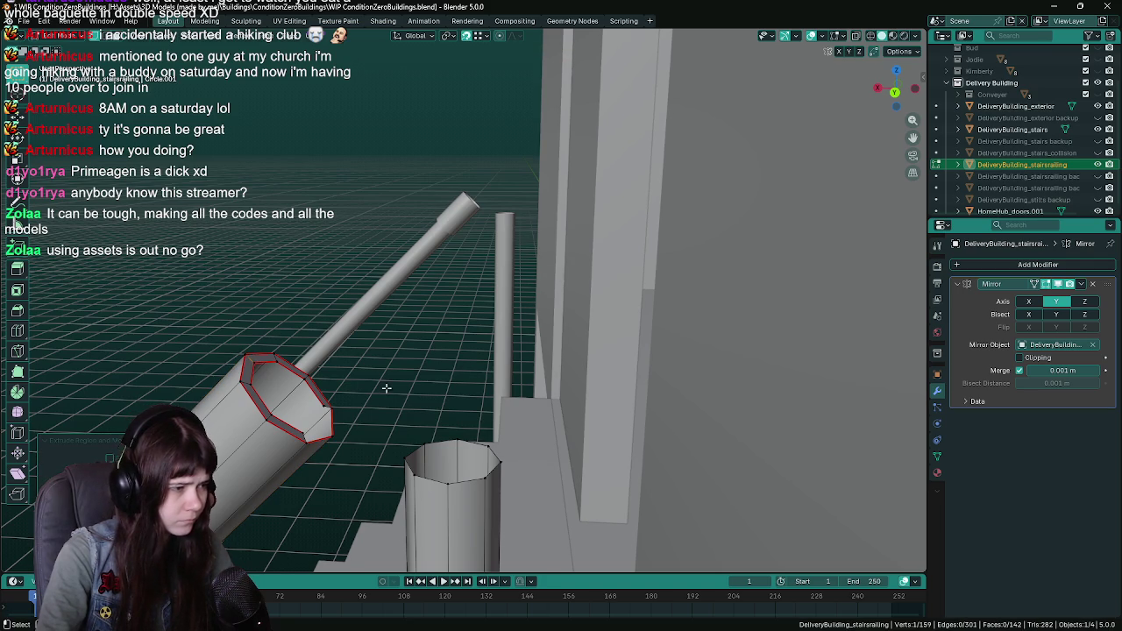
{"action": "key", "text": "ctrl+z"}
{"action": "scroll", "coordinate": [464, 378], "scroll_direction": "down", "scroll_amount": 2}
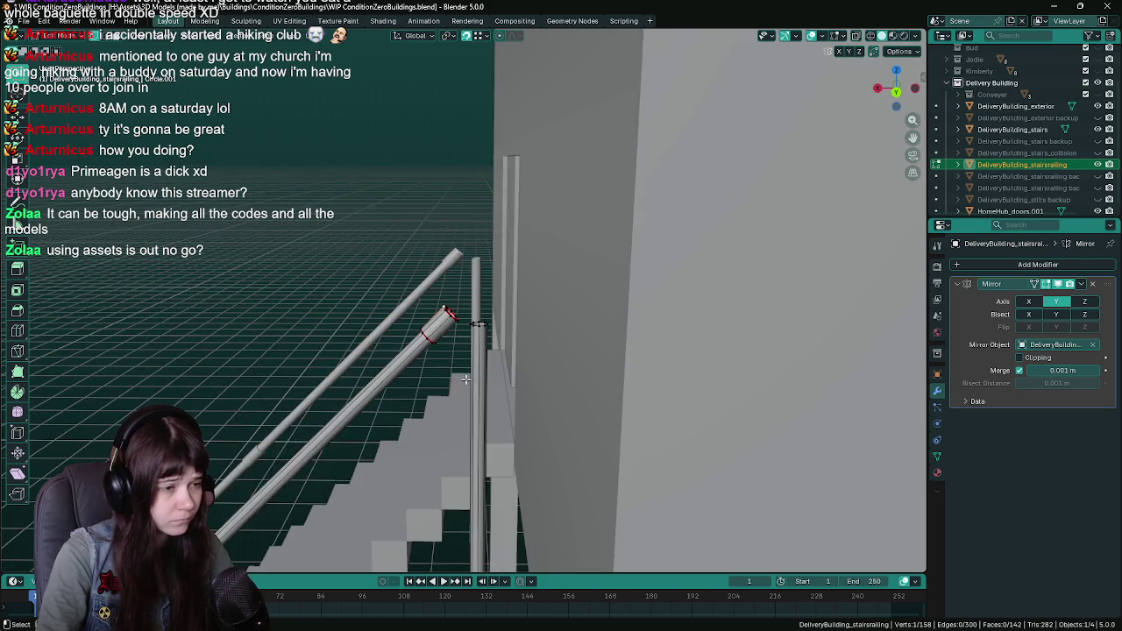
{"action": "scroll", "coordinate": [464, 378], "scroll_direction": "up", "scroll_amount": 5}
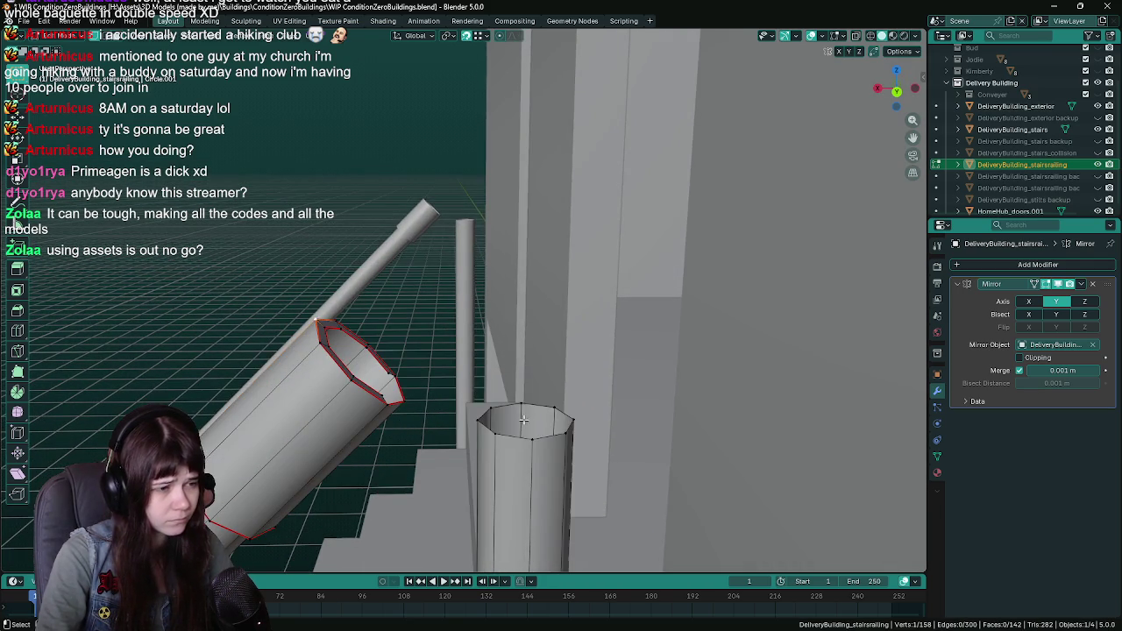
Snap the 3D cursor to a vertex on the post's top rim
{"action": "left_click", "coordinate": [538, 402], "text": "alt"}
{"action": "scroll", "coordinate": [537, 403], "scroll_direction": "down", "scroll_amount": 1}
{"action": "left_click", "coordinate": [468, 375]}
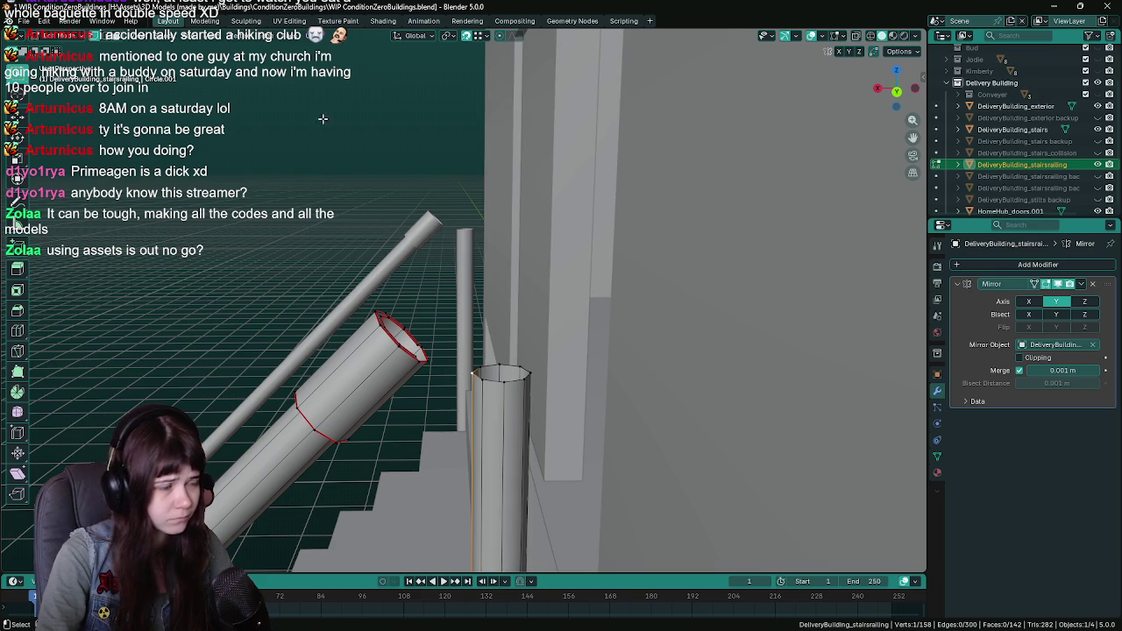
{"action": "left_click", "coordinate": [220, 41]}
{"action": "mouse_move", "coordinate": [221, 72]}
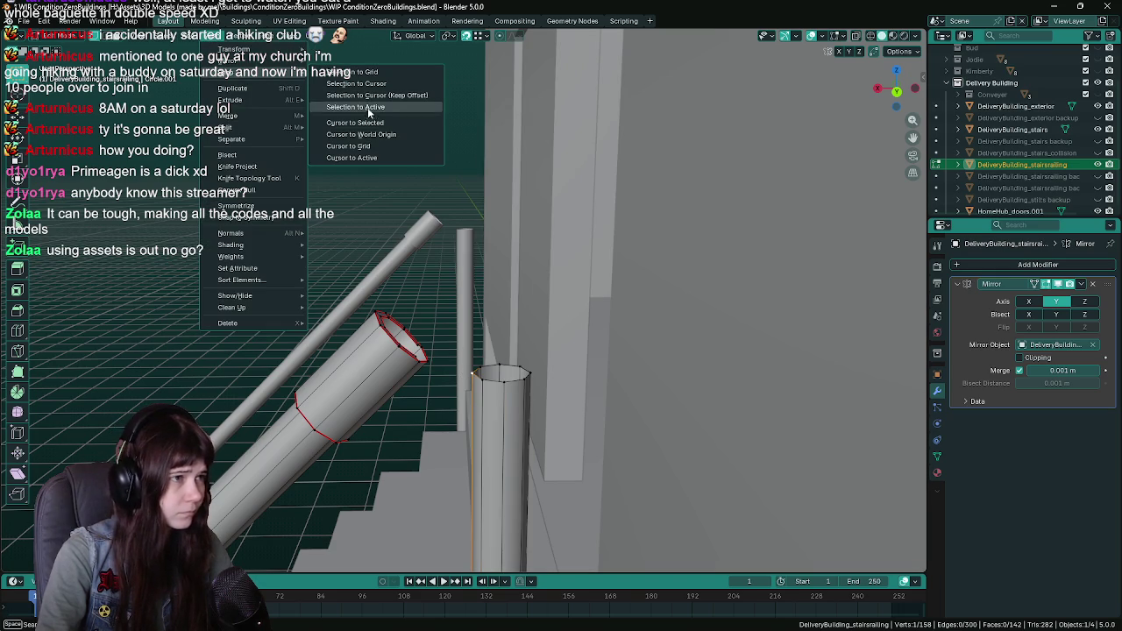
{"action": "left_click", "coordinate": [372, 124]}
Set the Transform Pivot Point to 3D Cursor and return to Edit Mode
{"action": "key", "text": "Tab"}
{"action": "left_click", "coordinate": [183, 37]}
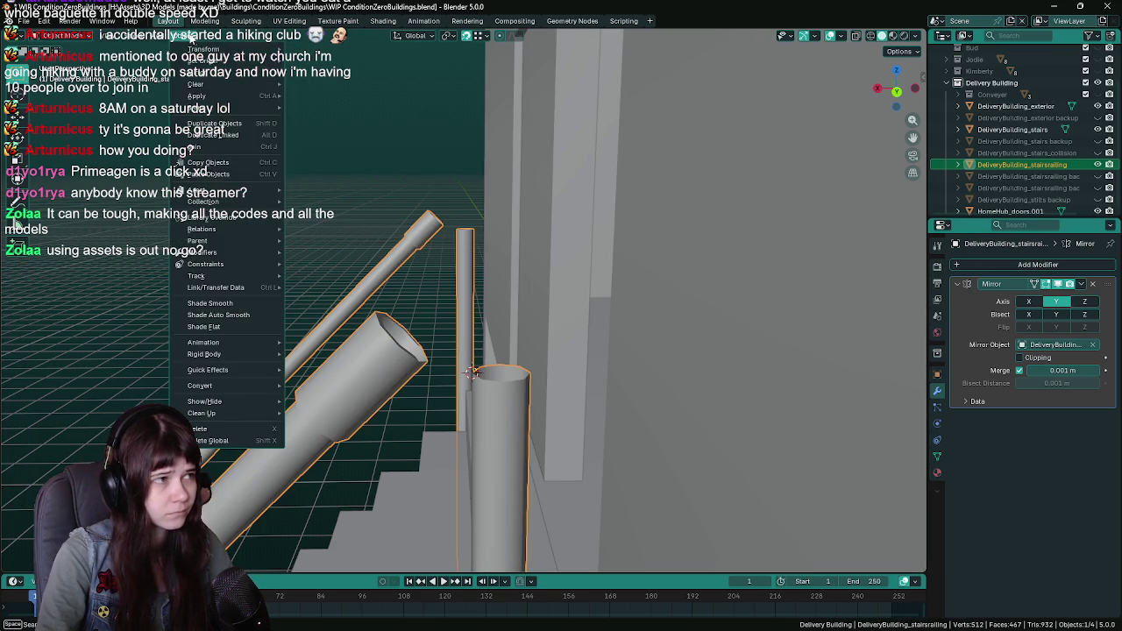
{"action": "left_click", "coordinate": [454, 35]}
{"action": "left_click", "coordinate": [464, 80]}
{"action": "key", "text": "Tab"}
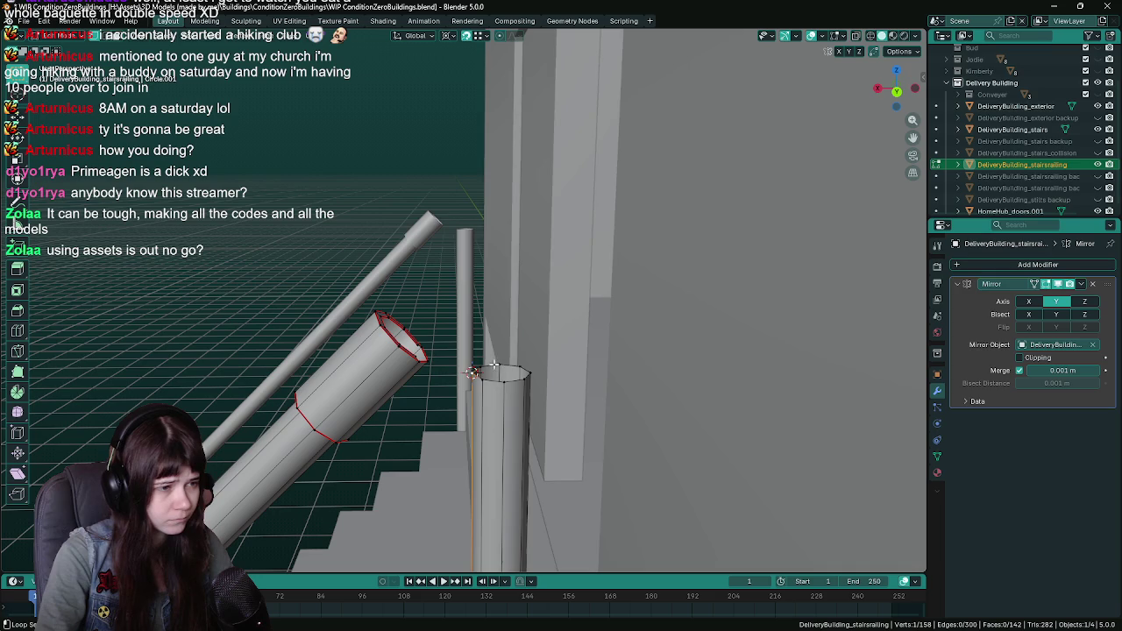
In a side view, rotate the post's top ring around the 3D cursor toward the handrail
{"action": "key", "text": "KP_1"}
{"action": "key", "text": "ctrl+KP_1"}
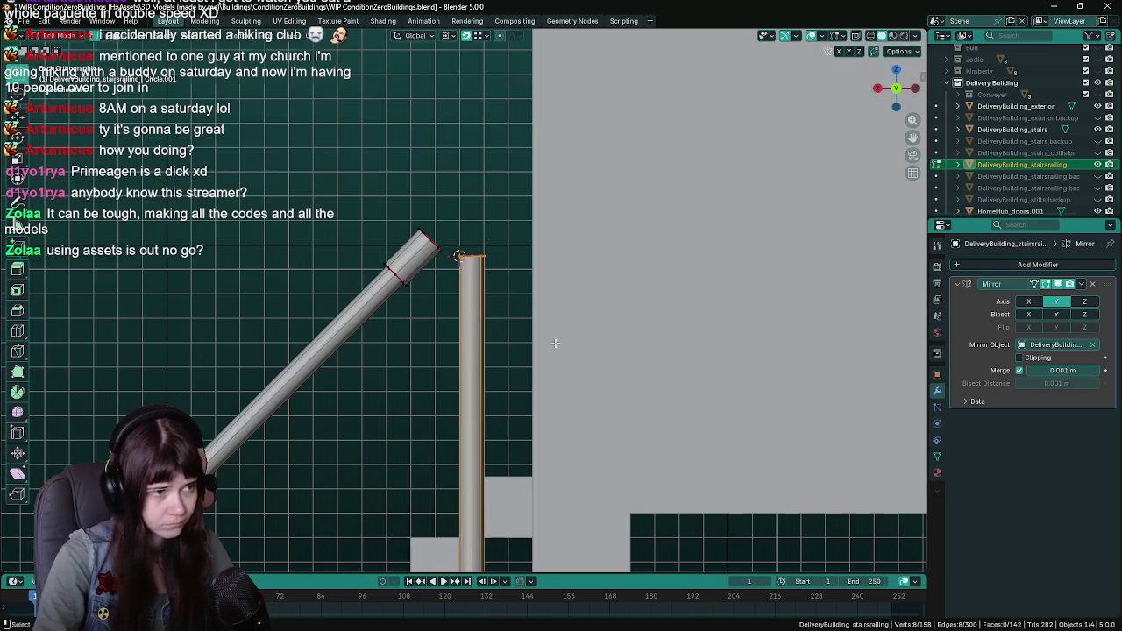
{"action": "key", "text": "r"}
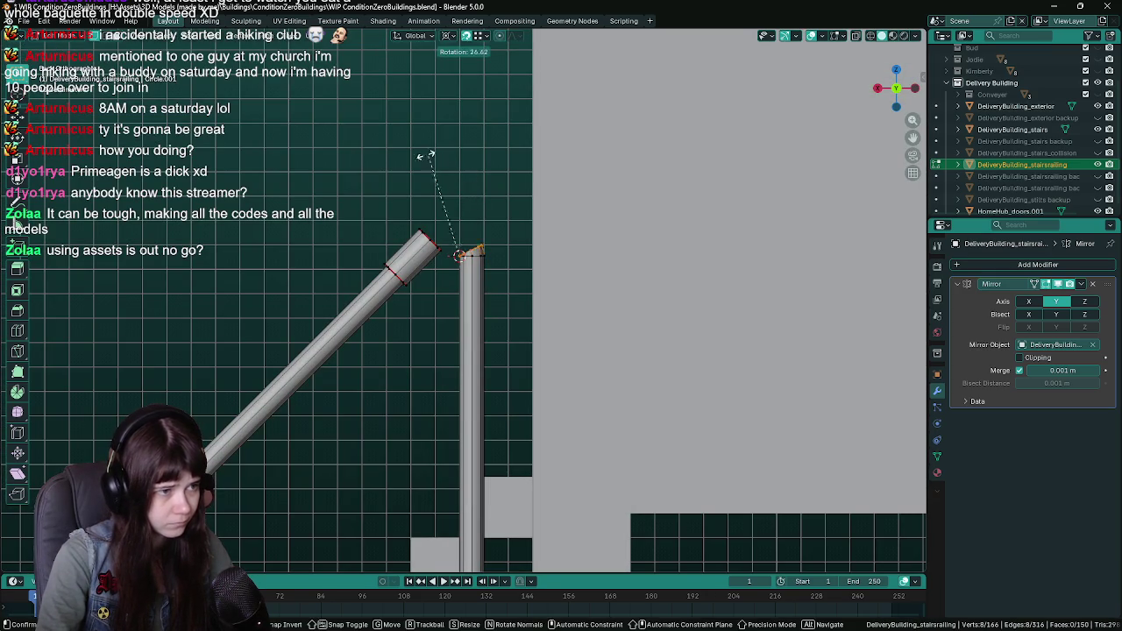
{"action": "left_click", "coordinate": [355, 166]}
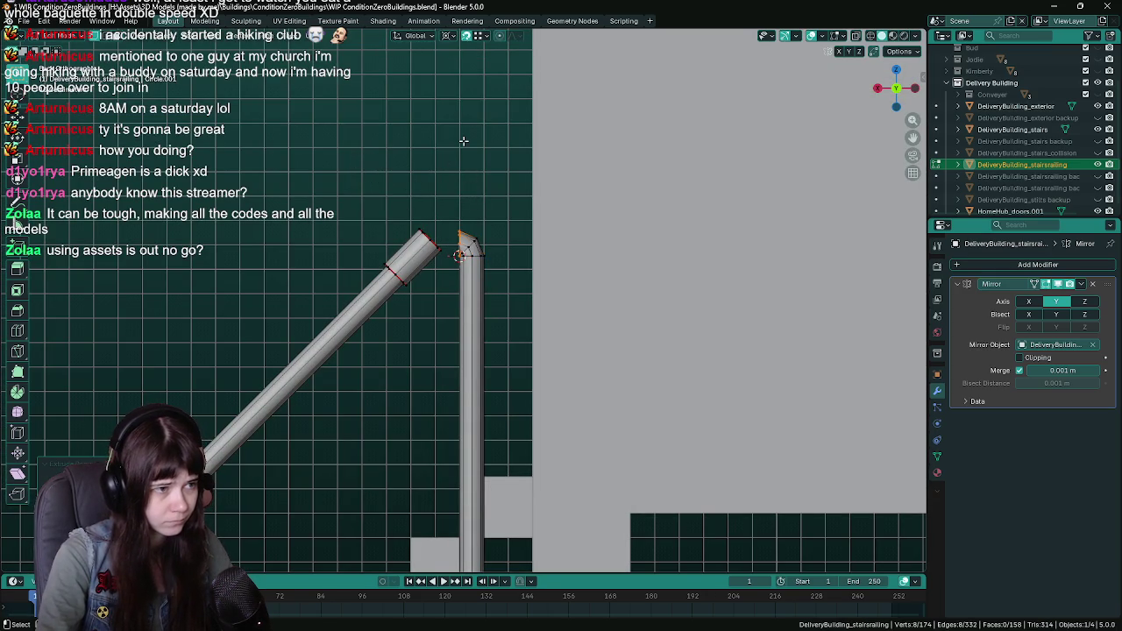
{"action": "scroll", "coordinate": [431, 310], "scroll_direction": "down", "scroll_amount": 3}
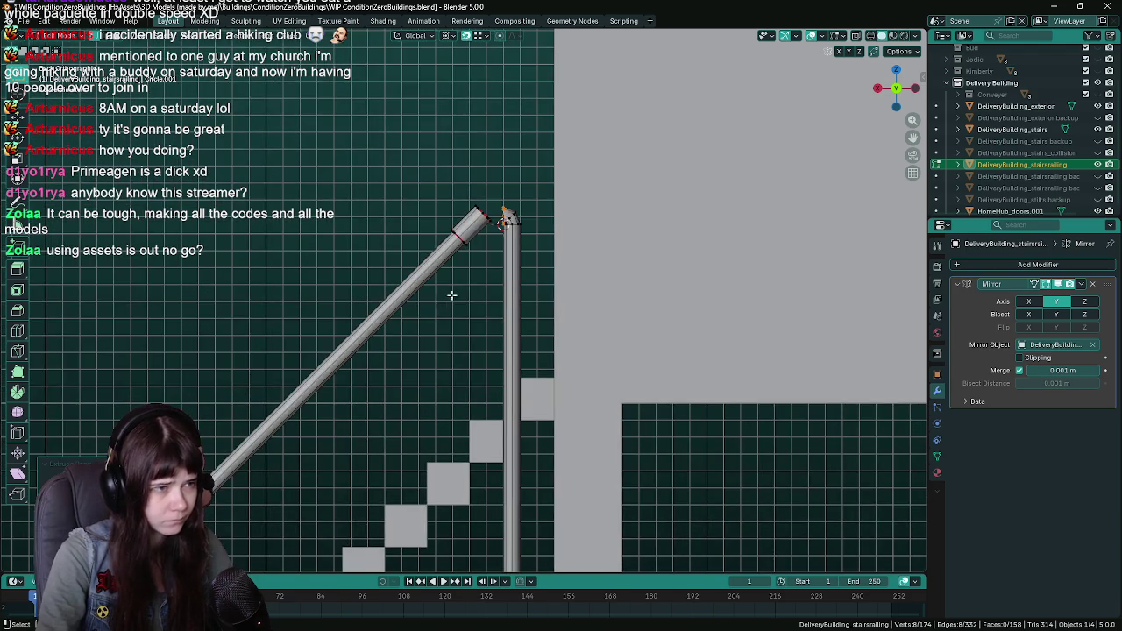
{"action": "scroll", "coordinate": [481, 283], "scroll_direction": "up", "scroll_amount": 4}
{"action": "scroll", "coordinate": [484, 314], "scroll_direction": "up", "scroll_amount": 1}
Check the bend from a perspective view, then focus Edit Mode on the bend vertex
{"action": "key", "text": "Tab"}
{"action": "scroll", "coordinate": [482, 371], "scroll_direction": "up", "scroll_amount": 3}
{"action": "left_click_drag", "start_coordinate": [498, 276], "coordinate": [429, 368]}
{"action": "key", "text": "Tab"}
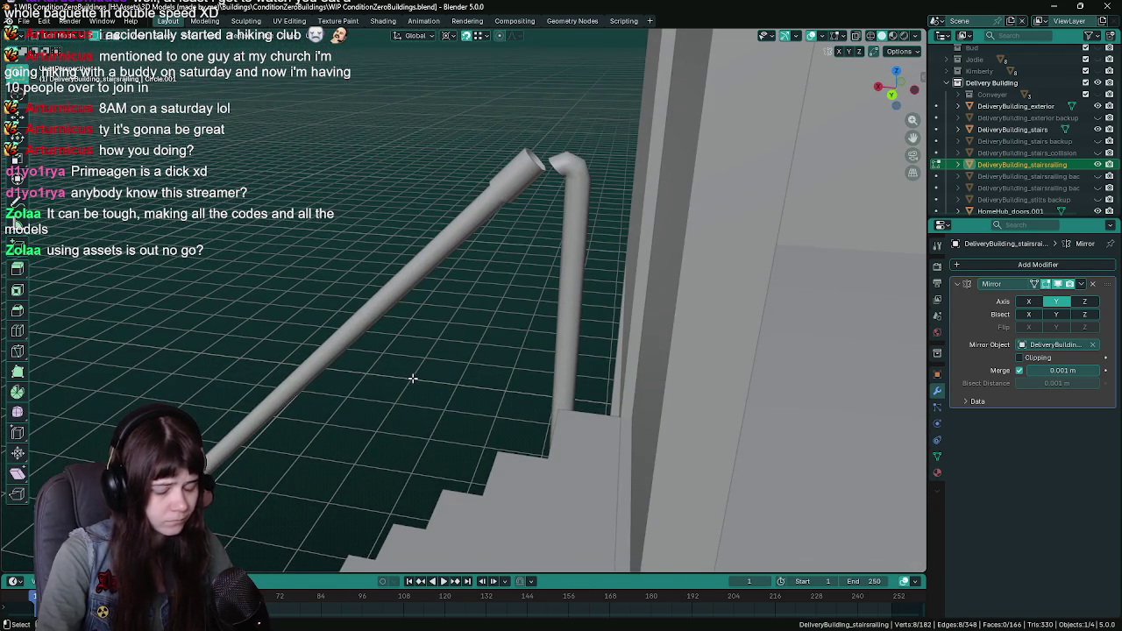
{"action": "key", "text": "KP_Decimal"}
{"action": "scroll", "coordinate": [427, 322], "scroll_direction": "down", "scroll_amount": 5}
Select rim vertices at the tube's open end, connecting two with J
{"action": "left_click", "coordinate": [398, 253], "text": "alt"}
{"action": "left_click", "coordinate": [411, 273], "text": "alt+shift"}
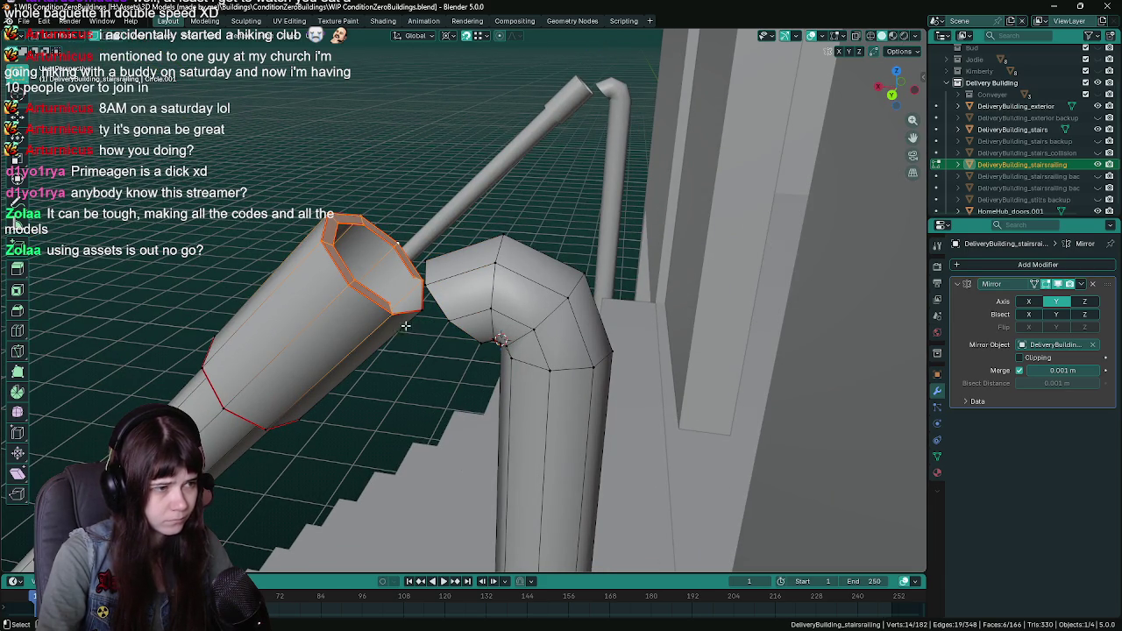
{"action": "mouse_move", "coordinate": [424, 315]}
{"action": "left_mouse_down"}
{"action": "mouse_move", "coordinate": [334, 342]}
{"action": "mouse_move", "coordinate": [410, 322]}
{"action": "mouse_move", "coordinate": [513, 321]}
{"action": "mouse_move", "coordinate": [491, 369]}
{"action": "mouse_move", "coordinate": [533, 356]}
{"action": "mouse_move", "coordinate": [360, 348]}
{"action": "mouse_move", "coordinate": [456, 377]}
{"action": "mouse_move", "coordinate": [429, 394]}
{"action": "mouse_move", "coordinate": [367, 389]}
{"action": "left_mouse_up"}
{"action": "key", "text": "alt+a"}
{"action": "left_click", "coordinate": [350, 378]}
{"action": "left_click", "coordinate": [506, 370], "text": "shift"}
{"action": "left_click_drag", "start_coordinate": [505, 368], "coordinate": [404, 374]}
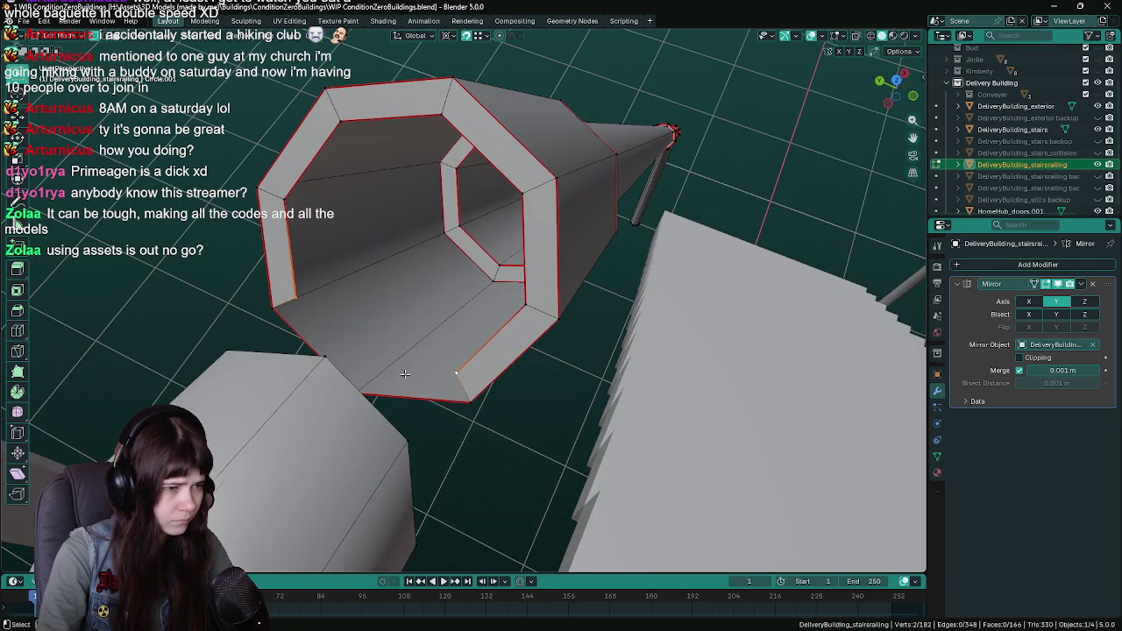
{"action": "left_click_drag", "start_coordinate": [492, 455], "coordinate": [371, 316]}
{"action": "key", "text": "j"}
{"action": "left_click", "coordinate": [357, 312]}
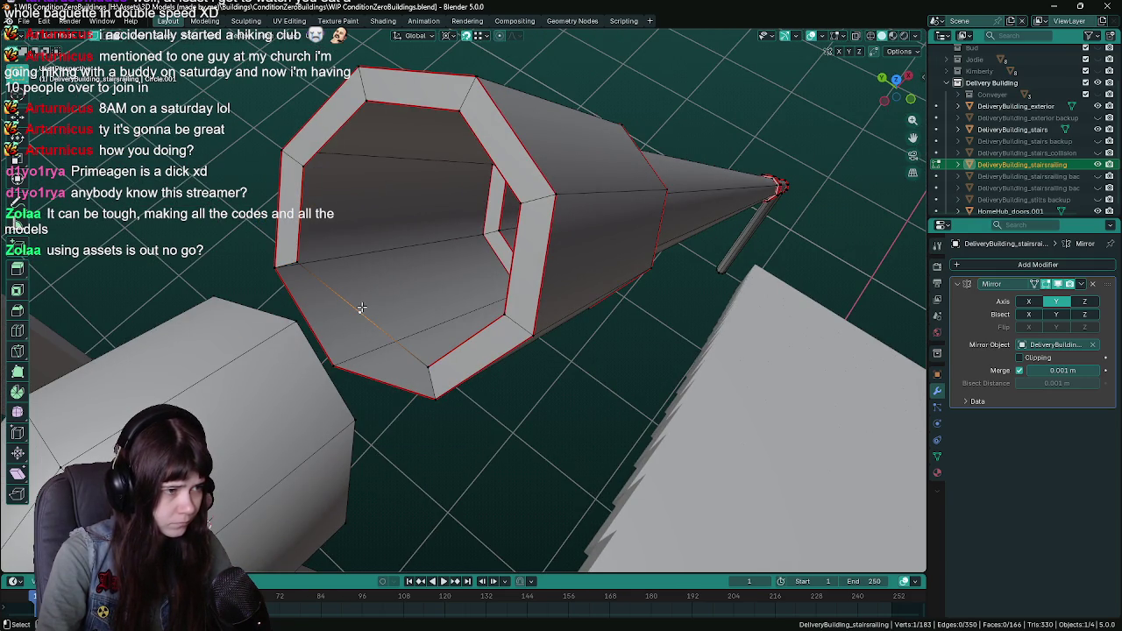
Join two rim-corner vertices and fill the corner gap, then undo the fill
{"action": "left_click_drag", "start_coordinate": [376, 311], "coordinate": [501, 341]}
{"action": "mouse_move", "coordinate": [195, 344]}
{"action": "left_mouse_down"}
{"action": "mouse_move", "coordinate": [158, 351]}
{"action": "mouse_move", "coordinate": [228, 354]}
{"action": "left_mouse_up"}
{"action": "left_click_drag", "start_coordinate": [419, 382], "coordinate": [489, 375]}
{"action": "left_click", "coordinate": [531, 419], "text": "shift"}
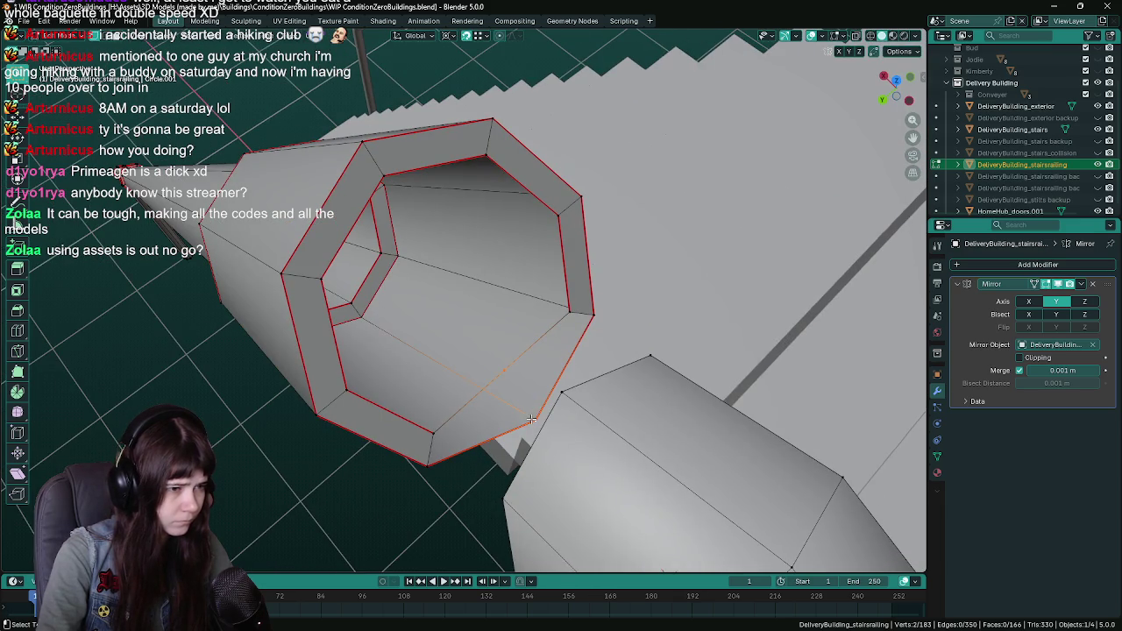
{"action": "left_click", "coordinate": [585, 313]}
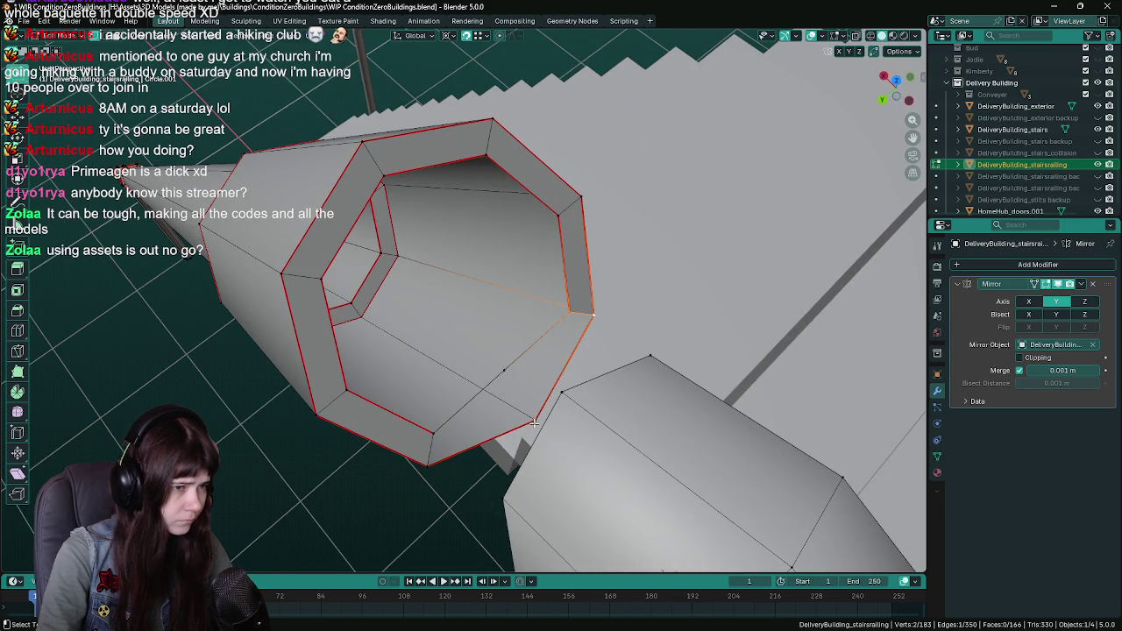
{"action": "key", "text": "j"}
{"action": "left_click", "coordinate": [504, 368]}
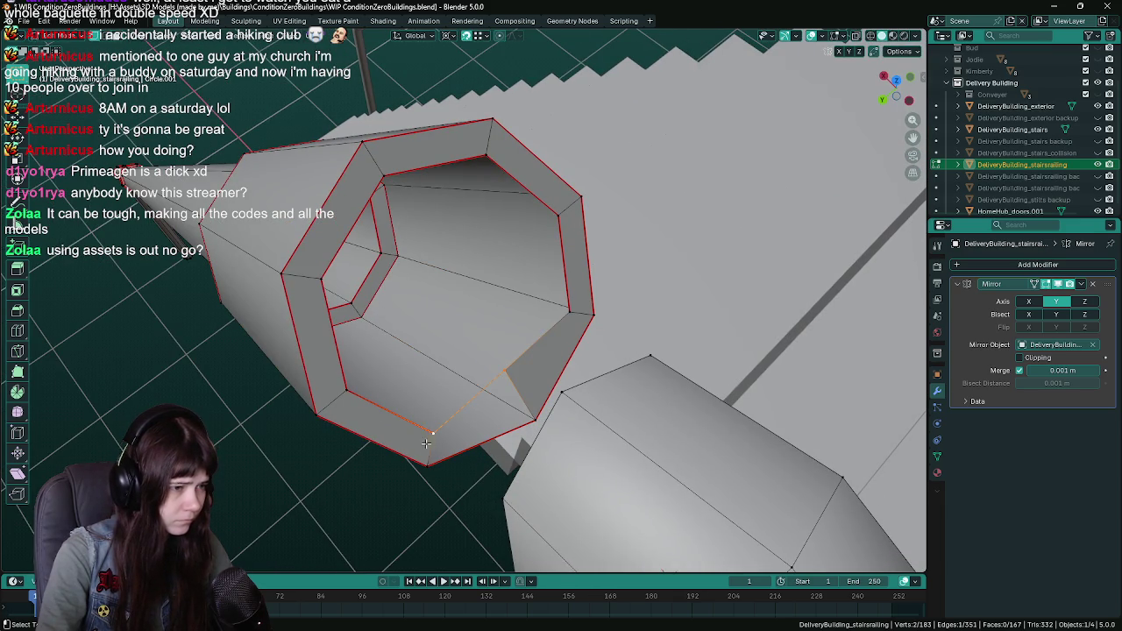
{"action": "key", "text": "f"}
{"action": "left_click", "coordinate": [505, 367]}
{"action": "mouse_move", "coordinate": [475, 410]}
{"action": "left_mouse_down"}
{"action": "mouse_move", "coordinate": [494, 356]}
{"action": "mouse_move", "coordinate": [564, 345]}
{"action": "left_mouse_up"}
{"action": "key", "text": "ctrl+z"}
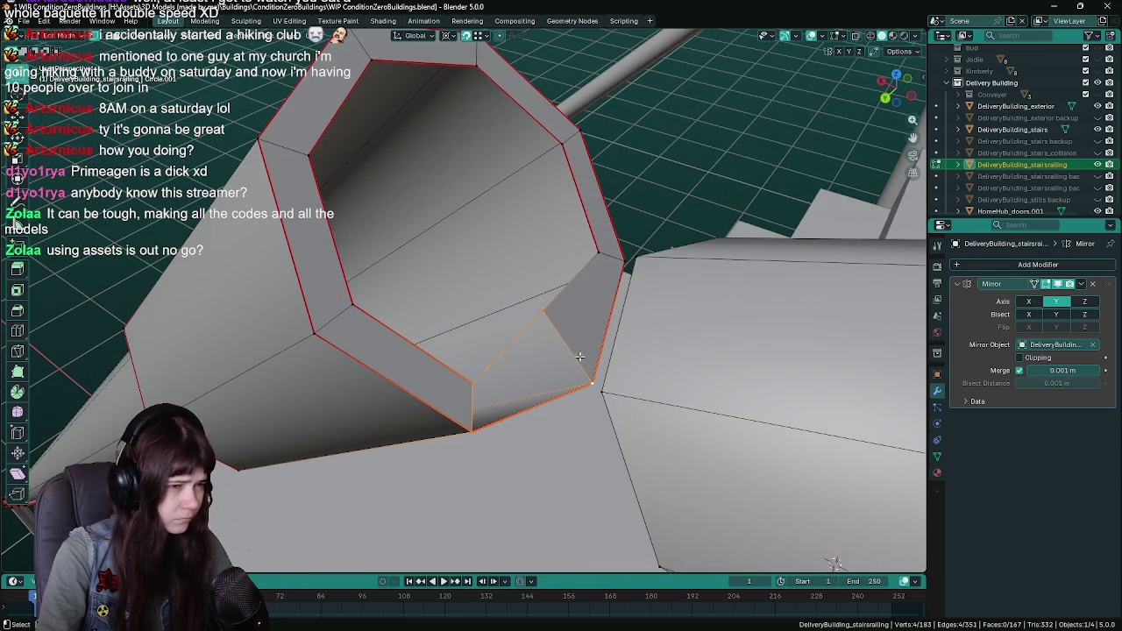
Extrude the rim's top corner vertex along Z, cancelling a follow-up move
{"action": "left_click_drag", "start_coordinate": [377, 103], "coordinate": [373, 79]}
{"action": "left_click", "coordinate": [379, 105]}
{"action": "key", "text": "e"}
{"action": "key", "text": "z"}
{"action": "left_click", "coordinate": [388, 106]}
{"action": "right_click", "coordinate": [433, 144]}
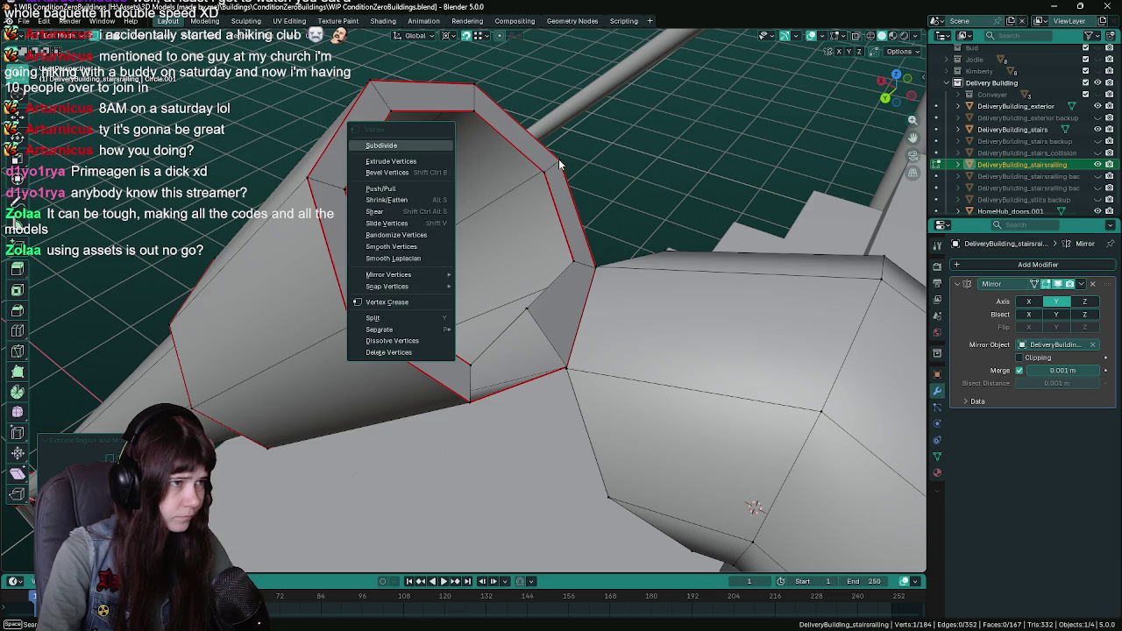
{"action": "key", "text": "g"}
{"action": "key", "text": "Escape"}
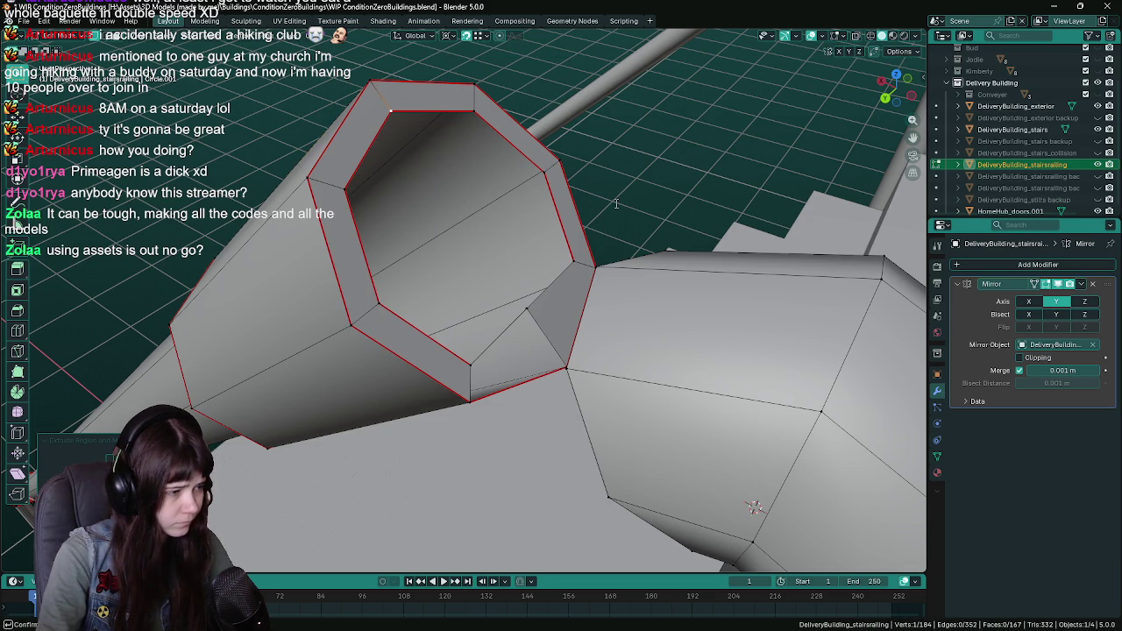
Select a path along the lower rim, then just the rim-corner vertex
{"action": "left_click", "coordinate": [562, 231], "text": "ctrl"}
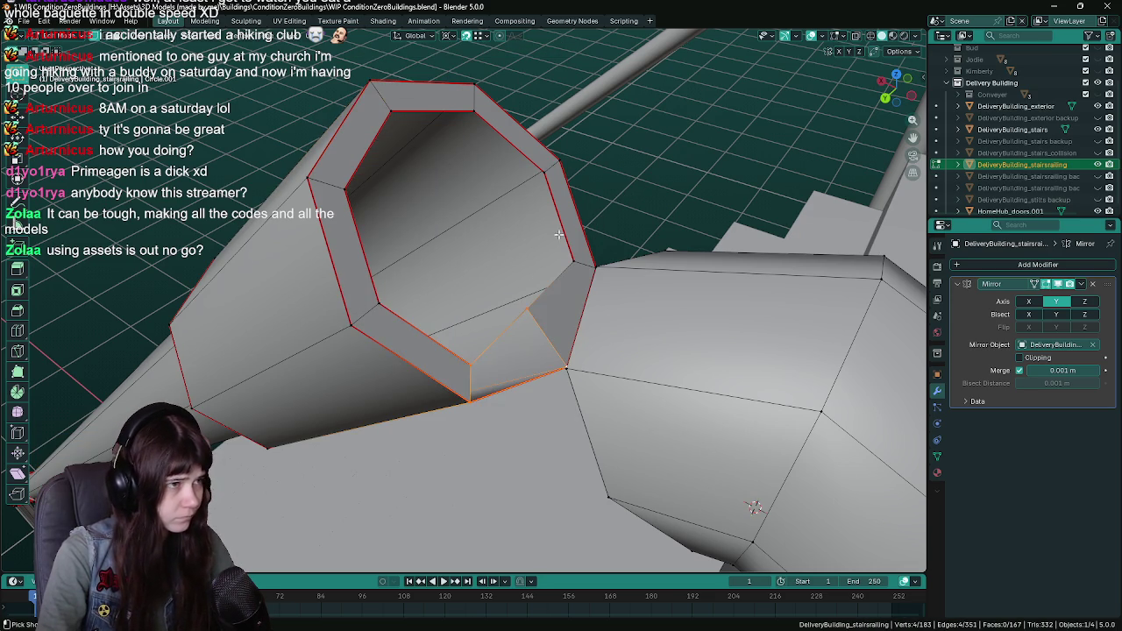
{"action": "key", "text": "g"}
{"action": "right_click", "coordinate": [618, 140]}
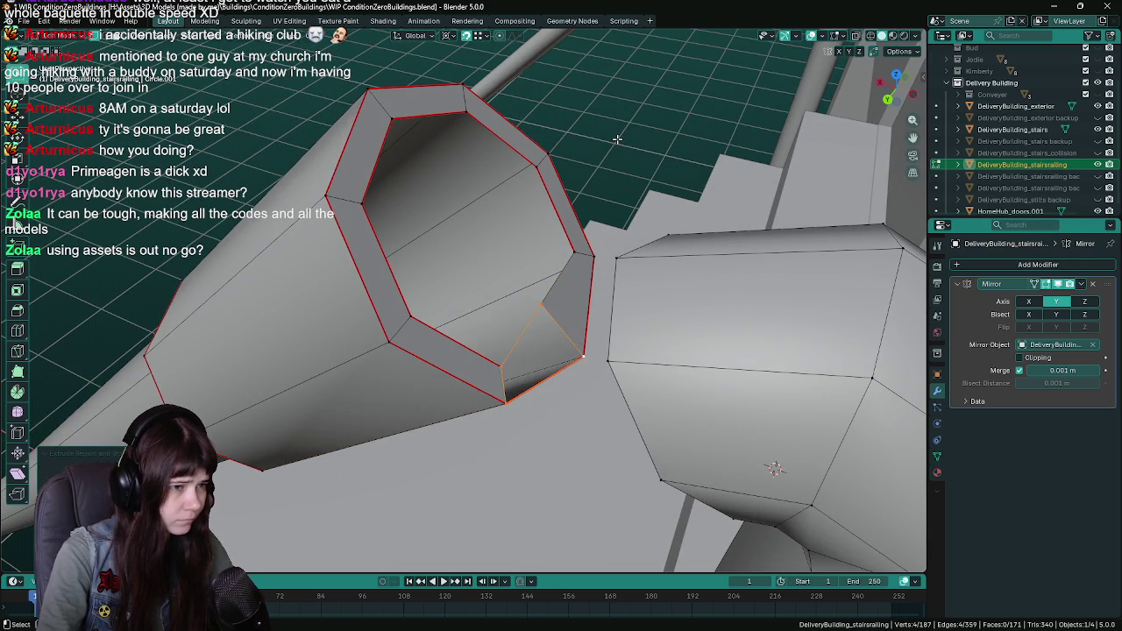
{"action": "left_click", "coordinate": [561, 252], "text": "ctrl"}
{"action": "left_click", "coordinate": [581, 358]}
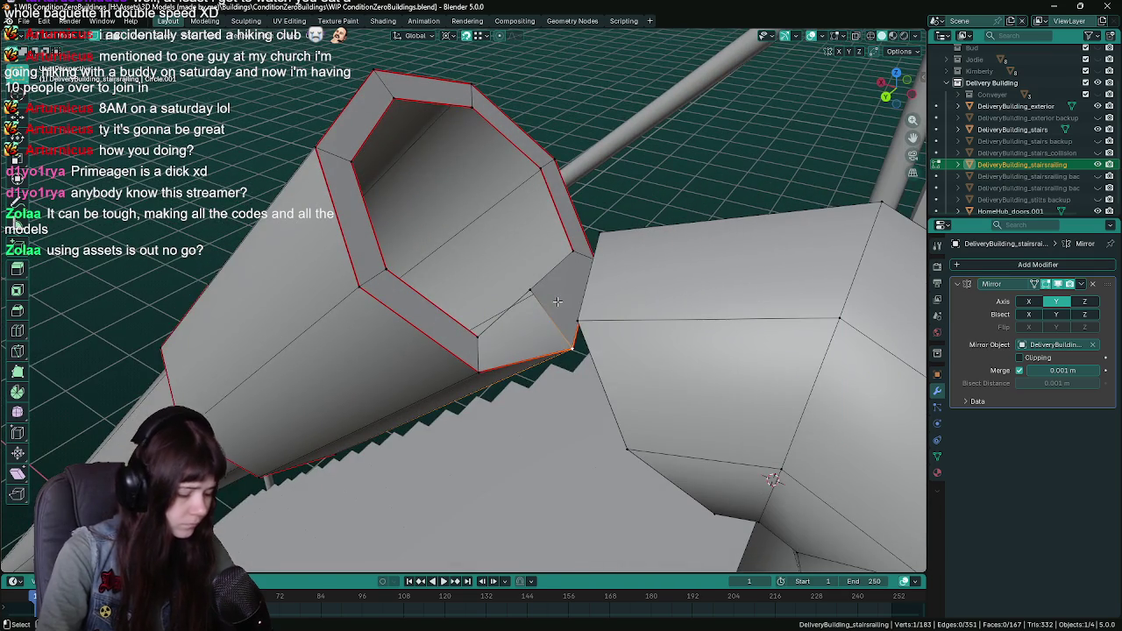
Extrude the rim-corner vertex via F3 search and position the new edge
{"action": "key", "text": "F3"}
{"action": "type", "text": "extrude a"}
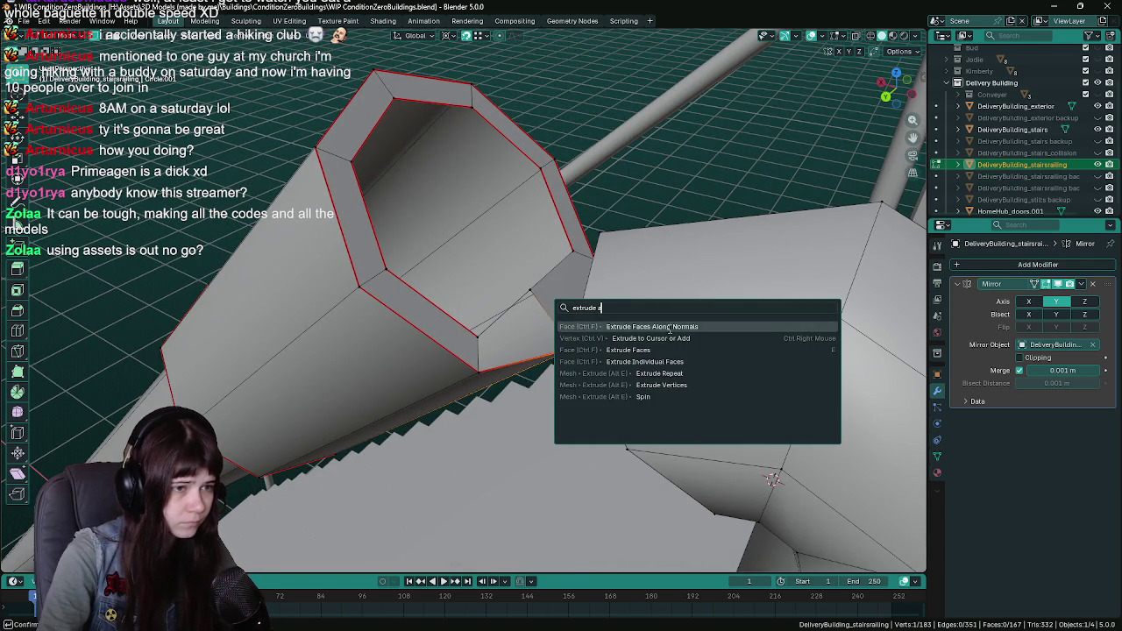
{"action": "key", "text": "Return"}
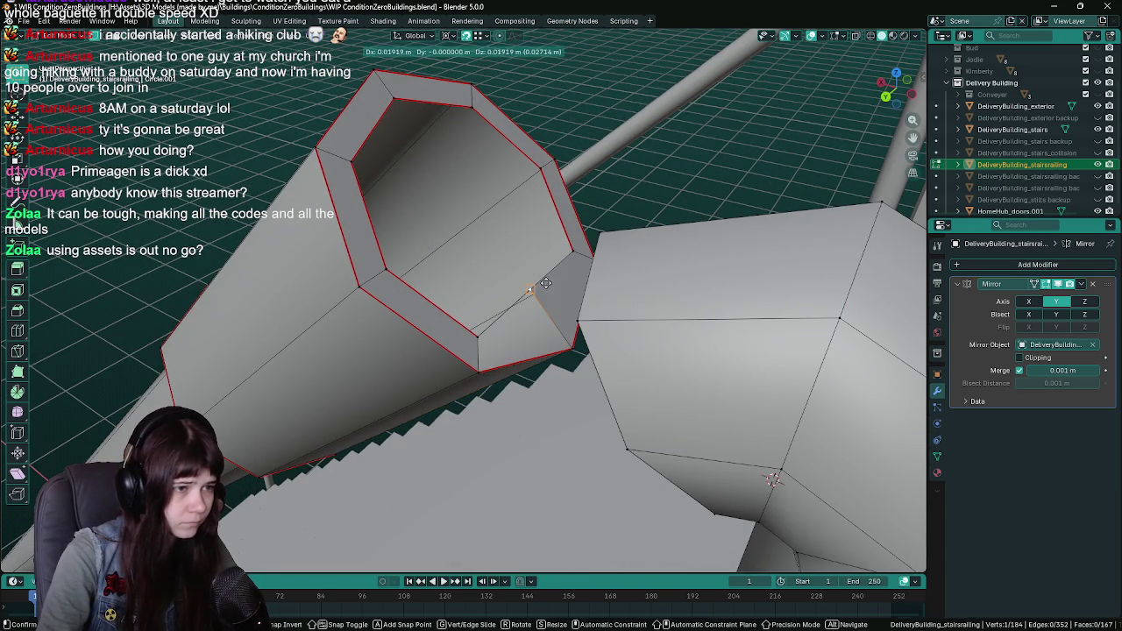
{"action": "left_click", "coordinate": [535, 291]}
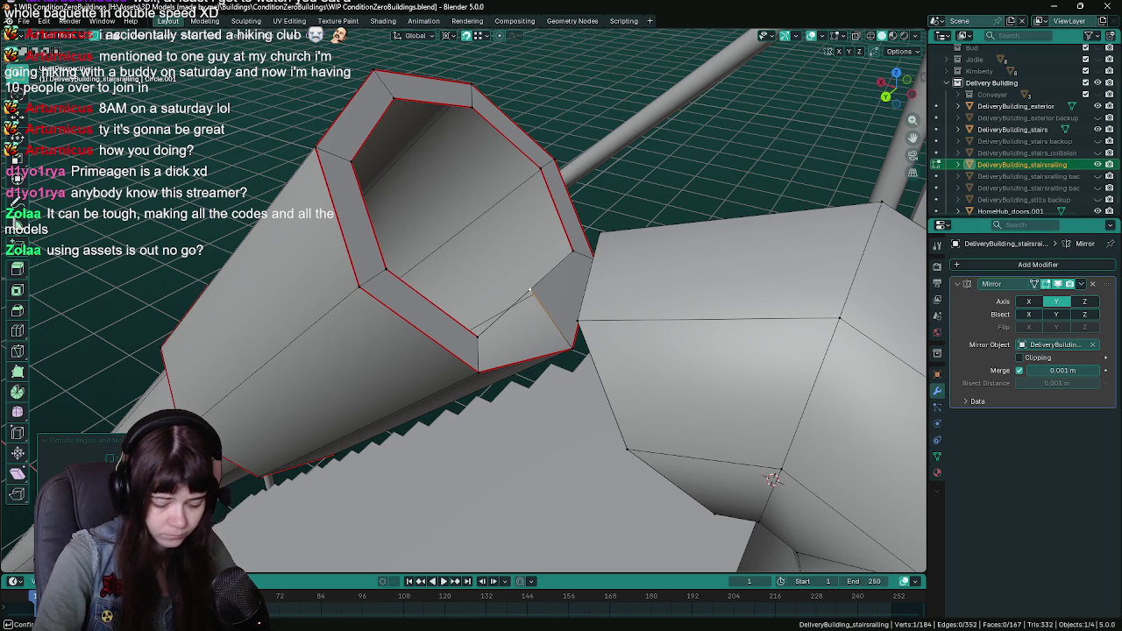
{"action": "left_click", "coordinate": [555, 299]}
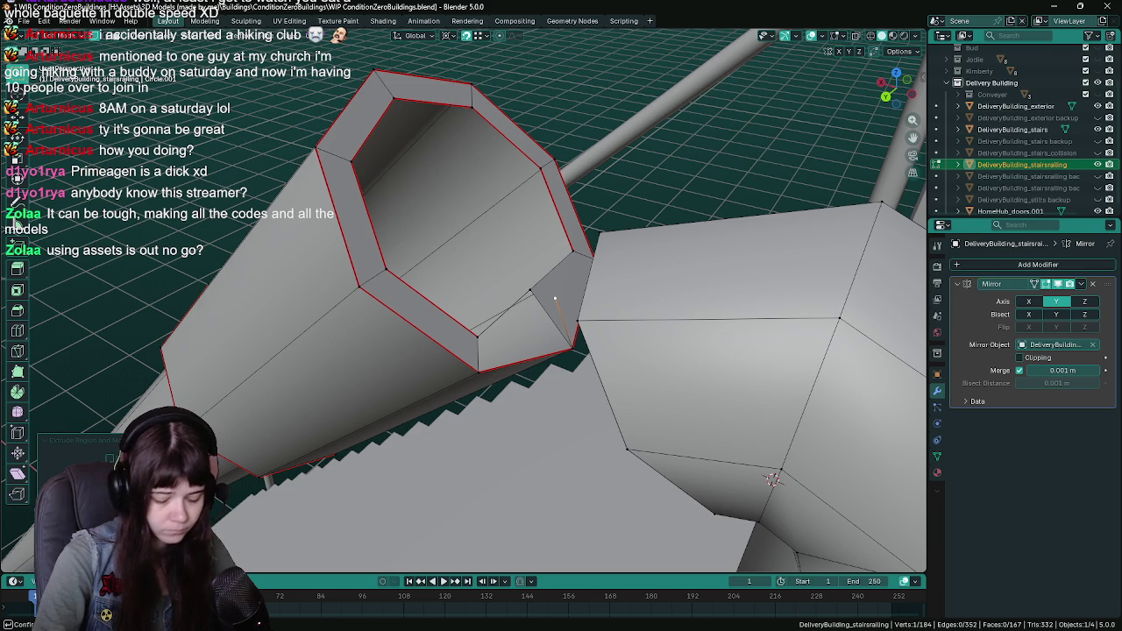
{"action": "left_click", "coordinate": [553, 321]}
Merge the two stray vertices at the rim gap at their centre
{"action": "left_click", "coordinate": [533, 291]}
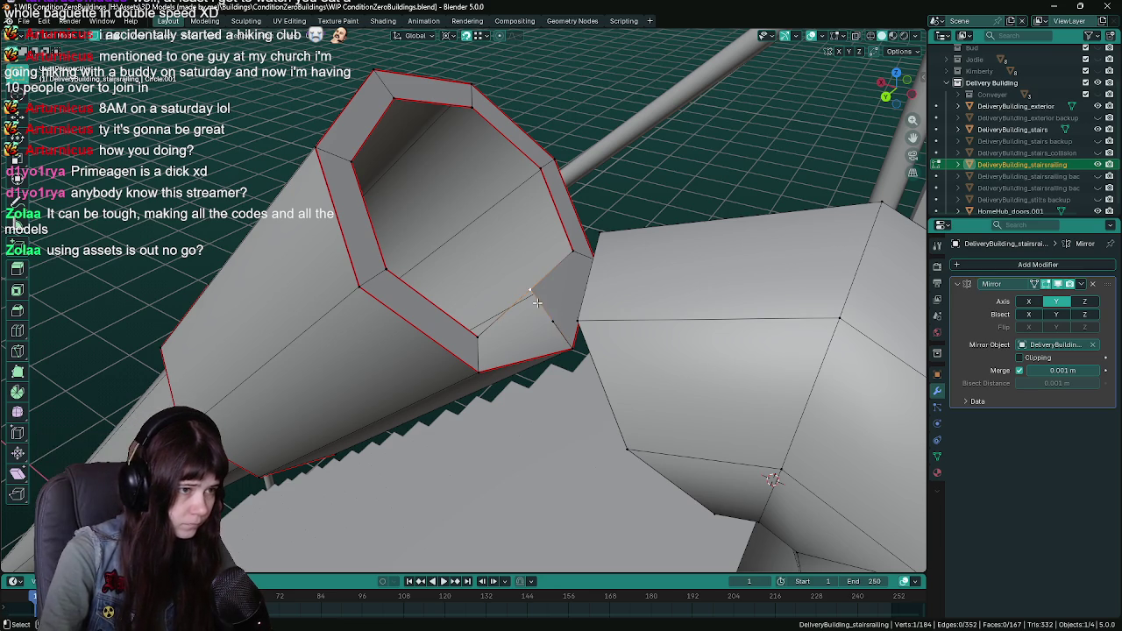
{"action": "left_click", "coordinate": [551, 321], "text": "shift"}
{"action": "key", "text": "m"}
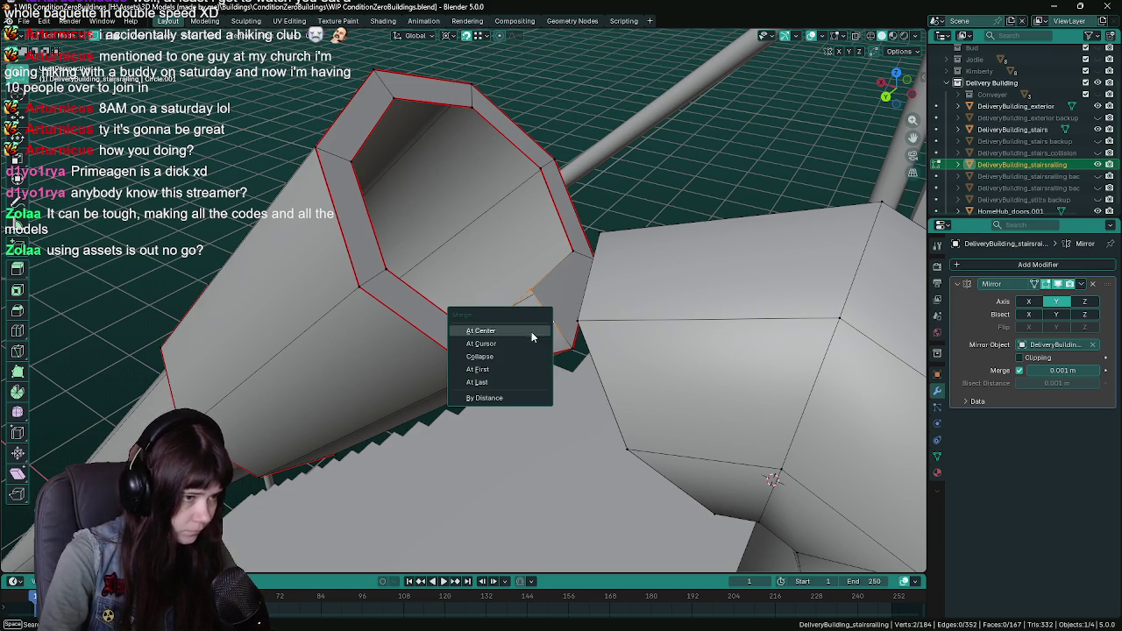
{"action": "left_click", "coordinate": [514, 380]}
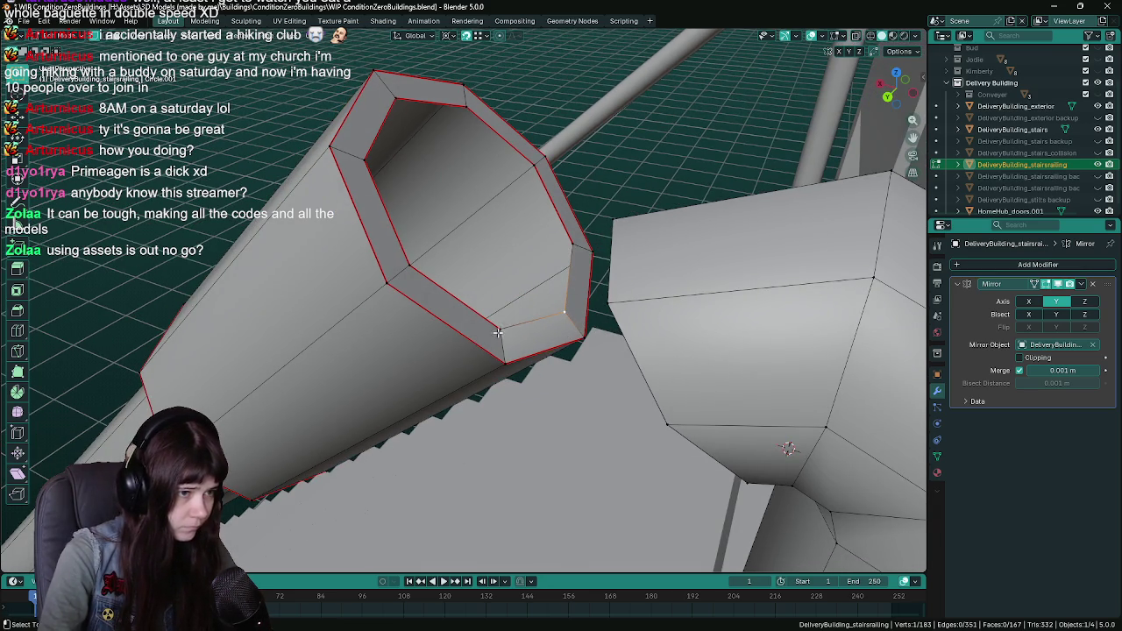
Fill the rim gap with a new face and mark the adjacent rim edge as a seam
{"action": "left_click", "coordinate": [505, 363], "text": "alt"}
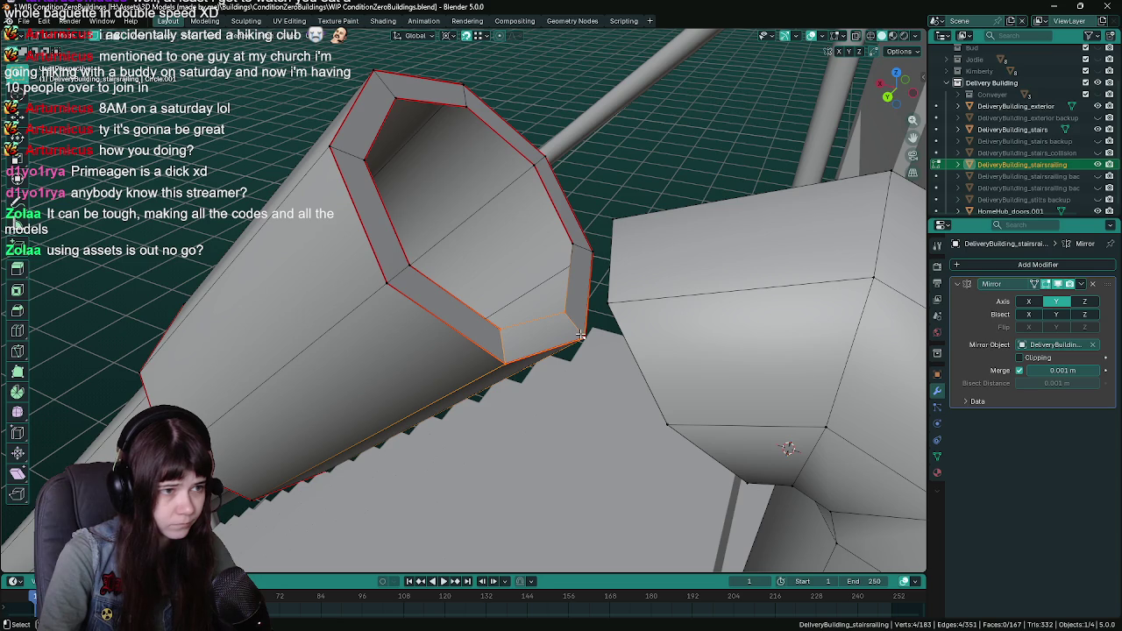
{"action": "key", "text": "f"}
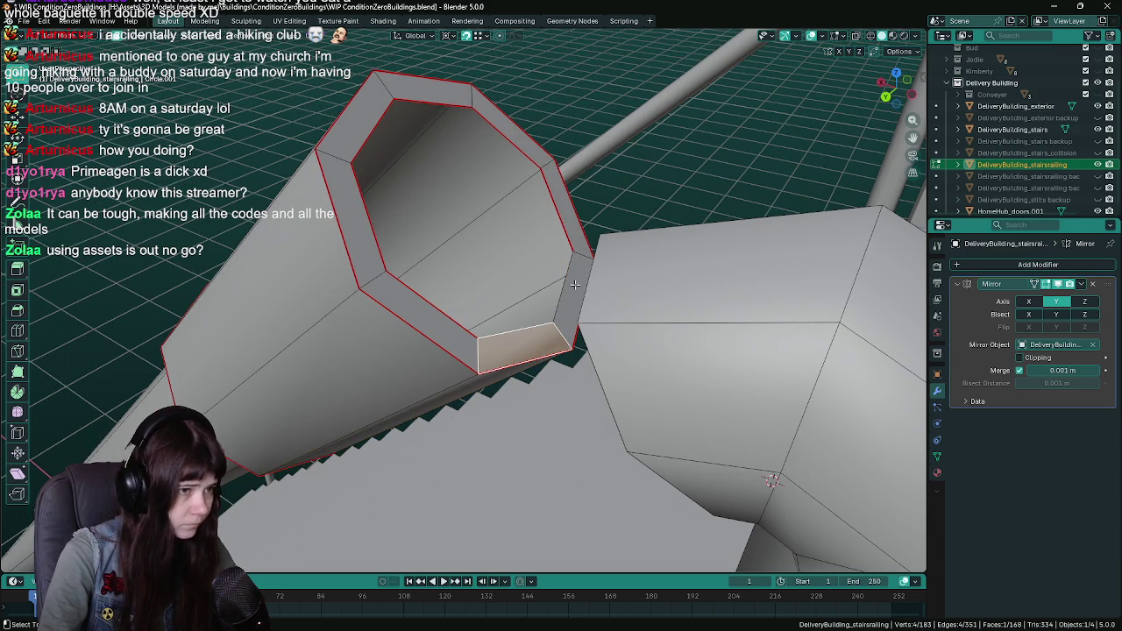
{"action": "left_click", "coordinate": [583, 255], "text": "alt"}
{"action": "left_click", "coordinate": [569, 285]}
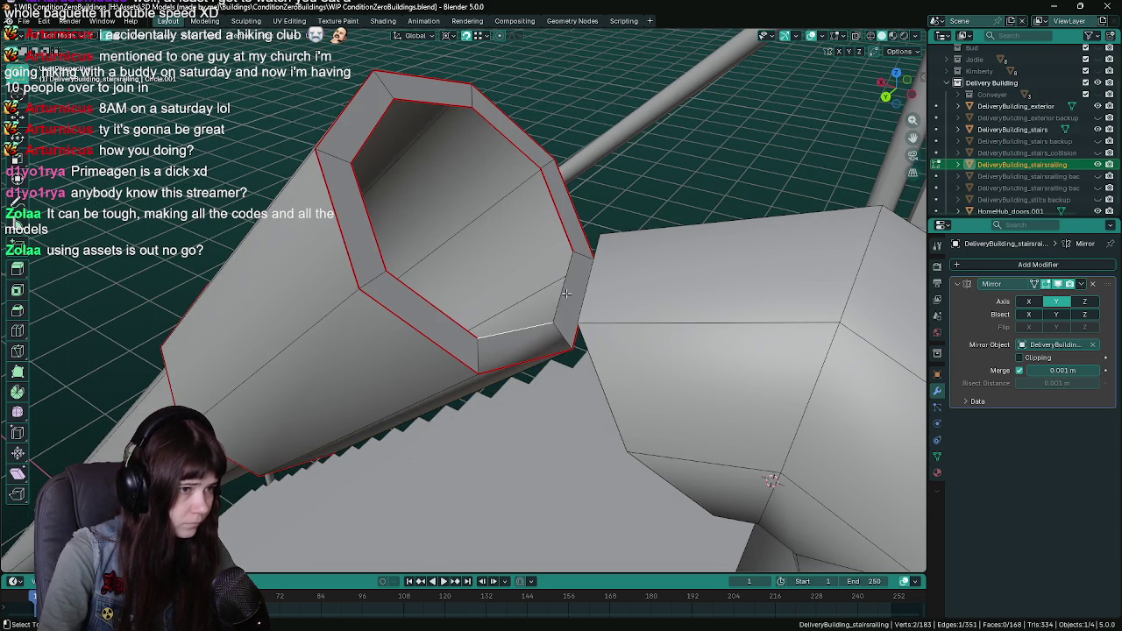
{"action": "right_click", "coordinate": [570, 284]}
{"action": "left_click", "coordinate": [570, 288]}
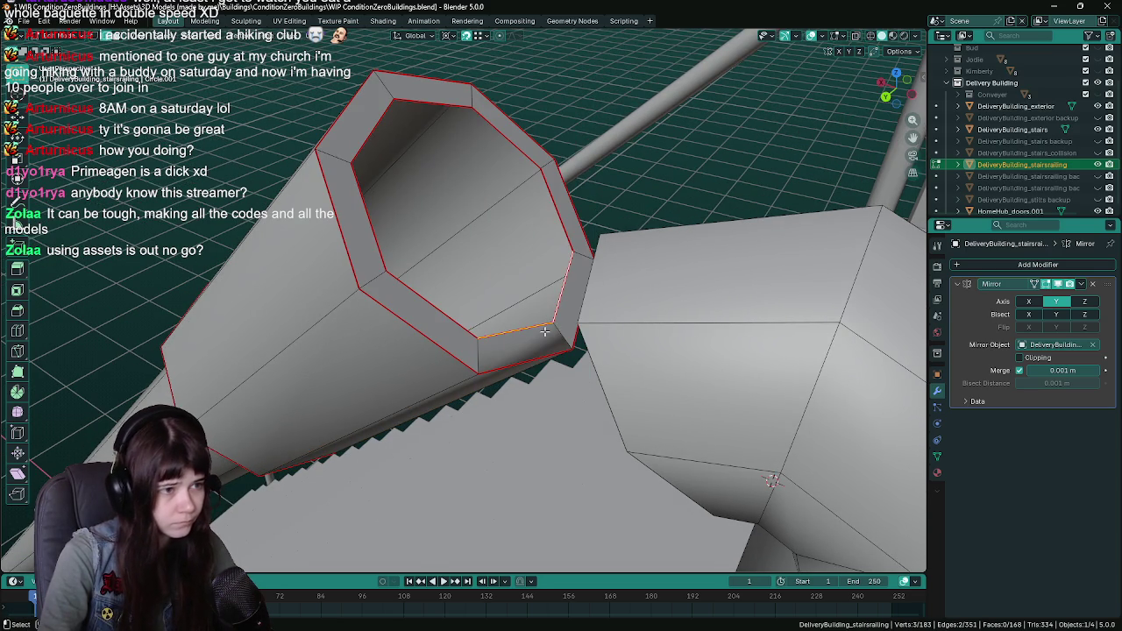
Shade the bottom rim face and its adjacent side face flat
{"action": "key", "text": "3"}
{"action": "left_click", "coordinate": [546, 333]}
{"action": "left_click", "coordinate": [566, 307], "text": "shift"}
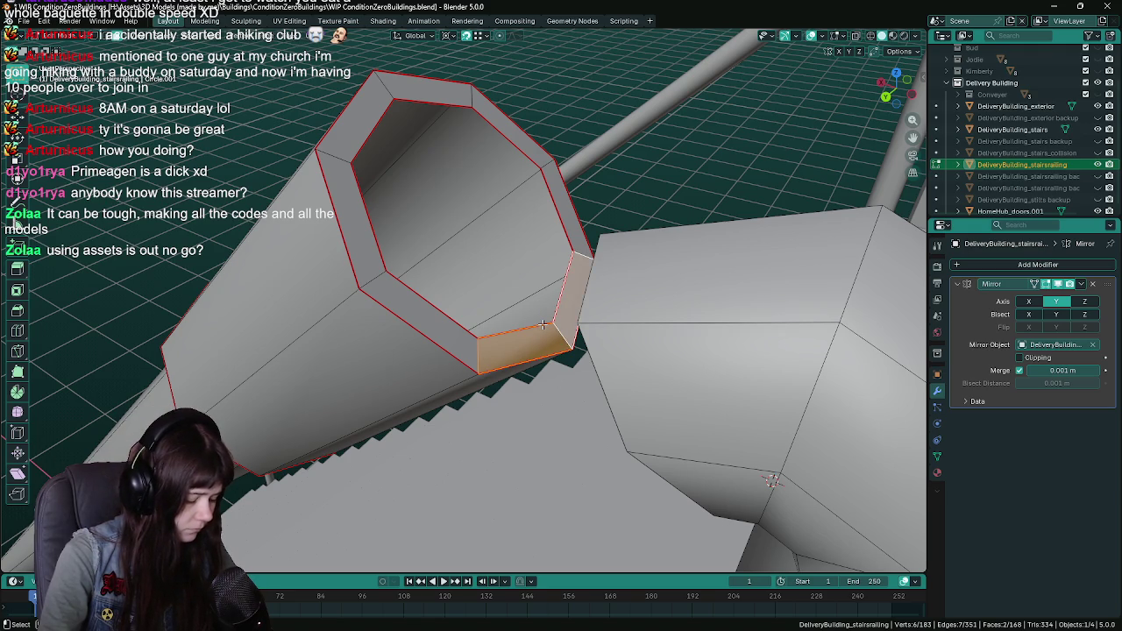
{"action": "right_click", "coordinate": [542, 324]}
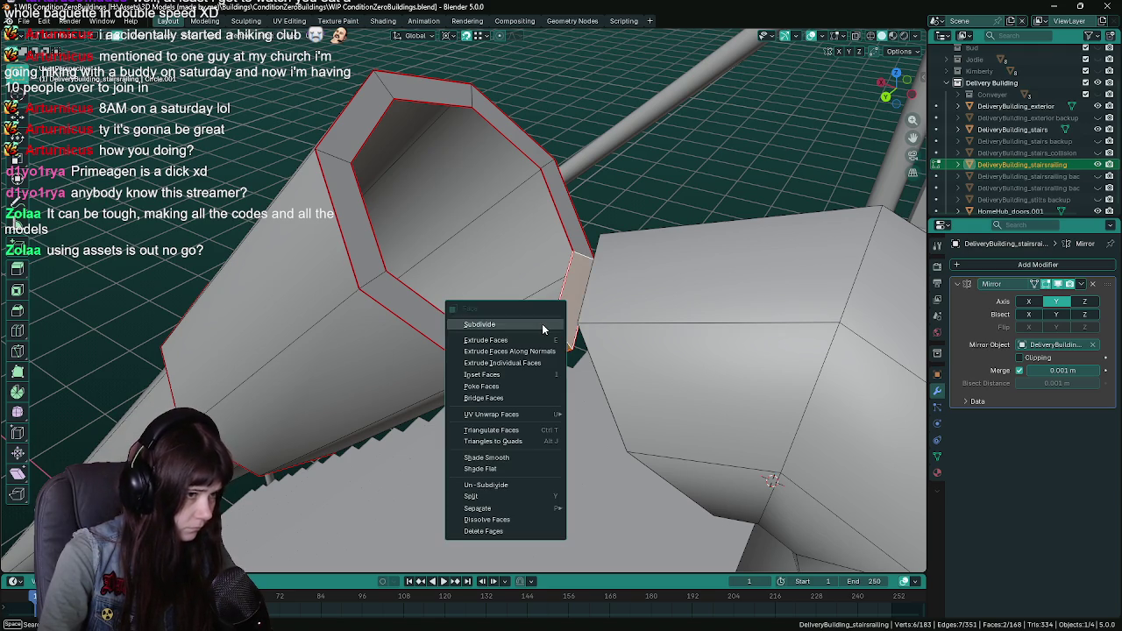
{"action": "left_click", "coordinate": [527, 470]}
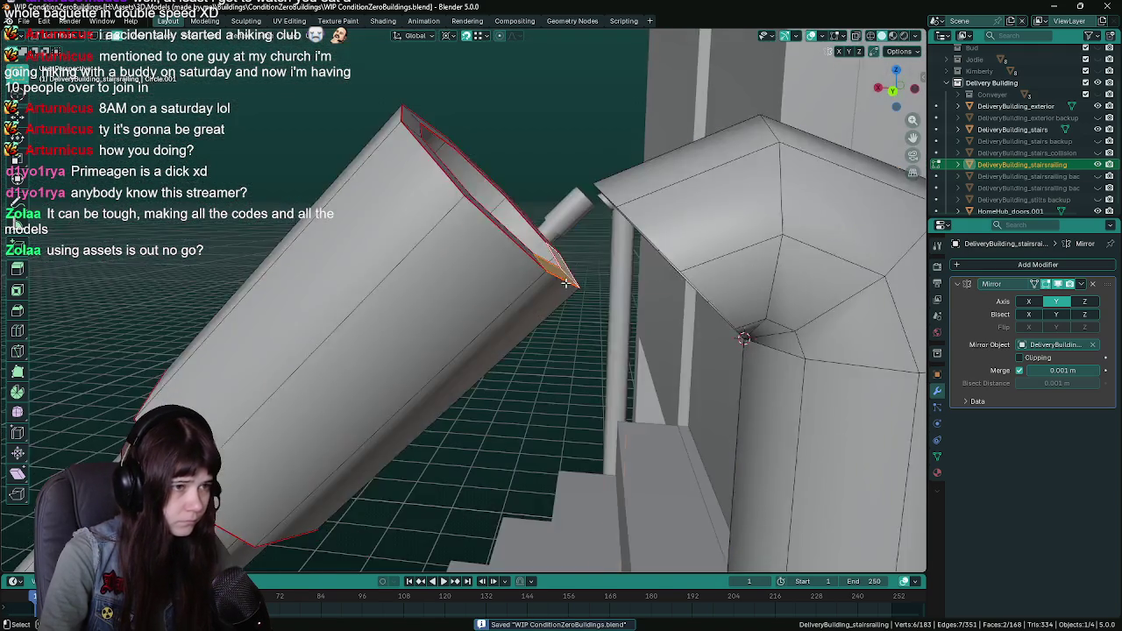
Save WIP ConditionZeroBuildings.blend, then reselect the tube's inner and outer rim loops
{"action": "key", "text": "Tab"}
{"action": "key", "text": "ctrl+s"}
{"action": "key", "text": "Tab"}
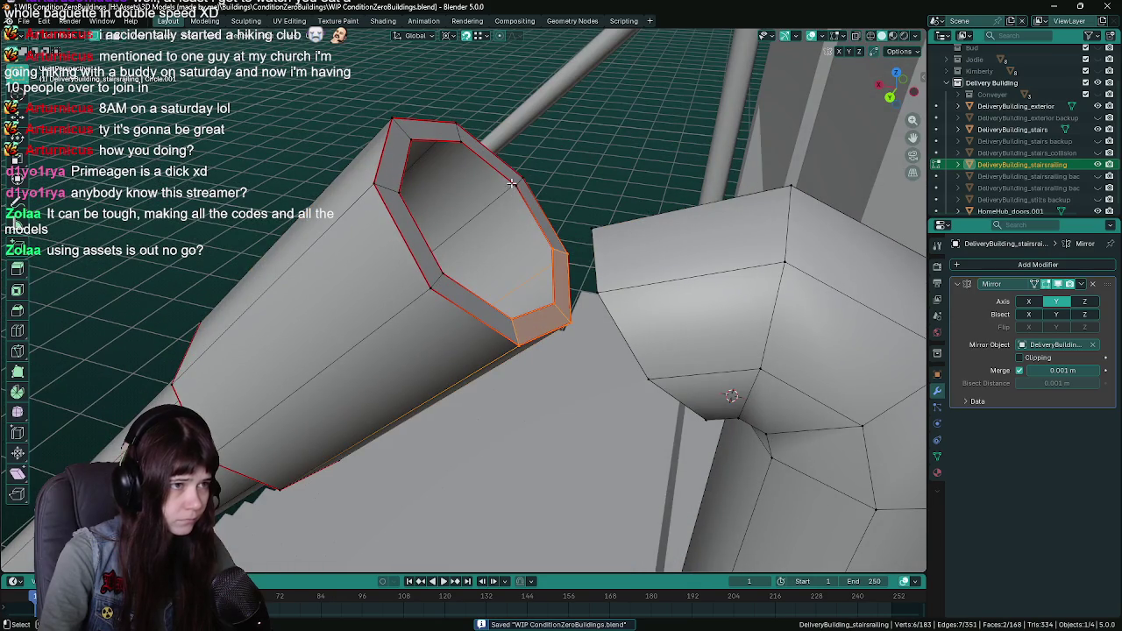
{"action": "left_click", "coordinate": [505, 176], "text": "alt"}
{"action": "left_click", "coordinate": [515, 180], "text": "alt+shift"}
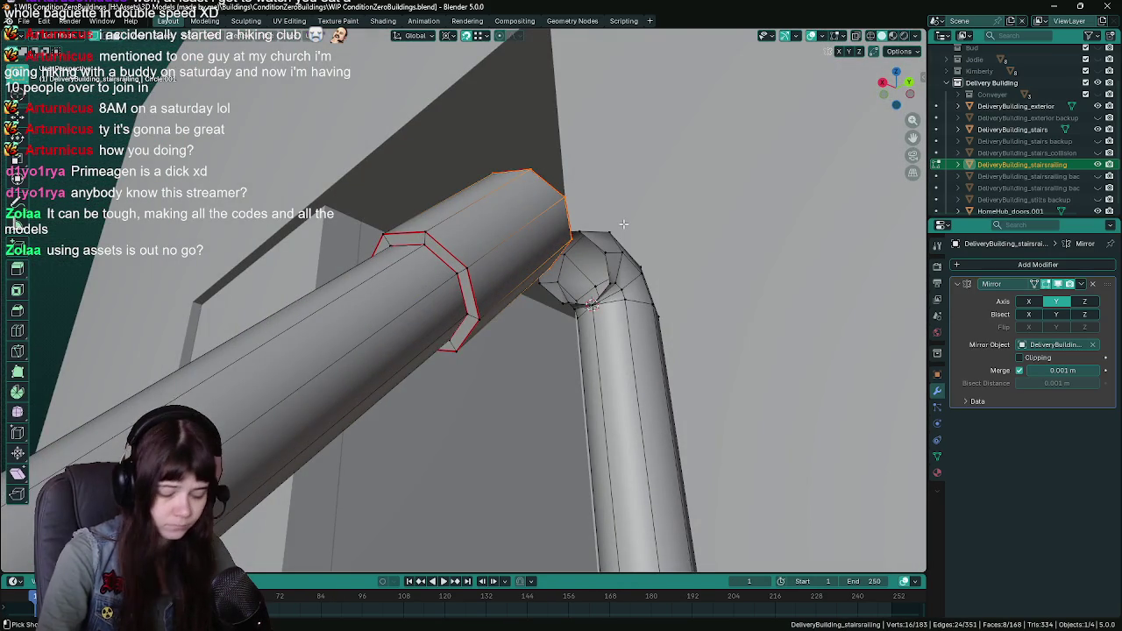
Grow and shrink the selection with Ctrl+Numpad +/- until only the straight pipe is selected
{"action": "key", "text": "ctrl+KP_Add"}
{"action": "key", "text": "ctrl+KP_Add"}
{"action": "key", "text": "ctrl+KP_Add"}
{"action": "scroll", "coordinate": [446, 339], "scroll_direction": "down", "scroll_amount": 5}
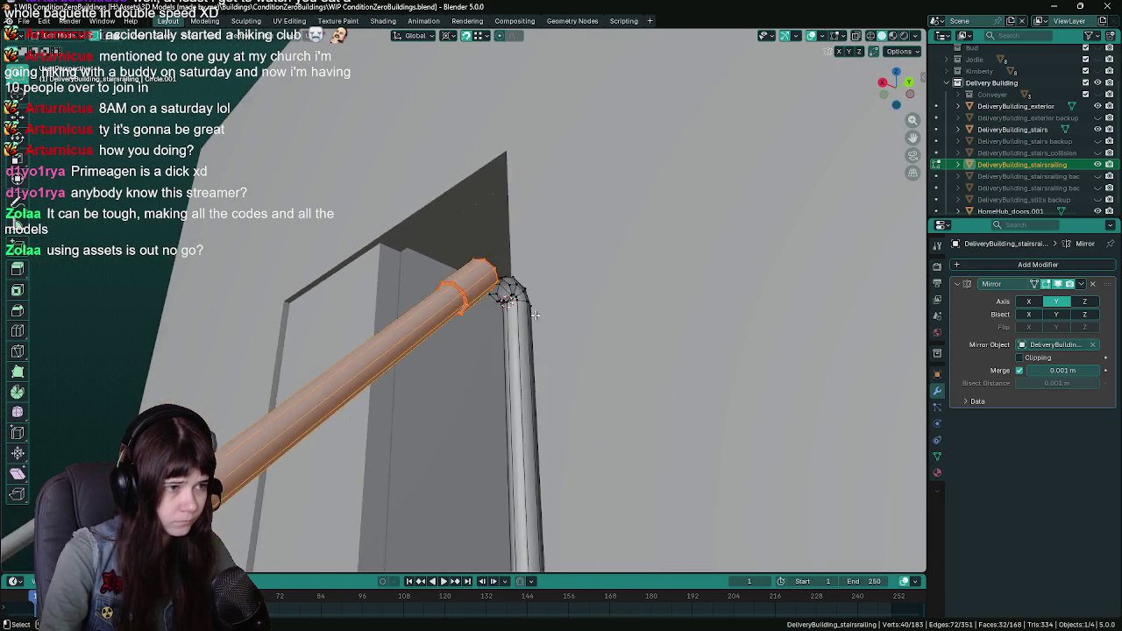
{"action": "scroll", "coordinate": [446, 339], "scroll_direction": "down", "scroll_amount": 5}
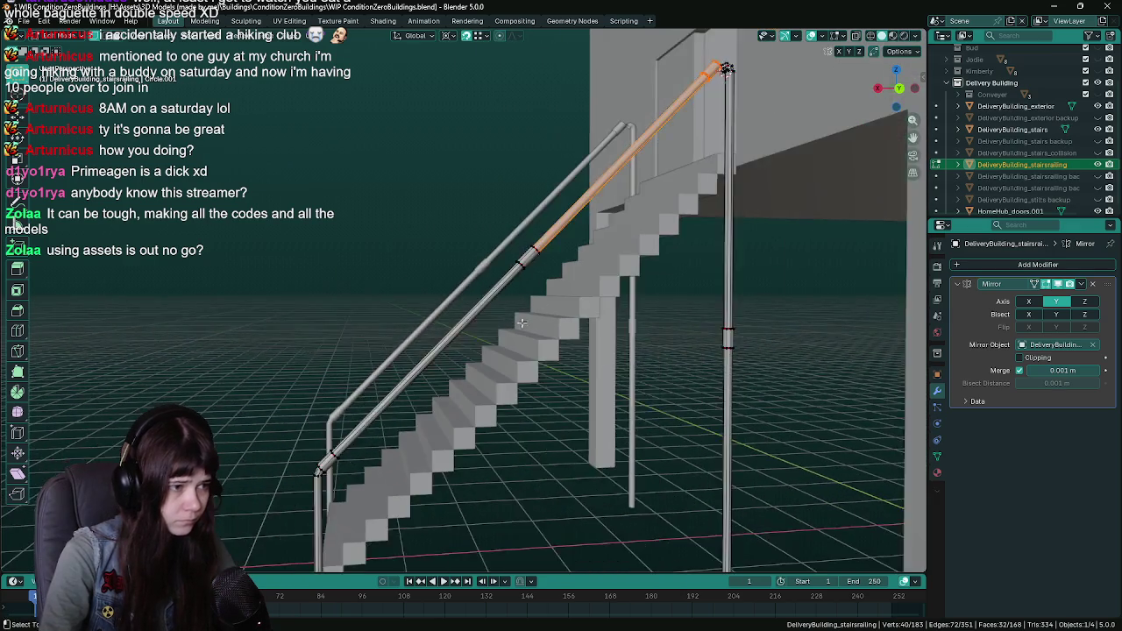
{"action": "key", "text": "ctrl+KP_Add"}
{"action": "key", "text": "ctrl+KP_Add"}
{"action": "key", "text": "ctrl+KP_Add"}
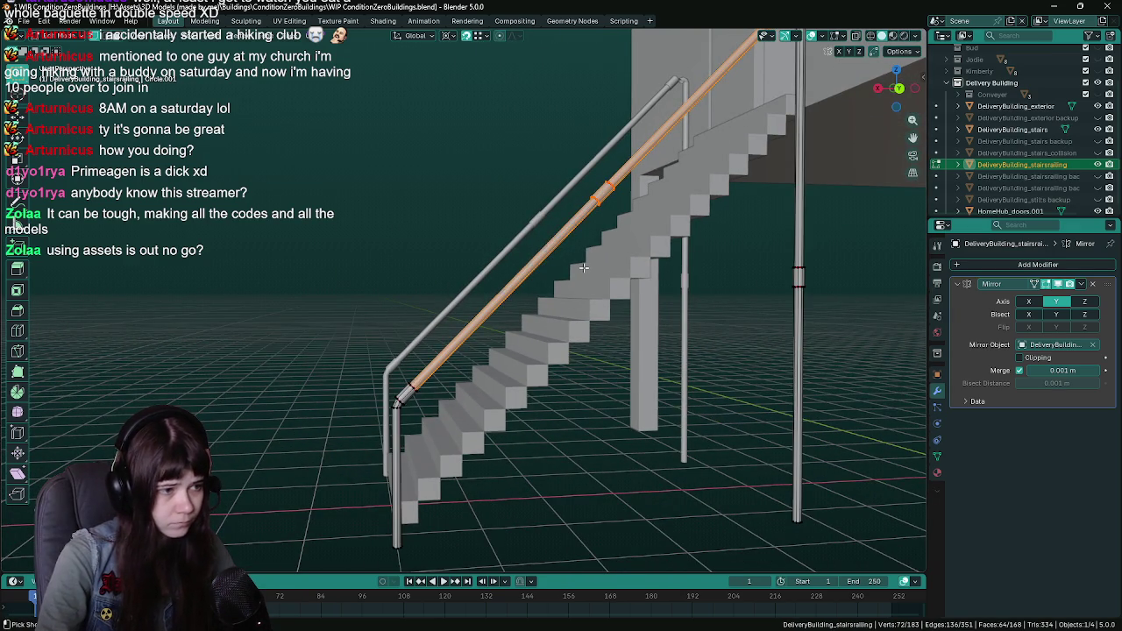
{"action": "key", "text": "ctrl+KP_Add"}
{"action": "key", "text": "ctrl+KP_Add"}
{"action": "key", "text": "ctrl+KP_Add"}
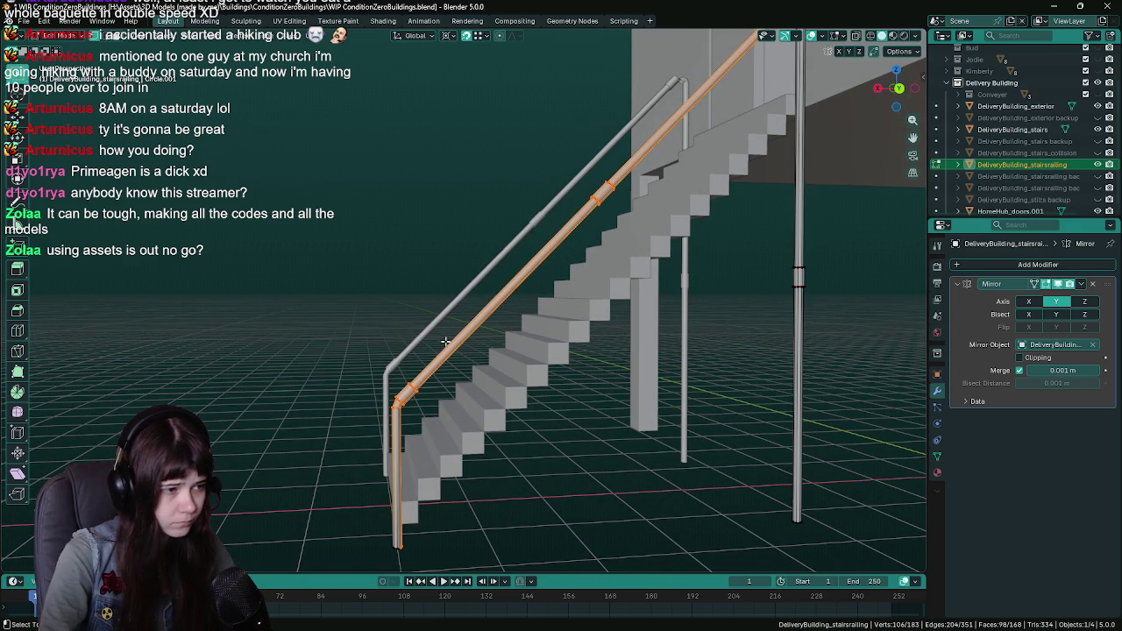
{"action": "scroll", "coordinate": [514, 248], "scroll_direction": "up", "scroll_amount": 6}
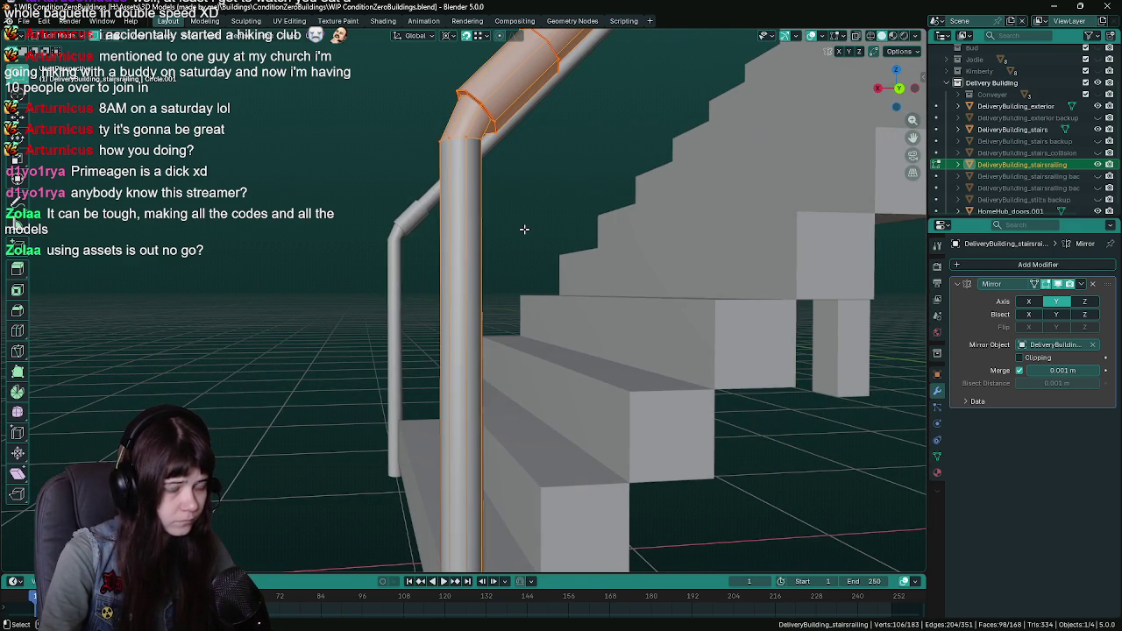
{"action": "key", "text": "ctrl+KP_Subtract"}
{"action": "key", "text": "ctrl+KP_Subtract"}
{"action": "key", "text": "ctrl+KP_Subtract"}
{"action": "key", "text": "ctrl+KP_Subtract"}
{"action": "scroll", "coordinate": [521, 229], "scroll_direction": "down", "scroll_amount": 6}
{"action": "scroll", "coordinate": [468, 382], "scroll_direction": "up", "scroll_amount": 8}
{"action": "scroll", "coordinate": [468, 383], "scroll_direction": "up", "scroll_amount": 1}
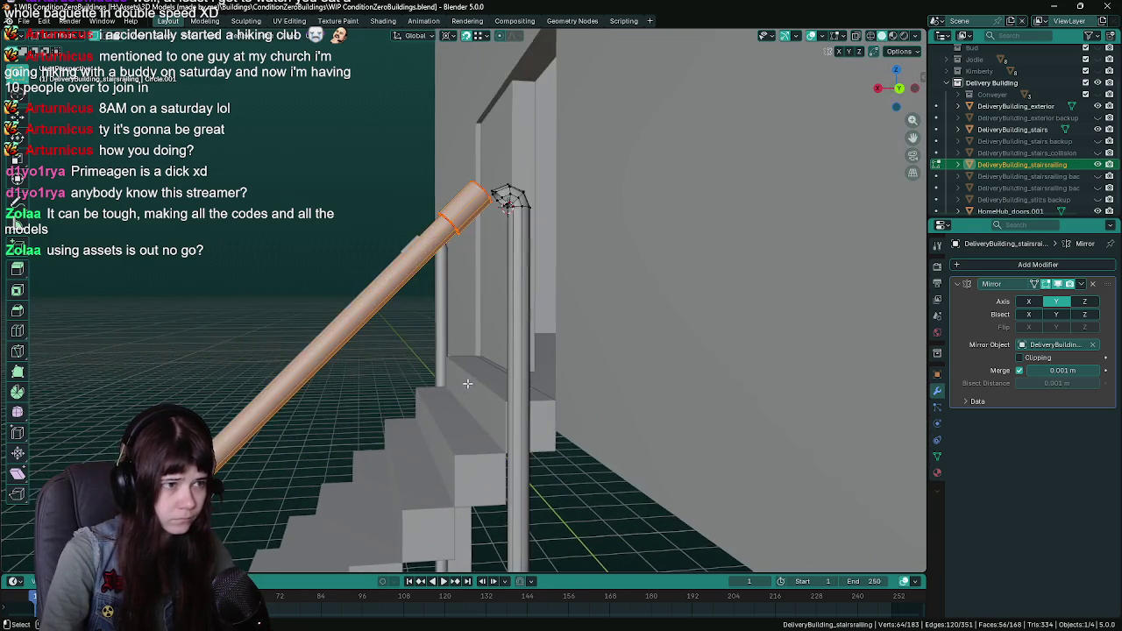
{"action": "scroll", "coordinate": [471, 350], "scroll_direction": "up", "scroll_amount": 1}
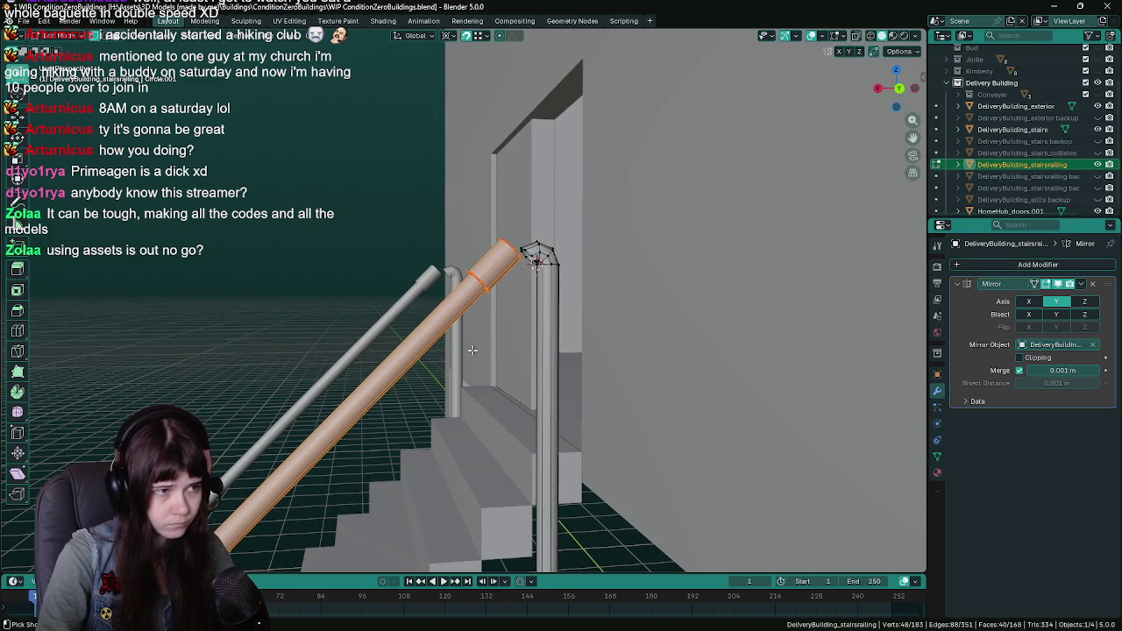
{"action": "key", "text": "ctrl+KP_Subtract"}
{"action": "key", "text": "ctrl+KP_Add"}
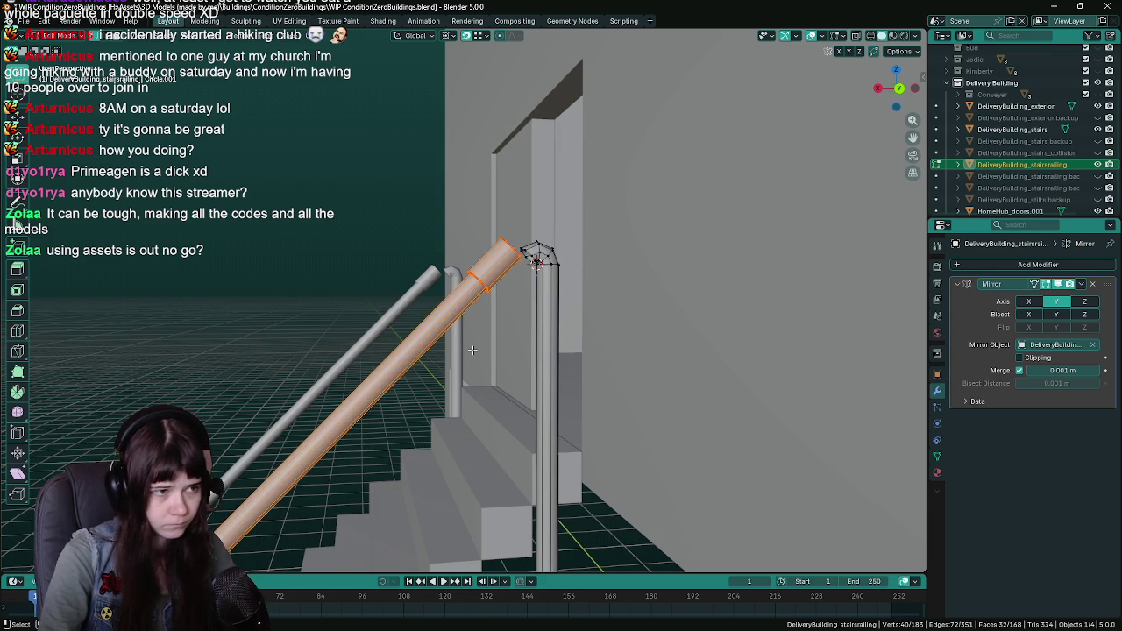
{"action": "scroll", "coordinate": [472, 350], "scroll_direction": "up", "scroll_amount": 2}
Inspect the selected straight pipe from front and perspective views, framing it
{"action": "key", "text": "KP_1"}
{"action": "scroll", "coordinate": [473, 355], "scroll_direction": "up", "scroll_amount": 4}
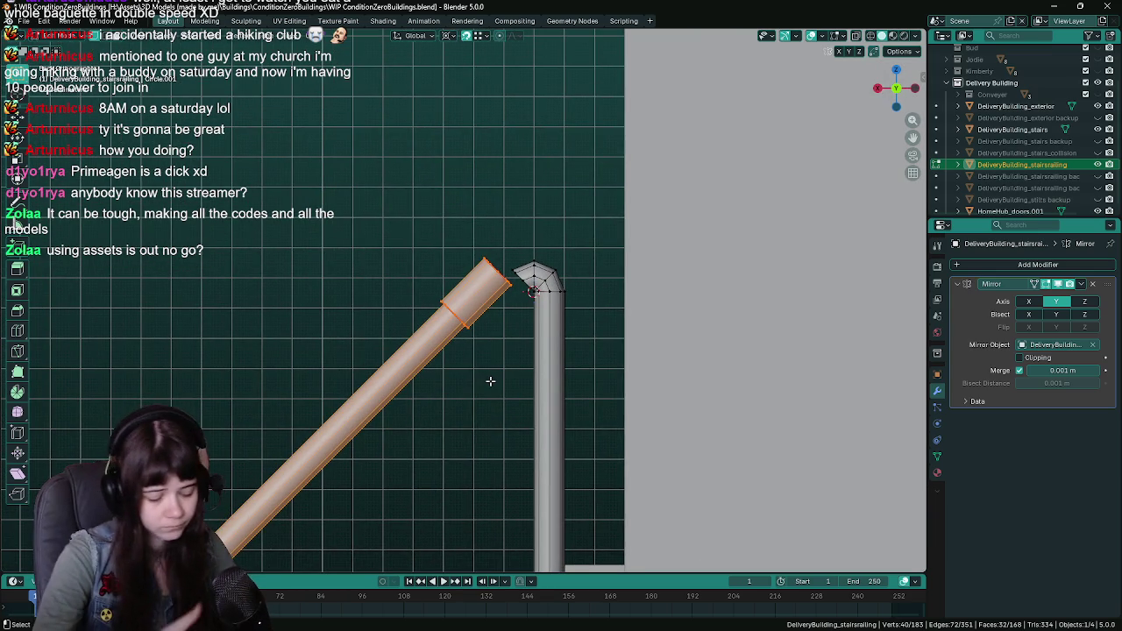
{"action": "scroll", "coordinate": [491, 381], "scroll_direction": "up", "scroll_amount": 6}
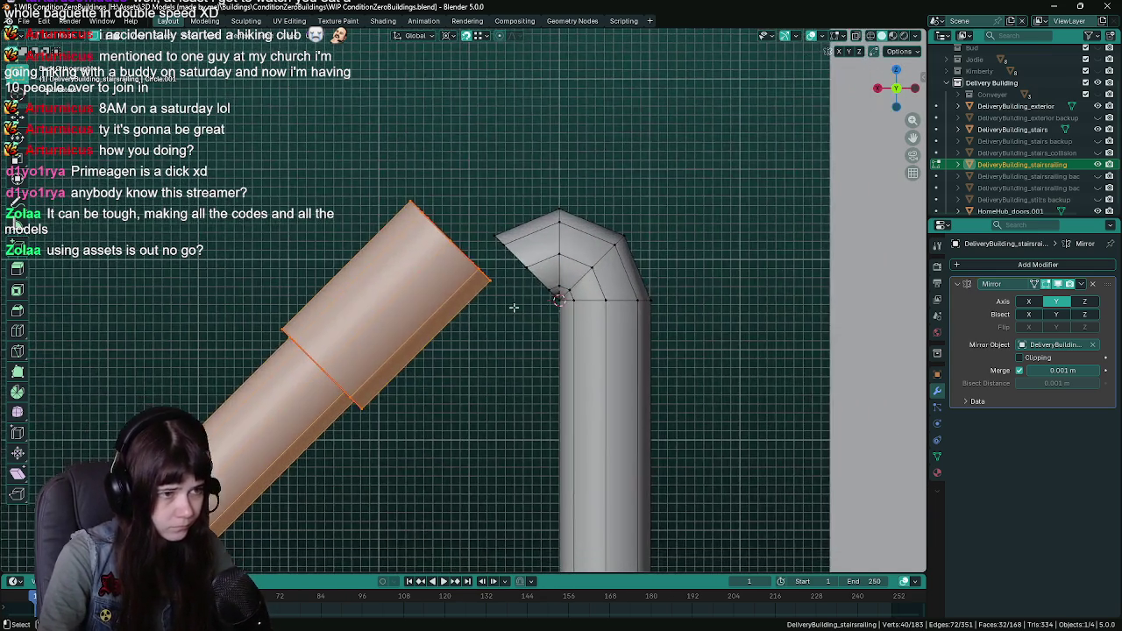
{"action": "mouse_move", "coordinate": [514, 307]}
{"action": "left_mouse_down"}
{"action": "mouse_move", "coordinate": [509, 337]}
{"action": "mouse_move", "coordinate": [485, 360]}
{"action": "left_mouse_up"}
{"action": "key", "text": "KP_Decimal"}
{"action": "scroll", "coordinate": [565, 293], "scroll_direction": "up", "scroll_amount": 5}
{"action": "left_click_drag", "start_coordinate": [440, 300], "coordinate": [416, 354]}
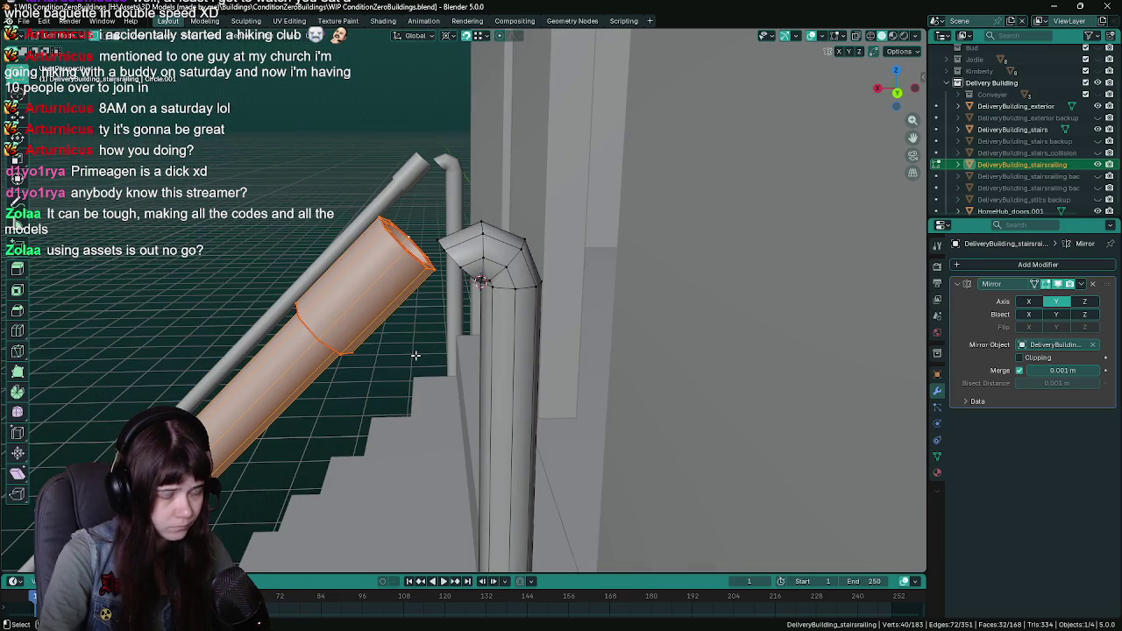
Reposition the loose rail pipe, settling its shift along the X axis
{"action": "key", "text": "g"}
{"action": "key", "text": "x"}
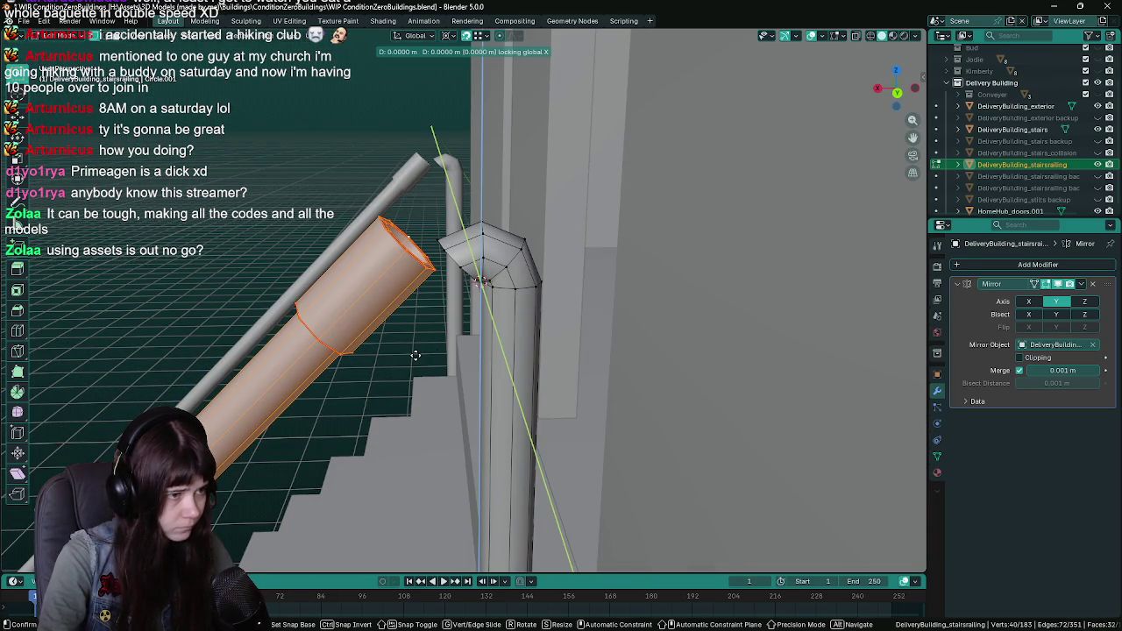
{"action": "key", "text": "Escape"}
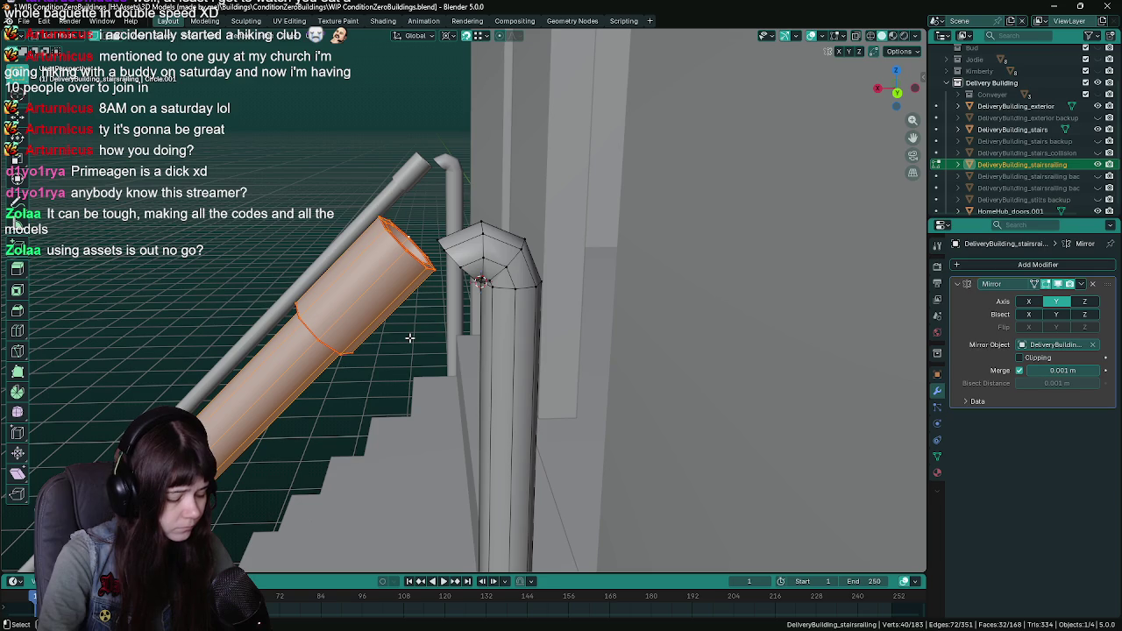
{"action": "key", "text": "g"}
{"action": "key", "text": "shift+y"}
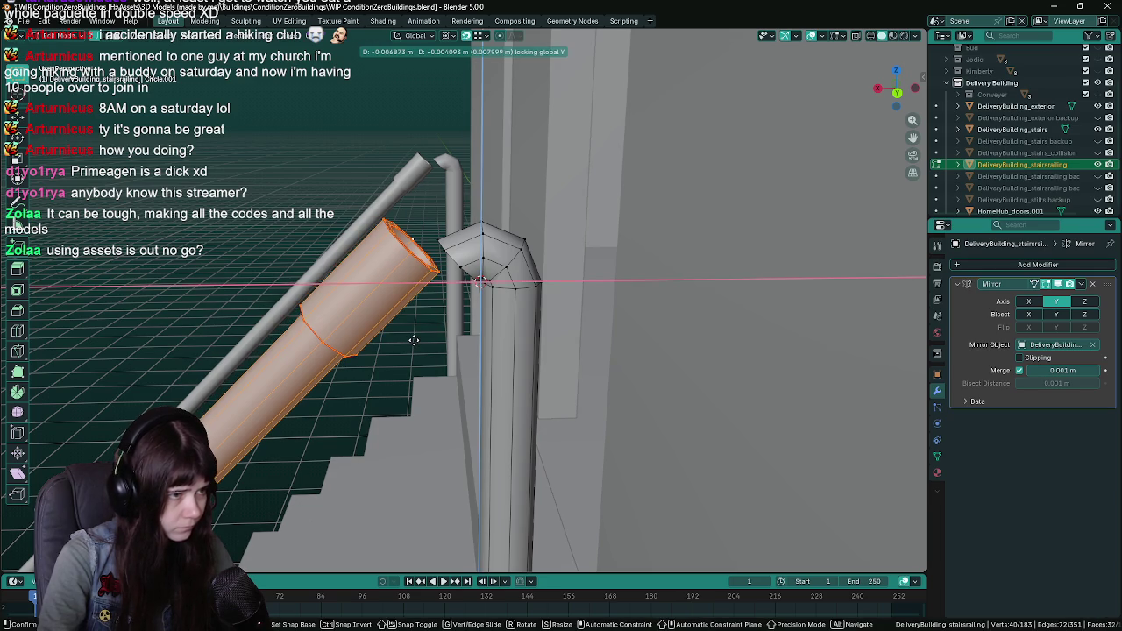
{"action": "key", "text": "Escape"}
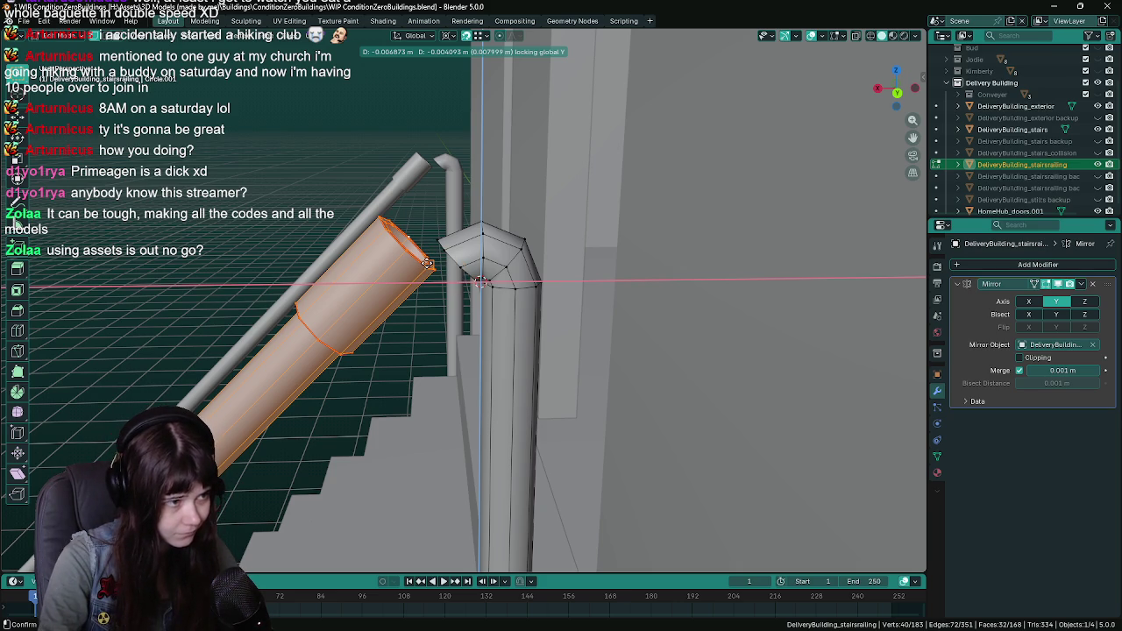
{"action": "left_click", "coordinate": [426, 263]}
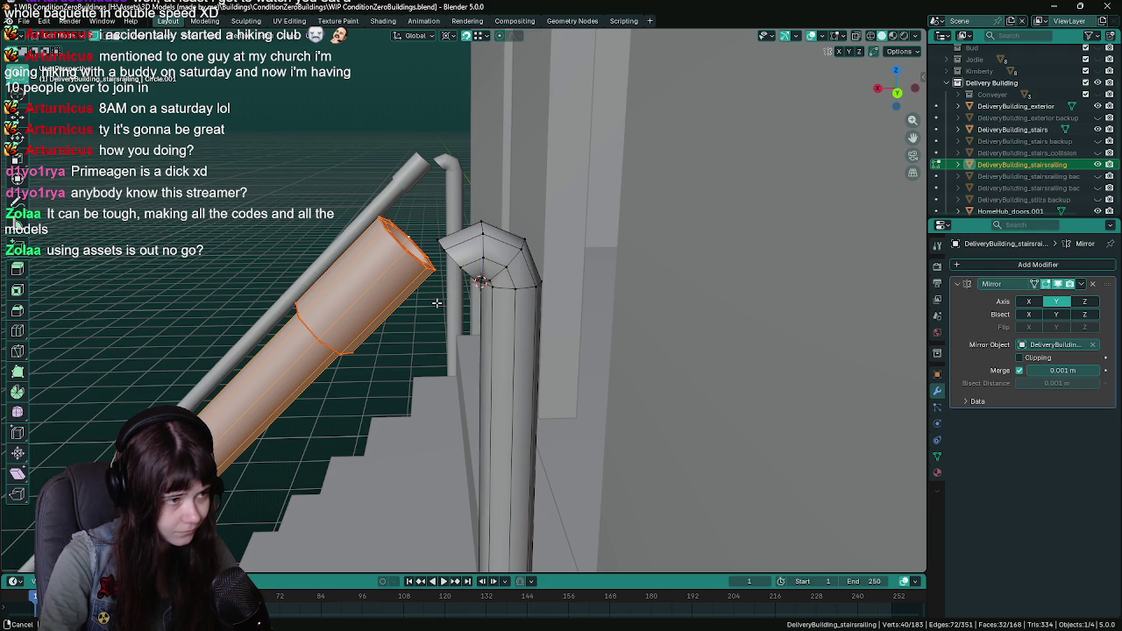
{"action": "scroll", "coordinate": [424, 328], "scroll_direction": "up", "scroll_amount": 2}
{"action": "key", "text": "g"}
{"action": "key", "text": "shift+y"}
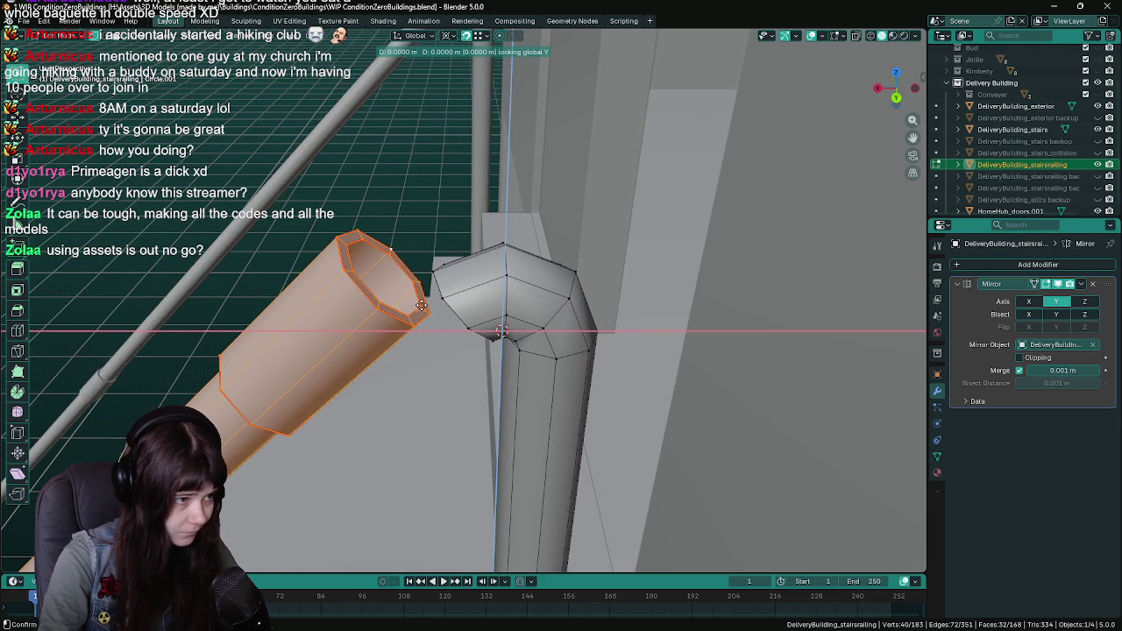
{"action": "key", "text": "x"}
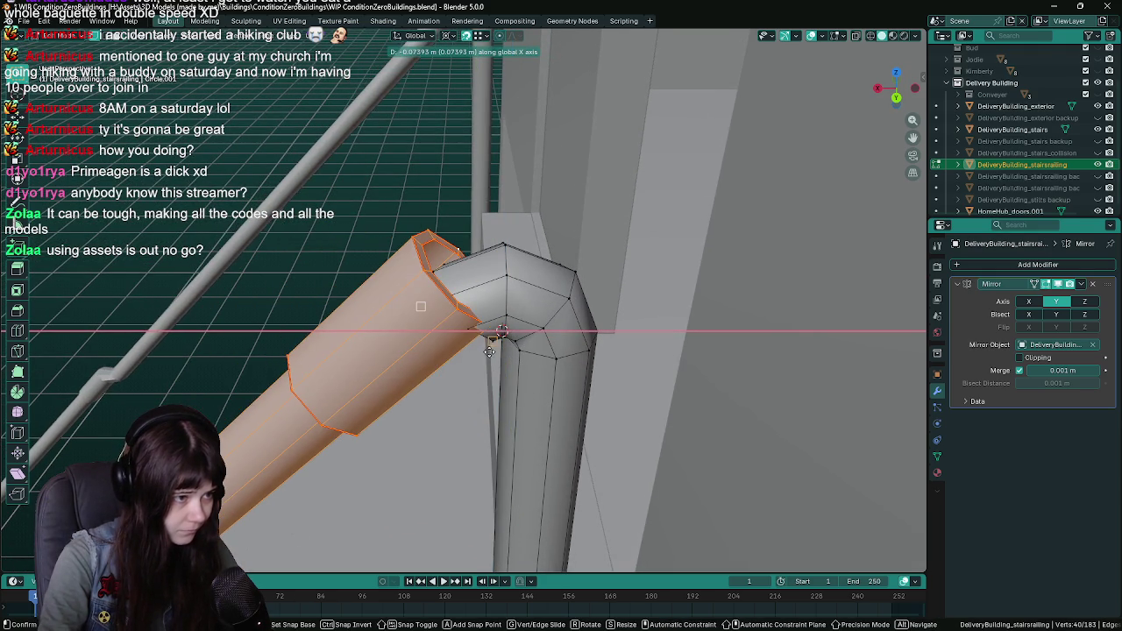
{"action": "left_click", "coordinate": [494, 344]}
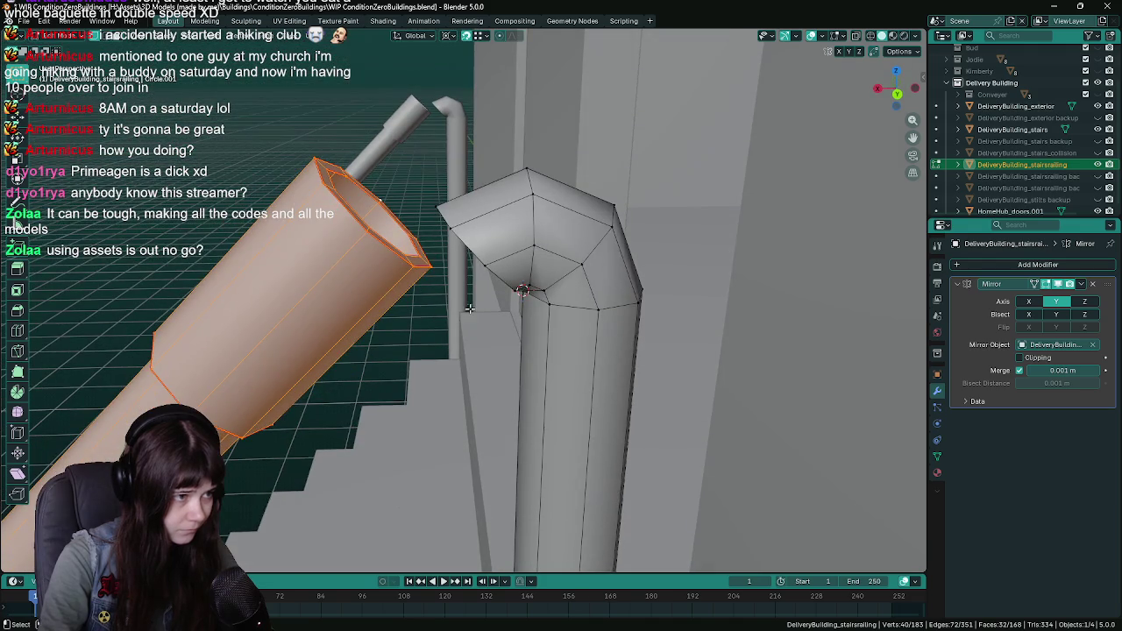
Slide the rail along Y until its open end meets the bent post's elbow
{"action": "key", "text": "g"}
{"action": "key", "text": "shift+y"}
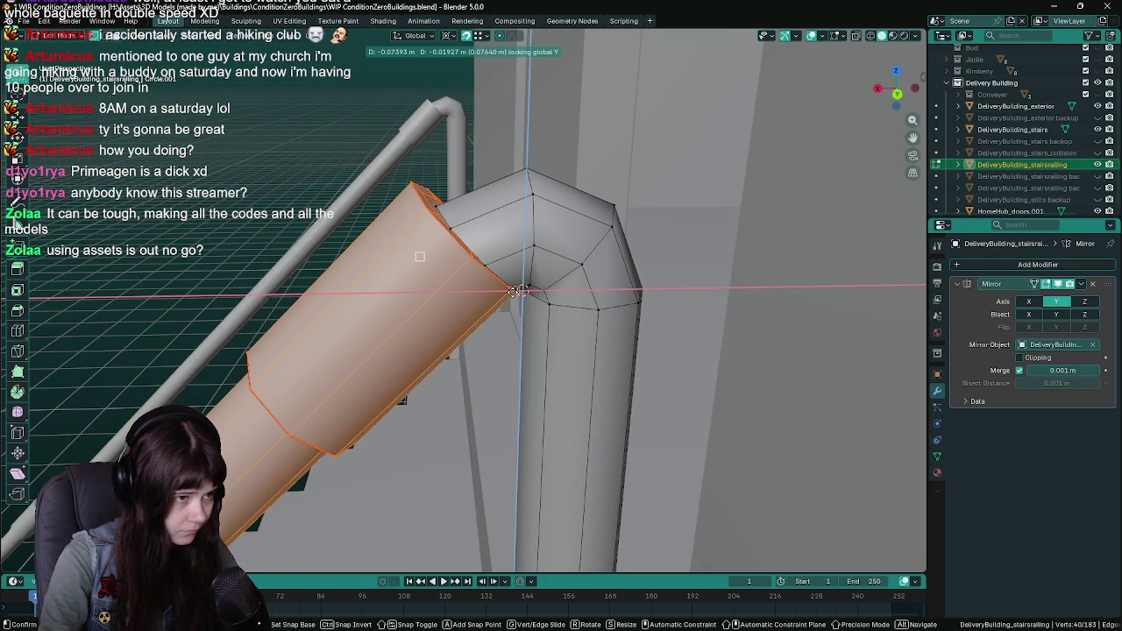
{"action": "key", "text": "Escape"}
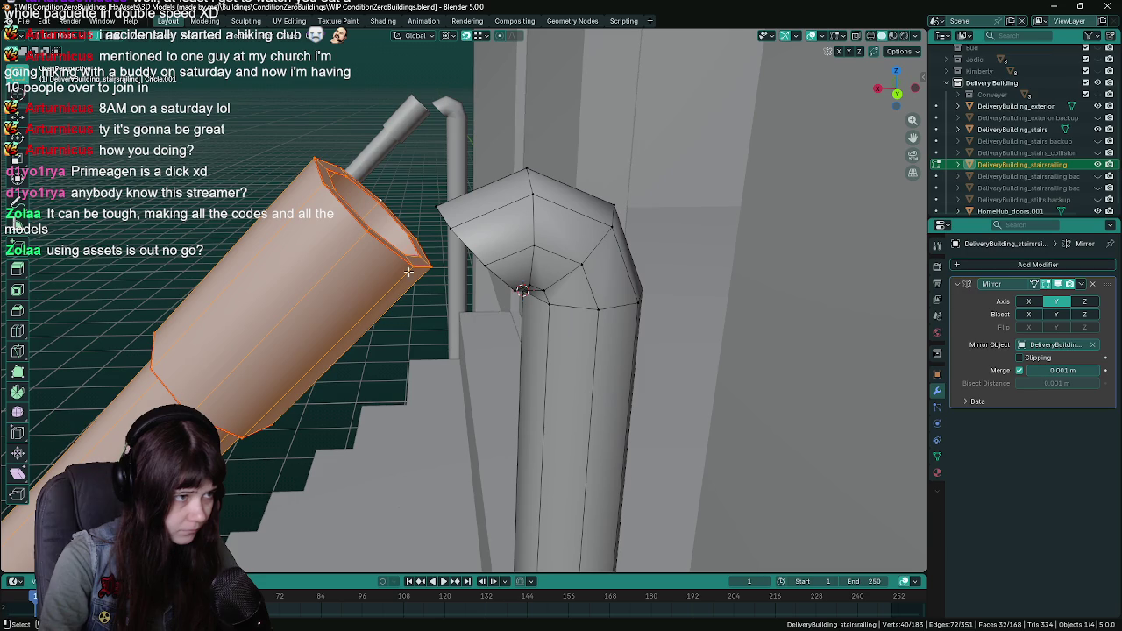
{"action": "key", "text": "g"}
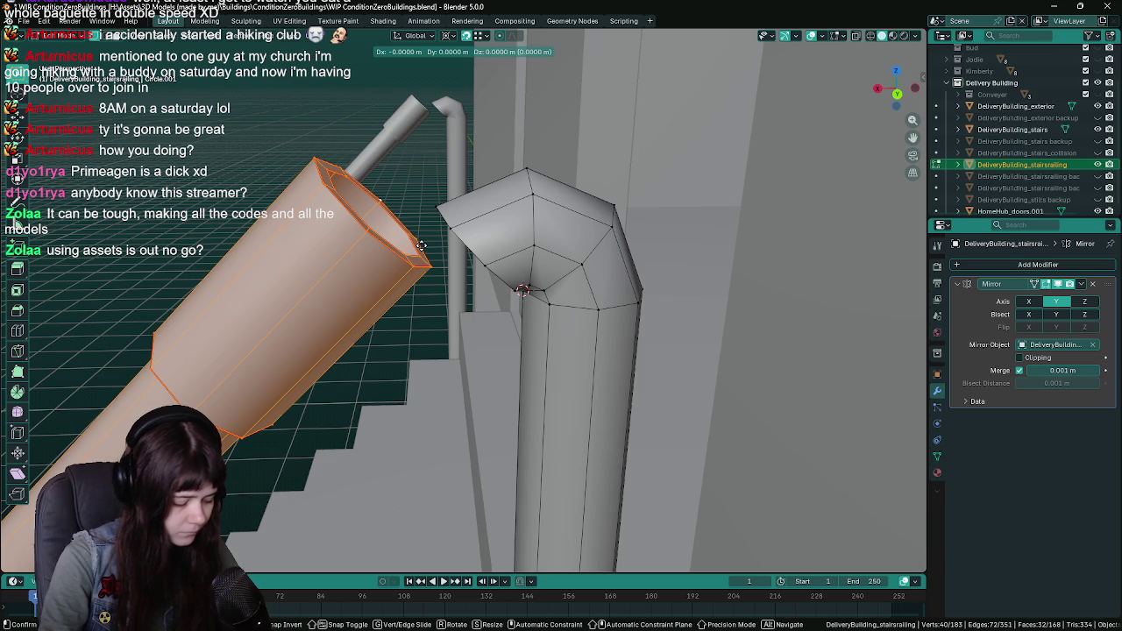
{"action": "key", "text": "shift+y"}
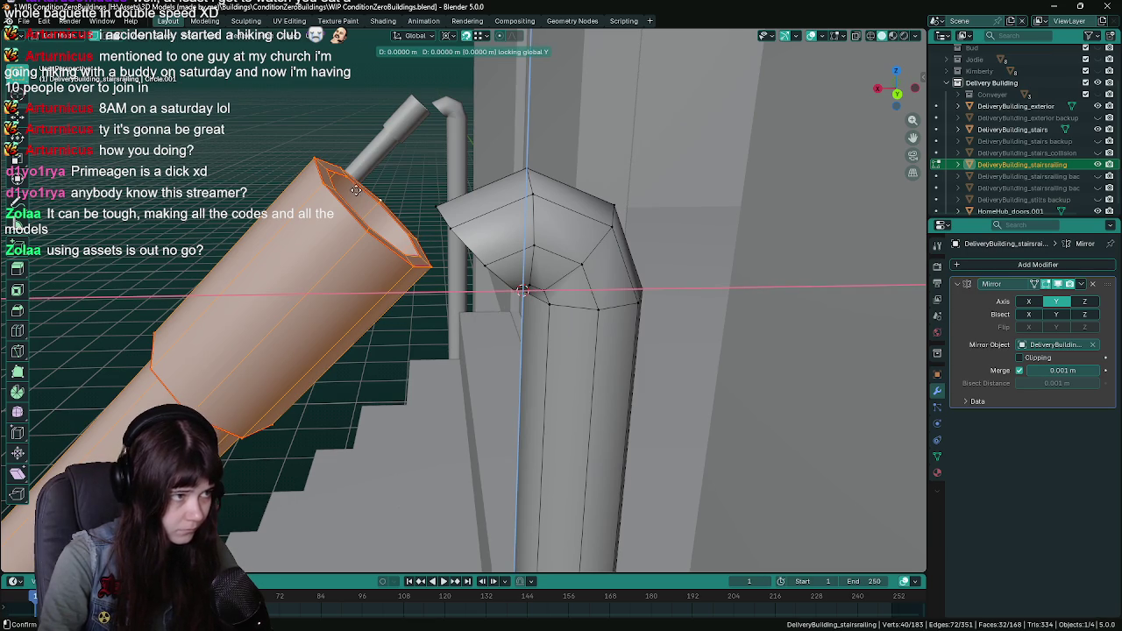
{"action": "left_click", "coordinate": [480, 356]}
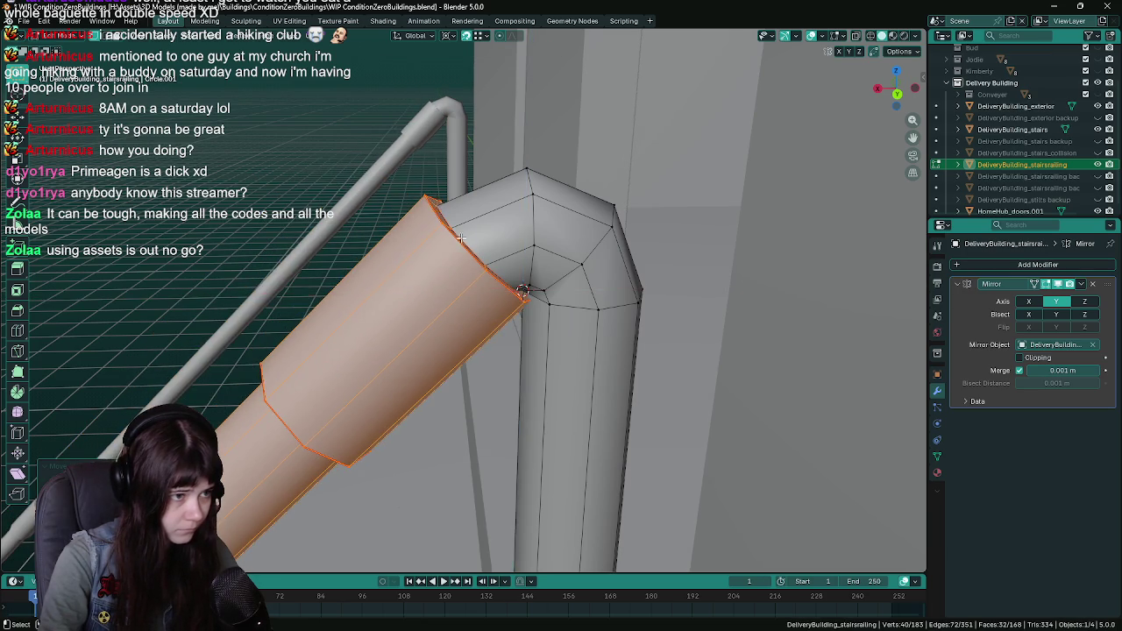
{"action": "scroll", "coordinate": [480, 356], "scroll_direction": "up", "scroll_amount": 6}
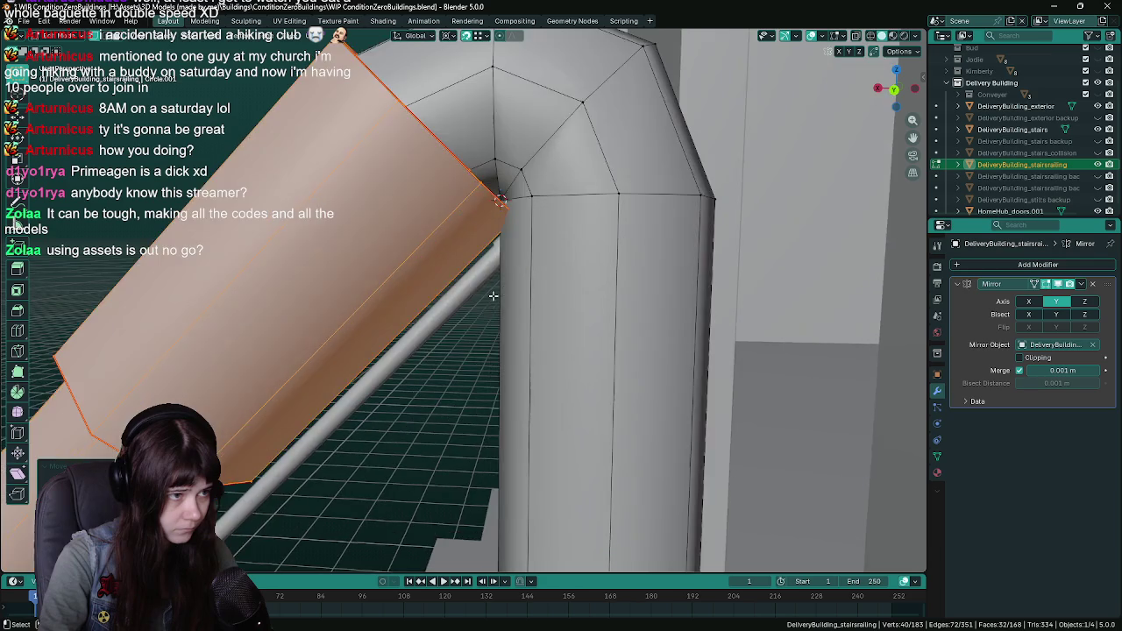
Grow the selection down the lower railing and save the blend file
{"action": "scroll", "coordinate": [491, 298], "scroll_direction": "down", "scroll_amount": 5}
{"action": "scroll", "coordinate": [412, 377], "scroll_direction": "up", "scroll_amount": 4}
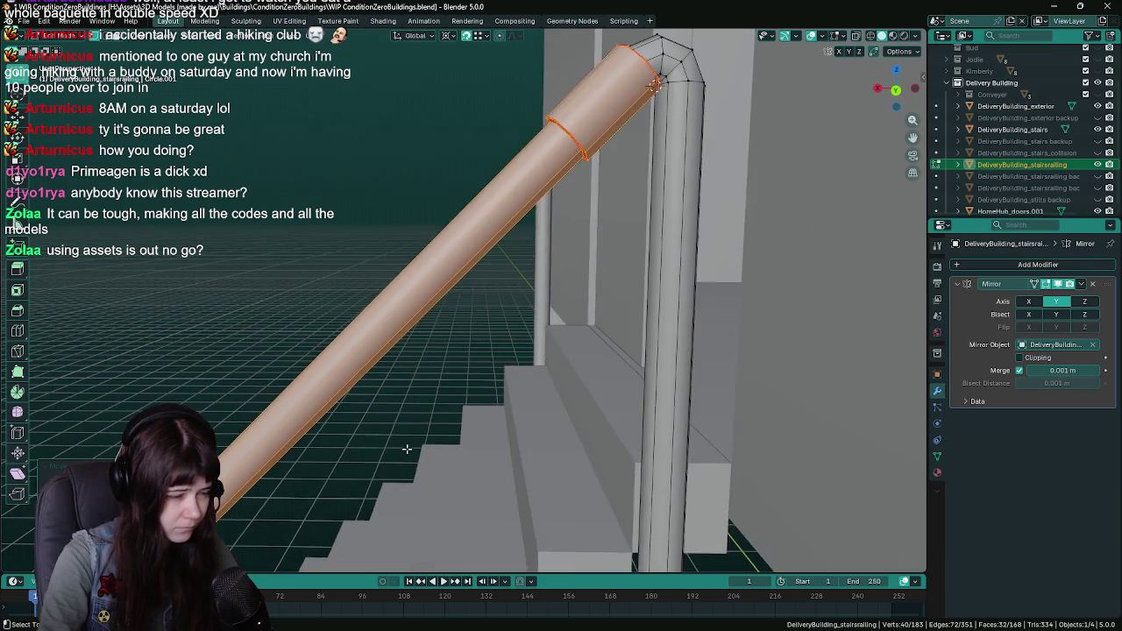
{"action": "scroll", "coordinate": [423, 358], "scroll_direction": "down", "scroll_amount": 5}
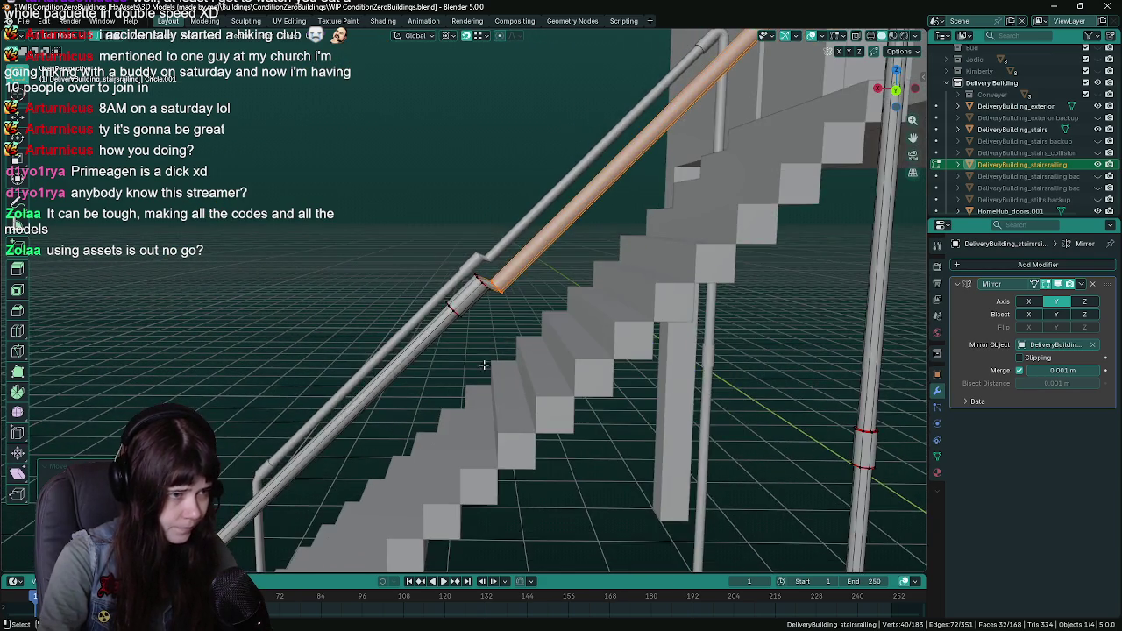
{"action": "left_click_drag", "start_coordinate": [484, 365], "coordinate": [655, 247]}
{"action": "scroll", "coordinate": [568, 313], "scroll_direction": "down", "scroll_amount": 1}
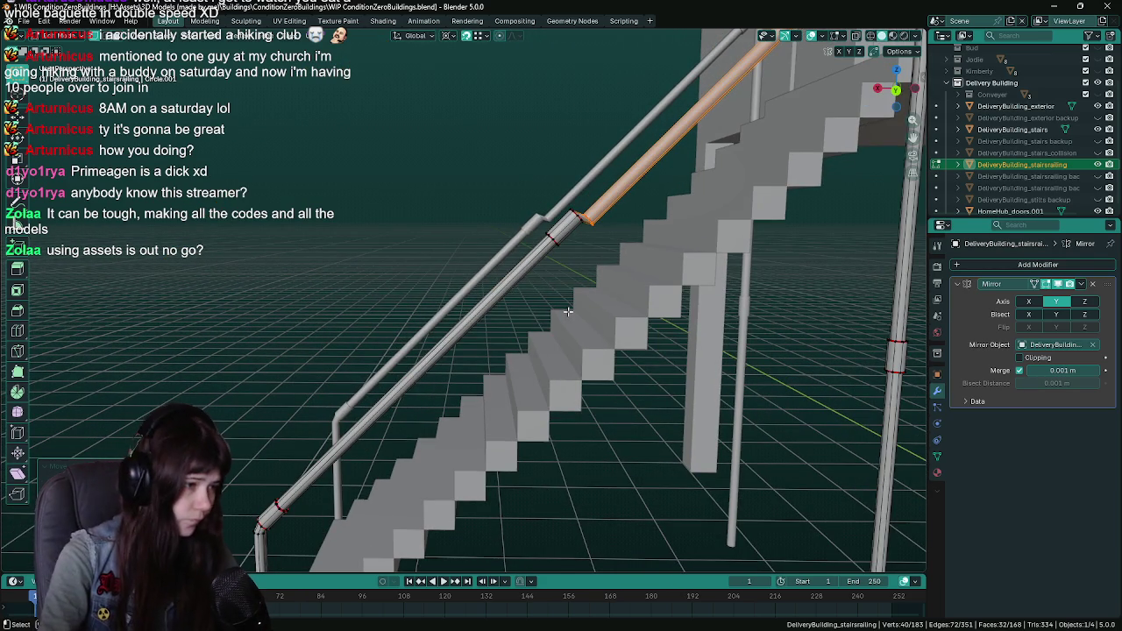
{"action": "scroll", "coordinate": [539, 303], "scroll_direction": "up", "scroll_amount": 3}
{"action": "scroll", "coordinate": [713, 282], "scroll_direction": "down", "scroll_amount": 5}
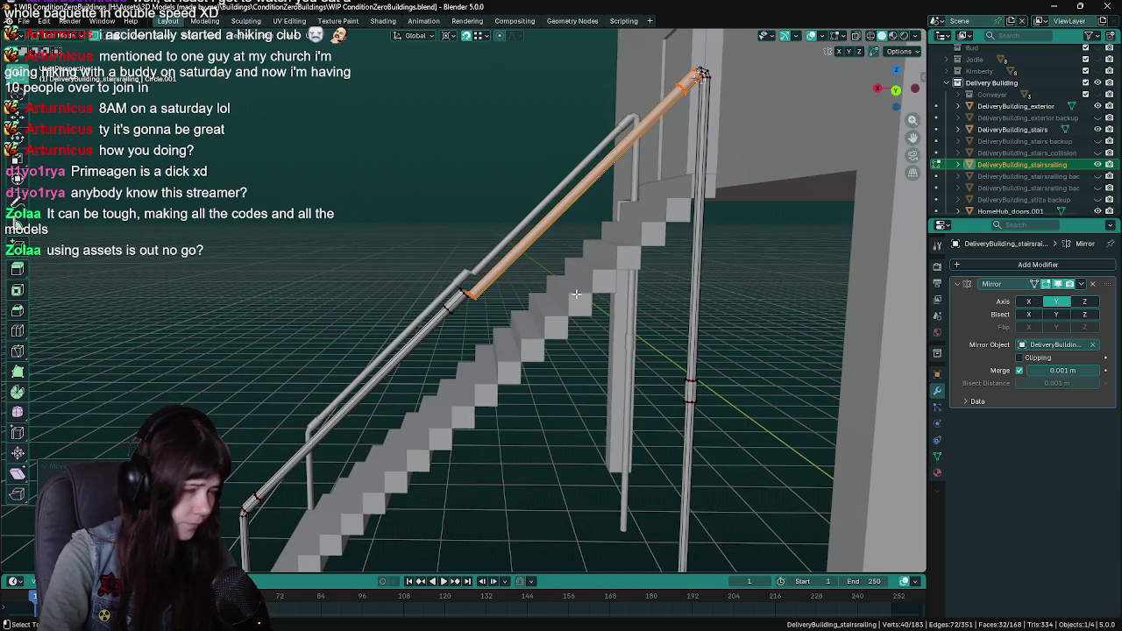
{"action": "scroll", "coordinate": [572, 296], "scroll_direction": "up", "scroll_amount": 6}
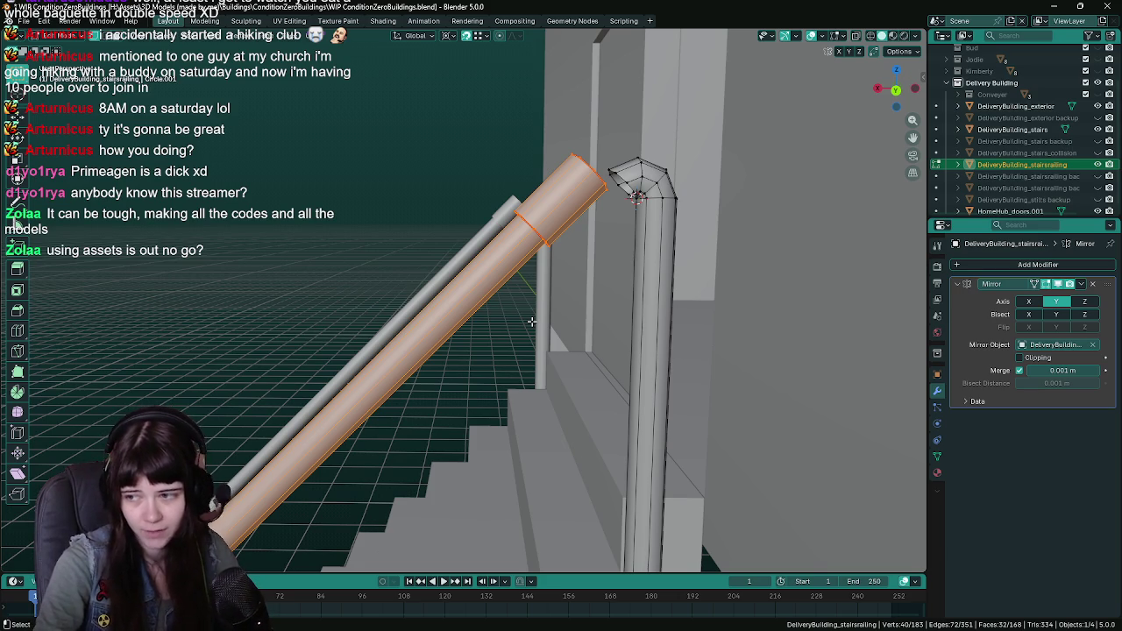
{"action": "scroll", "coordinate": [531, 322], "scroll_direction": "up", "scroll_amount": 4}
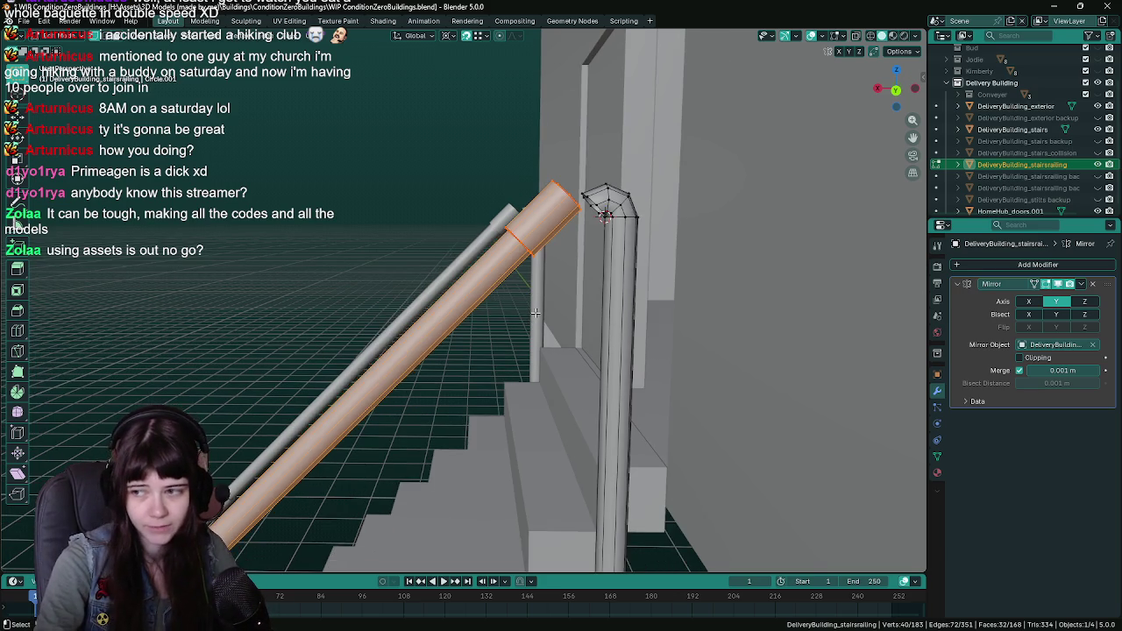
{"action": "scroll", "coordinate": [526, 339], "scroll_direction": "down", "scroll_amount": 3}
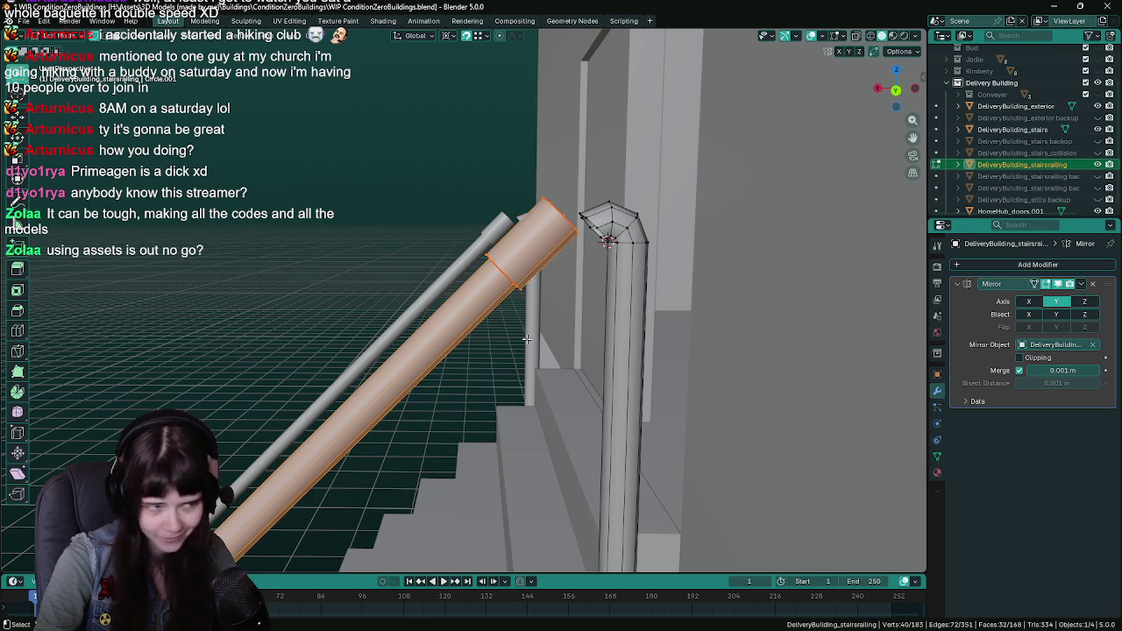
{"action": "scroll", "coordinate": [373, 404], "scroll_direction": "down", "scroll_amount": 5}
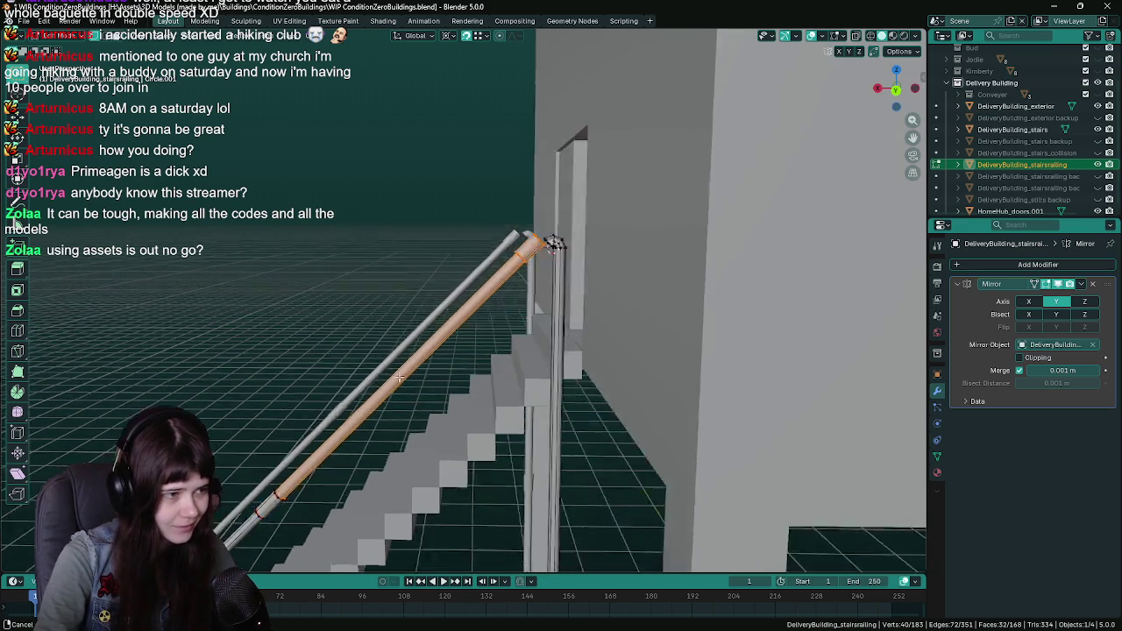
{"action": "key", "text": "ctrl+KP_Add"}
{"action": "key", "text": "ctrl+KP_Add"}
{"action": "key", "text": "ctrl+KP_Add"}
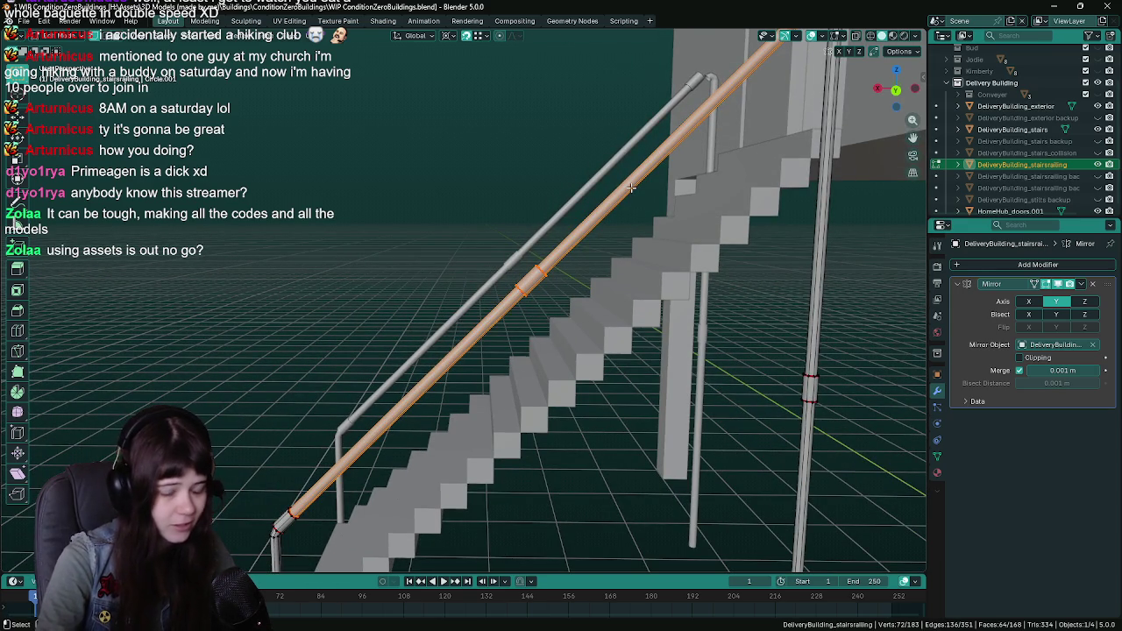
{"action": "scroll", "coordinate": [410, 357], "scroll_direction": "down", "scroll_amount": 3}
{"action": "scroll", "coordinate": [505, 397], "scroll_direction": "up", "scroll_amount": 4}
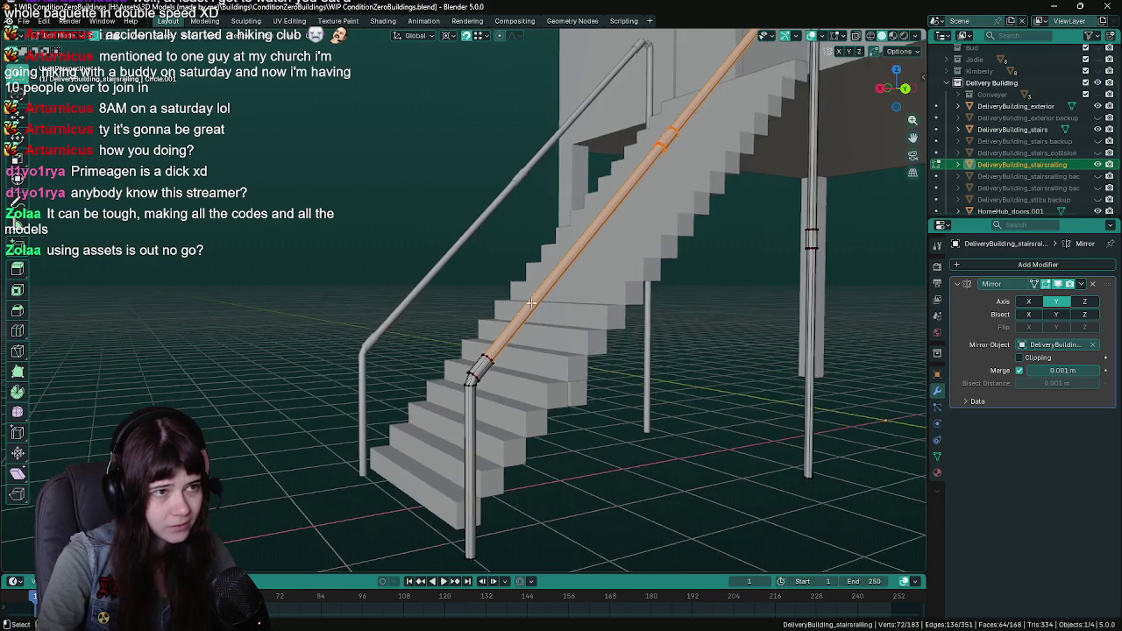
{"action": "scroll", "coordinate": [505, 397], "scroll_direction": "up", "scroll_amount": 2}
{"action": "key", "text": "ctrl+s"}
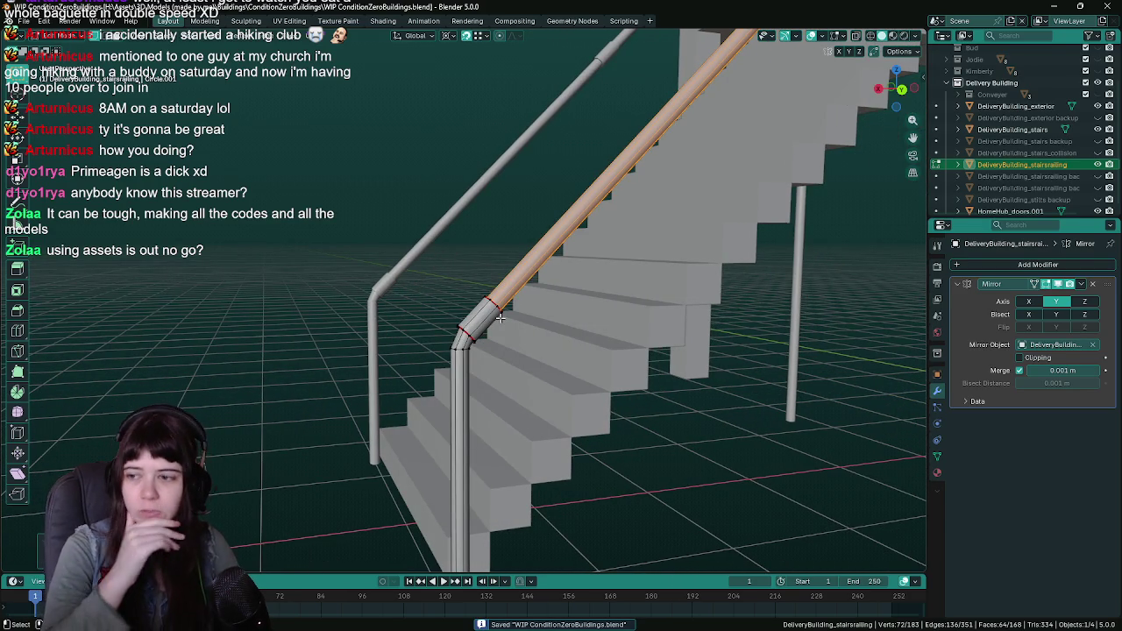
Grow and shrink the selection around the railing bend, with a low view of the bend
{"action": "key", "text": "ctrl+KP_Add"}
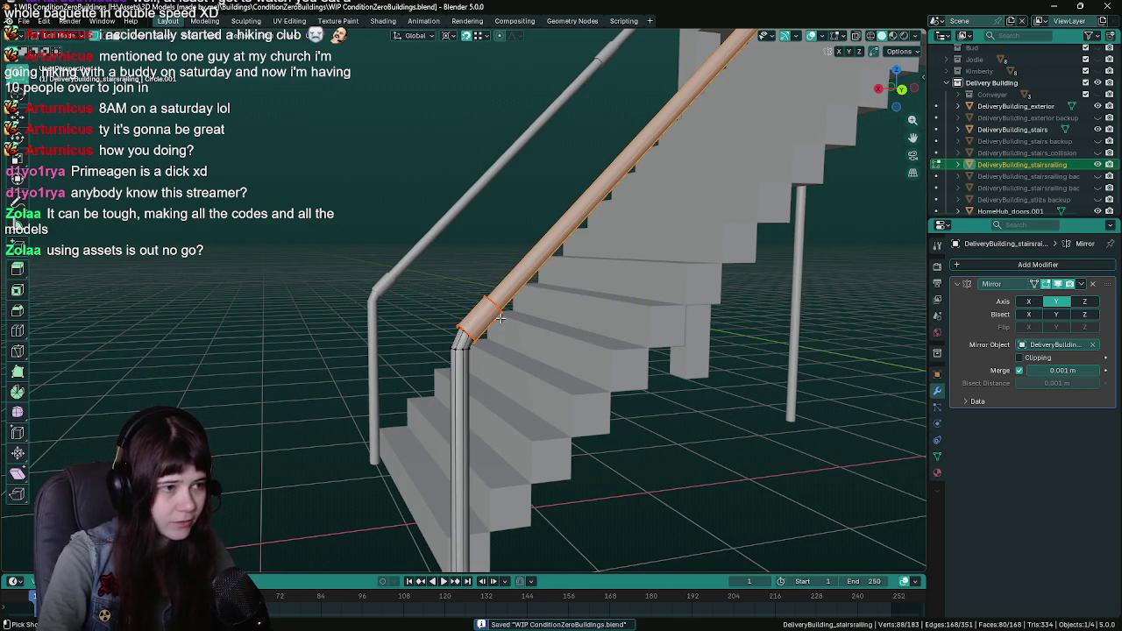
{"action": "key", "text": "ctrl+KP_Add"}
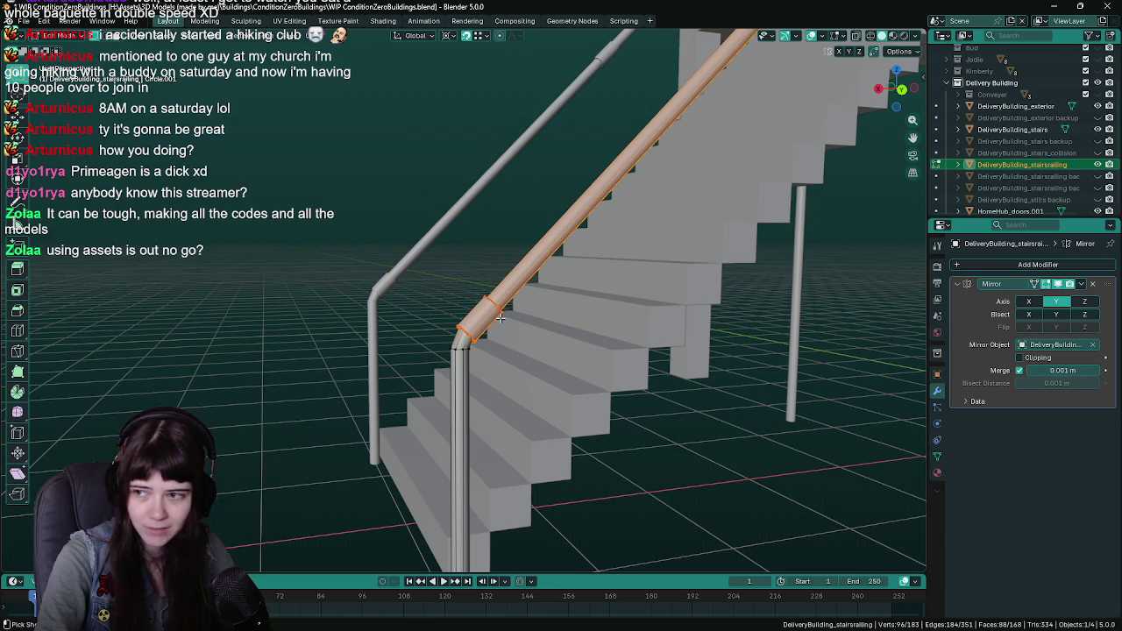
{"action": "key", "text": "ctrl+KP_Subtract"}
{"action": "key", "text": "ctrl+KP_Subtract"}
{"action": "key", "text": "ctrl+KP_Subtract"}
{"action": "left_click_drag", "start_coordinate": [612, 286], "coordinate": [543, 322]}
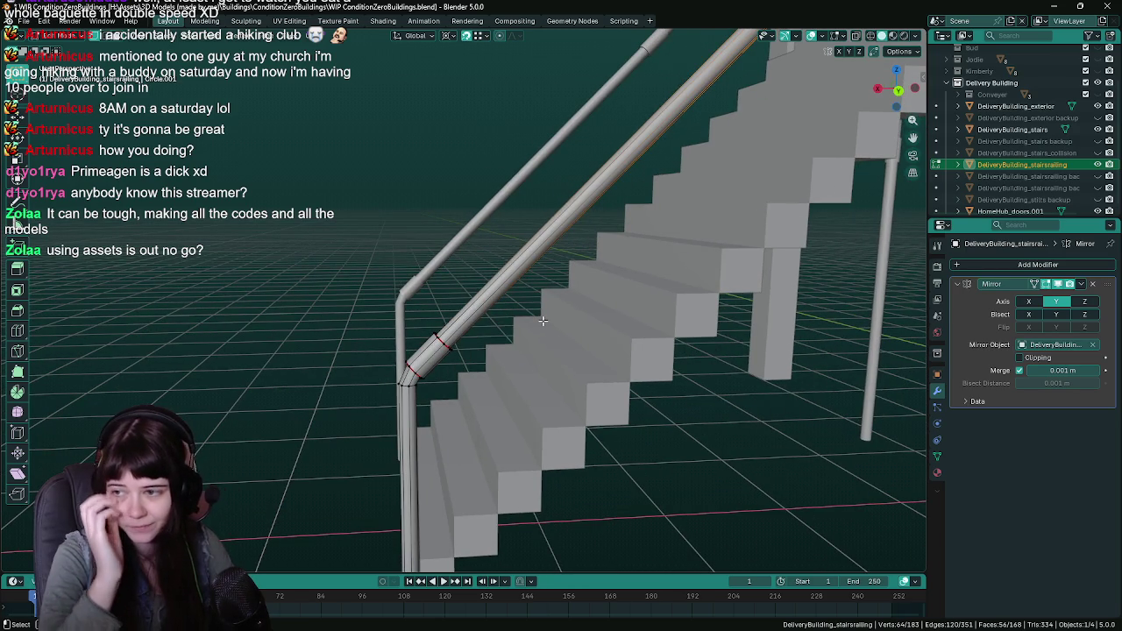
{"action": "scroll", "coordinate": [543, 321], "scroll_direction": "down", "scroll_amount": 3}
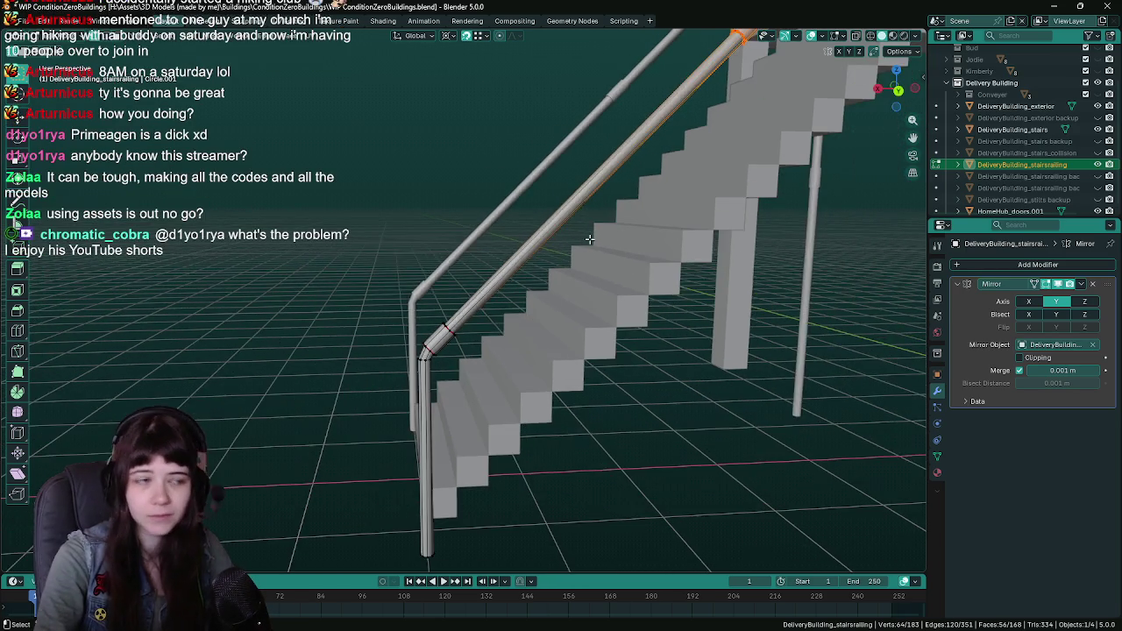
{"action": "left_click_drag", "start_coordinate": [543, 321], "coordinate": [545, 307]}
{"action": "scroll", "coordinate": [547, 292], "scroll_direction": "up", "scroll_amount": 3}
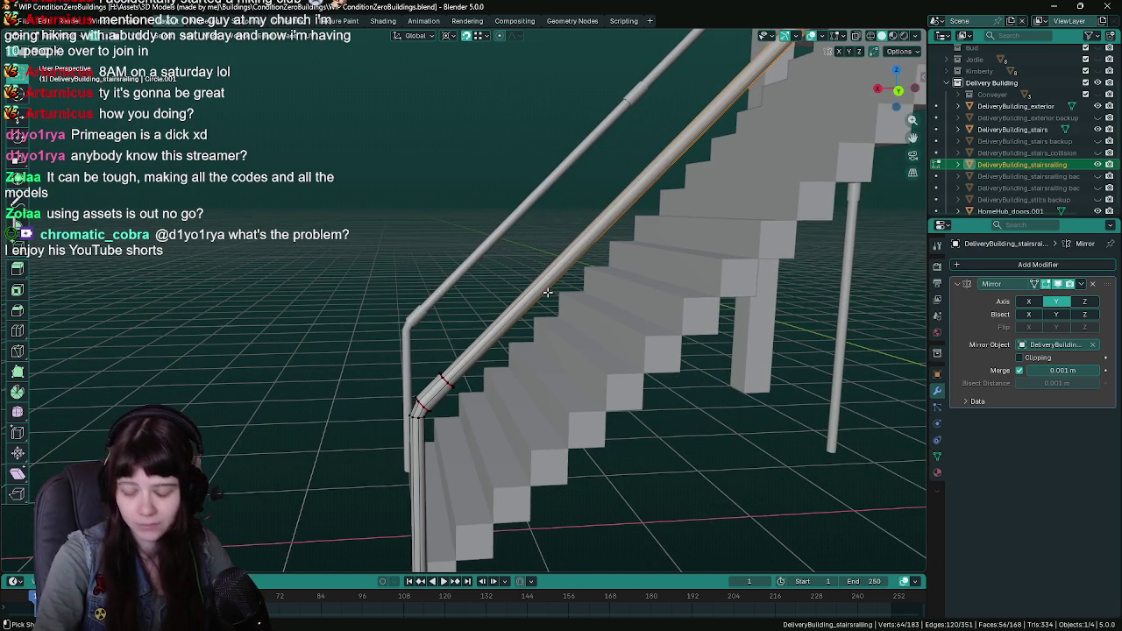
{"action": "key", "text": "ctrl+KP_Add"}
{"action": "scroll", "coordinate": [547, 292], "scroll_direction": "down", "scroll_amount": 3}
{"action": "scroll", "coordinate": [526, 306], "scroll_direction": "up", "scroll_amount": 3}
{"action": "mouse_move", "coordinate": [547, 292]}
{"action": "left_mouse_down"}
{"action": "mouse_move", "coordinate": [525, 306]}
{"action": "mouse_move", "coordinate": [551, 305]}
{"action": "left_mouse_up"}
{"action": "scroll", "coordinate": [581, 193], "scroll_direction": "up", "scroll_amount": 3}
{"action": "scroll", "coordinate": [552, 305], "scroll_direction": "down", "scroll_amount": 3}
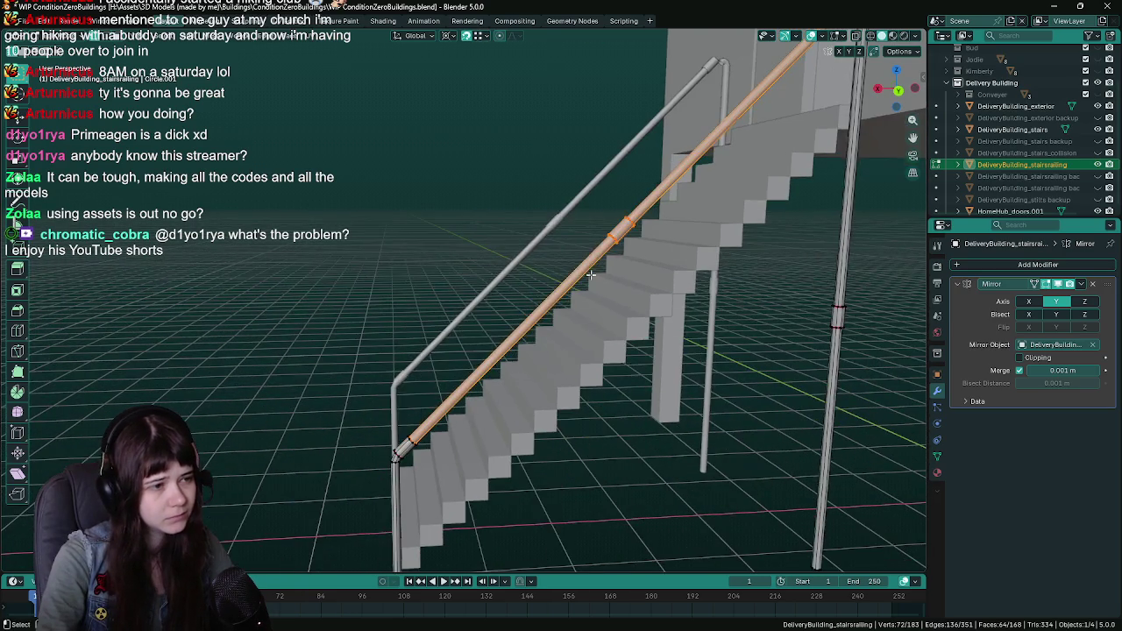
{"action": "scroll", "coordinate": [552, 304], "scroll_direction": "up", "scroll_amount": 3}
{"action": "scroll", "coordinate": [551, 304], "scroll_direction": "up", "scroll_amount": 5}
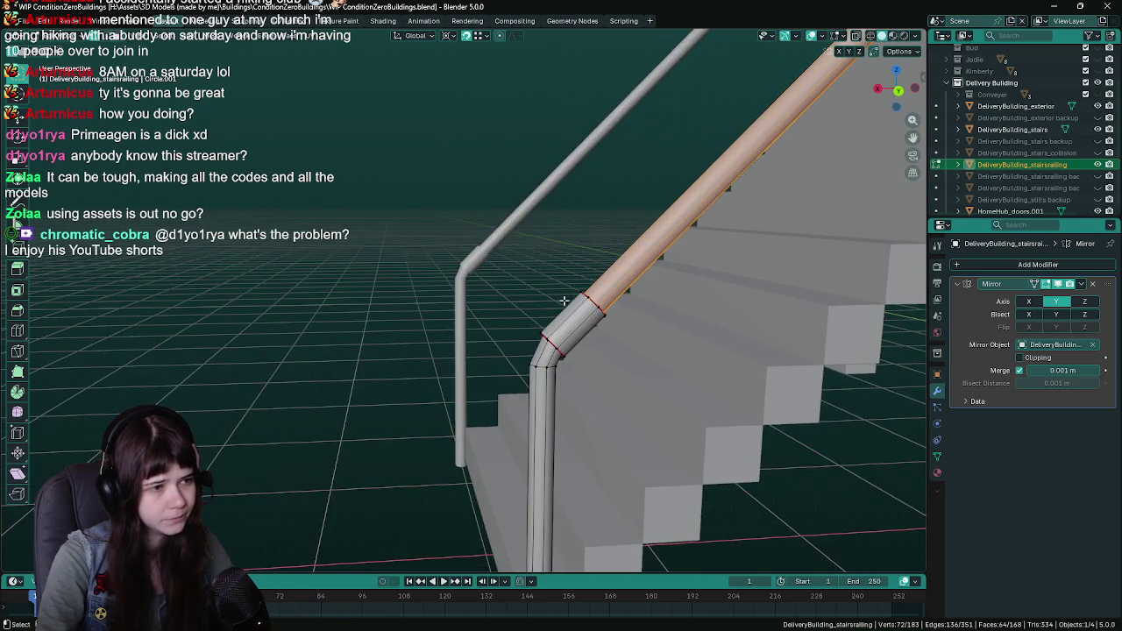
{"action": "scroll", "coordinate": [562, 285], "scroll_direction": "down", "scroll_amount": 3}
{"action": "left_click_drag", "start_coordinate": [519, 275], "coordinate": [459, 252]}
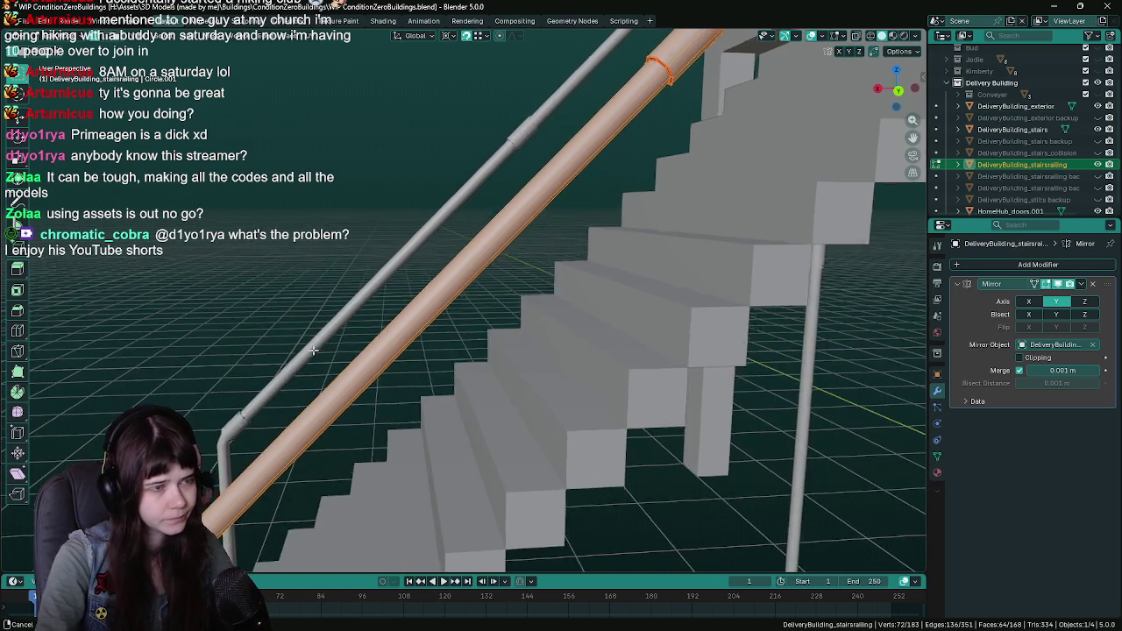
{"action": "scroll", "coordinate": [560, 287], "scroll_direction": "up", "scroll_amount": 3}
{"action": "scroll", "coordinate": [560, 287], "scroll_direction": "down", "scroll_amount": 3}
{"action": "left_click_drag", "start_coordinate": [559, 288], "coordinate": [491, 294]}
{"action": "scroll", "coordinate": [485, 292], "scroll_direction": "up", "scroll_amount": 3}
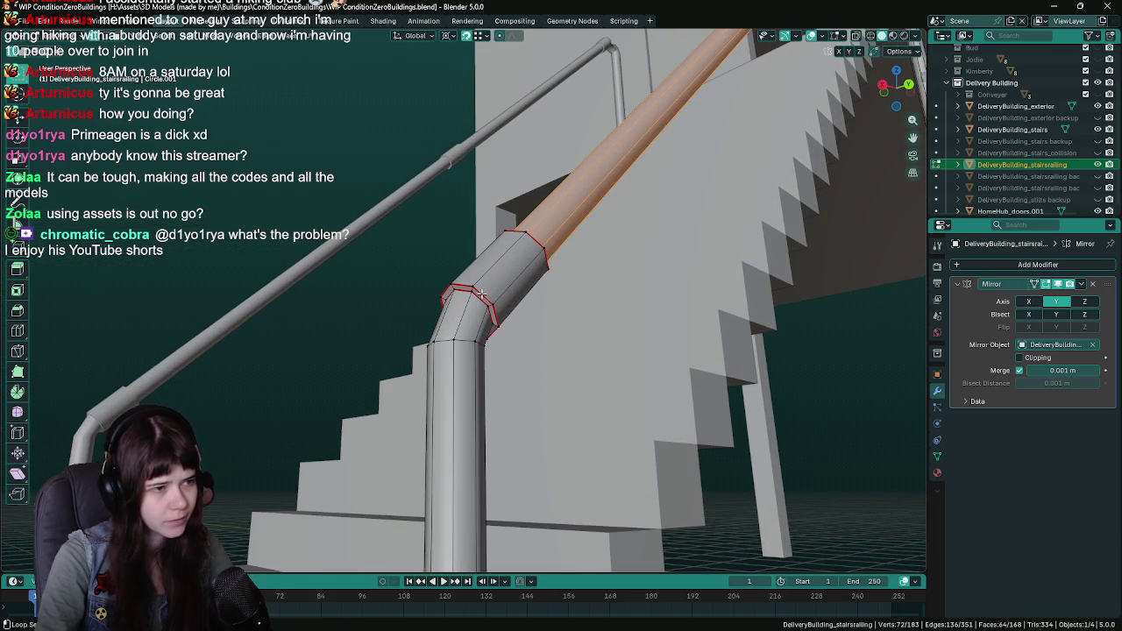
Delete the edge loop at the bend, separating the handrail from the post's elbow
{"action": "left_click", "coordinate": [486, 292], "text": "alt"}
{"action": "key", "text": "x"}
{"action": "left_click", "coordinate": [491, 293]}
{"action": "mouse_move", "coordinate": [491, 293]}
{"action": "left_mouse_down"}
{"action": "mouse_move", "coordinate": [612, 212]}
{"action": "mouse_move", "coordinate": [491, 289]}
{"action": "mouse_move", "coordinate": [292, 370]}
{"action": "mouse_move", "coordinate": [355, 329]}
{"action": "left_mouse_up"}
Select the detached sloped rail's faces in see-through view and delete them, leaving only the post
{"action": "key", "text": "shift+z"}
{"action": "left_click_drag", "start_coordinate": [399, 288], "coordinate": [441, 336]}
{"action": "key", "text": "KP_Decimal"}
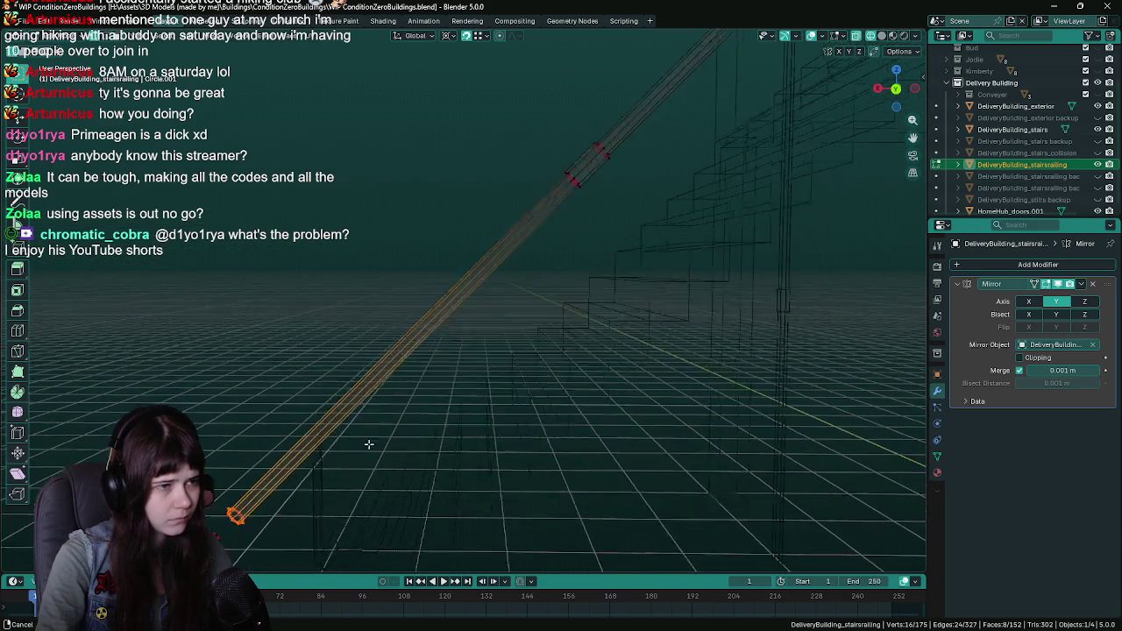
{"action": "key", "text": "ctrl+KP_Add"}
{"action": "key", "text": "ctrl+KP_Add"}
{"action": "key", "text": "ctrl+KP_Add"}
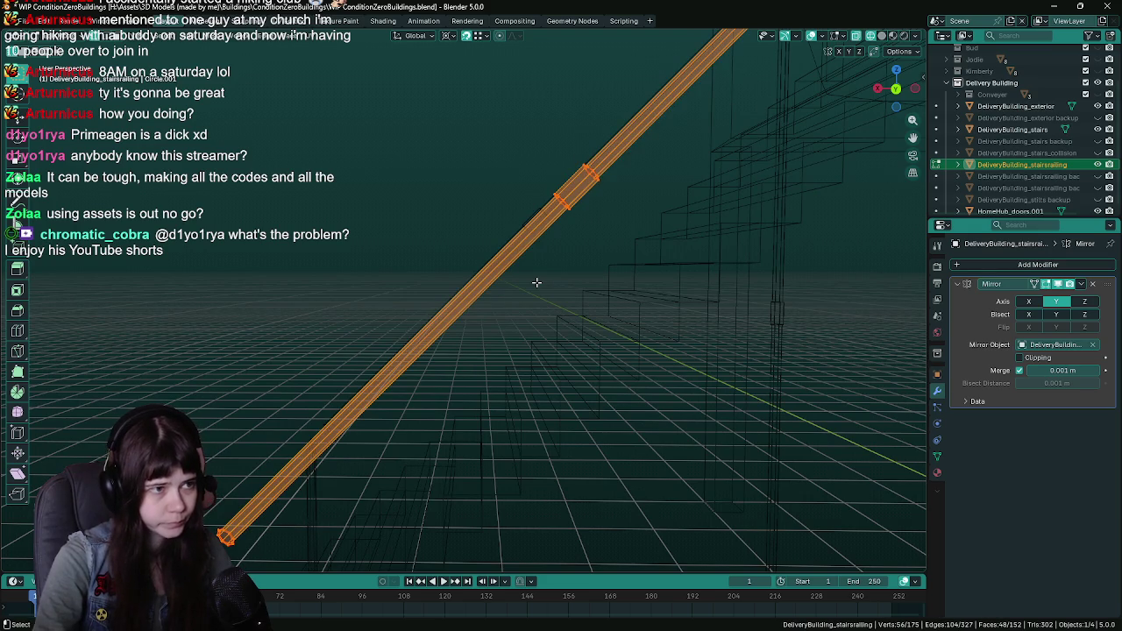
{"action": "key", "text": "KP_Decimal"}
{"action": "key", "text": "ctrl+KP_Add"}
{"action": "key", "text": "ctrl+KP_Add"}
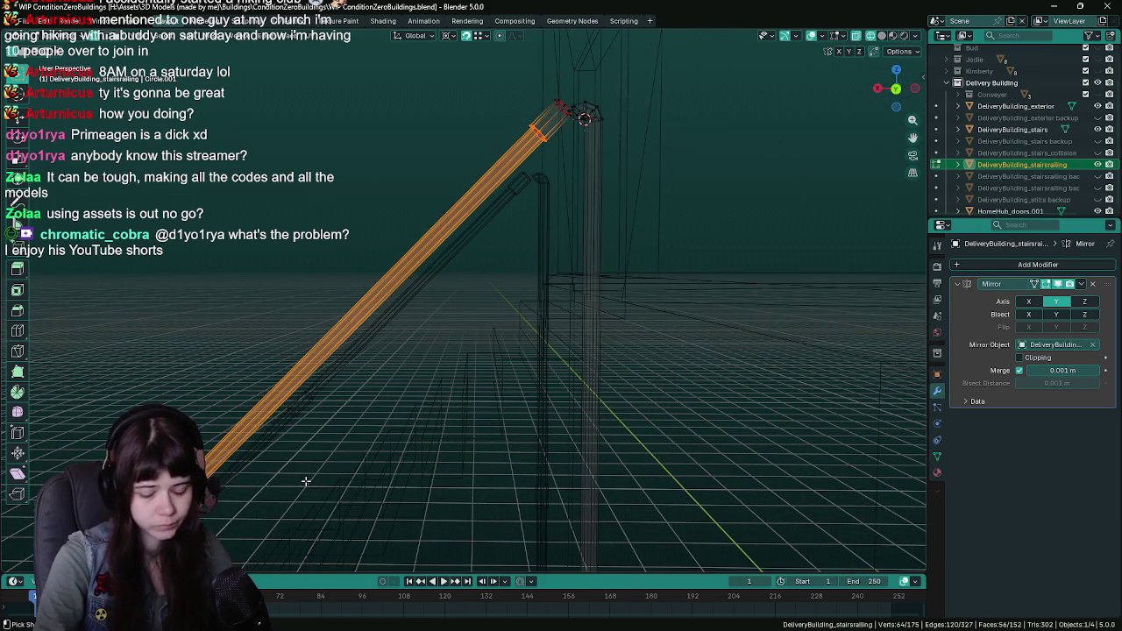
{"action": "key", "text": "x"}
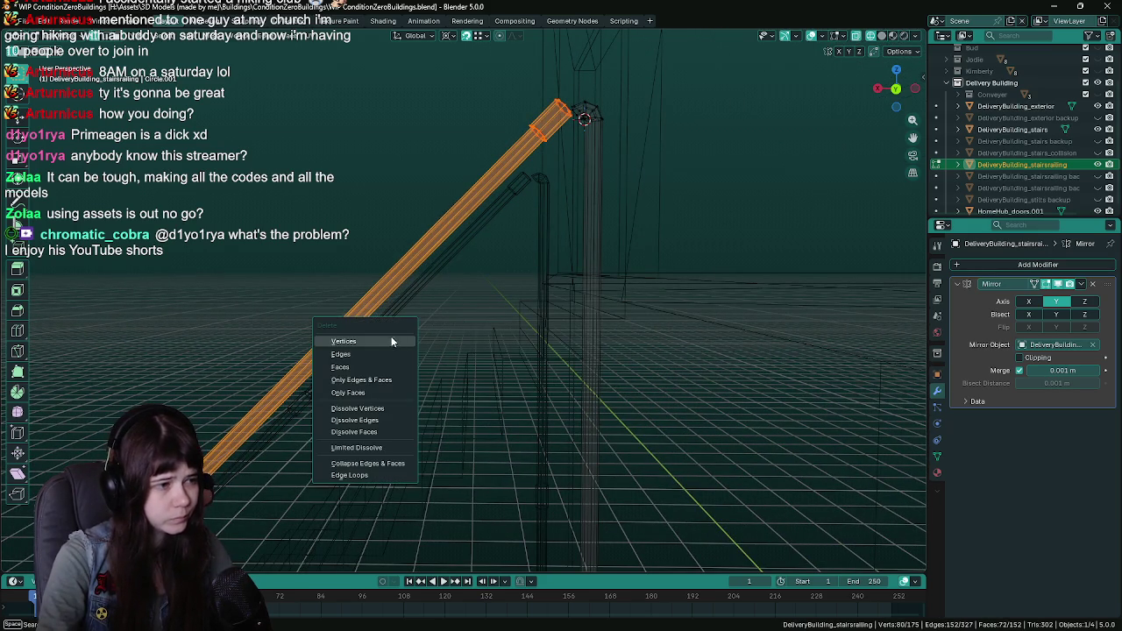
{"action": "left_click", "coordinate": [392, 336]}
{"action": "scroll", "coordinate": [587, 138], "scroll_direction": "up", "scroll_amount": 2}
{"action": "scroll", "coordinate": [633, 107], "scroll_direction": "up", "scroll_amount": 3}
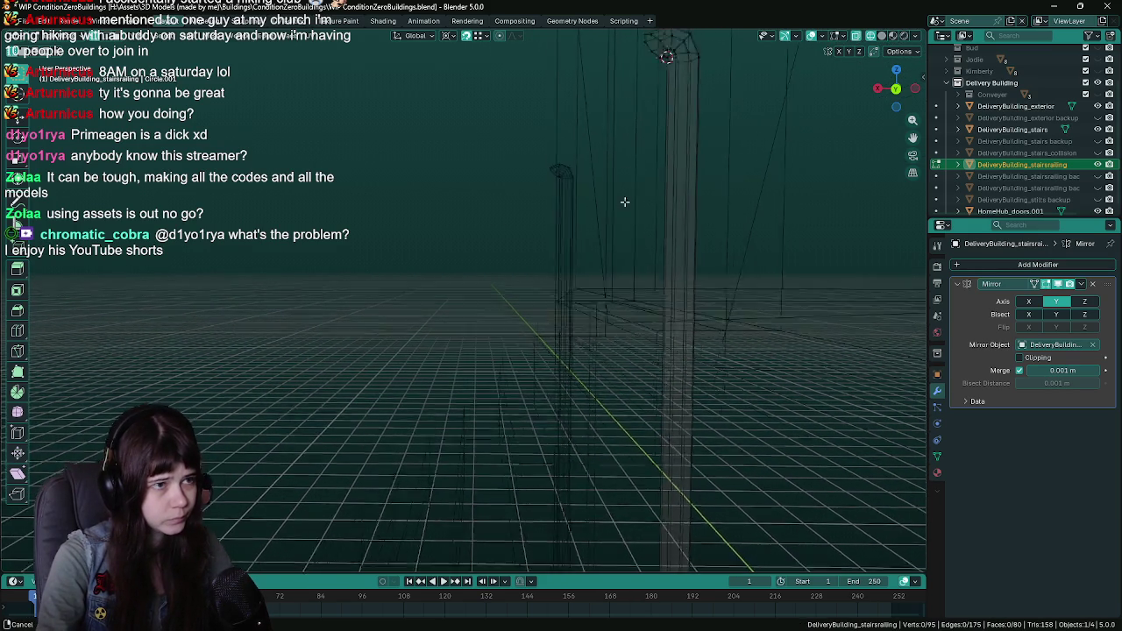
{"action": "mouse_move", "coordinate": [636, 210]}
{"action": "left_mouse_down"}
{"action": "mouse_move", "coordinate": [669, 131]}
{"action": "mouse_move", "coordinate": [573, 331]}
{"action": "mouse_move", "coordinate": [296, 353]}
{"action": "mouse_move", "coordinate": [505, 402]}
{"action": "left_mouse_up"}
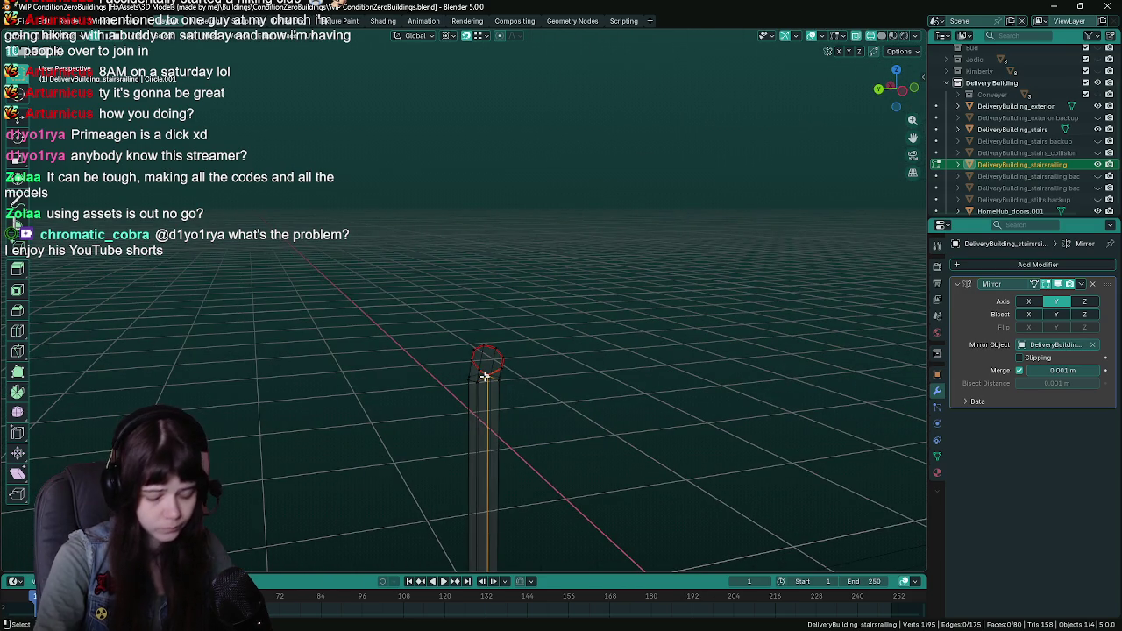
{"action": "scroll", "coordinate": [484, 375], "scroll_direction": "up", "scroll_amount": 5}
{"action": "mouse_move", "coordinate": [477, 374]}
{"action": "left_mouse_down"}
{"action": "mouse_move", "coordinate": [500, 338]}
{"action": "mouse_move", "coordinate": [465, 350]}
{"action": "mouse_move", "coordinate": [438, 344]}
{"action": "mouse_move", "coordinate": [423, 263]}
{"action": "mouse_move", "coordinate": [366, 275]}
{"action": "mouse_move", "coordinate": [371, 251]}
{"action": "mouse_move", "coordinate": [427, 297]}
{"action": "mouse_move", "coordinate": [548, 307]}
{"action": "left_mouse_up"}
Select the post's bent top section and delete its faces
{"action": "key", "text": "alt+z"}
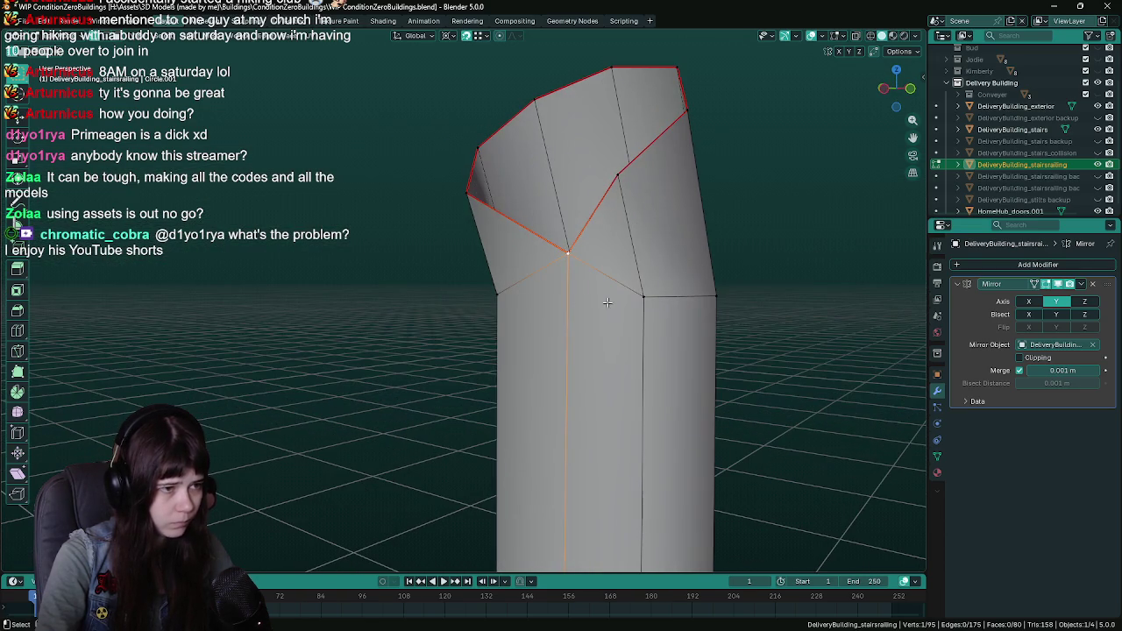
{"action": "key", "text": "g"}
{"action": "key", "text": "z"}
{"action": "left_click", "coordinate": [640, 299]}
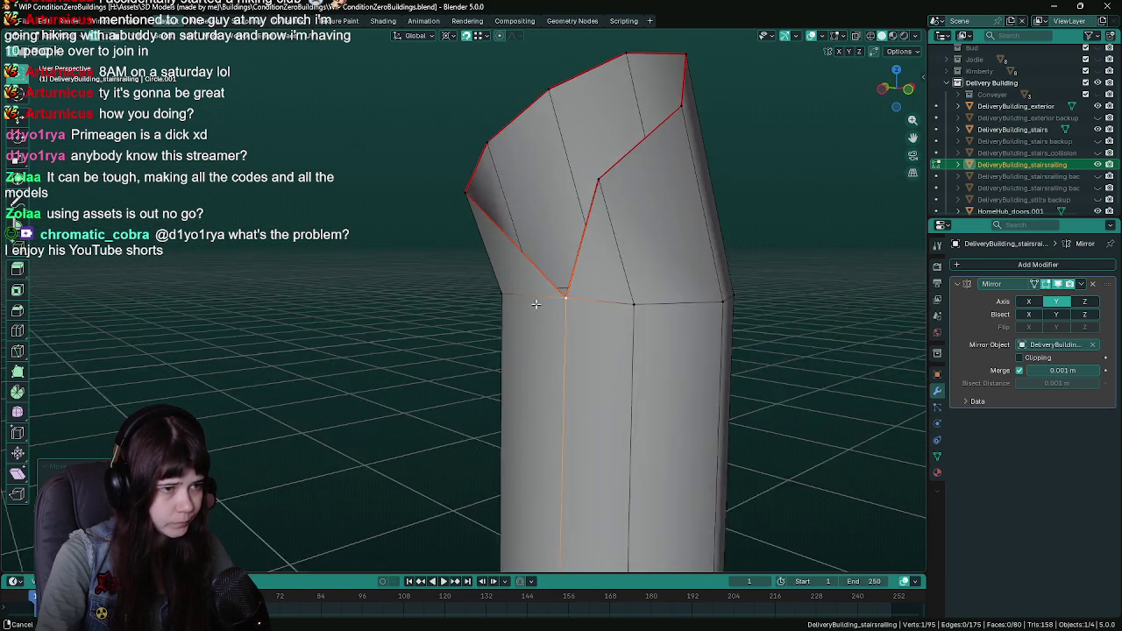
{"action": "key", "text": "l"}
{"action": "key", "text": "x"}
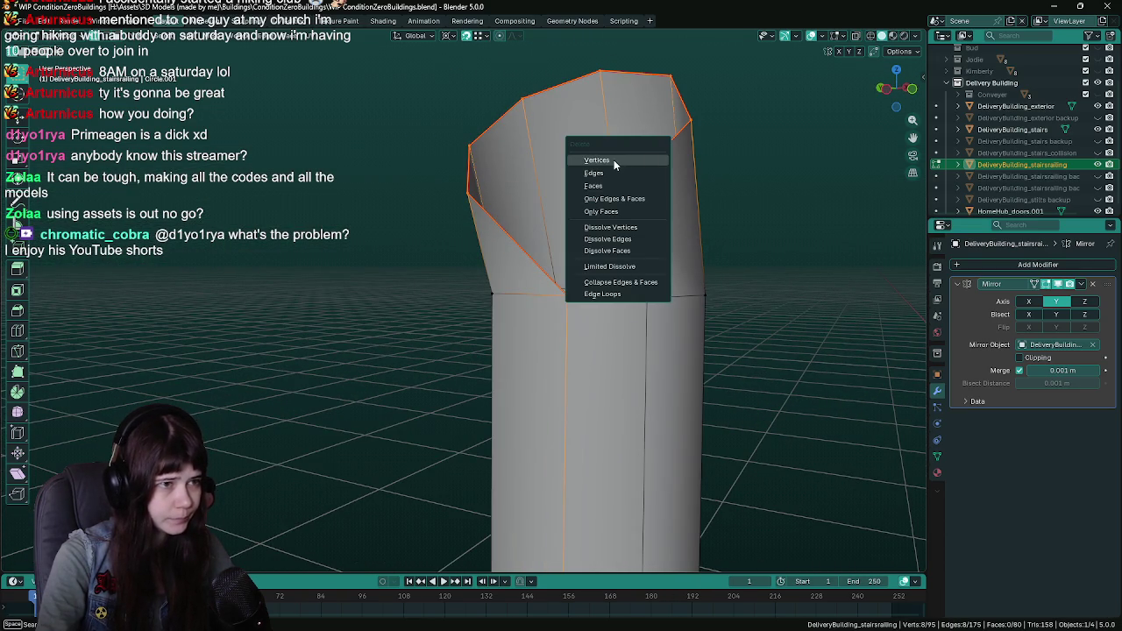
{"action": "left_click", "coordinate": [605, 186]}
Delete the leftover top-loop vertices so the post ends in an open rim
{"action": "left_click", "coordinate": [568, 296]}
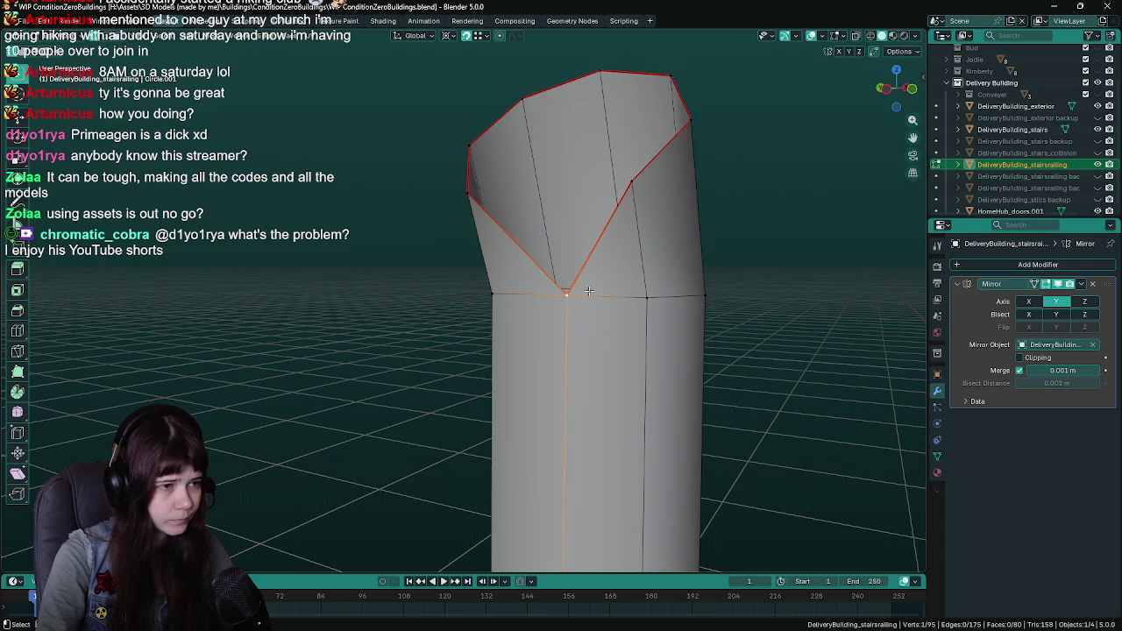
{"action": "left_click", "coordinate": [634, 178]}
{"action": "left_click", "coordinate": [692, 121], "text": "shift"}
{"action": "left_click", "coordinate": [603, 70], "text": "shift"}
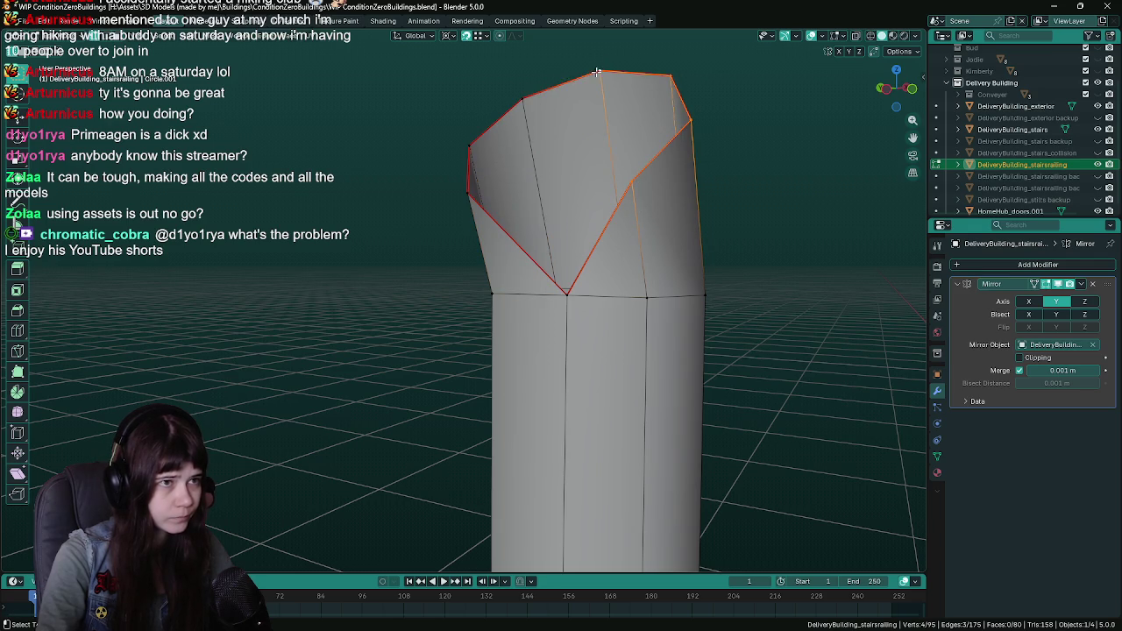
{"action": "left_click", "coordinate": [522, 100], "text": "shift"}
{"action": "left_click", "coordinate": [474, 142], "text": "shift"}
{"action": "key", "text": "x"}
{"action": "left_click", "coordinate": [389, 204]}
{"action": "mouse_move", "coordinate": [565, 299]}
{"action": "left_mouse_down"}
{"action": "mouse_move", "coordinate": [526, 371]}
{"action": "mouse_move", "coordinate": [617, 427]}
{"action": "mouse_move", "coordinate": [523, 400]}
{"action": "mouse_move", "coordinate": [373, 384]}
{"action": "mouse_move", "coordinate": [310, 354]}
{"action": "mouse_move", "coordinate": [313, 341]}
{"action": "mouse_move", "coordinate": [364, 351]}
{"action": "left_mouse_up"}
Cancel a stray Y move of the post and save the blend file
{"action": "key", "text": "g"}
{"action": "key", "text": "y"}
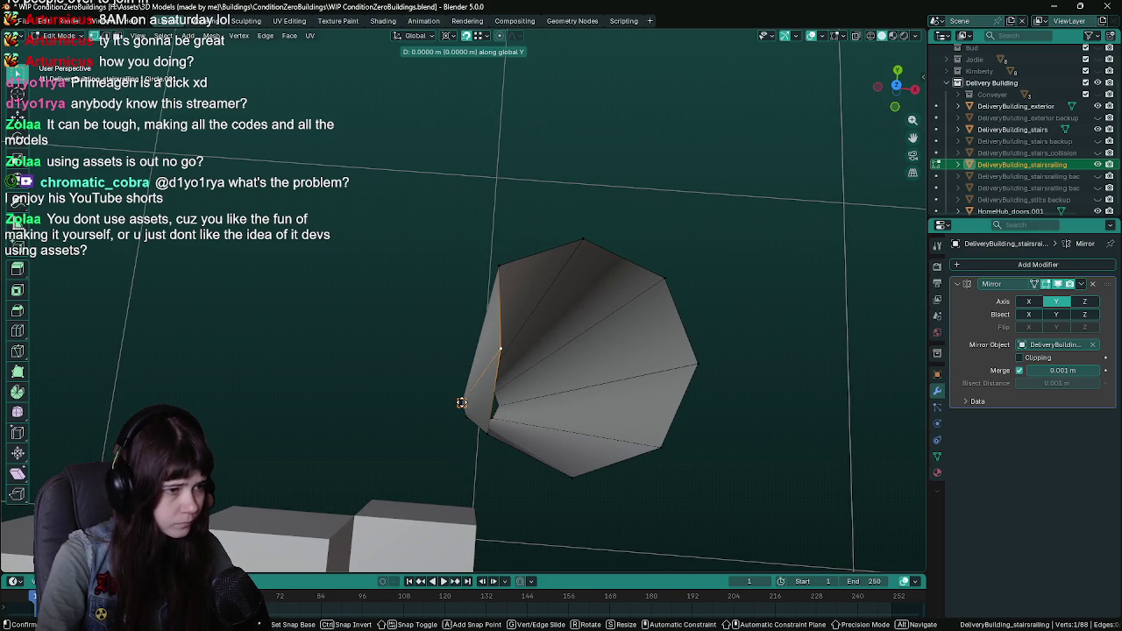
{"action": "key", "text": "Escape"}
{"action": "mouse_move", "coordinate": [463, 401]}
{"action": "left_mouse_down"}
{"action": "mouse_move", "coordinate": [311, 395]}
{"action": "mouse_move", "coordinate": [345, 389]}
{"action": "mouse_move", "coordinate": [437, 409]}
{"action": "mouse_move", "coordinate": [483, 399]}
{"action": "mouse_move", "coordinate": [491, 363]}
{"action": "mouse_move", "coordinate": [442, 285]}
{"action": "left_mouse_up"}
{"action": "key", "text": "Tab"}
{"action": "key", "text": "ctrl+s"}
{"action": "key", "text": "Tab"}
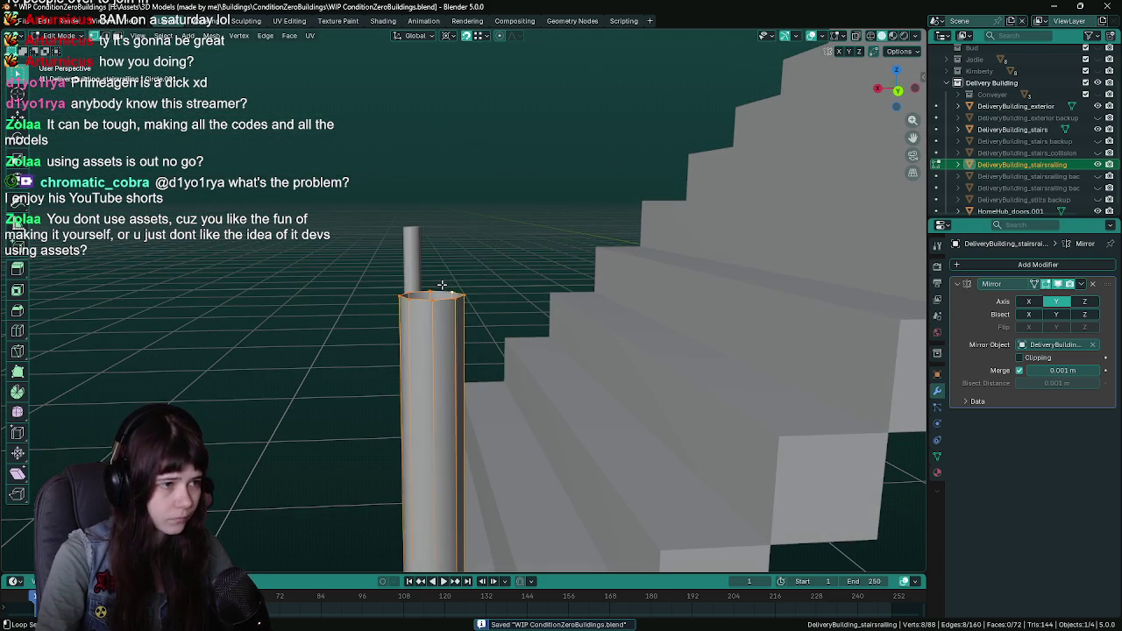
Snap the 3D cursor to the post's top corner, select the top edge ring in Back view, and save
{"action": "left_click", "coordinate": [448, 36]}
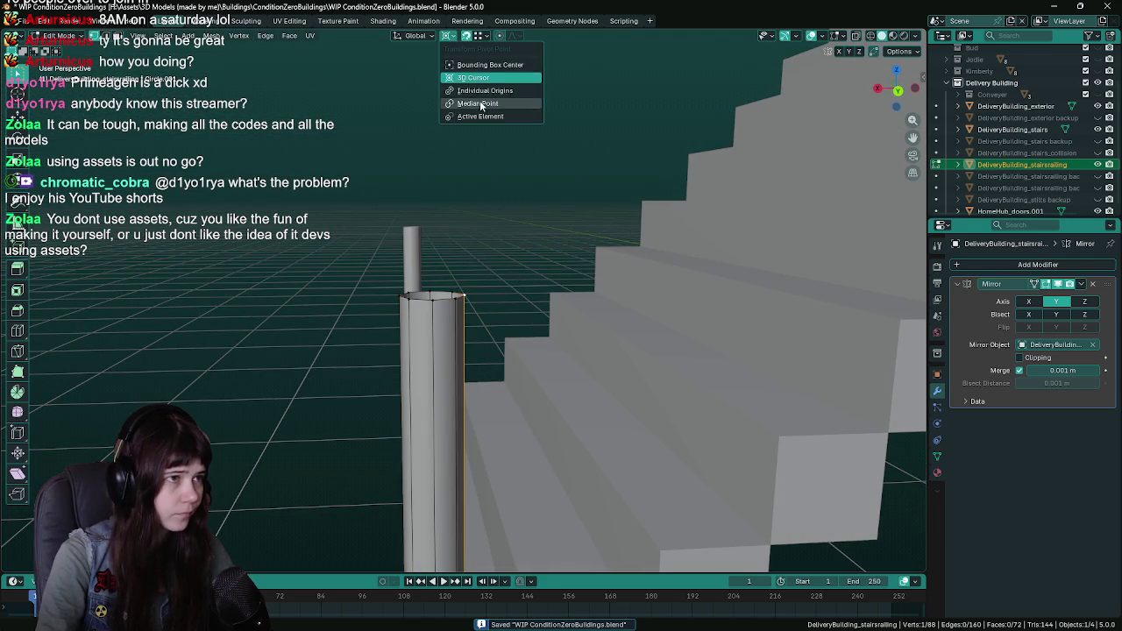
{"action": "left_click", "coordinate": [212, 36]}
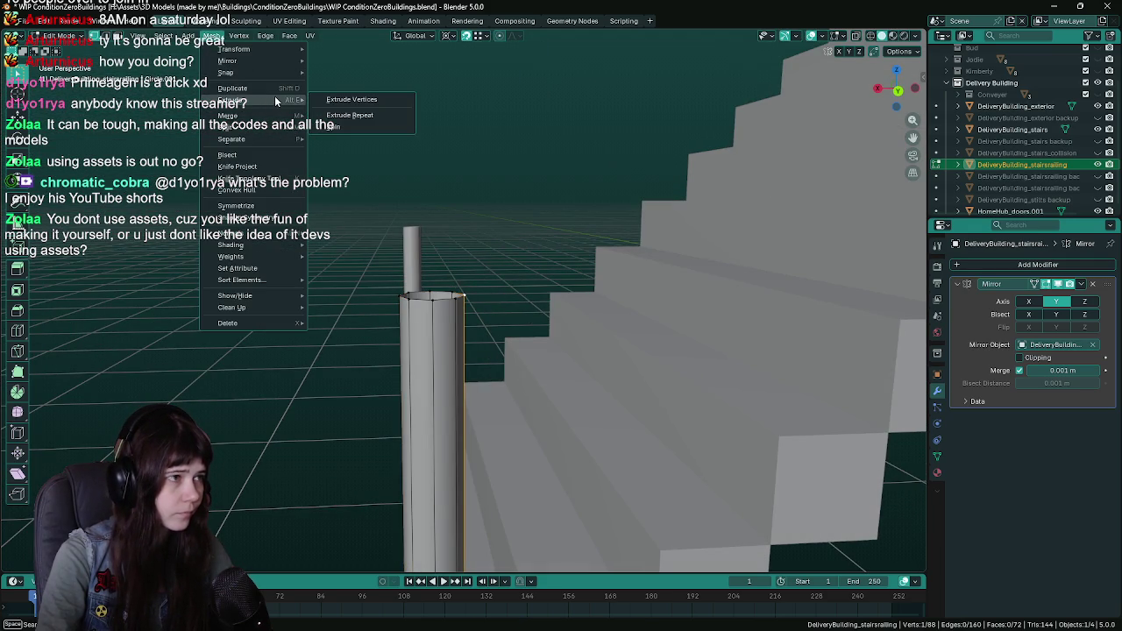
{"action": "mouse_move", "coordinate": [275, 72]}
{"action": "left_click", "coordinate": [378, 123]}
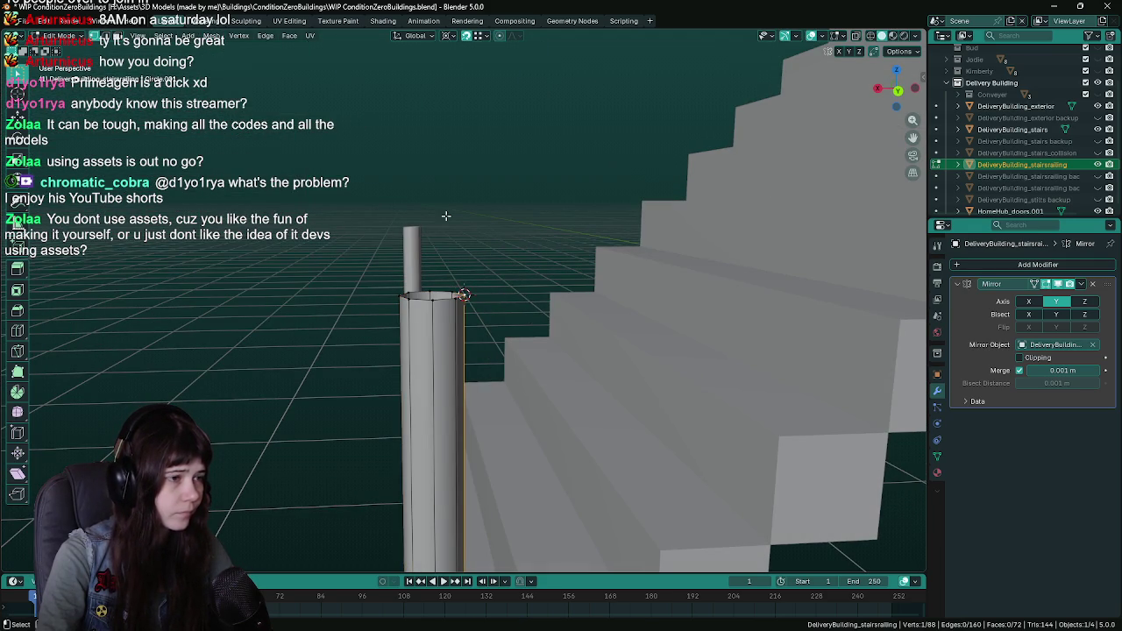
{"action": "left_click", "coordinate": [446, 292], "text": "alt"}
{"action": "key", "text": "ctrl+KP_1"}
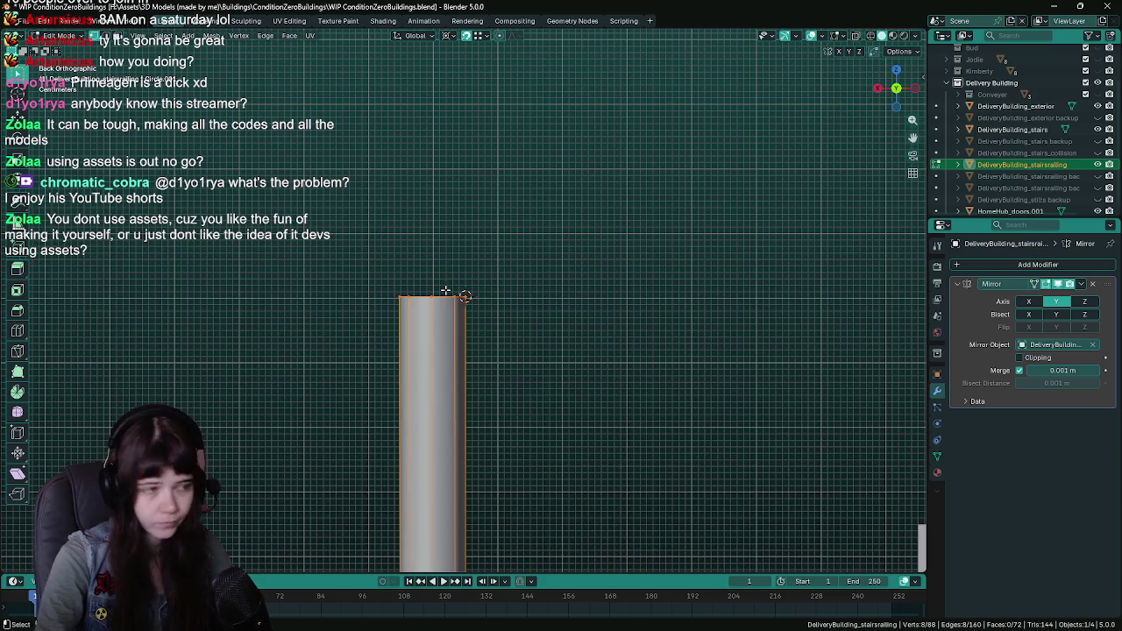
{"action": "key", "text": "ctrl+s"}
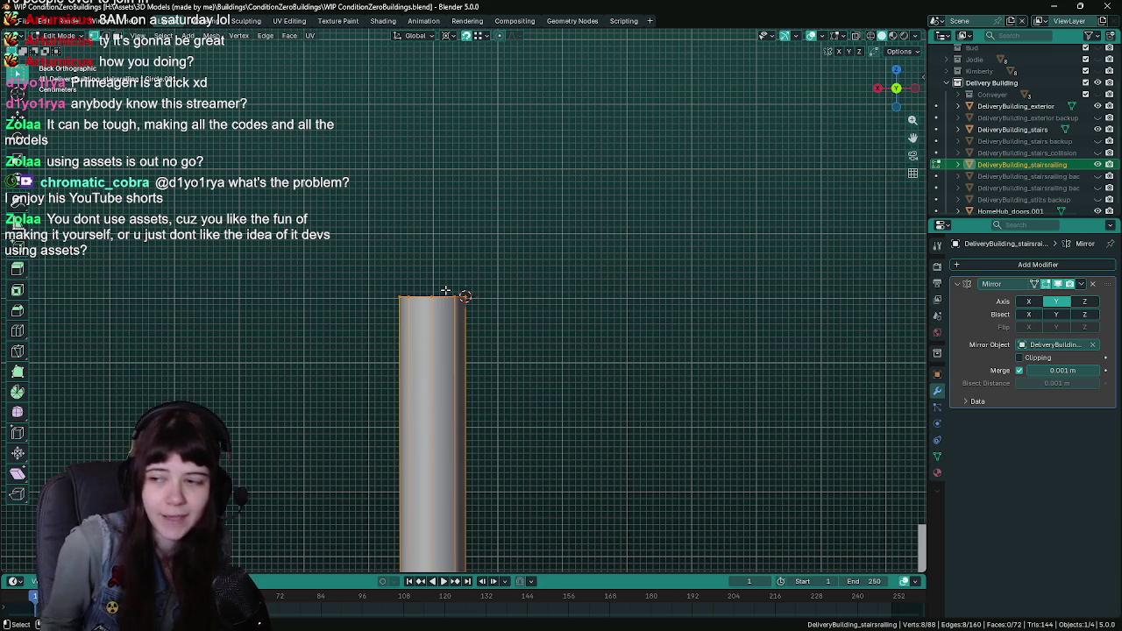
{"action": "key", "text": "ctrl+s"}
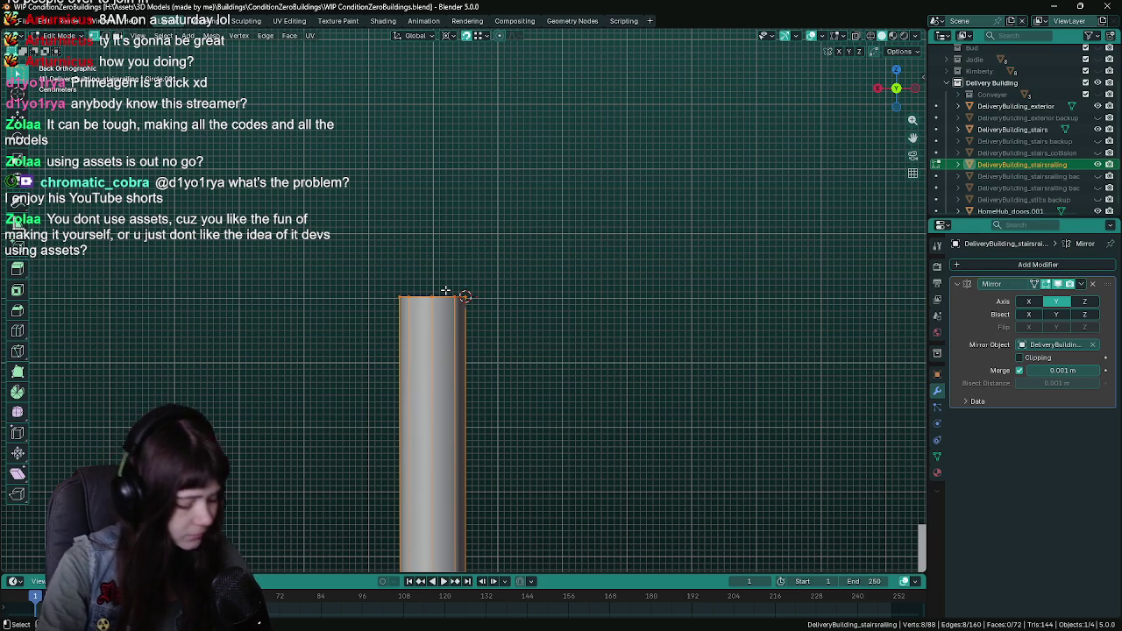
{"action": "key", "text": "ctrl+s"}
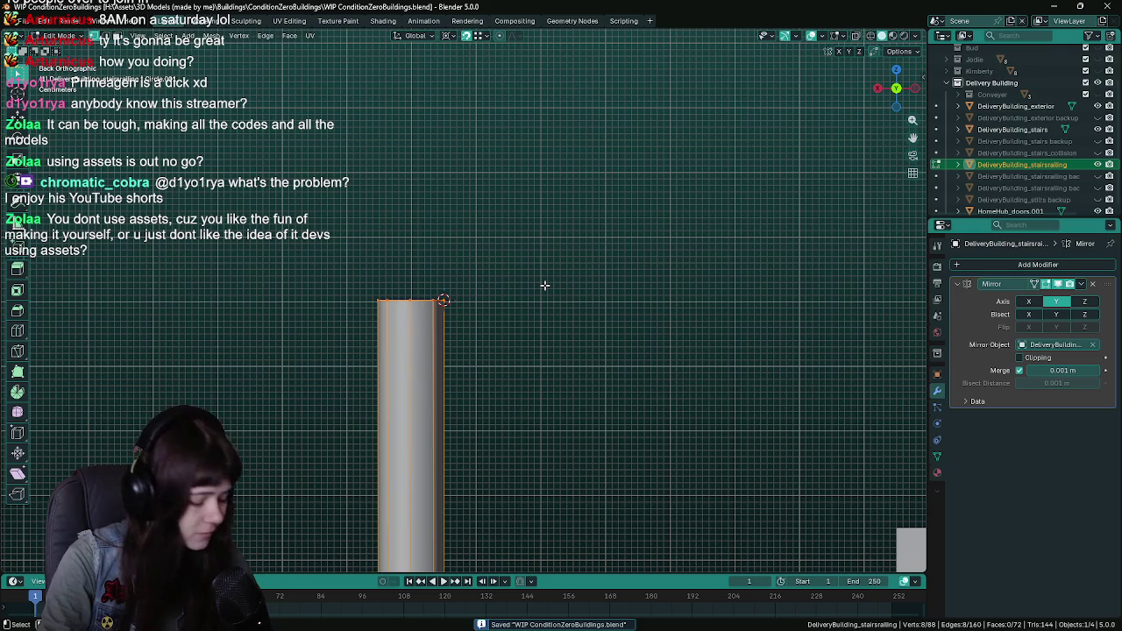
Rotate the post's top edge ring -45° around the cursor and add another bent segment
{"action": "key", "text": "r"}
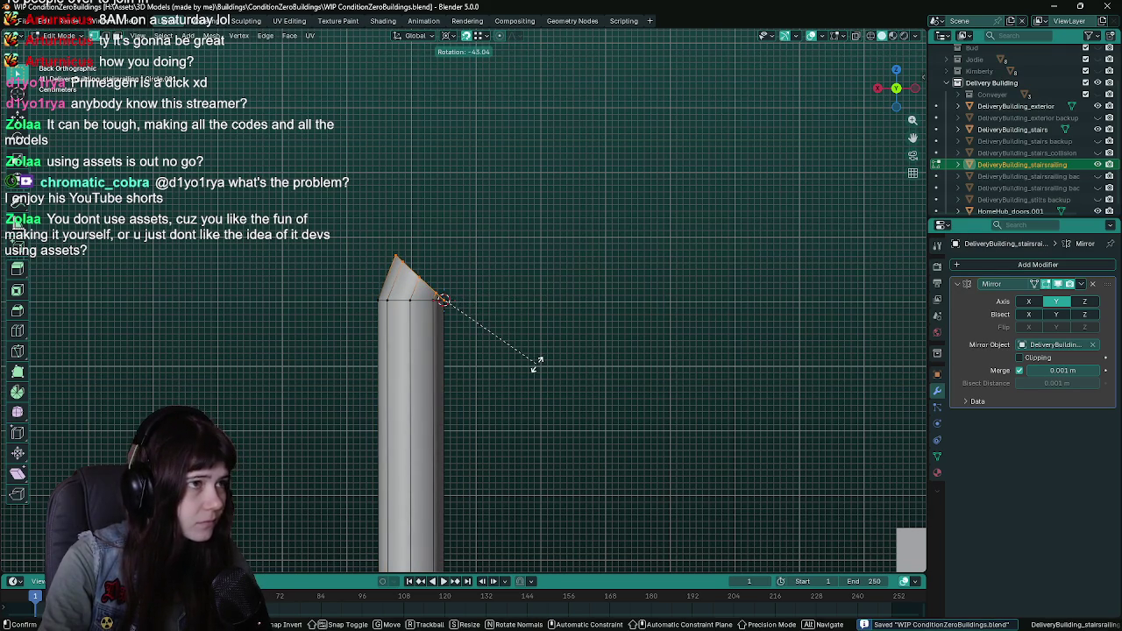
{"action": "type", "text": "-485"}
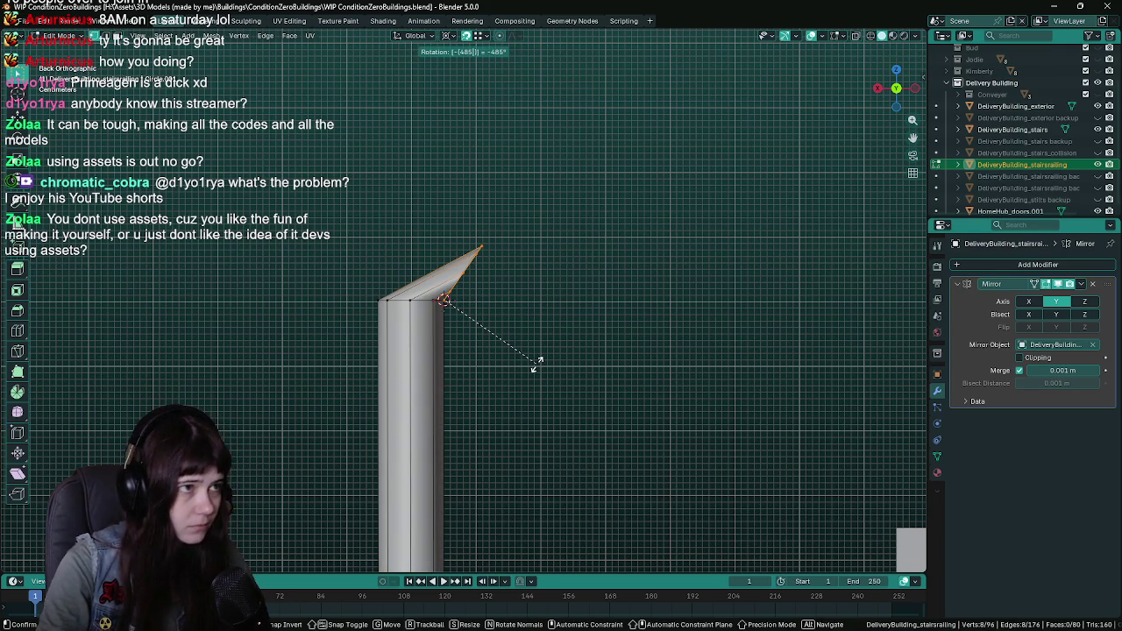
{"action": "key", "text": "BackSpace"}
{"action": "key", "text": "BackSpace"}
{"action": "key", "text": "BackSpace"}
{"action": "key", "text": "Return"}
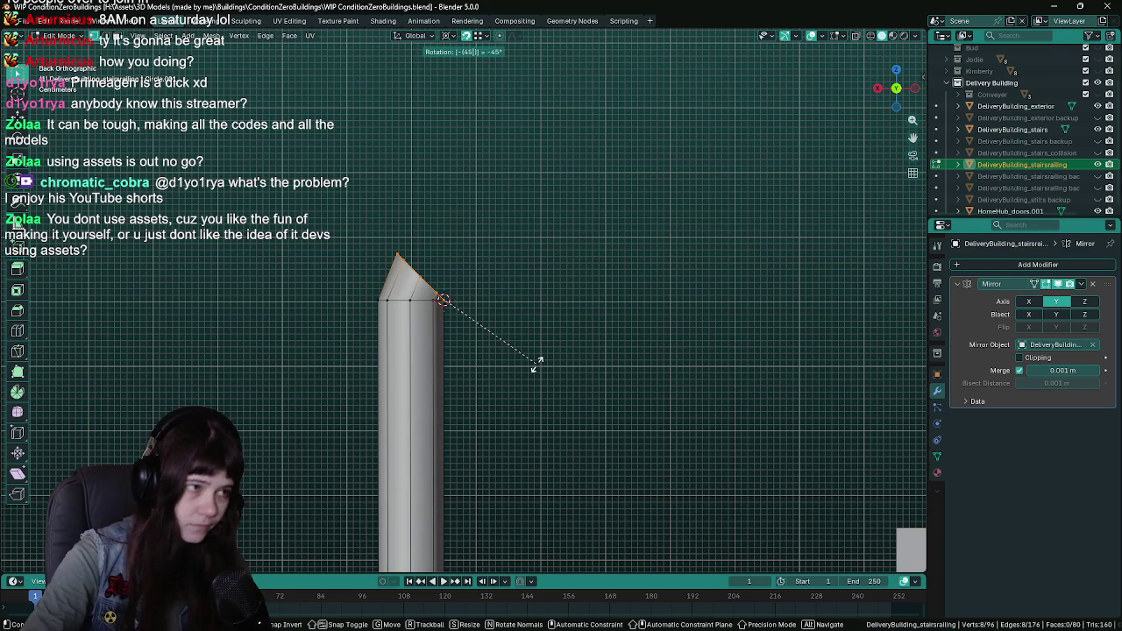
{"action": "key", "text": "shift+r"}
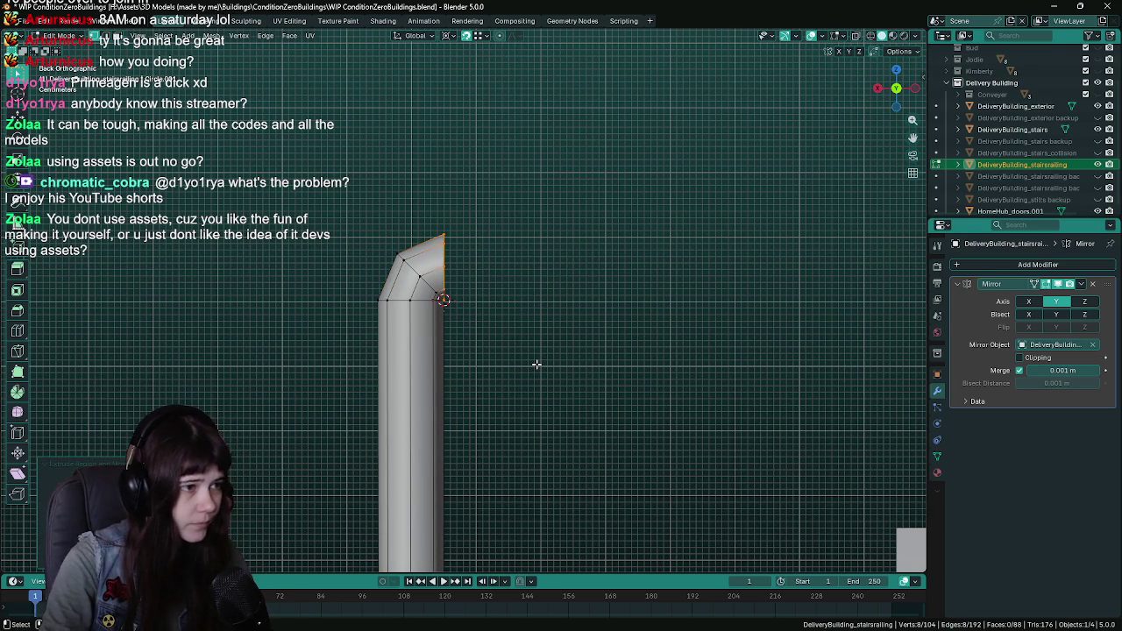
{"action": "scroll", "coordinate": [535, 365], "scroll_direction": "down", "scroll_amount": 5}
{"action": "scroll", "coordinate": [626, 208], "scroll_direction": "up", "scroll_amount": 4}
{"action": "scroll", "coordinate": [706, 210], "scroll_direction": "down", "scroll_amount": 3}
{"action": "scroll", "coordinate": [596, 193], "scroll_direction": "up", "scroll_amount": 6}
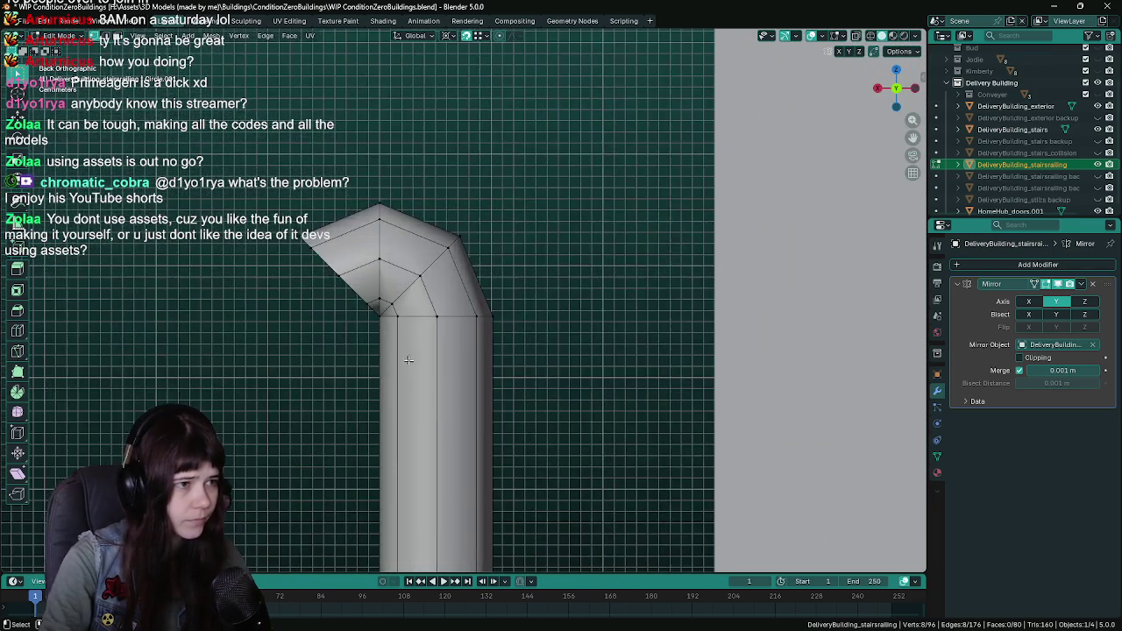
{"action": "scroll", "coordinate": [397, 287], "scroll_direction": "down", "scroll_amount": 2}
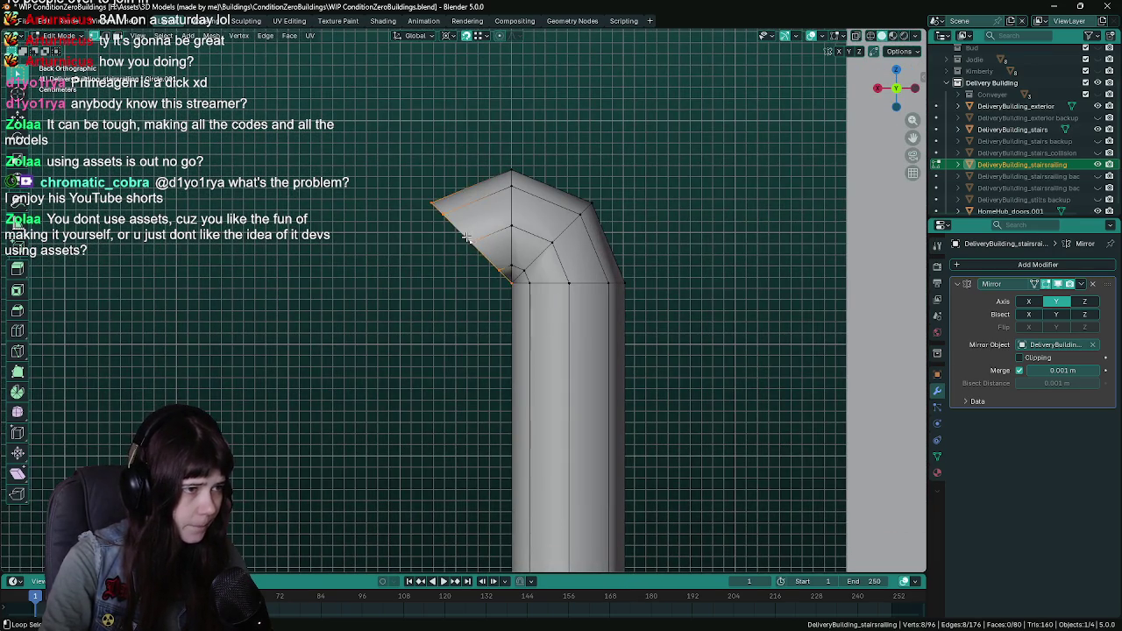
{"action": "scroll", "coordinate": [462, 289], "scroll_direction": "down", "scroll_amount": 1}
Select the elbow's diagonal end loop together with the other post's end loop
{"action": "right_click", "coordinate": [412, 306]}
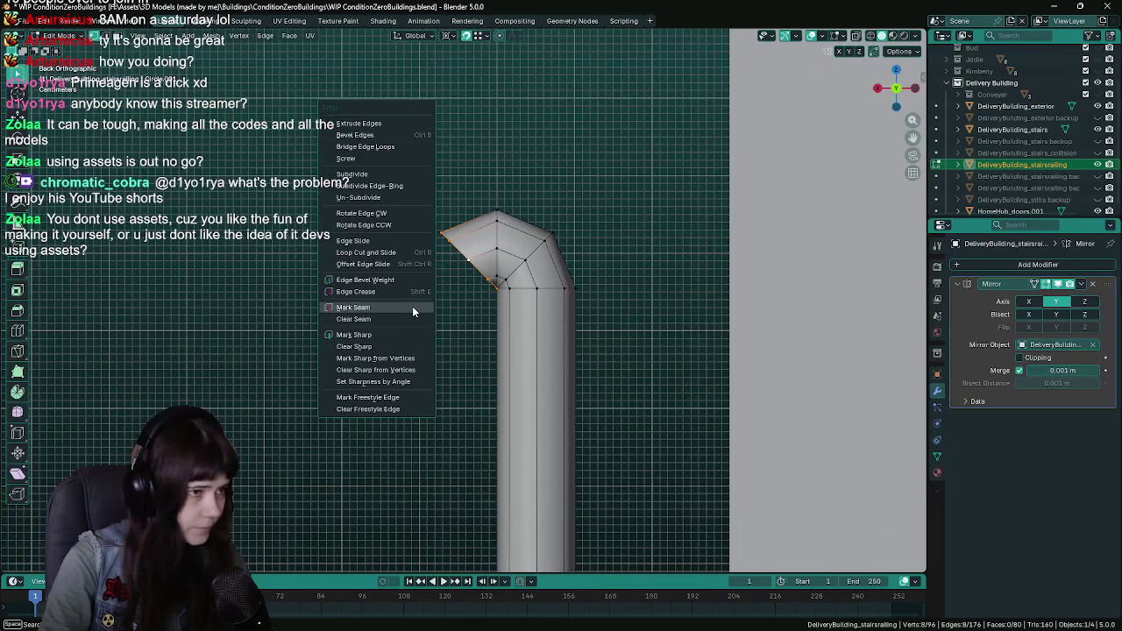
{"action": "key", "text": "Escape"}
{"action": "scroll", "coordinate": [412, 314], "scroll_direction": "down", "scroll_amount": 3}
{"action": "scroll", "coordinate": [428, 319], "scroll_direction": "up", "scroll_amount": 3}
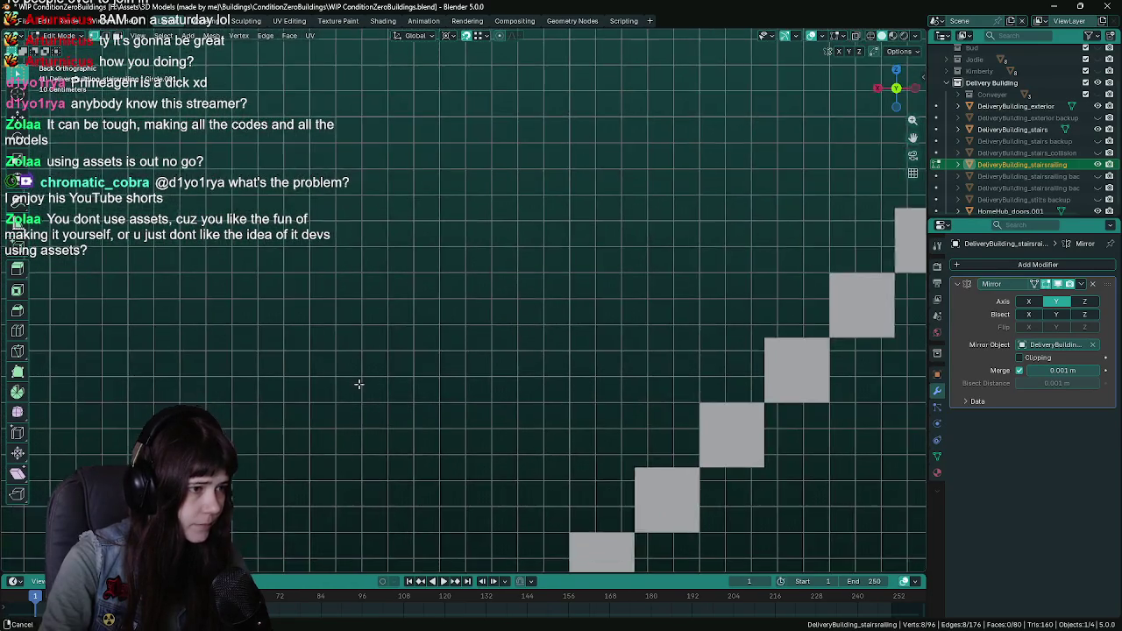
{"action": "scroll", "coordinate": [429, 320], "scroll_direction": "up", "scroll_amount": 5}
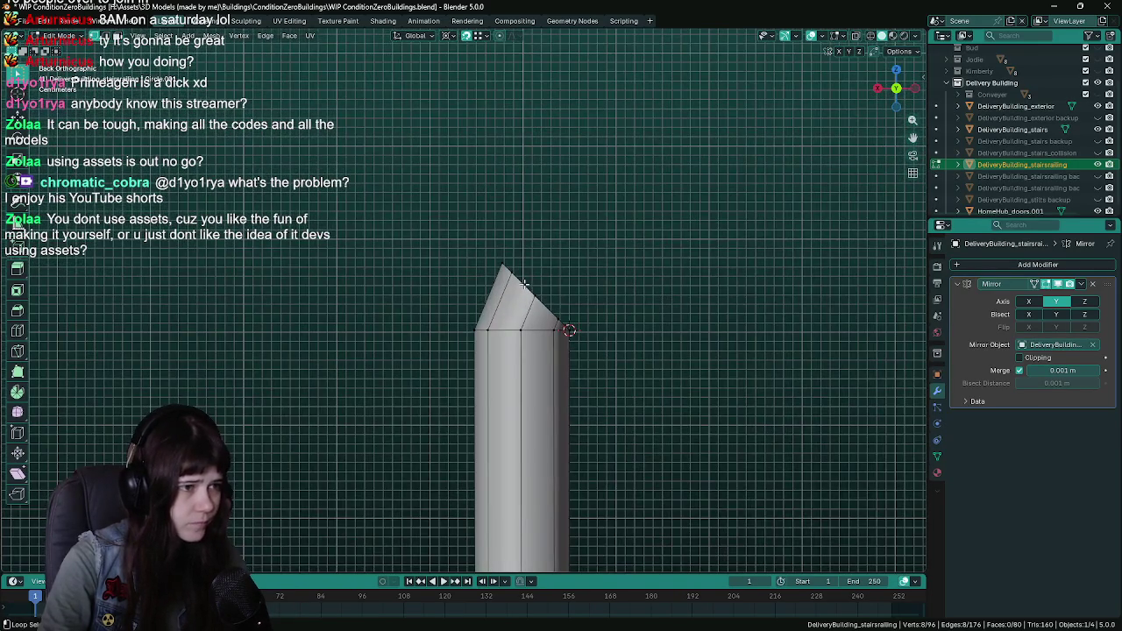
{"action": "left_click", "coordinate": [523, 282], "text": "alt"}
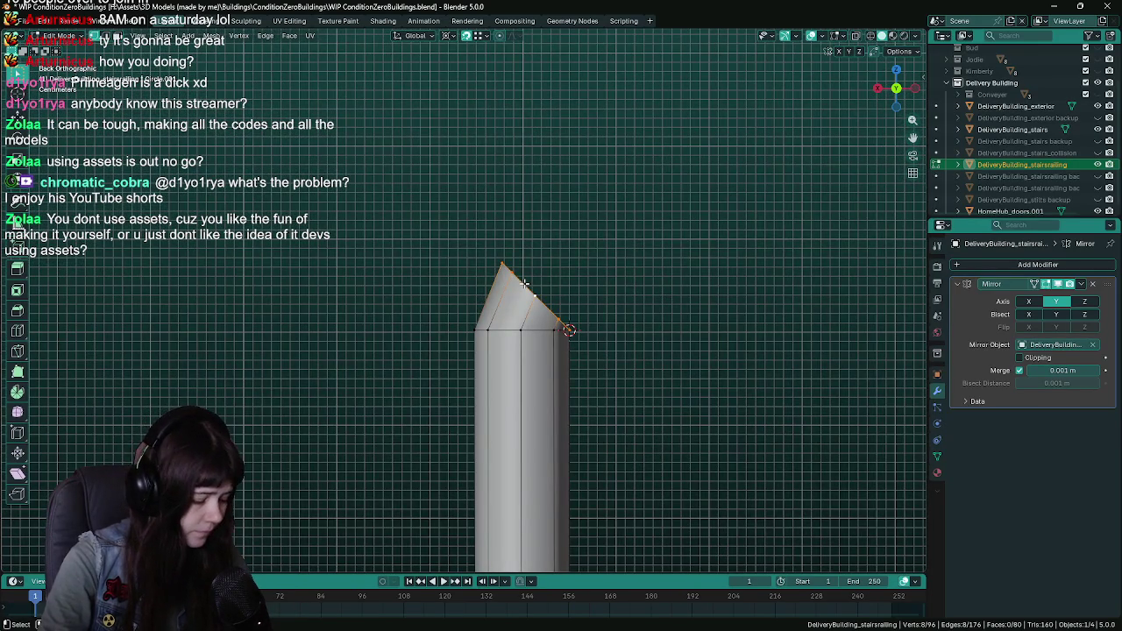
{"action": "right_click", "coordinate": [524, 283]}
{"action": "left_click", "coordinate": [525, 283]}
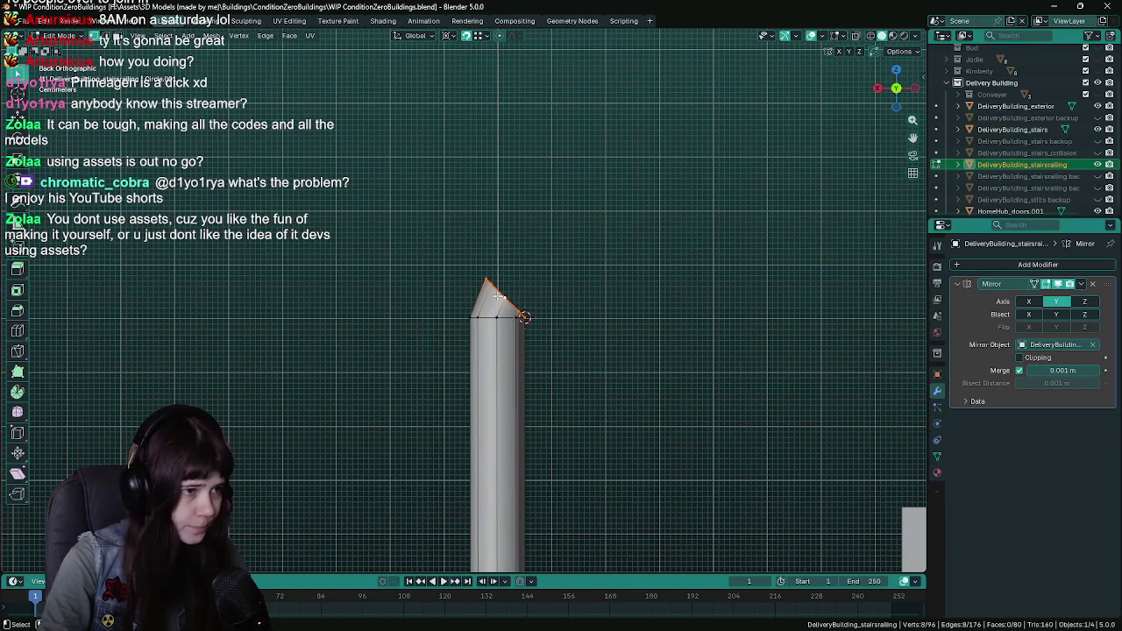
{"action": "scroll", "coordinate": [522, 298], "scroll_direction": "down", "scroll_amount": 8}
{"action": "scroll", "coordinate": [447, 330], "scroll_direction": "up", "scroll_amount": 6}
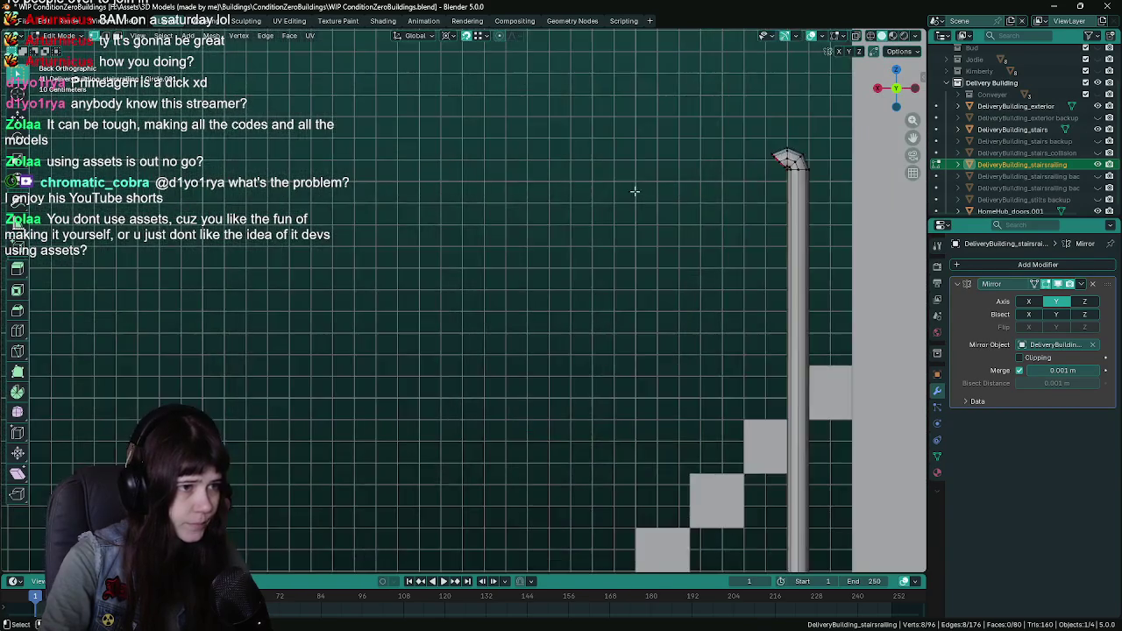
{"action": "scroll", "coordinate": [447, 330], "scroll_direction": "up", "scroll_amount": 4}
{"action": "left_click", "coordinate": [744, 305], "text": "alt+shift"}
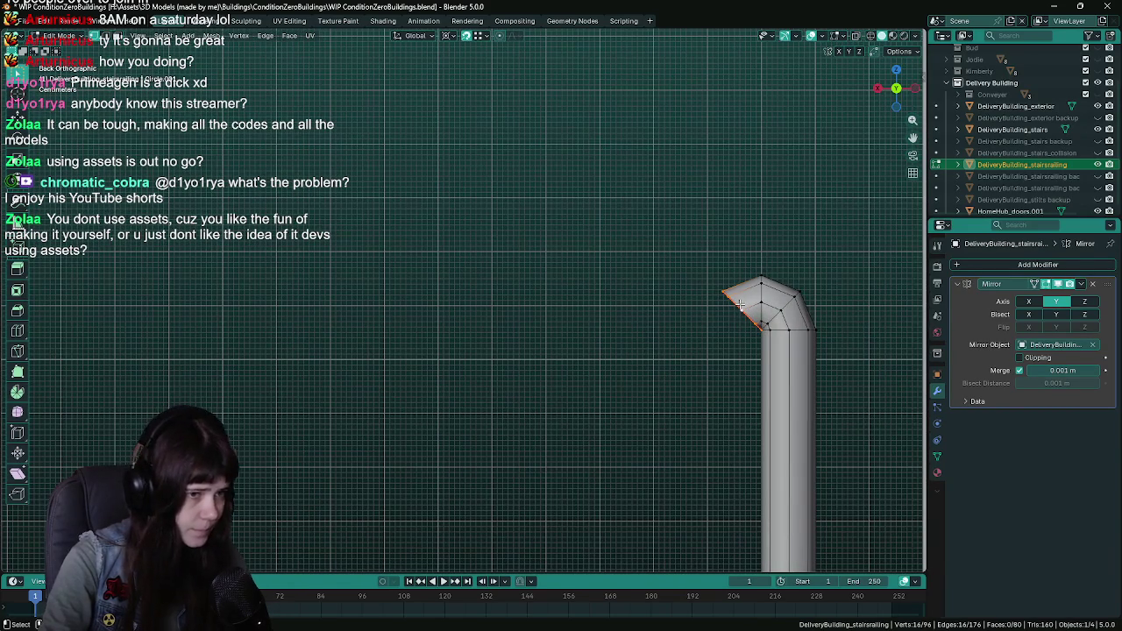
Bridge the two post end loops into a sloped handrail, save, and return to Object Mode
{"action": "key", "text": "F3"}
{"action": "type", "text": "bidge"}
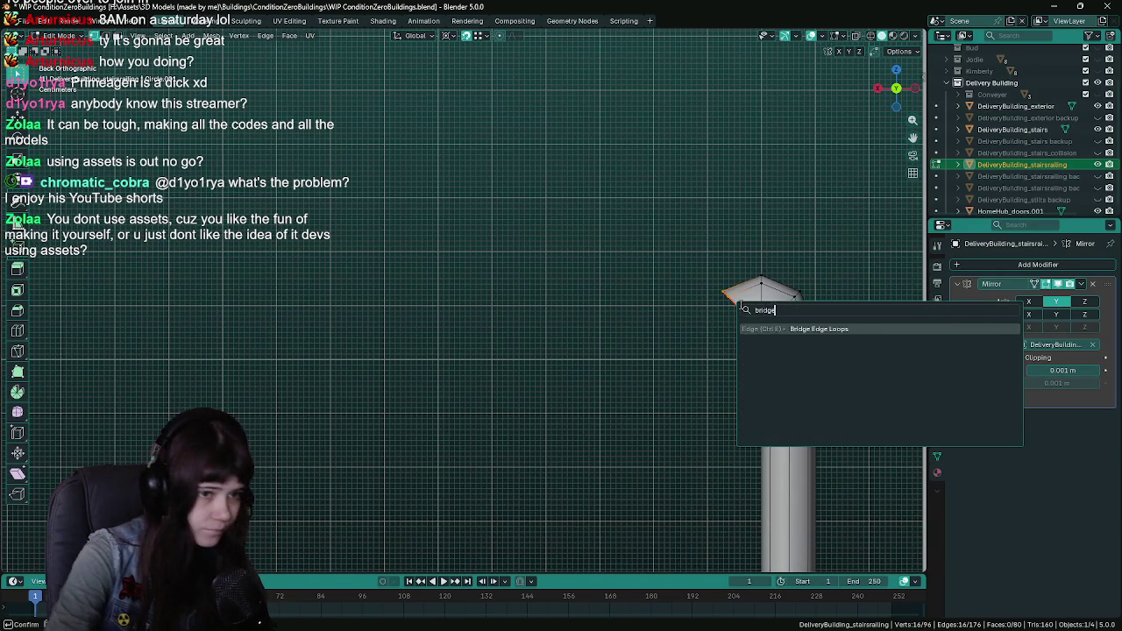
{"action": "key", "text": "Return"}
{"action": "scroll", "coordinate": [500, 388], "scroll_direction": "down", "scroll_amount": 3}
{"action": "key", "text": "ctrl+s"}
{"action": "scroll", "coordinate": [583, 259], "scroll_direction": "up", "scroll_amount": 2}
{"action": "scroll", "coordinate": [583, 259], "scroll_direction": "down", "scroll_amount": 4}
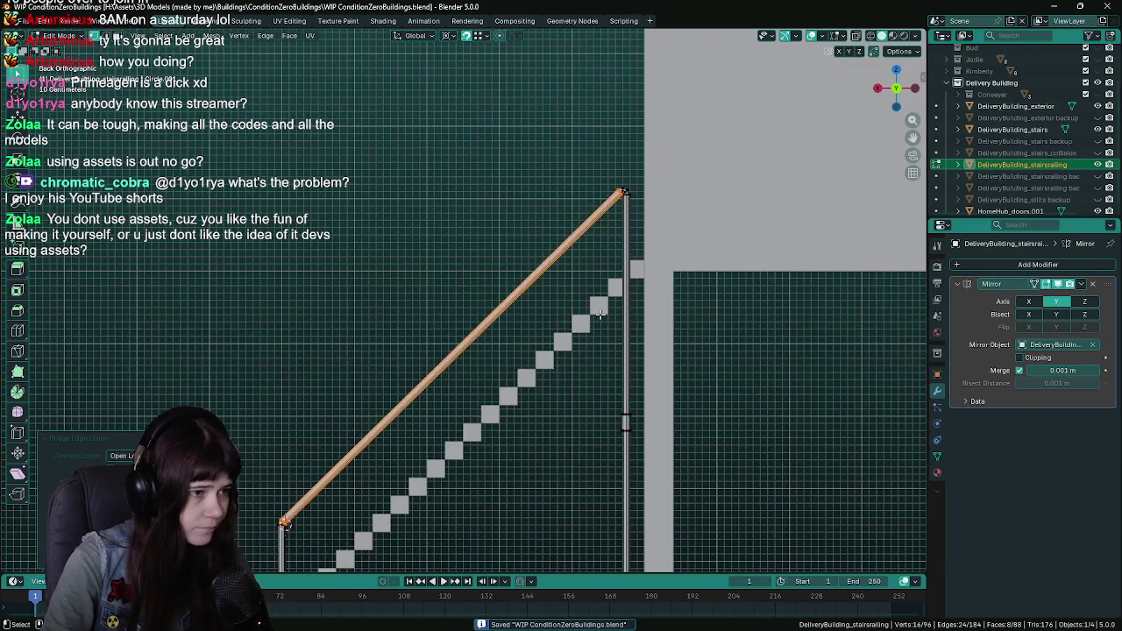
{"action": "scroll", "coordinate": [540, 355], "scroll_direction": "up", "scroll_amount": 2}
{"action": "scroll", "coordinate": [582, 286], "scroll_direction": "down", "scroll_amount": 2}
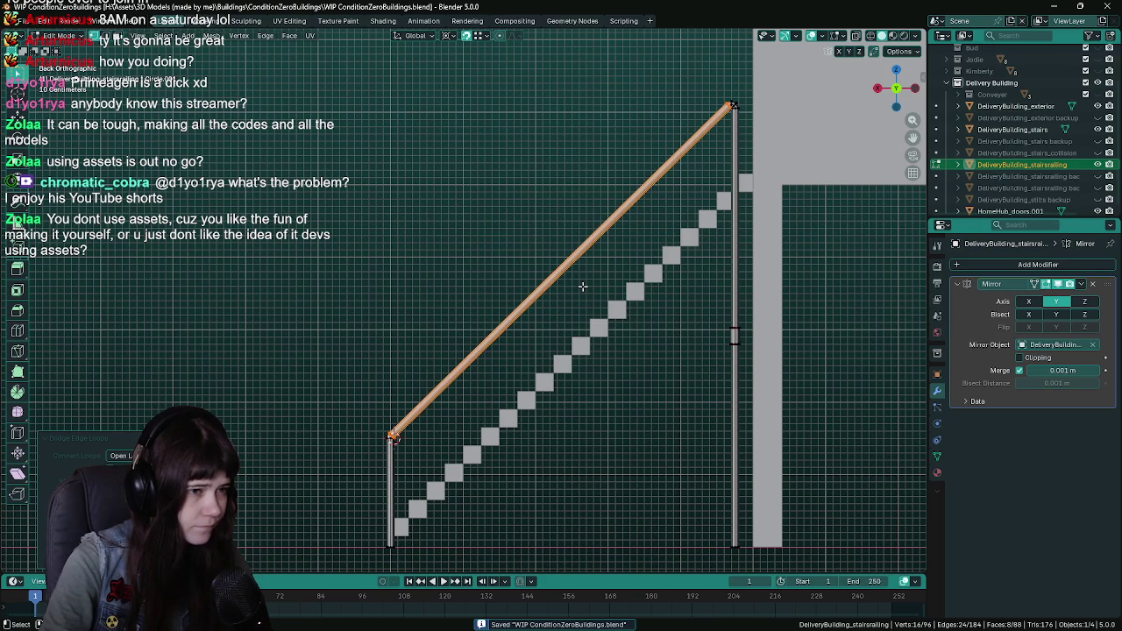
{"action": "key", "text": "Tab"}
{"action": "scroll", "coordinate": [599, 254], "scroll_direction": "down", "scroll_amount": 5}
{"action": "mouse_move", "coordinate": [488, 265]}
{"action": "left_mouse_down"}
{"action": "mouse_move", "coordinate": [588, 300]}
{"action": "mouse_move", "coordinate": [503, 293]}
{"action": "mouse_move", "coordinate": [534, 290]}
{"action": "left_mouse_up"}
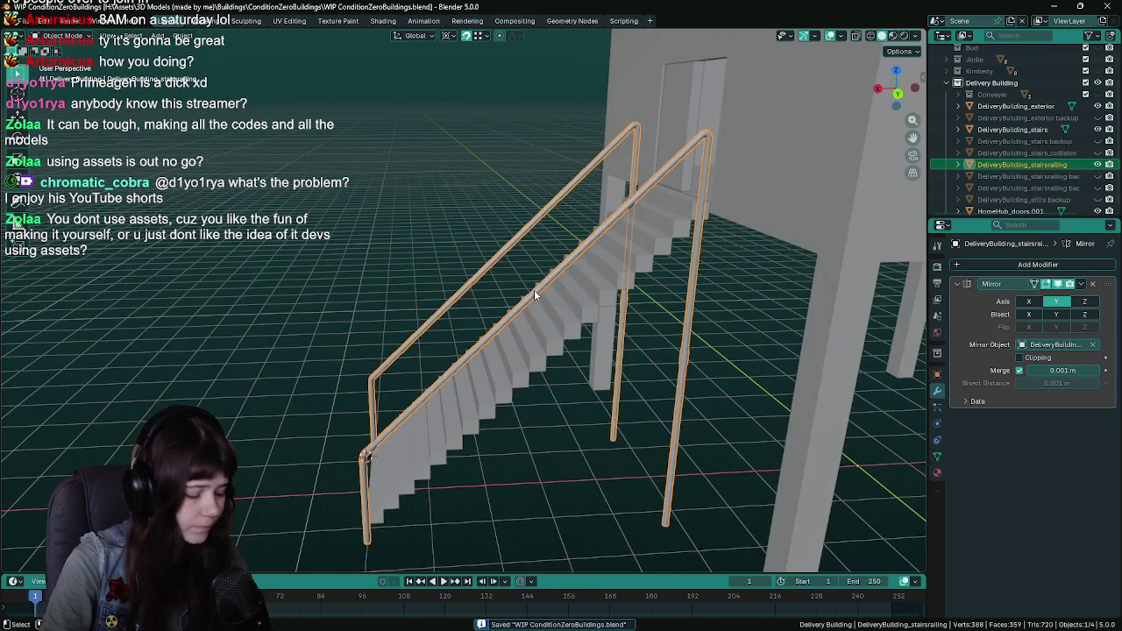
In Edit Mode, select all the railing geometry and run Merge by Distance
{"action": "key", "text": "Tab"}
{"action": "key", "text": "ctrl+l"}
{"action": "key", "text": "F3"}
{"action": "type", "text": "m"}
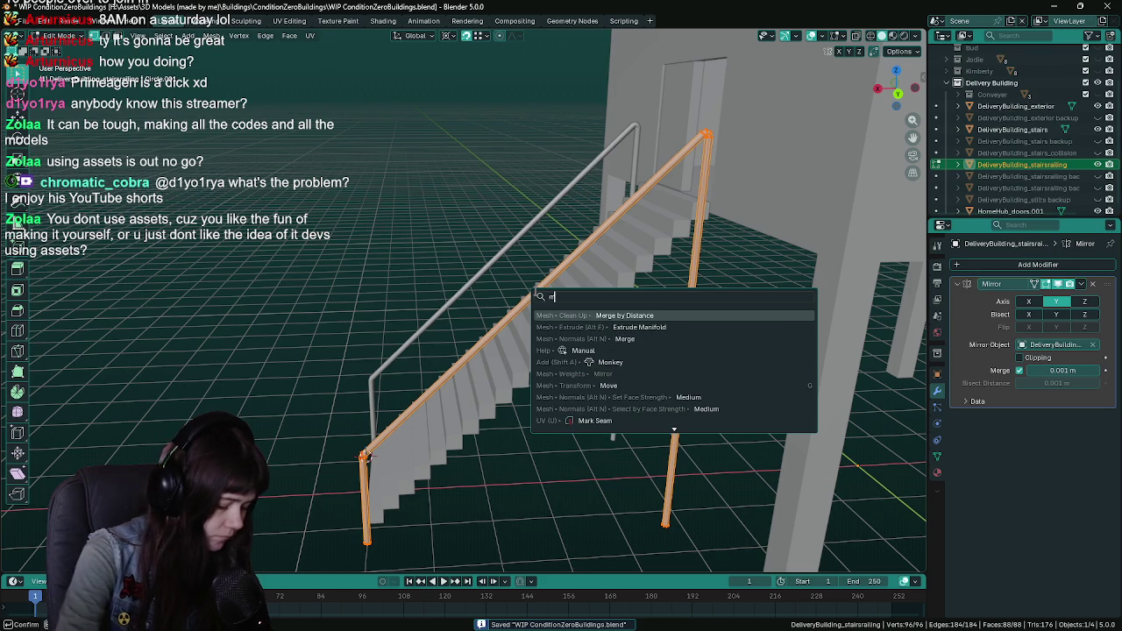
{"action": "type", "text": "erge by"}
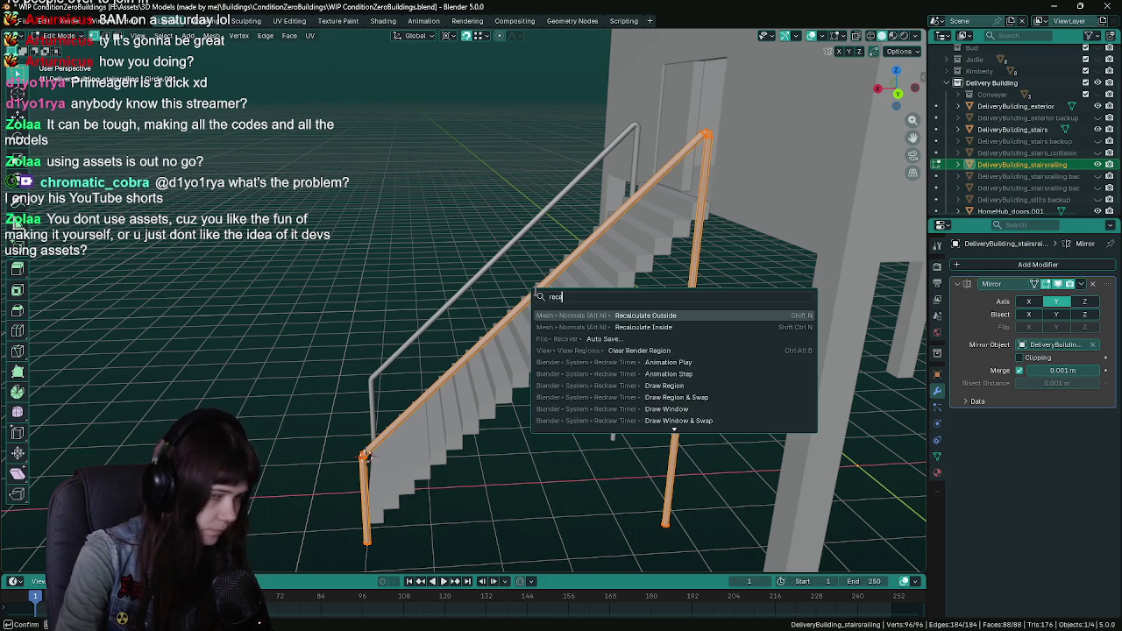
{"action": "key", "text": "Return"}
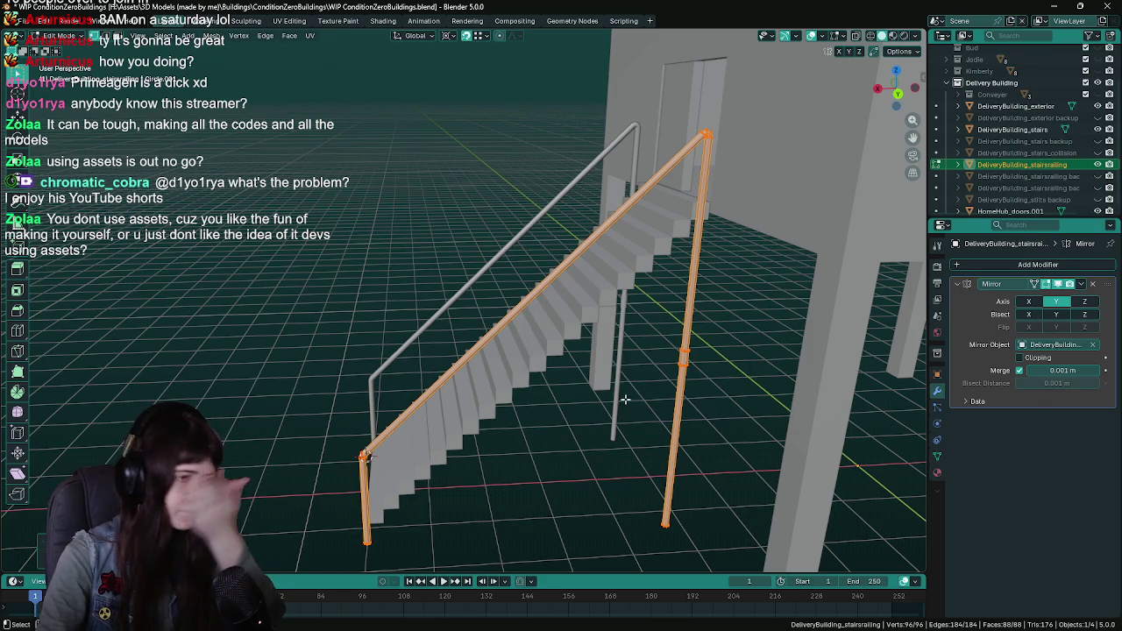
Save the file, then delete the upper and lower joint ring loops on the front post
{"action": "scroll", "coordinate": [637, 414], "scroll_direction": "up", "scroll_amount": 10}
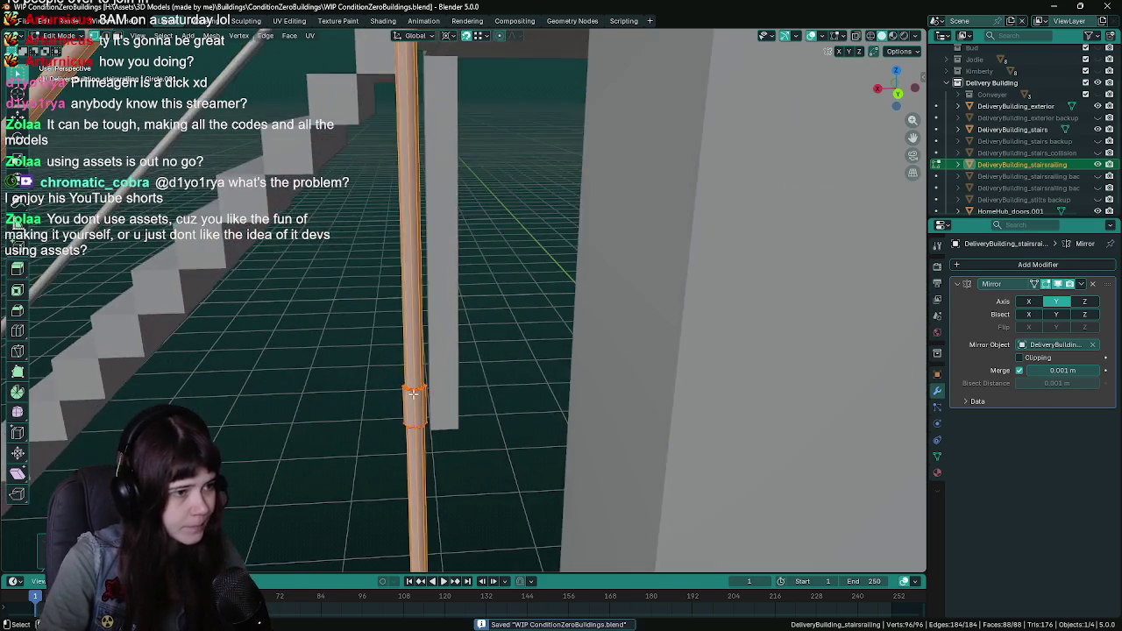
{"action": "key", "text": "ctrl+s"}
{"action": "scroll", "coordinate": [546, 280], "scroll_direction": "up", "scroll_amount": 3}
{"action": "mouse_move", "coordinate": [546, 281]}
{"action": "left_mouse_down"}
{"action": "mouse_move", "coordinate": [517, 342]}
{"action": "mouse_move", "coordinate": [478, 386]}
{"action": "mouse_move", "coordinate": [512, 319]}
{"action": "left_mouse_up"}
{"action": "left_click", "coordinate": [512, 319], "text": "alt"}
{"action": "key", "text": "x"}
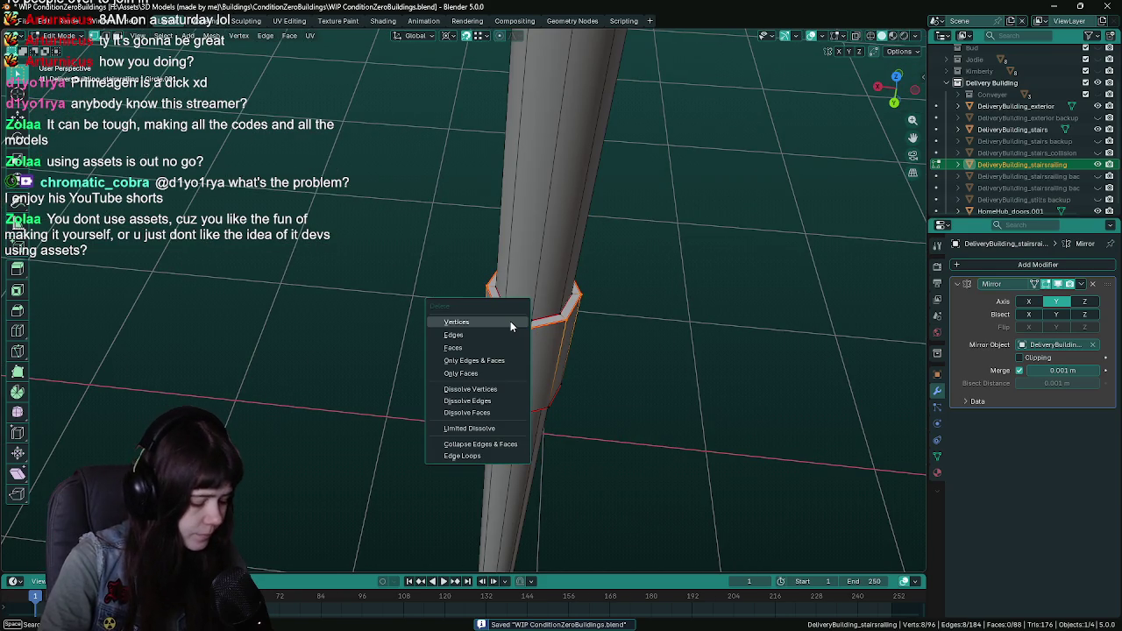
{"action": "left_click", "coordinate": [510, 321]}
{"action": "left_click", "coordinate": [507, 409], "text": "alt"}
{"action": "key", "text": "x"}
{"action": "left_click", "coordinate": [505, 411]}
Select both open post loops and join them with Bridge Edge Loops
{"action": "left_click_drag", "start_coordinate": [505, 410], "coordinate": [516, 423]}
{"action": "key", "text": "l"}
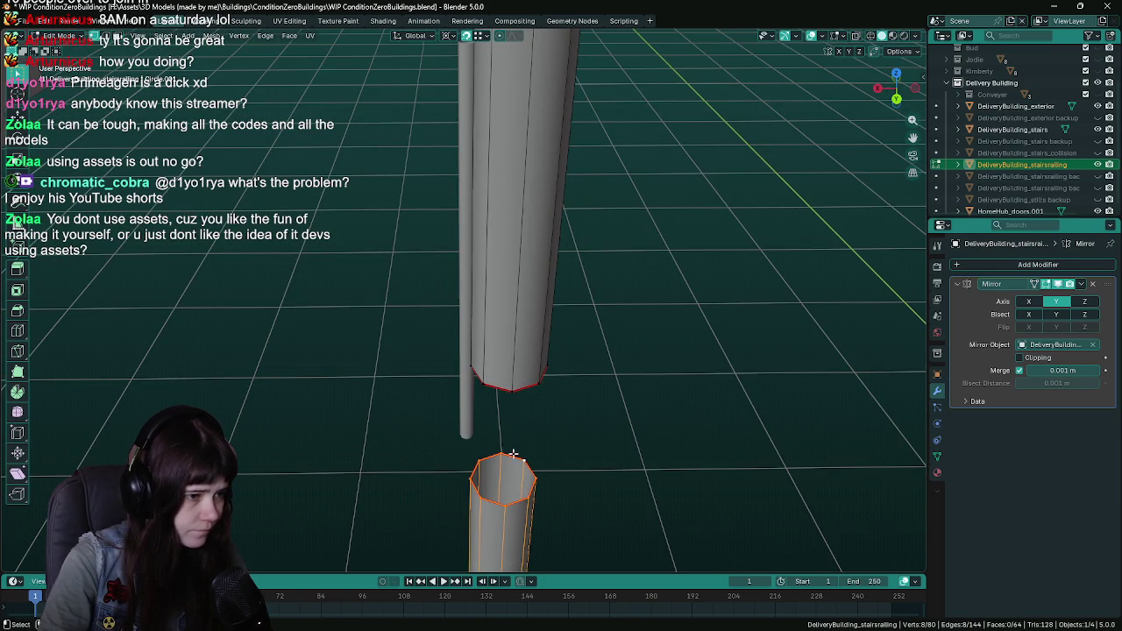
{"action": "left_click", "coordinate": [527, 388], "text": "alt+shift"}
{"action": "key", "text": "F3"}
{"action": "type", "text": "bridge"}
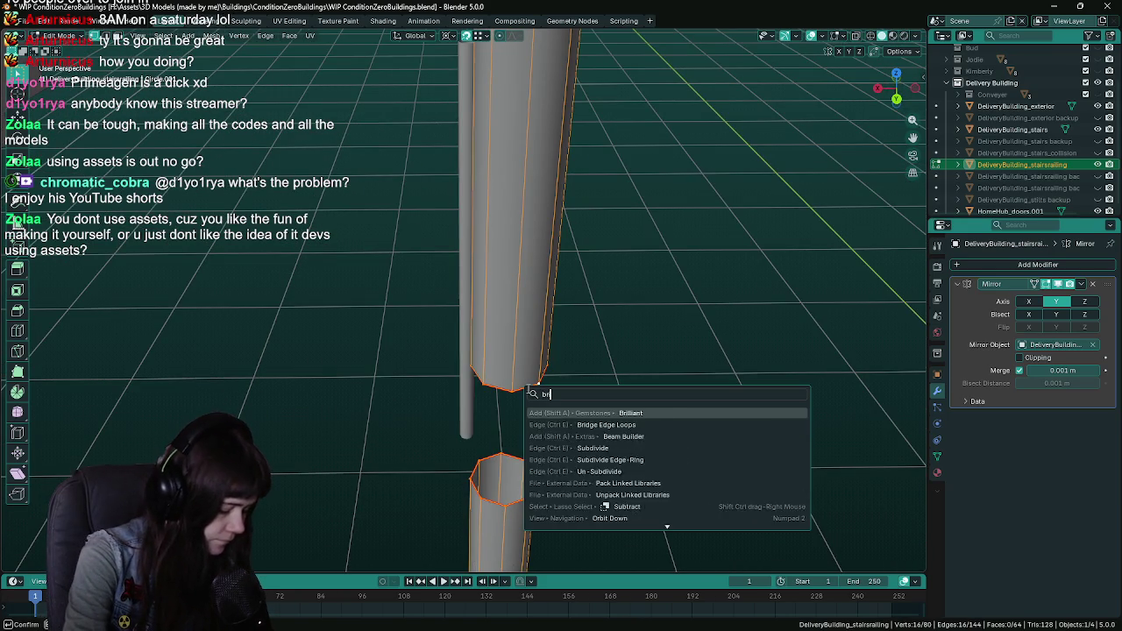
{"action": "key", "text": "Return"}
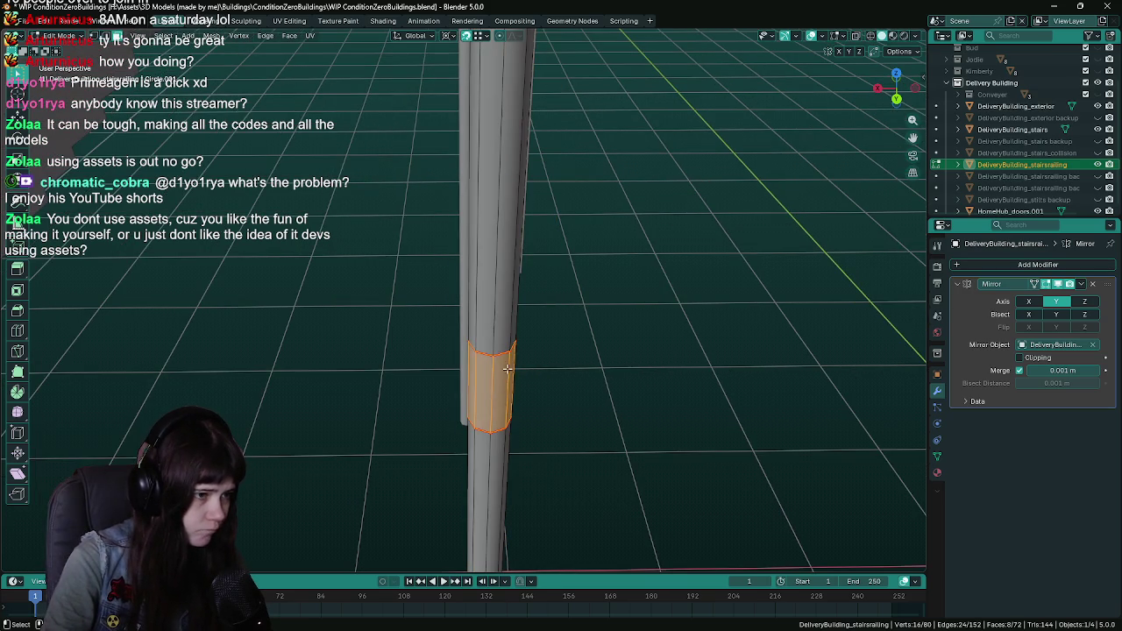
Dissolve the extra loop on the new band, remove leftover geometry, and save
{"action": "left_click", "coordinate": [498, 357], "text": "alt"}
{"action": "key", "text": "x"}
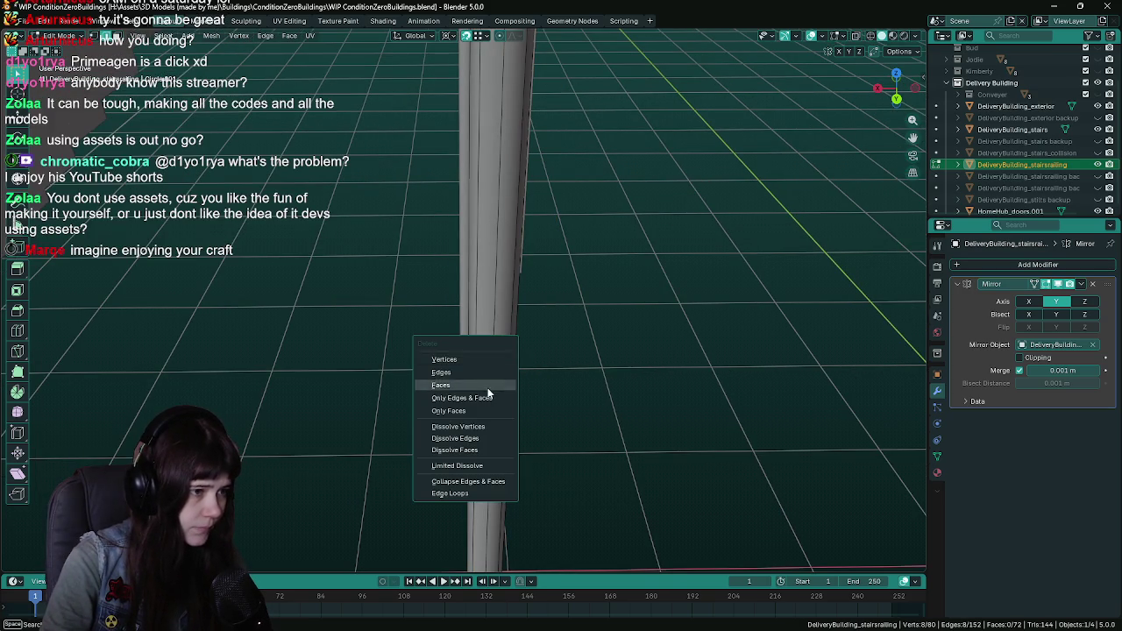
{"action": "left_click", "coordinate": [483, 436]}
{"action": "key", "text": "x"}
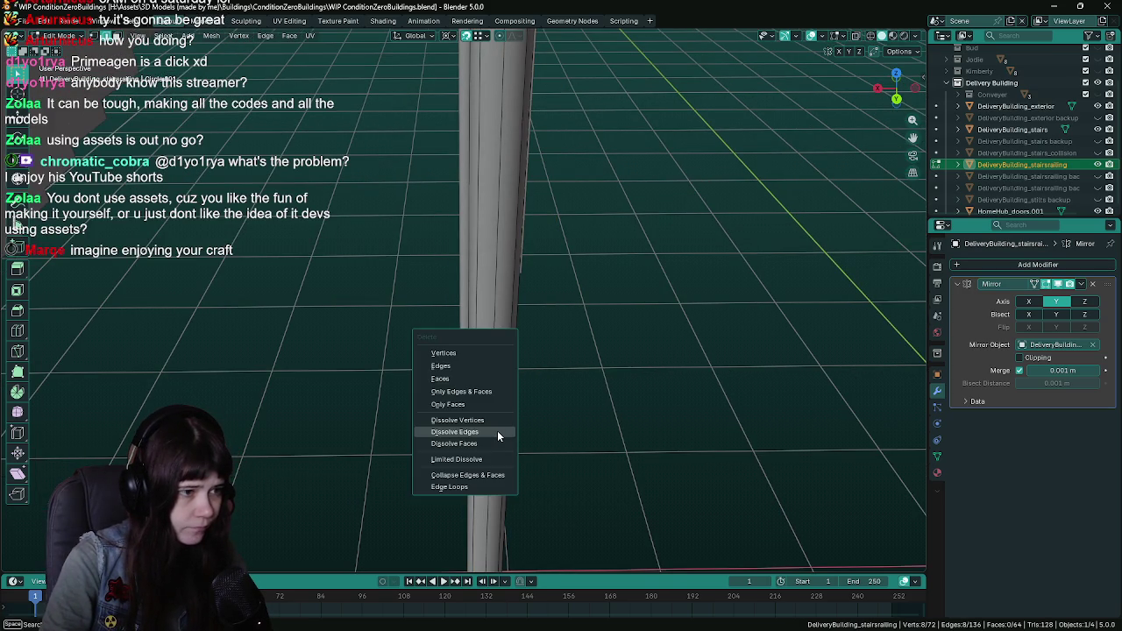
{"action": "left_click", "coordinate": [497, 430]}
{"action": "scroll", "coordinate": [497, 431], "scroll_direction": "down", "scroll_amount": 5}
{"action": "left_click_drag", "start_coordinate": [394, 394], "coordinate": [546, 388]}
{"action": "scroll", "coordinate": [458, 322], "scroll_direction": "up", "scroll_amount": 3}
{"action": "mouse_move", "coordinate": [458, 322]}
{"action": "left_mouse_down"}
{"action": "mouse_move", "coordinate": [547, 407]}
{"action": "mouse_move", "coordinate": [538, 373]}
{"action": "left_mouse_up"}
{"action": "key", "text": "ctrl+s"}
Select the whole railing and recalculate its normals outward
{"action": "key", "text": "a"}
{"action": "key", "text": "F3"}
{"action": "type", "text": "recalc"}
{"action": "key", "text": "Return"}
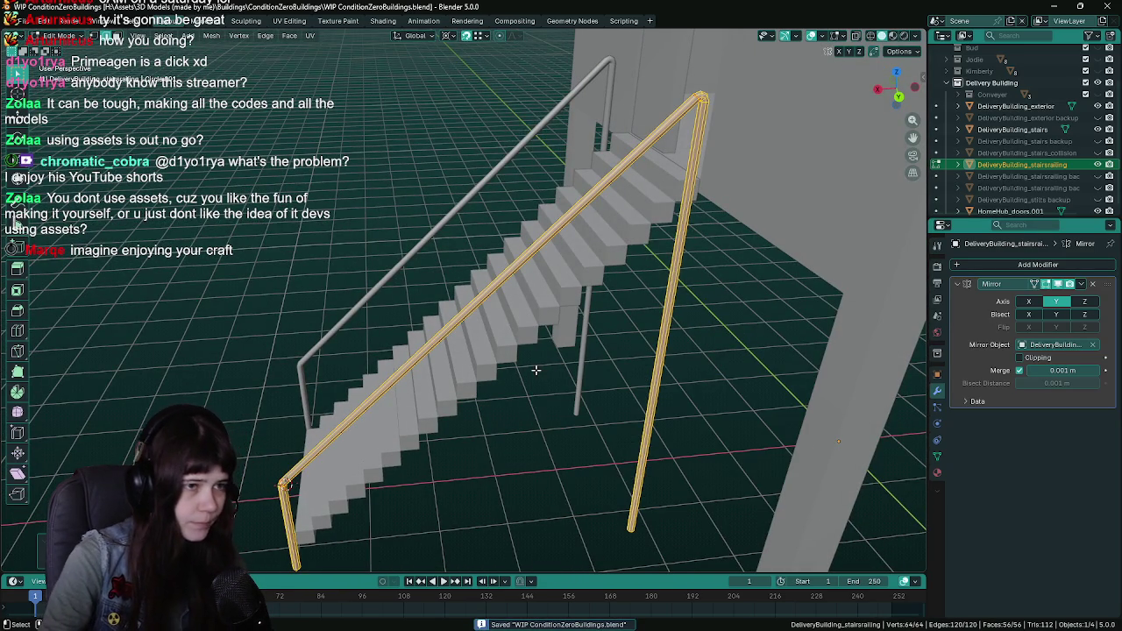
Reselect the entire railing mesh in Edit Mode and save the building file
{"action": "key", "text": "alt+a"}
{"action": "left_click", "coordinate": [702, 385]}
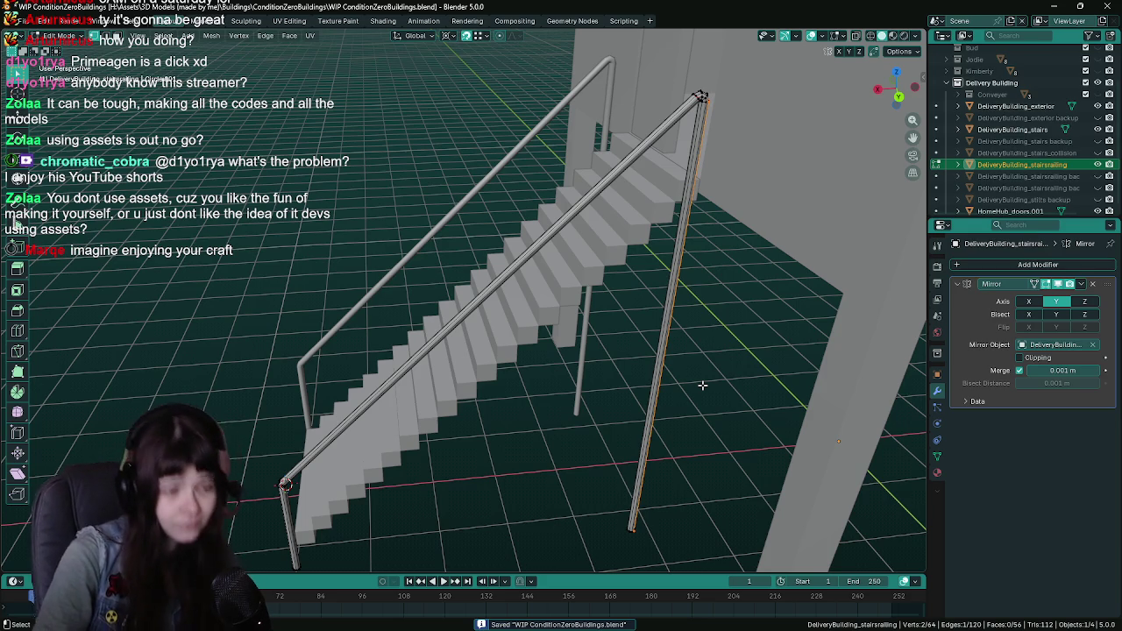
{"action": "scroll", "coordinate": [702, 385], "scroll_direction": "down", "scroll_amount": 3}
{"action": "key", "text": "a"}
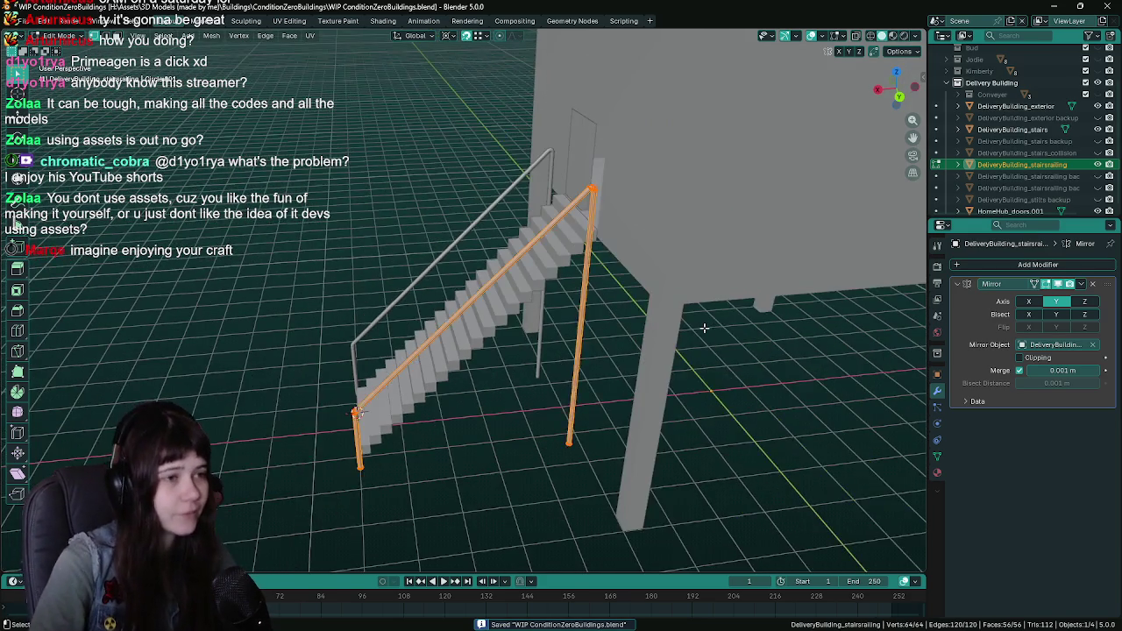
{"action": "scroll", "coordinate": [704, 328], "scroll_direction": "up", "scroll_amount": 2}
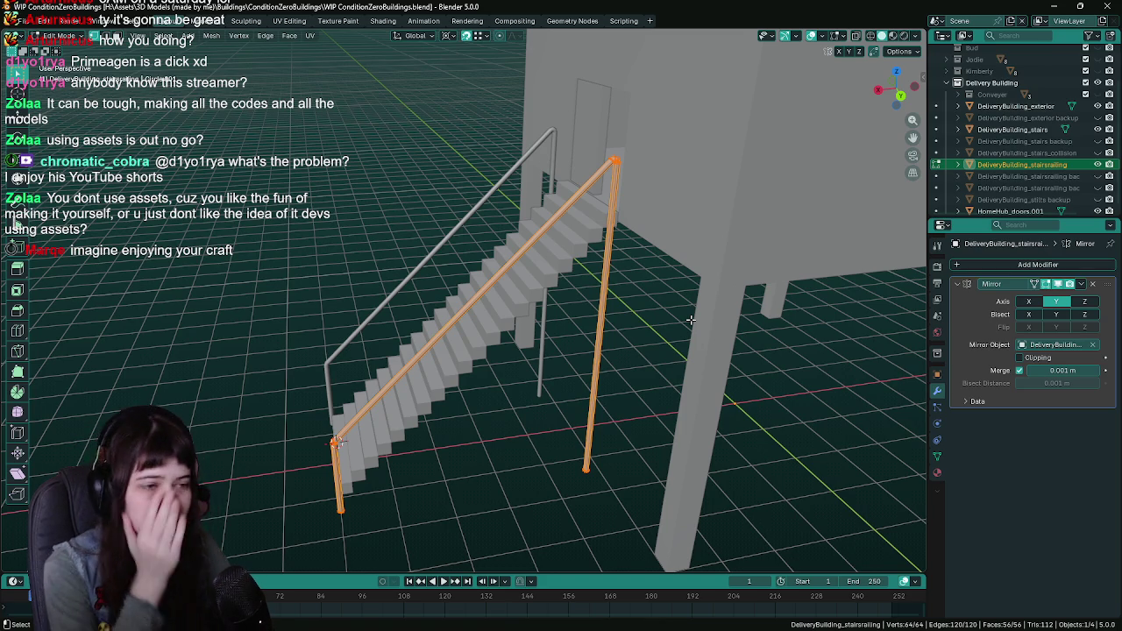
{"action": "key", "text": "ctrl+s"}
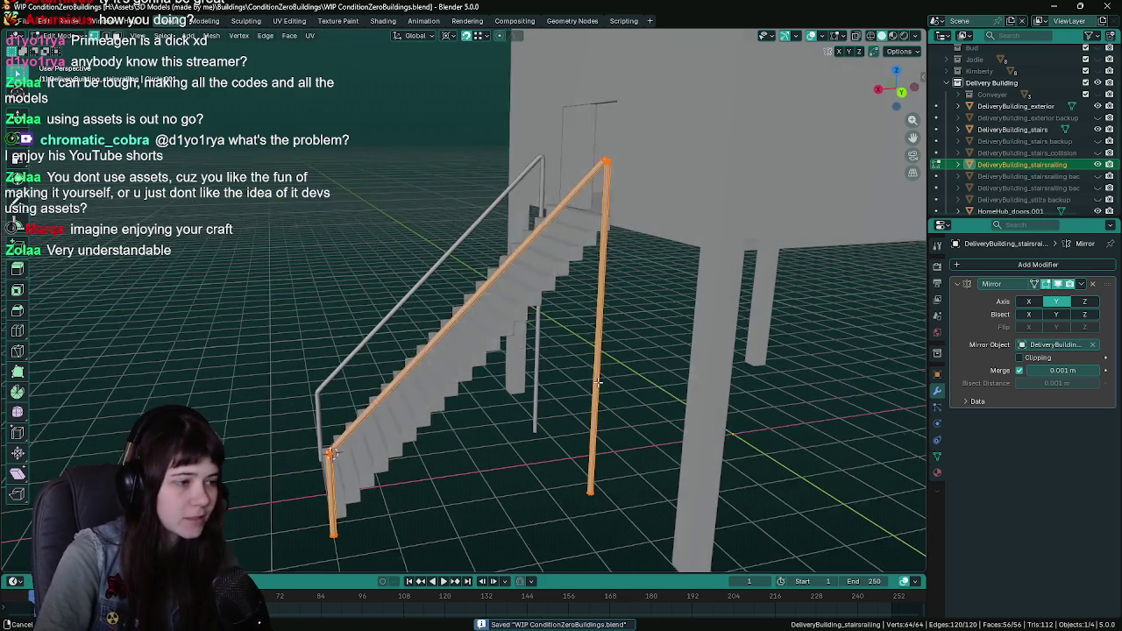
Return to Object Mode, check the mirrored railing, save, and bring up FBX export settings
{"action": "key", "text": "Tab"}
{"action": "mouse_move", "coordinate": [669, 328]}
{"action": "left_mouse_down"}
{"action": "mouse_move", "coordinate": [652, 346]}
{"action": "mouse_move", "coordinate": [667, 351]}
{"action": "left_mouse_up"}
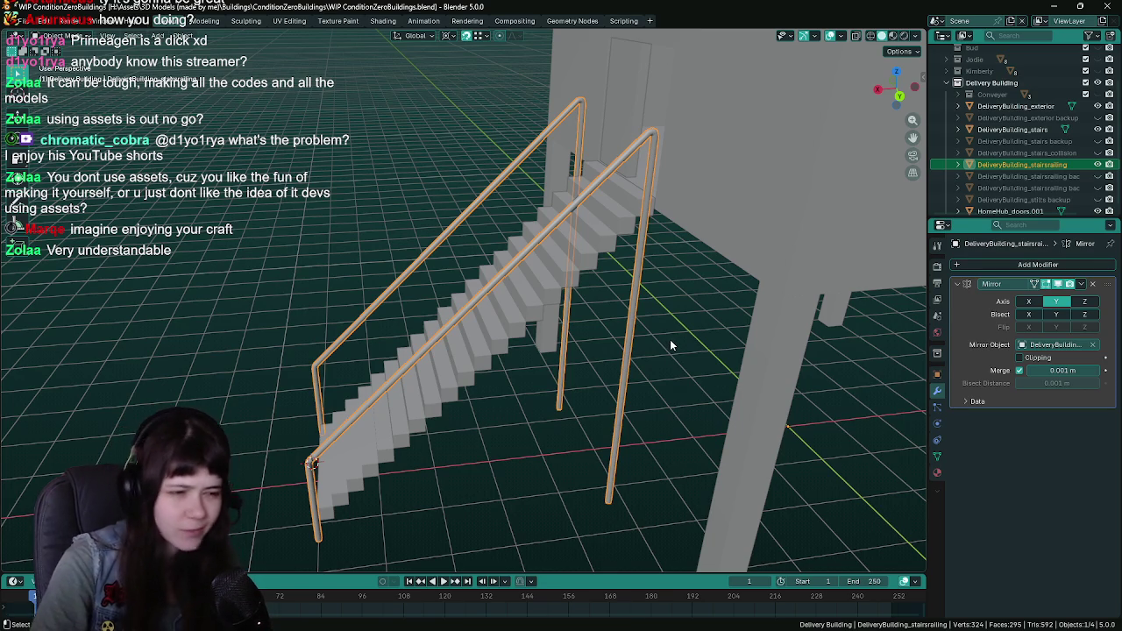
{"action": "mouse_move", "coordinate": [670, 339]}
{"action": "left_mouse_down"}
{"action": "mouse_move", "coordinate": [655, 331]}
{"action": "mouse_move", "coordinate": [670, 311]}
{"action": "mouse_move", "coordinate": [691, 312]}
{"action": "mouse_move", "coordinate": [677, 314]}
{"action": "left_mouse_up"}
{"action": "key", "text": "ctrl+s"}
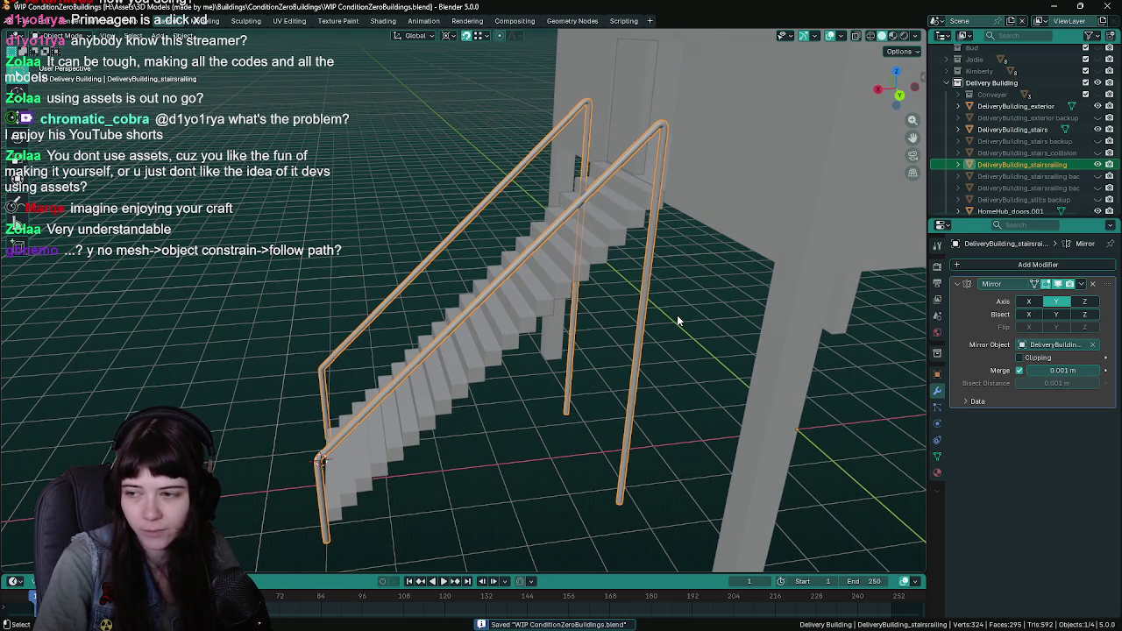
{"action": "left_click_drag", "start_coordinate": [677, 314], "coordinate": [693, 318]}
{"action": "key", "text": "F3"}
{"action": "key", "text": "Return"}
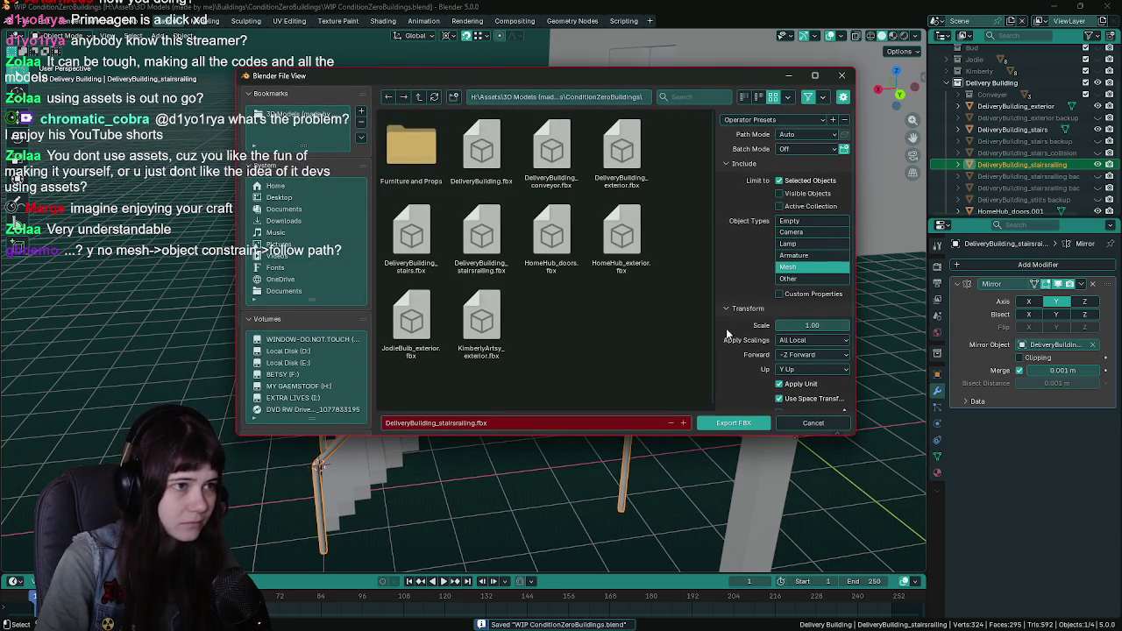
Export the railing as DeliveryBuilding_stairsrailling.fbx at scale 0.50, save, and switch to Unreal
{"action": "left_click_drag", "start_coordinate": [812, 325], "coordinate": [771, 326]}
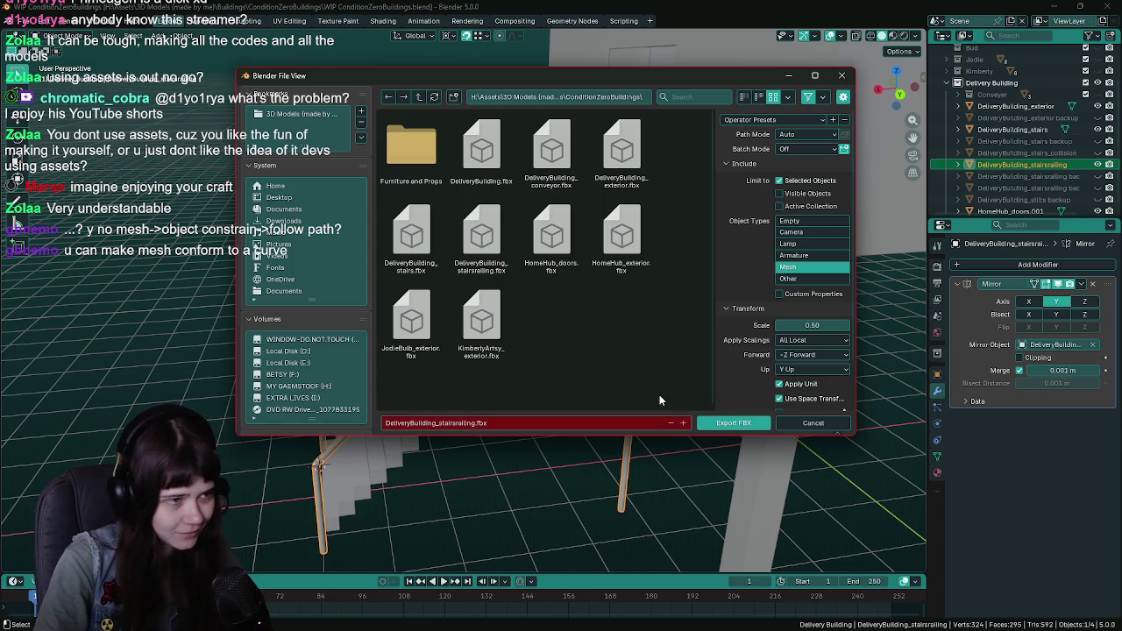
{"action": "left_click", "coordinate": [727, 422]}
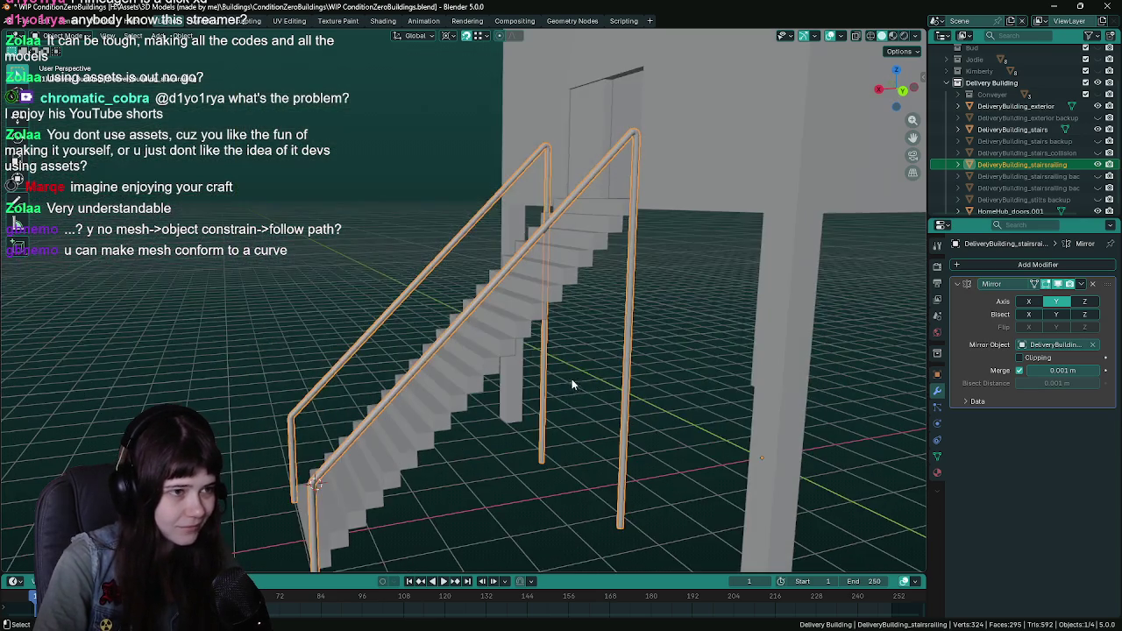
{"action": "key", "text": "ctrl+s"}
{"action": "key", "text": "alt+a"}
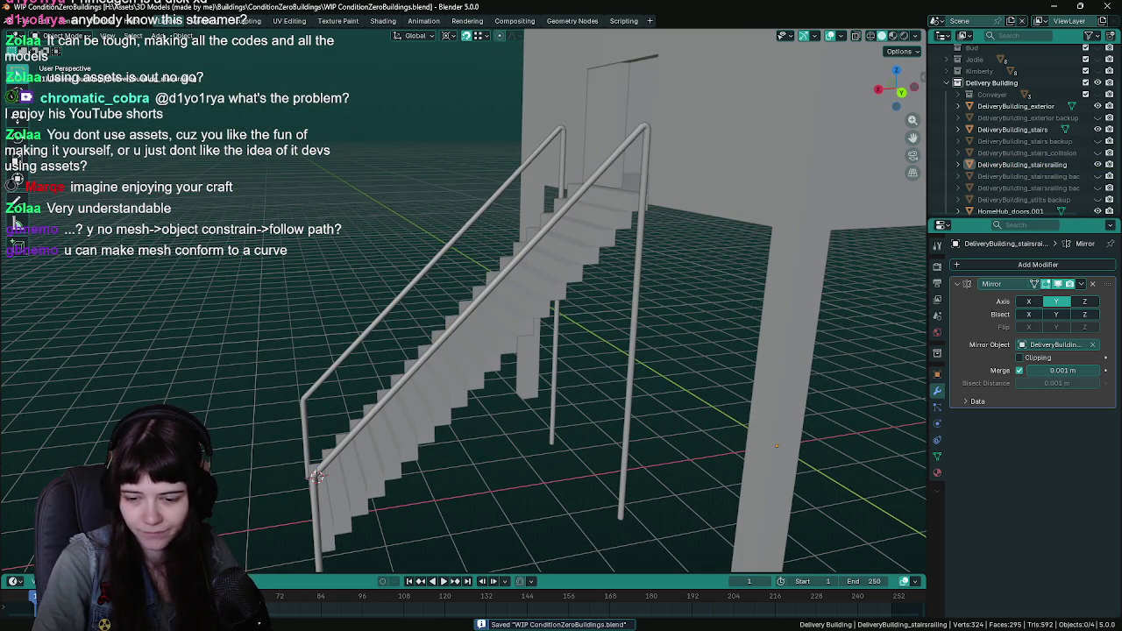
{"action": "key", "text": "alt+Tab"}
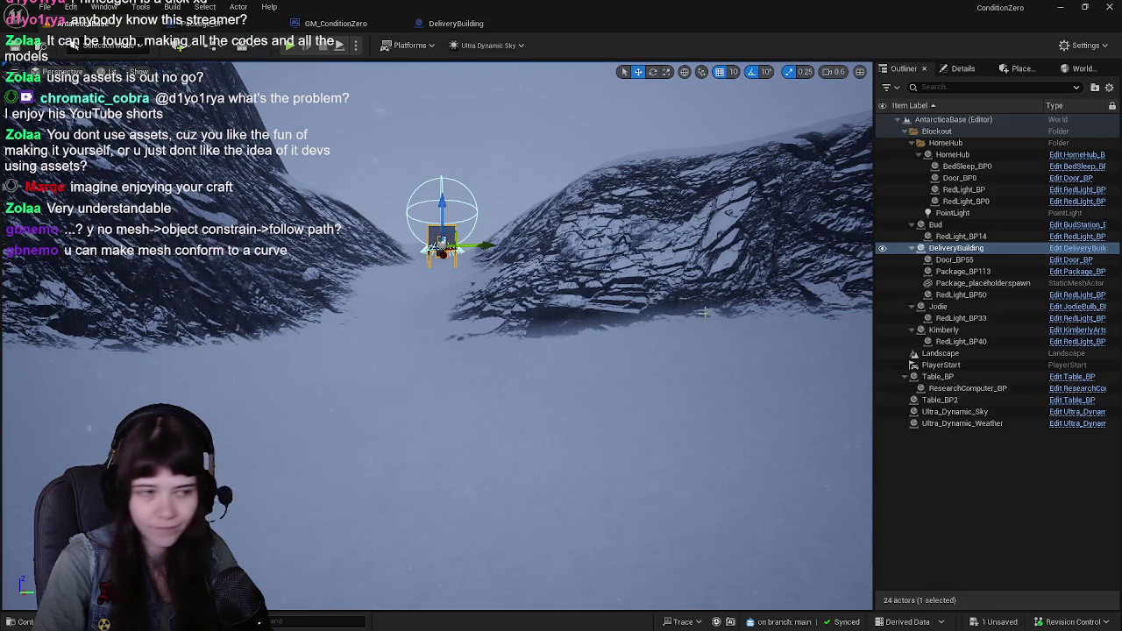
Fly Unreal's camera to the delivery building stairs to check the railing, then return to Blender
{"action": "left_click_drag", "start_coordinate": [506, 326], "coordinate": [487, 384]}
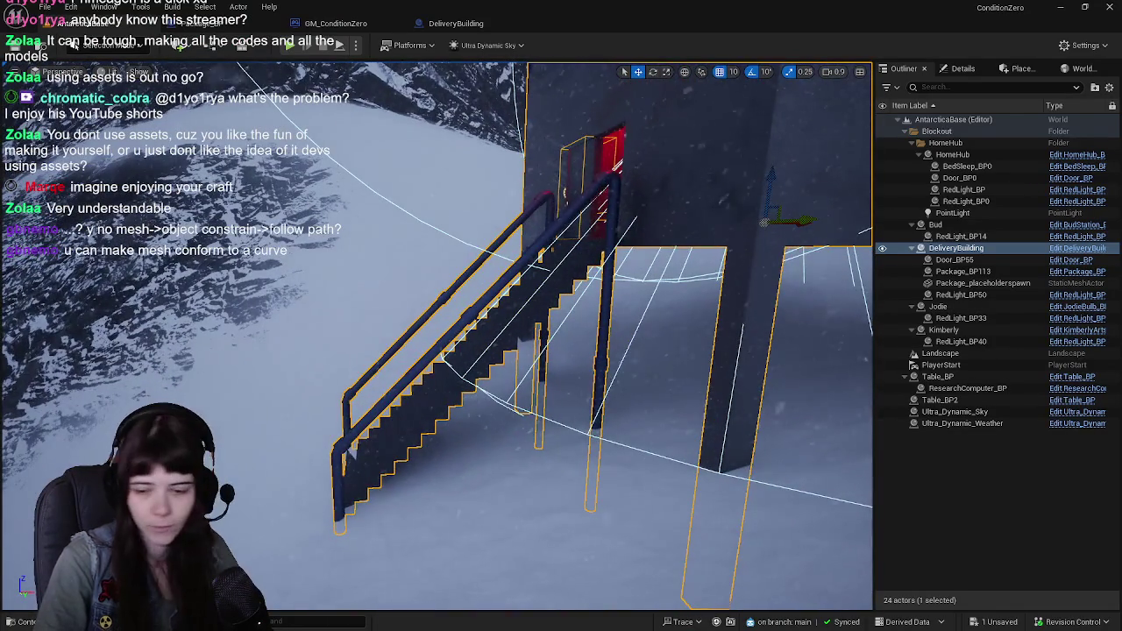
{"action": "key", "text": "alt+Tab"}
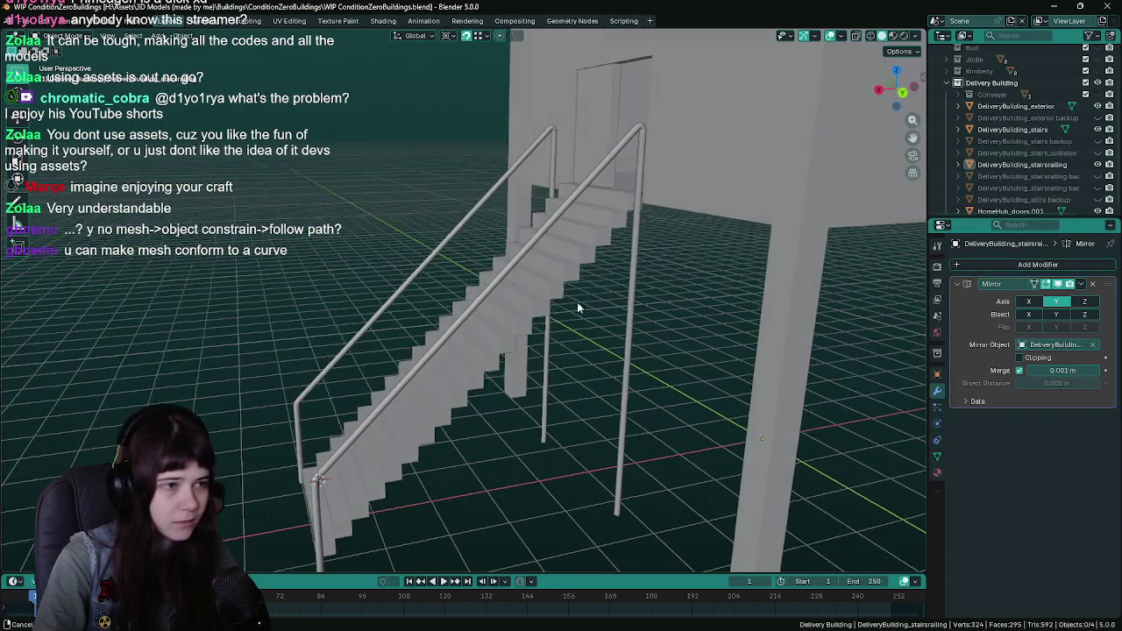
Re-export the selected railing to DeliveryBuilding_stairsrailling.fbx, save, and return to Unreal
{"action": "left_click", "coordinate": [624, 294]}
{"action": "key", "text": "F3"}
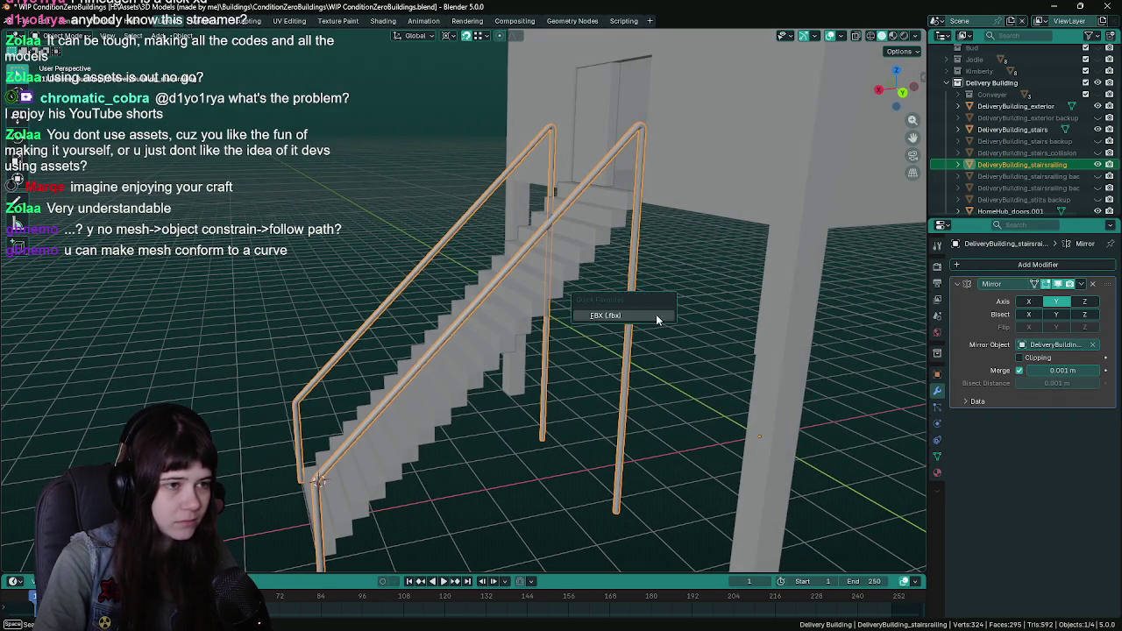
{"action": "key", "text": "Return"}
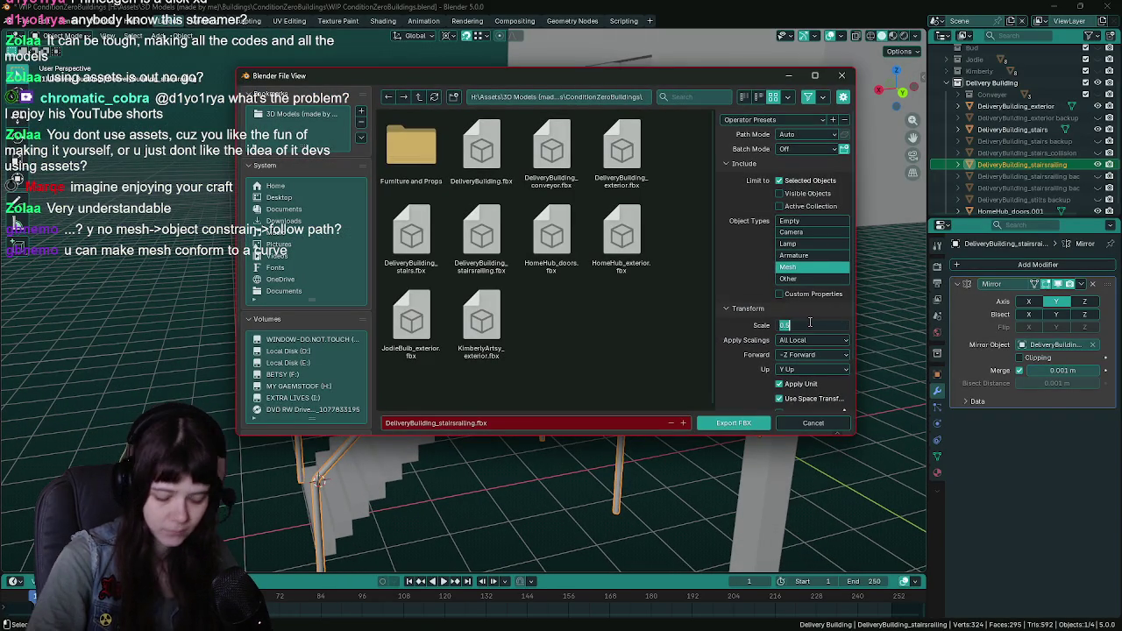
{"action": "left_click", "coordinate": [752, 420]}
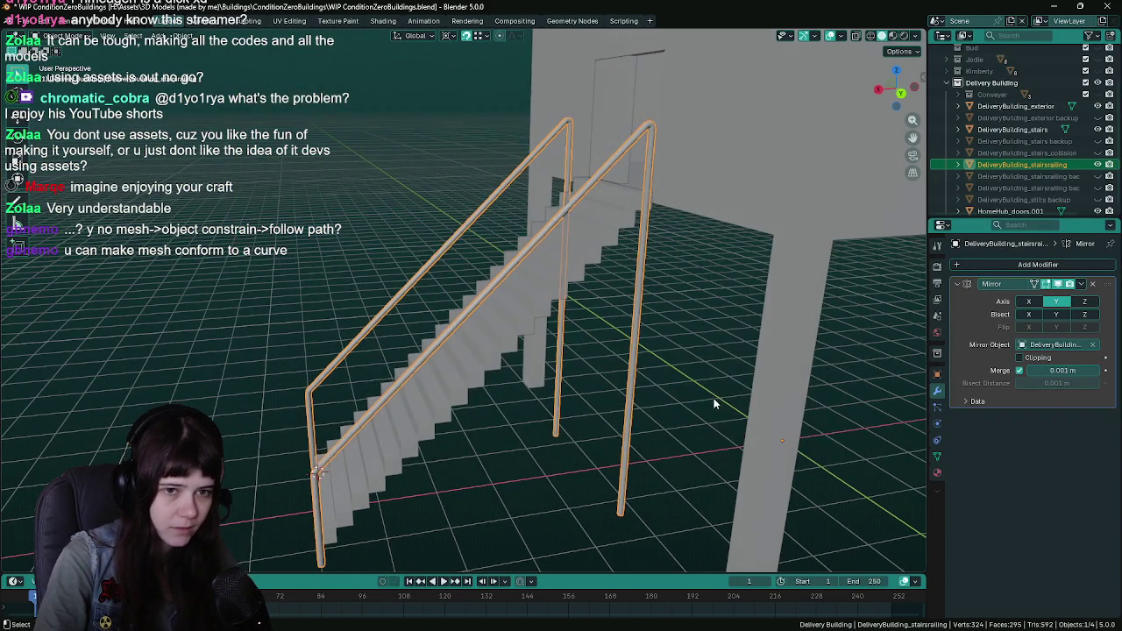
{"action": "key", "text": "ctrl+s"}
{"action": "key", "text": "alt+Tab"}
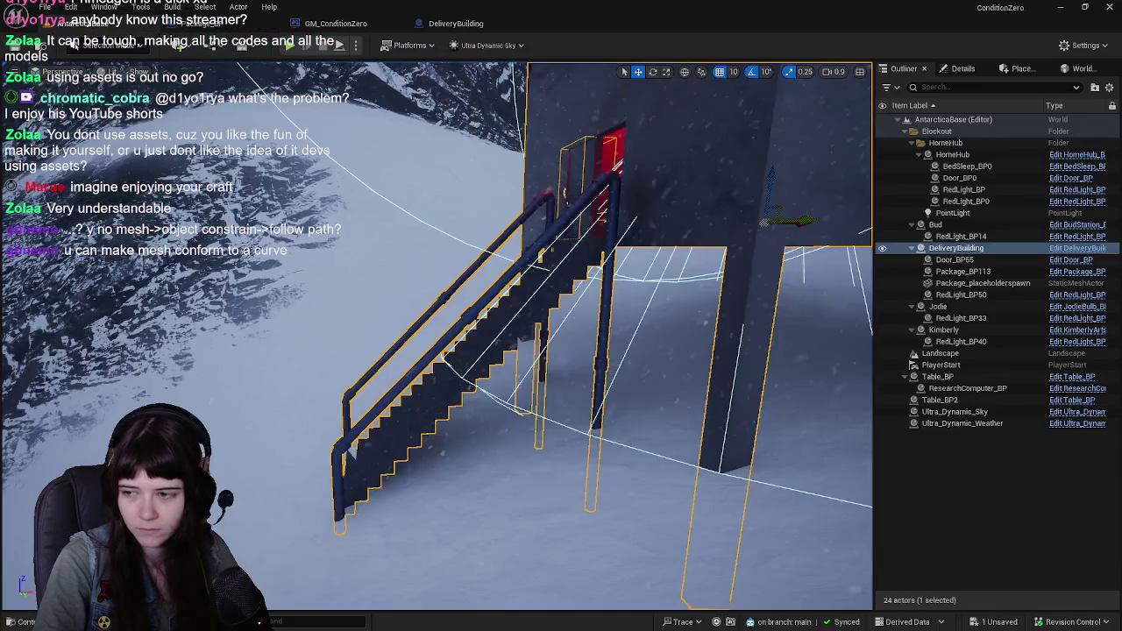
Browse the content browser to Content/Meshes/Buildings/DeliveryBuilding
{"action": "key", "text": "Escape"}
{"action": "key", "text": "ctrl+space"}
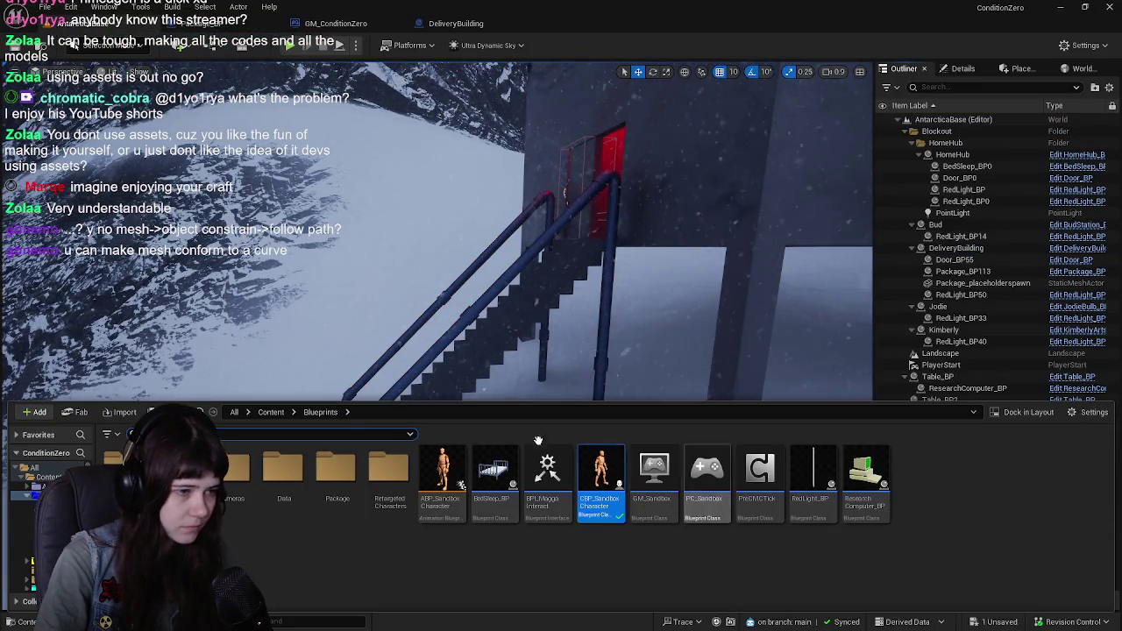
{"action": "left_click", "coordinate": [271, 412]}
{"action": "double_click", "coordinate": [700, 477]}
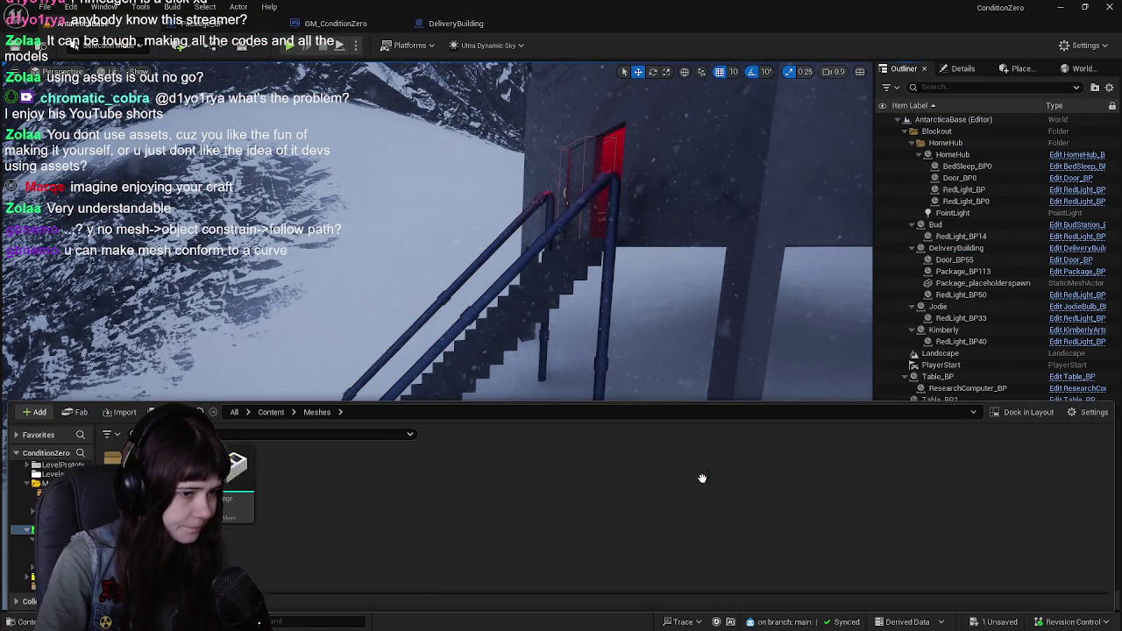
{"action": "double_click", "coordinate": [239, 483]}
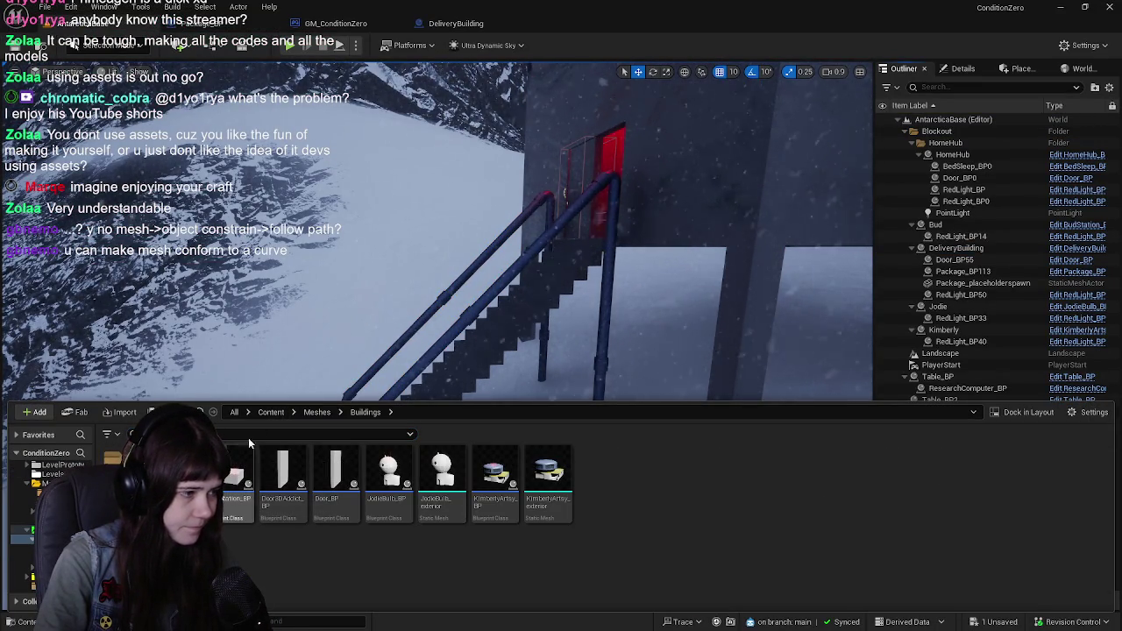
{"action": "left_click", "coordinate": [314, 412]}
{"action": "double_click", "coordinate": [224, 482]}
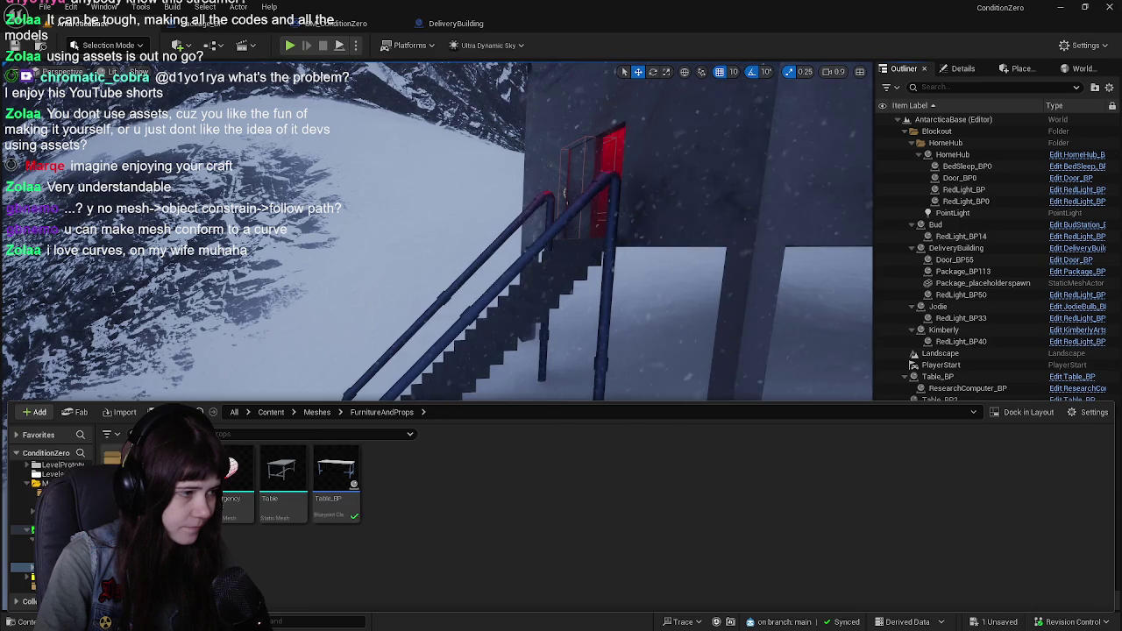
{"action": "left_click", "coordinate": [317, 412]}
{"action": "double_click", "coordinate": [239, 482]}
{"action": "double_click", "coordinate": [285, 482]}
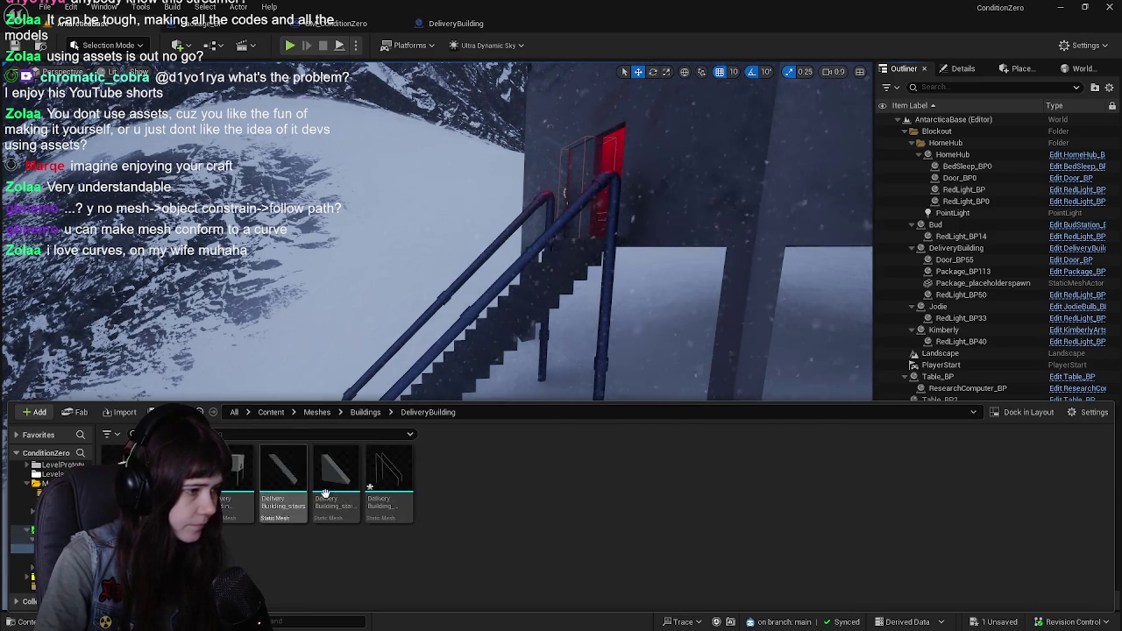
Reimport the railing mesh from the new FBX and fly the camera to the stairs
{"action": "right_click", "coordinate": [389, 471]}
{"action": "left_click", "coordinate": [451, 132]}
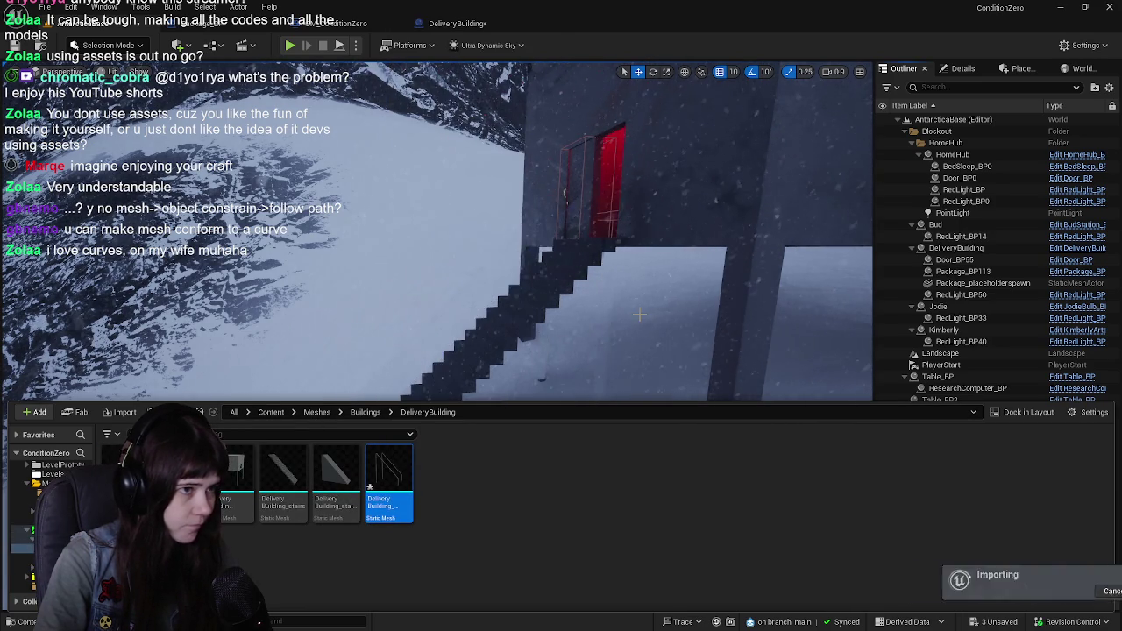
{"action": "mouse_move", "coordinate": [605, 303]}
{"action": "left_mouse_down"}
{"action": "mouse_move", "coordinate": [605, 316]}
{"action": "mouse_move", "coordinate": [605, 272]}
{"action": "mouse_move", "coordinate": [613, 294]}
{"action": "mouse_move", "coordinate": [570, 307]}
{"action": "mouse_move", "coordinate": [470, 156]}
{"action": "left_mouse_up"}
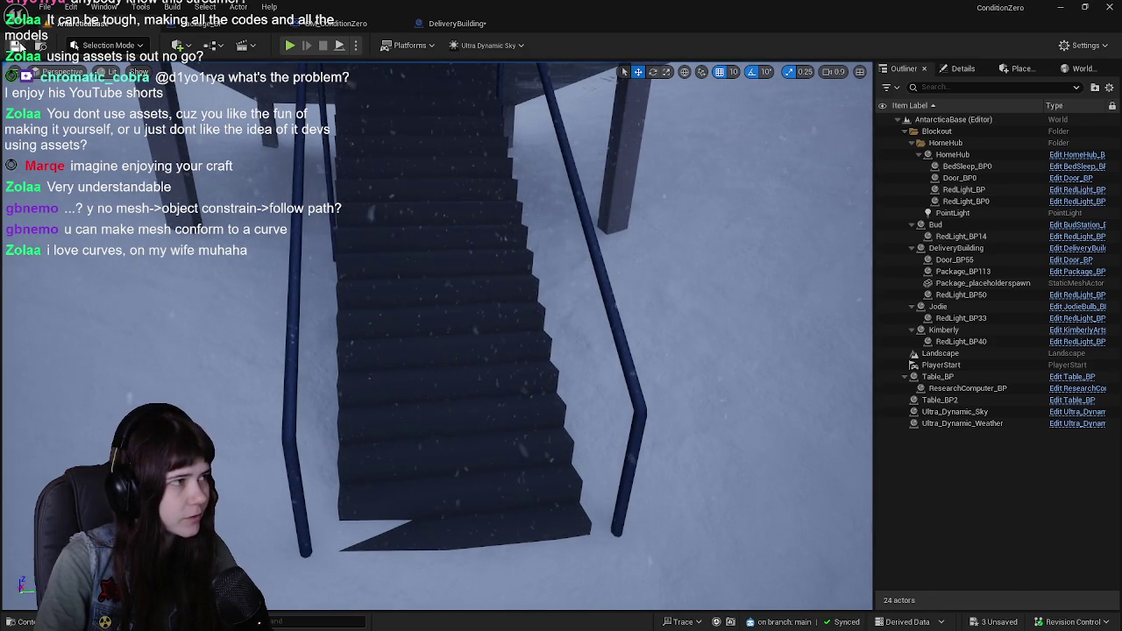
Start a play session and run the character out across the snow to the delivery building stairs
{"action": "left_click", "coordinate": [291, 46]}
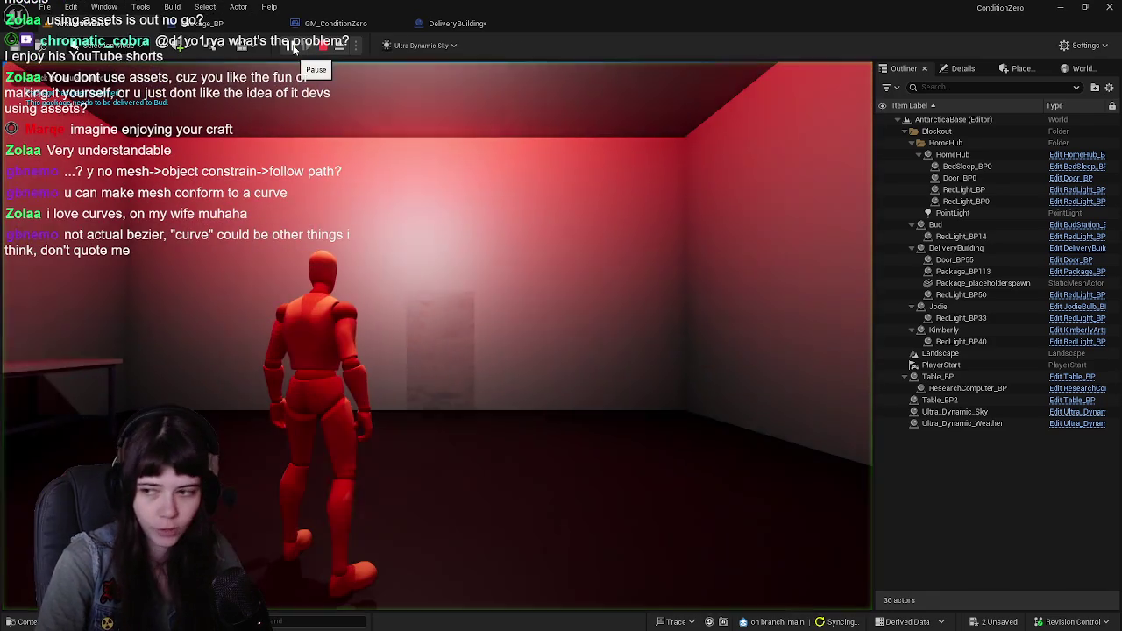
{"action": "key", "text": "a"}
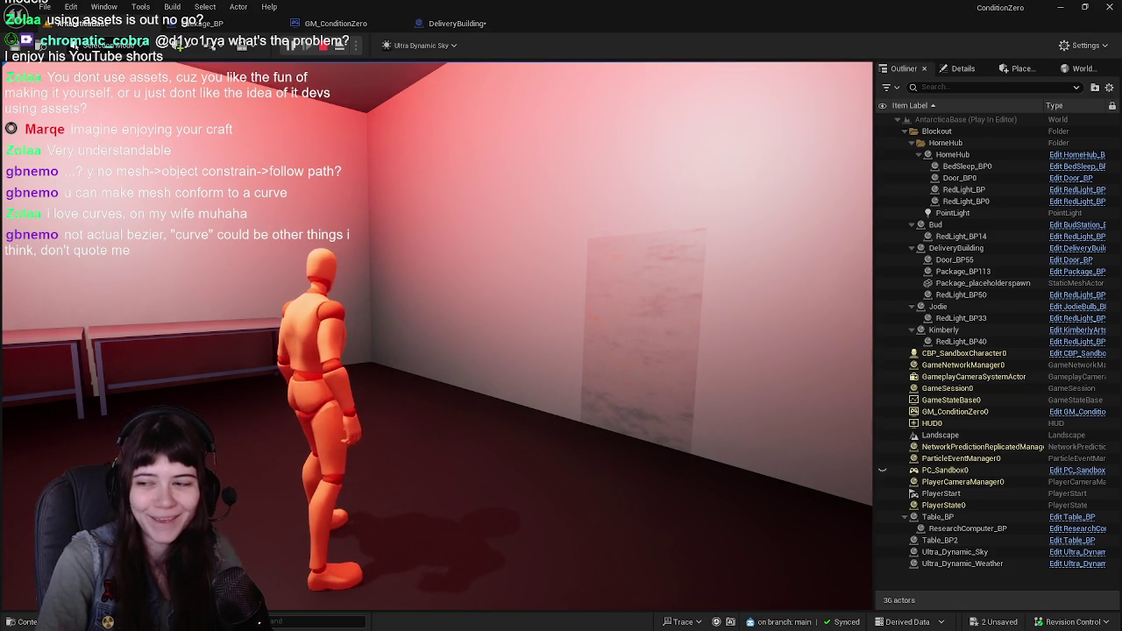
{"action": "key", "text": "w"}
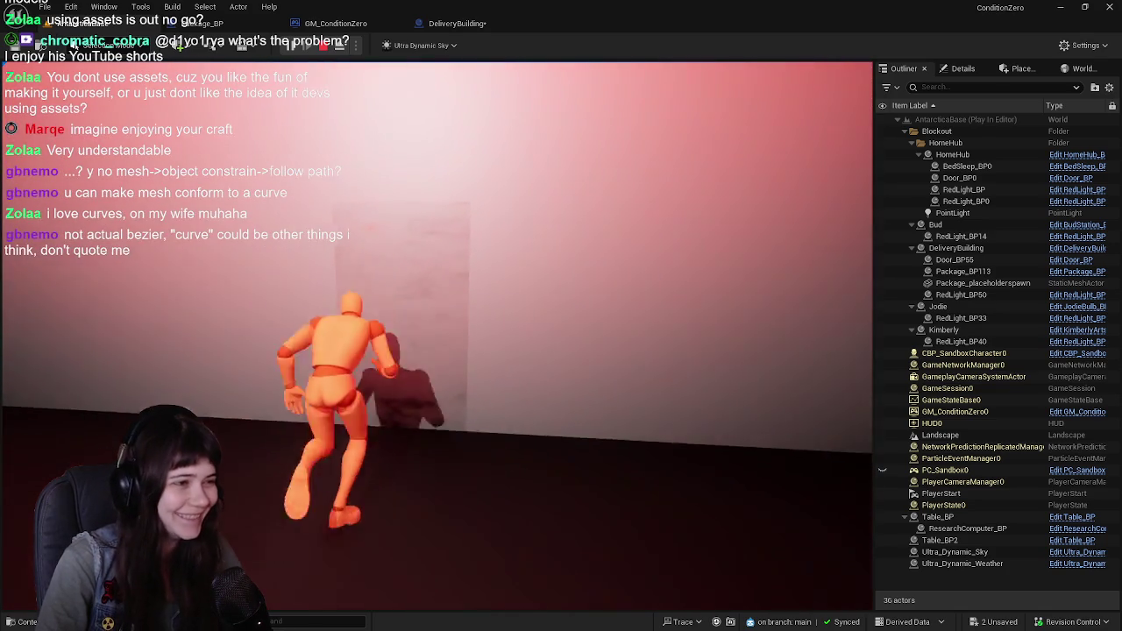
{"action": "key", "text": "w"}
{"action": "key", "text": "w"}
{"action": "key", "text": "w"}
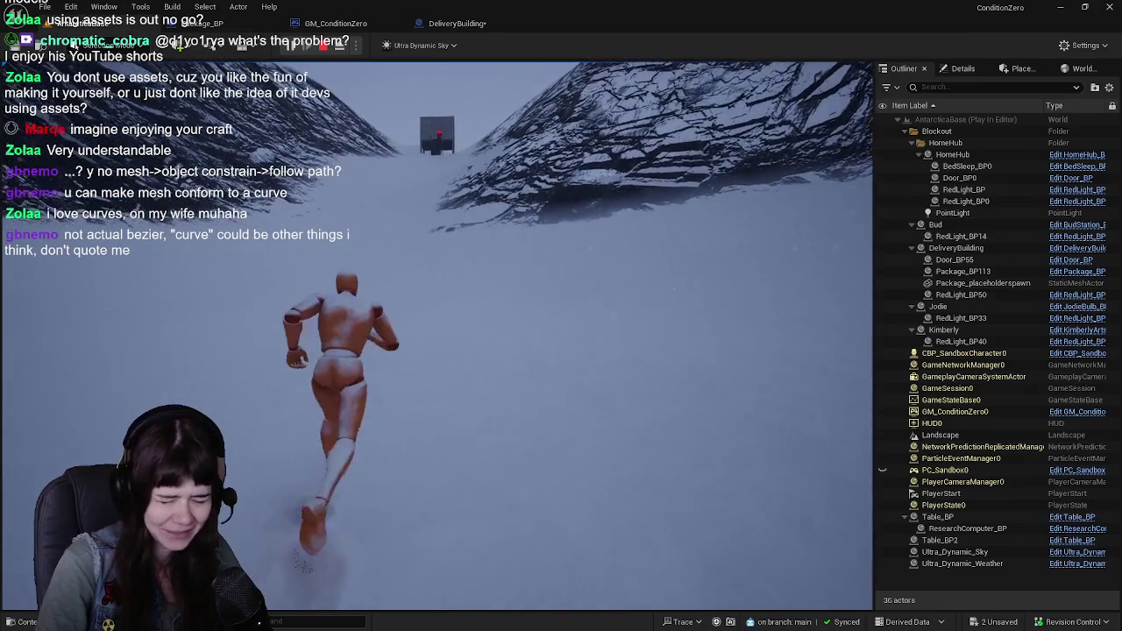
{"action": "key", "text": "w"}
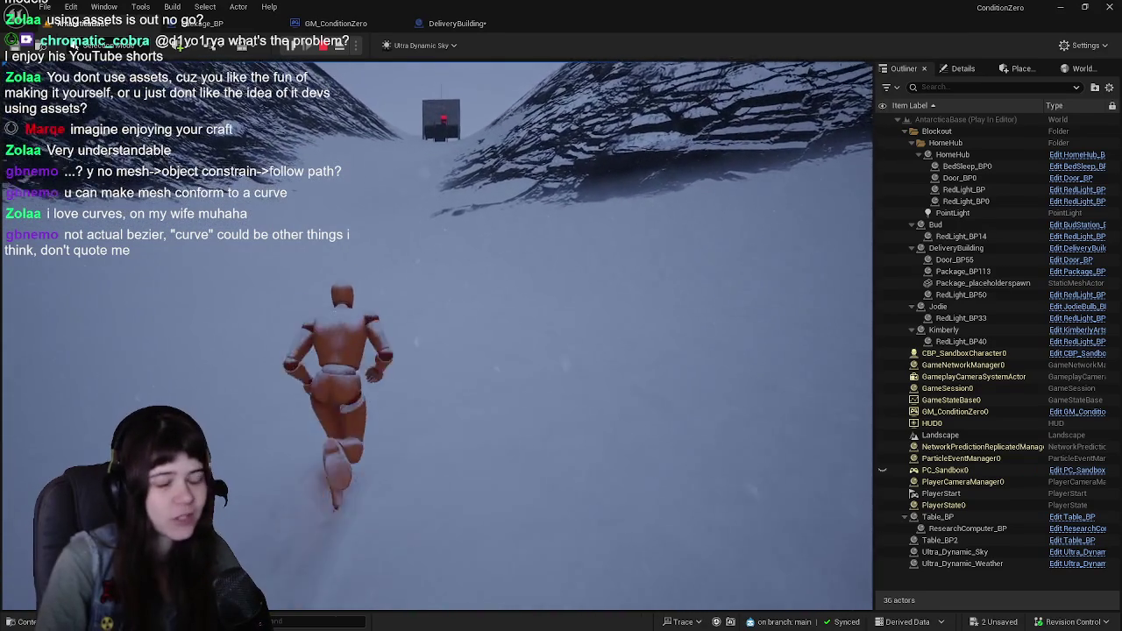
{"action": "key", "text": "w"}
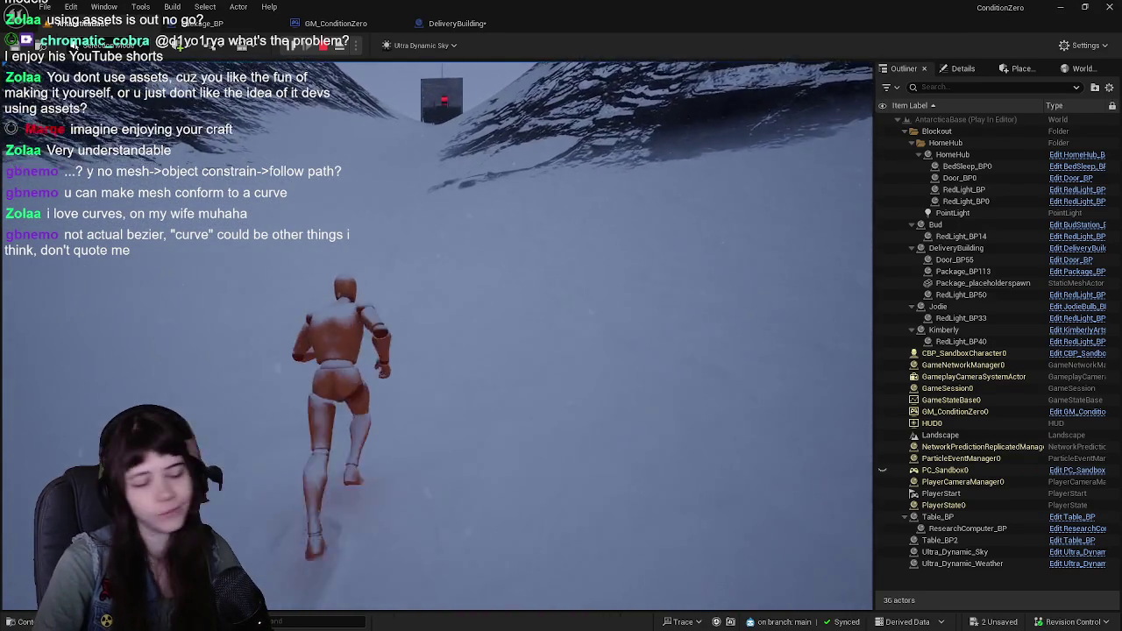
{"action": "key", "text": "w"}
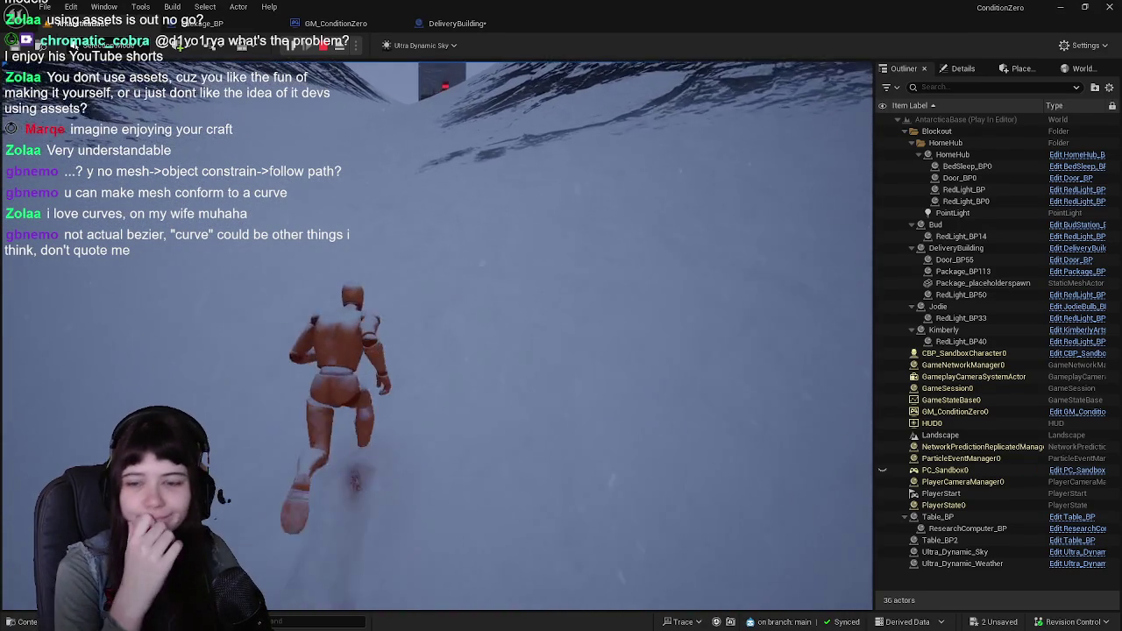
{"action": "key", "text": "w"}
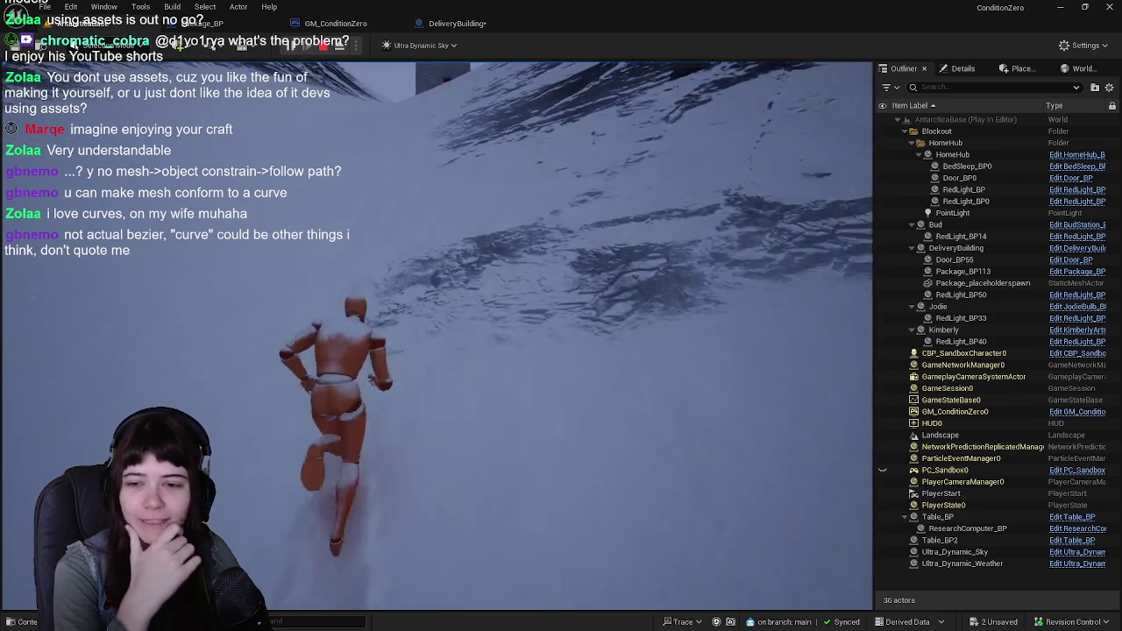
{"action": "key", "text": "w"}
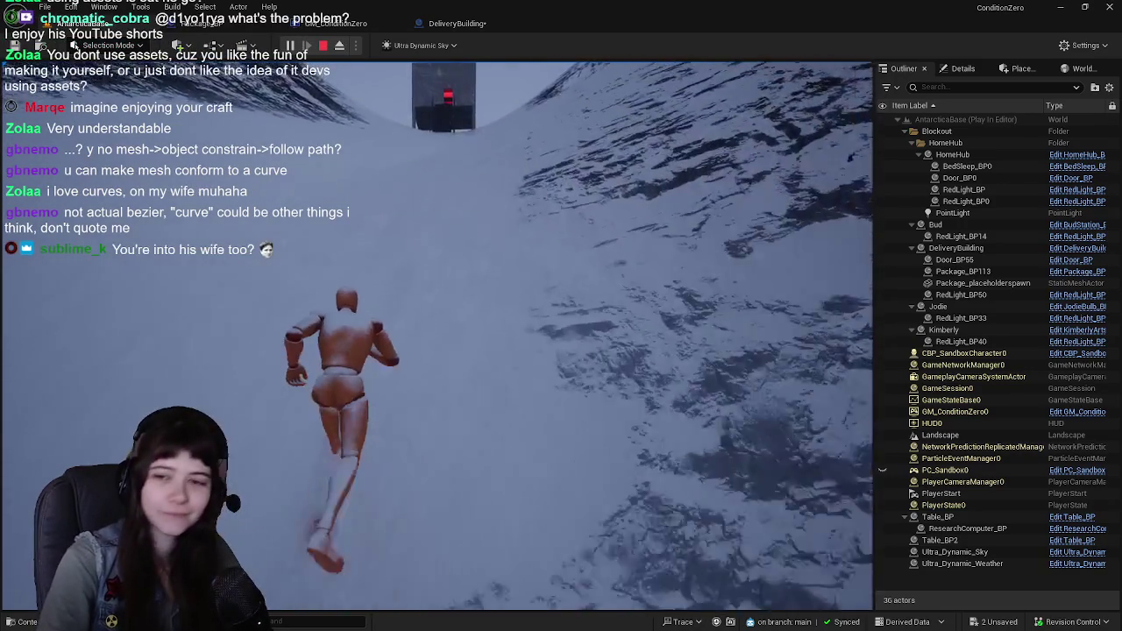
{"action": "key", "text": "w"}
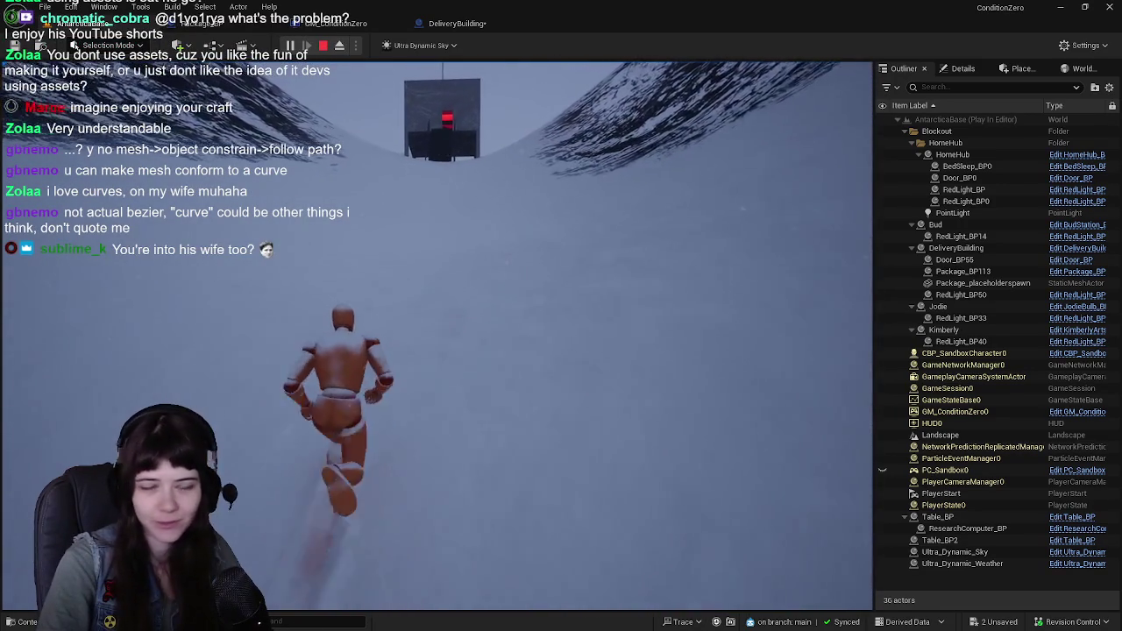
{"action": "key", "text": "w"}
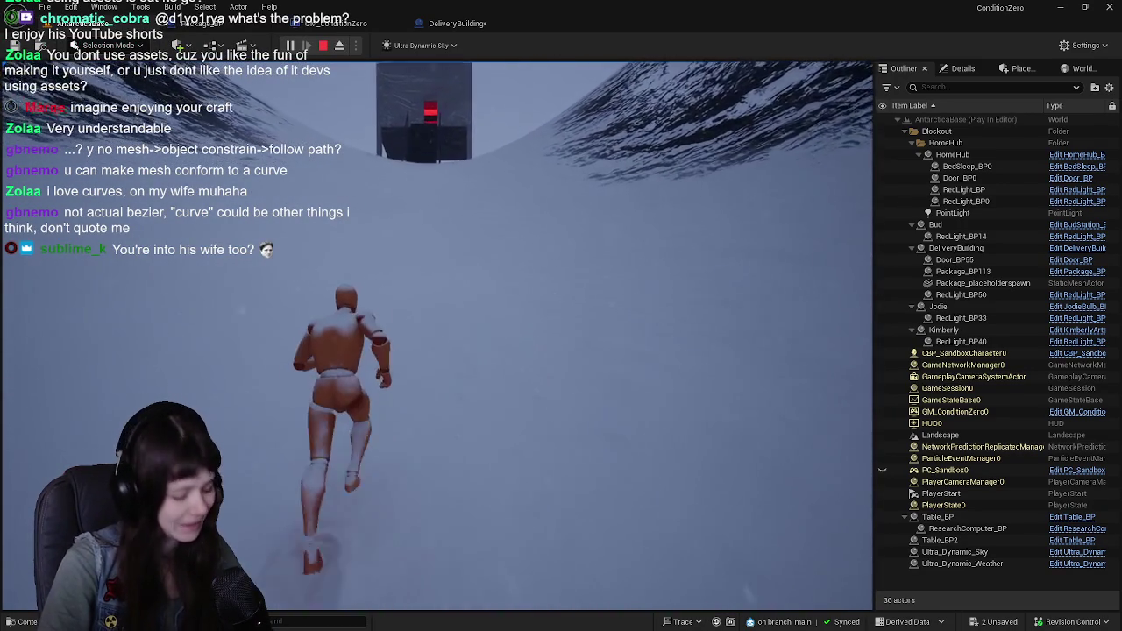
{"action": "key", "text": "w"}
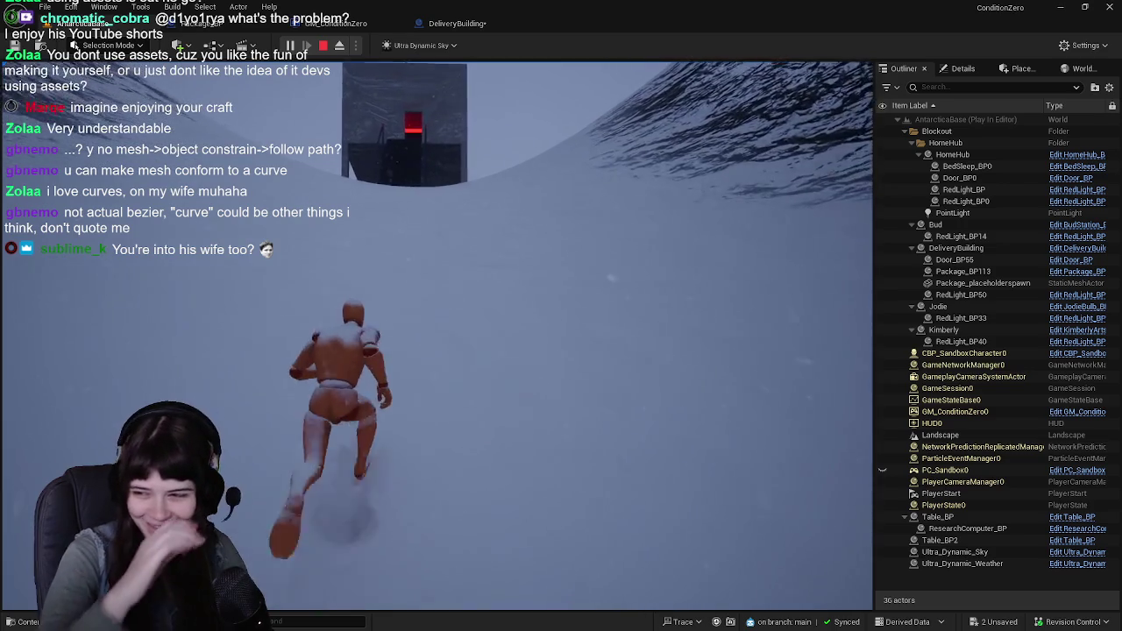
{"action": "key", "text": "w"}
{"action": "key", "text": "w"}
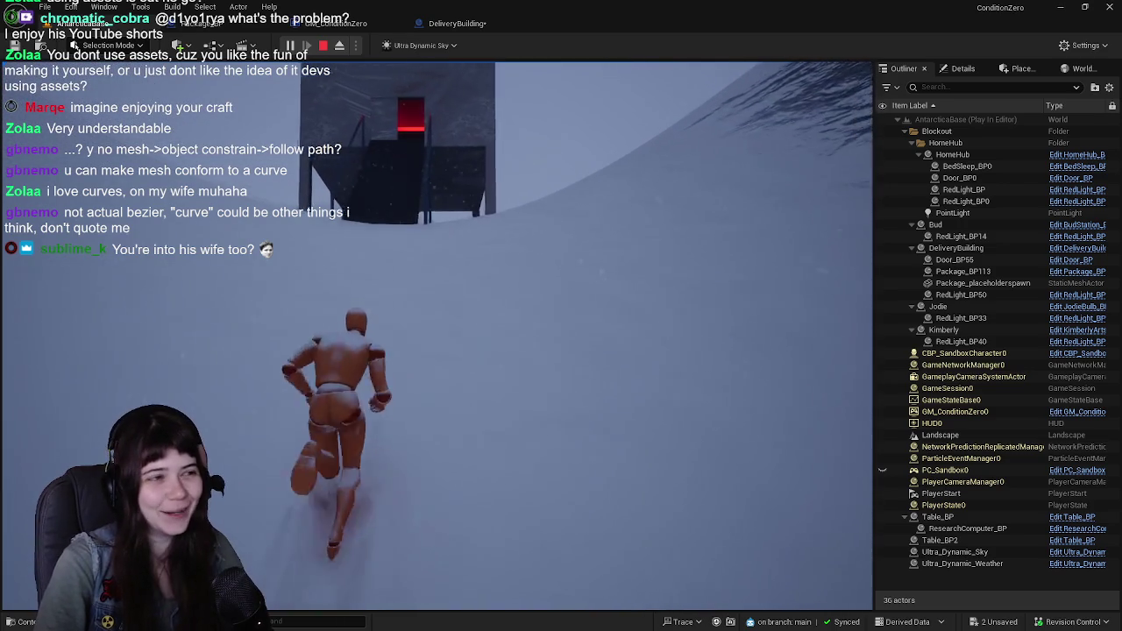
Climb the railed stairs, step back down and up again, then return to Blender's Edit Mode
{"action": "key", "text": "w"}
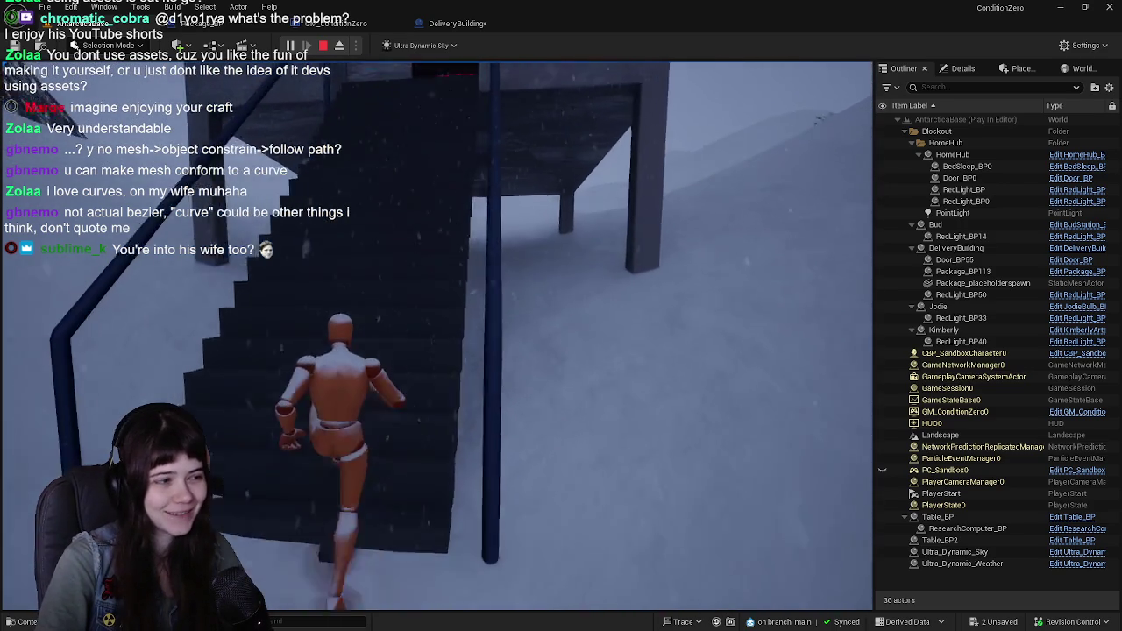
{"action": "key", "text": "w"}
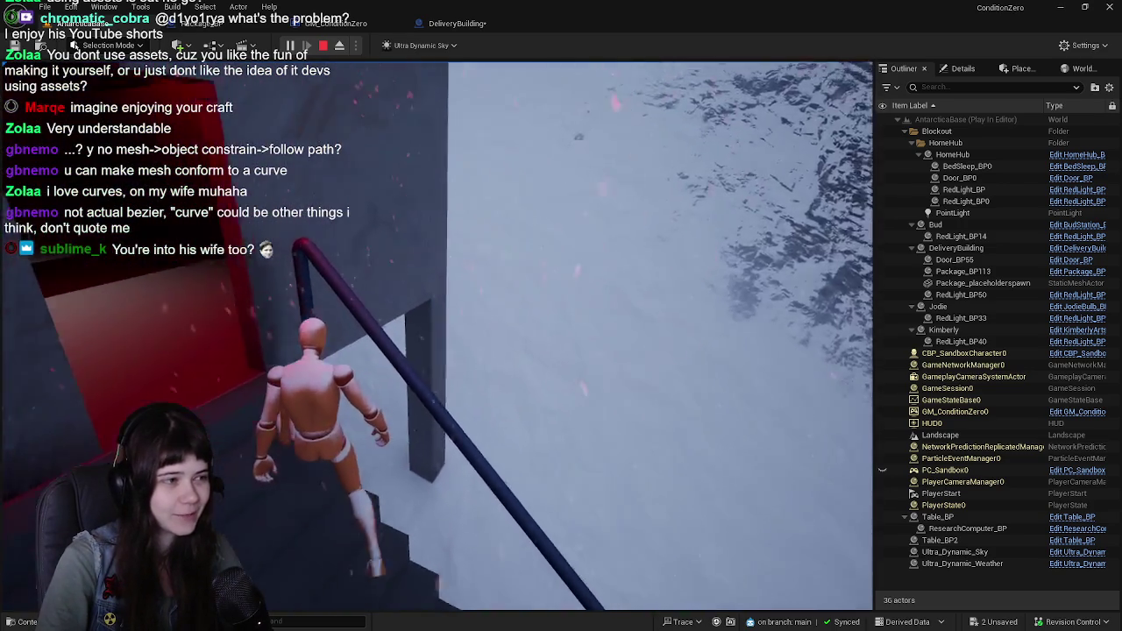
{"action": "key", "text": "w"}
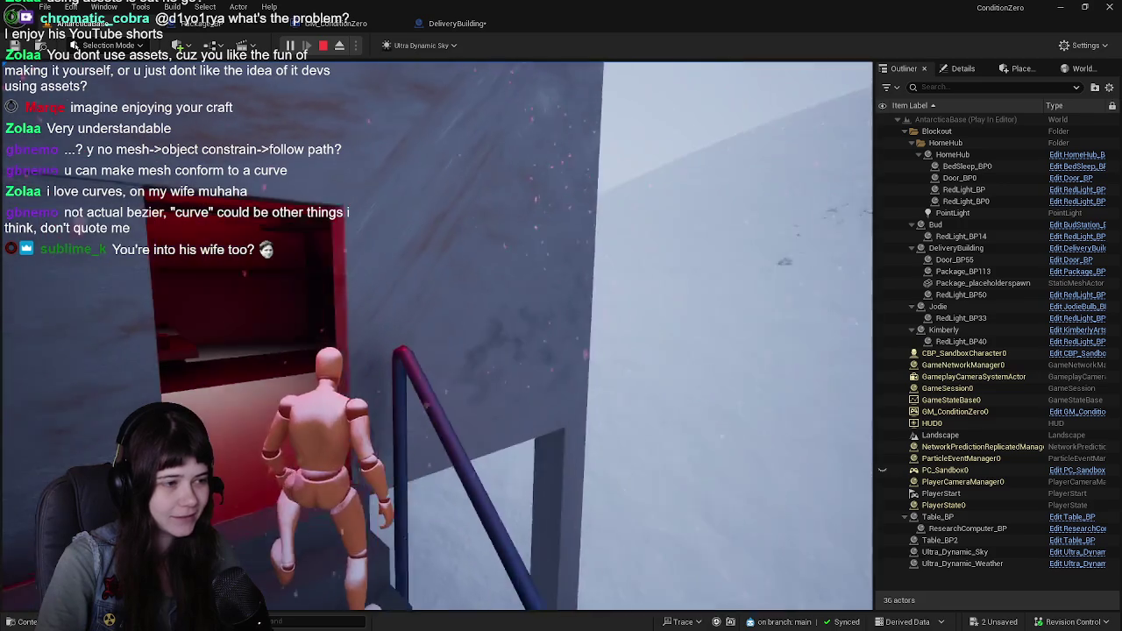
{"action": "key", "text": "w"}
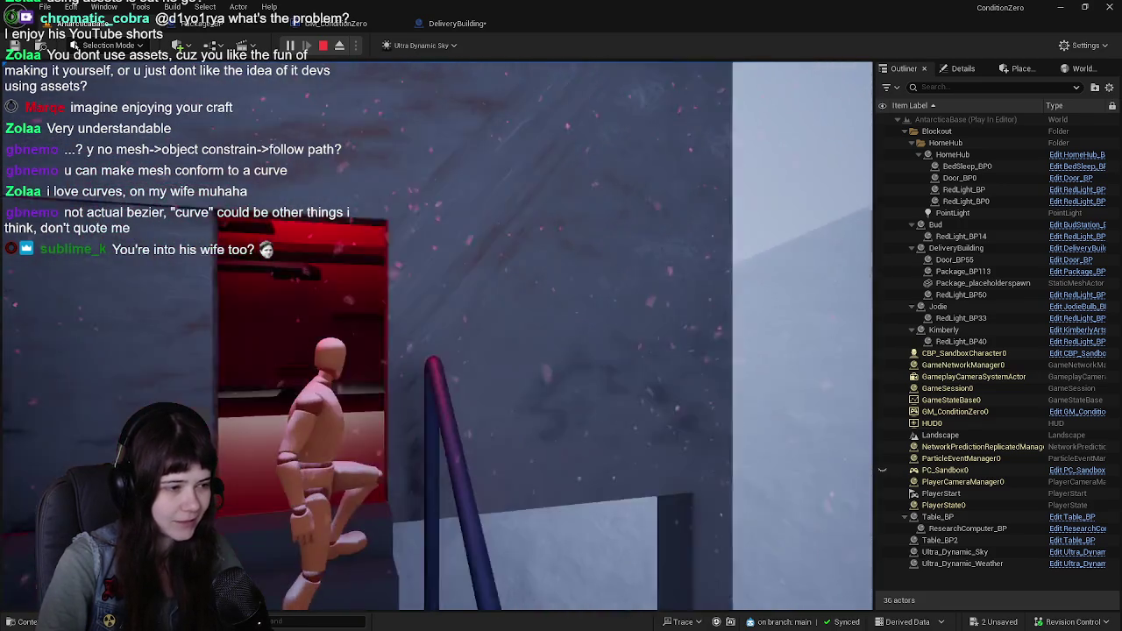
{"action": "key", "text": "s"}
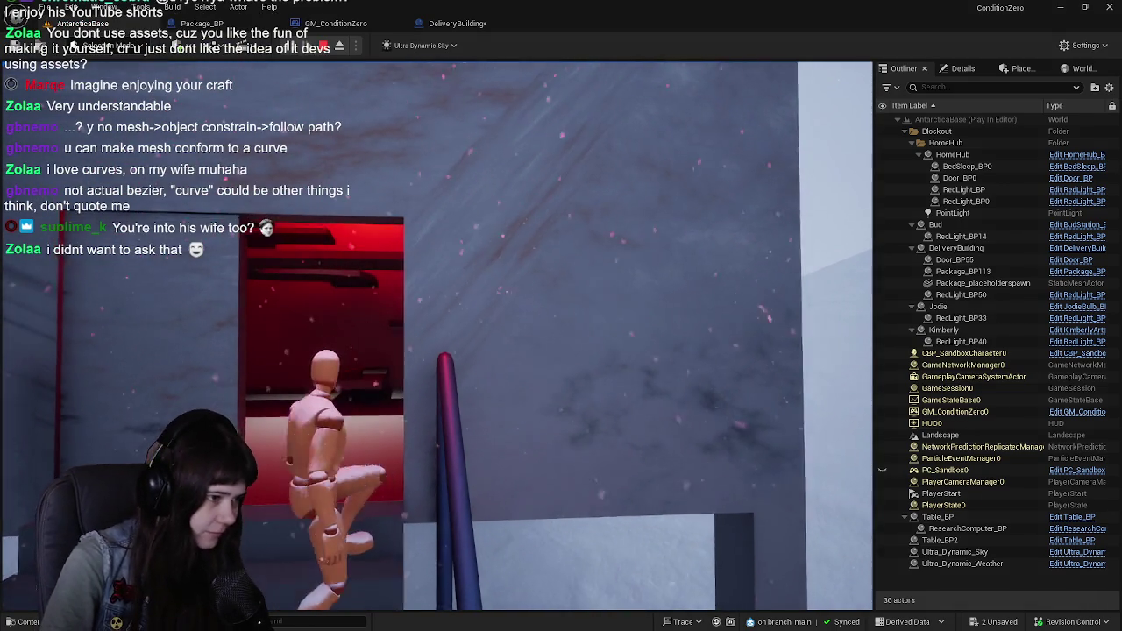
{"action": "key", "text": "s"}
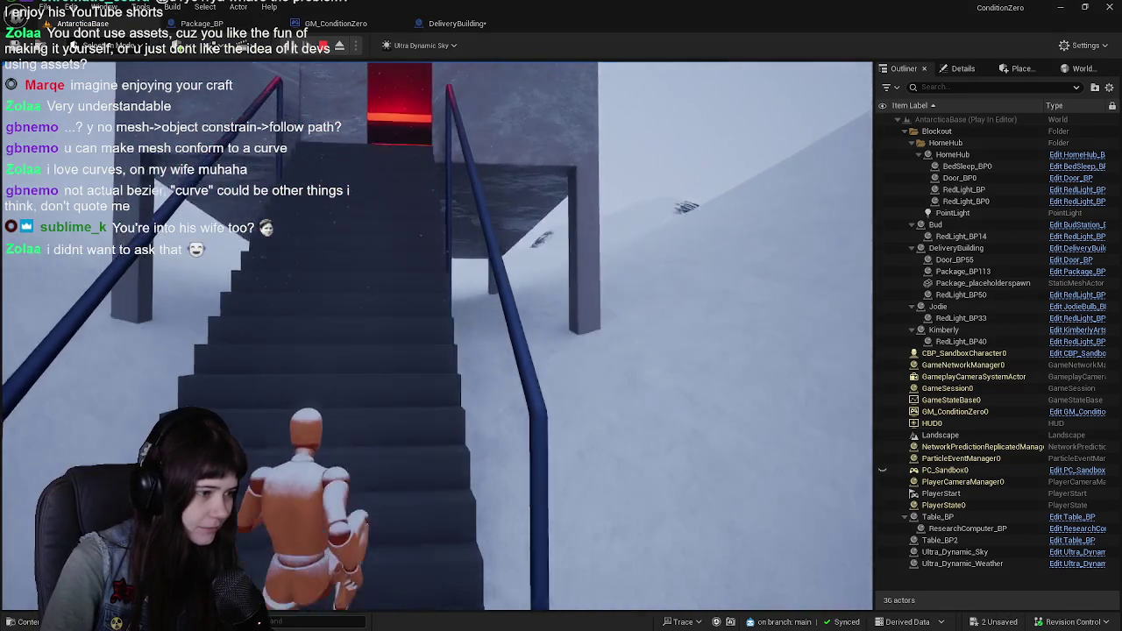
{"action": "key", "text": "w"}
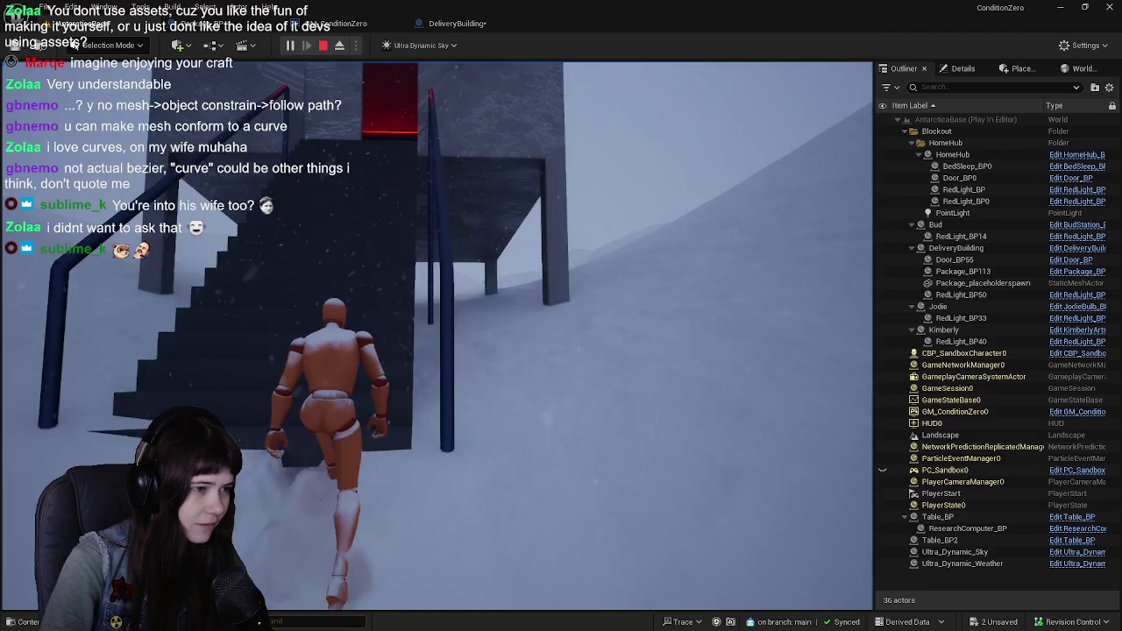
{"action": "key", "text": "w"}
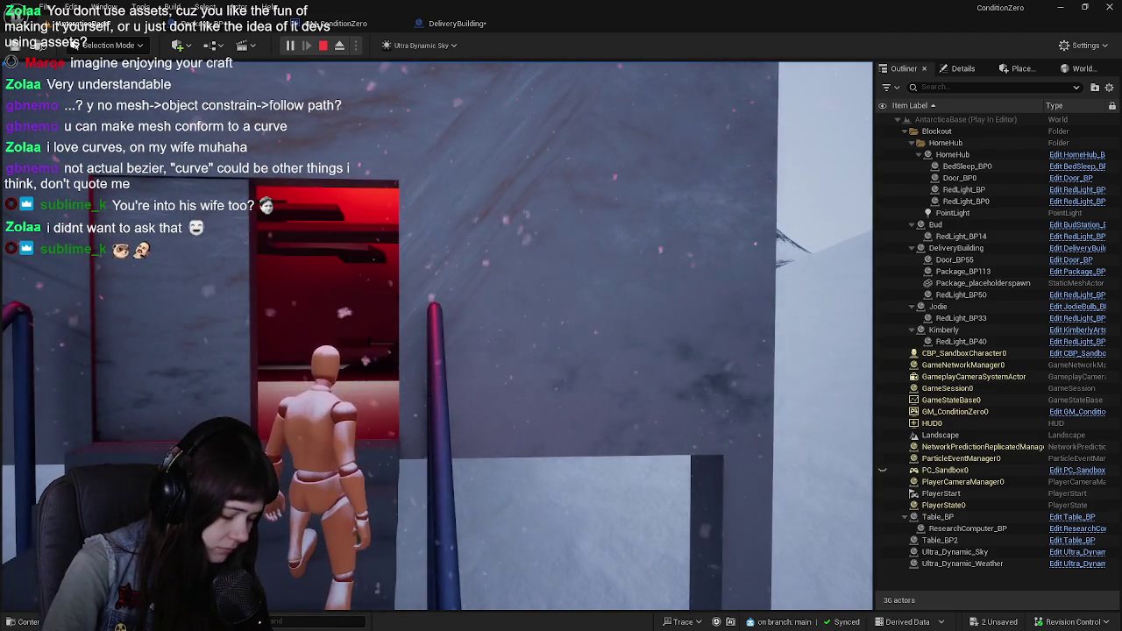
{"action": "key", "text": "s"}
{"action": "key", "text": "w"}
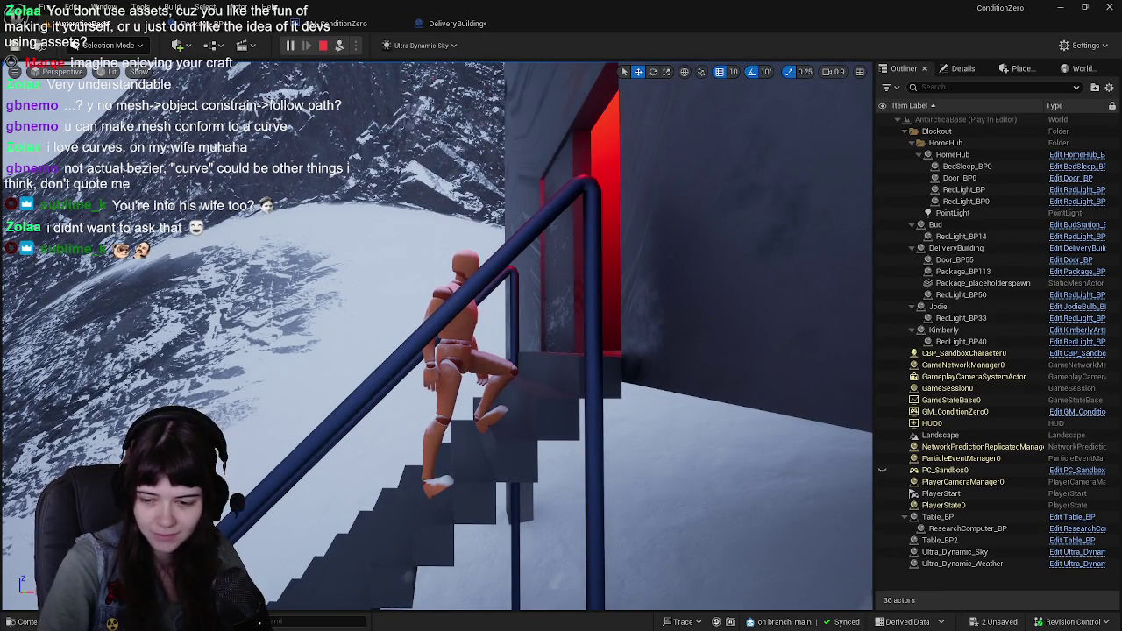
{"action": "key", "text": "alt+Tab"}
{"action": "key", "text": "Tab"}
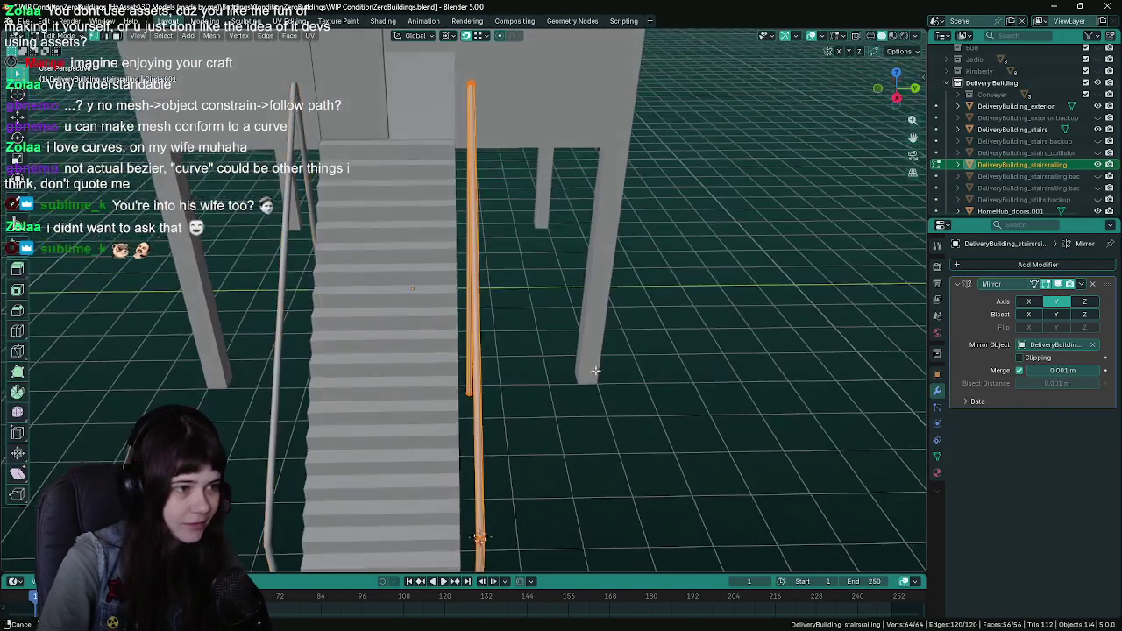
Shift the railing -0.15 along Y and save the Blender file
{"action": "key", "text": "g"}
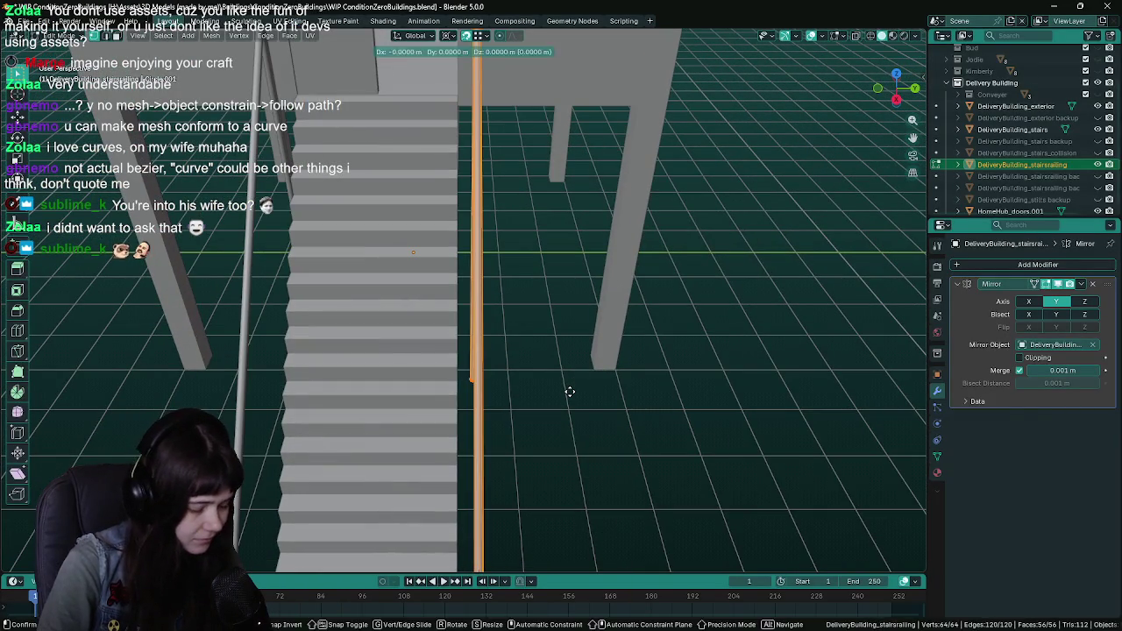
{"action": "key", "text": "y"}
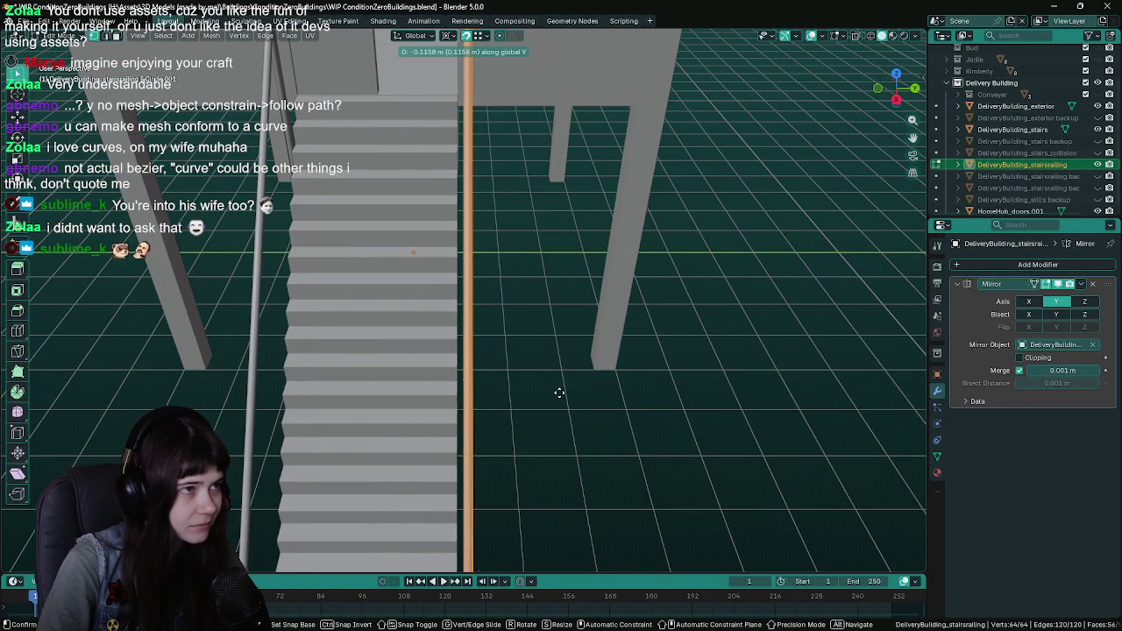
{"action": "type", "text": "-.1"}
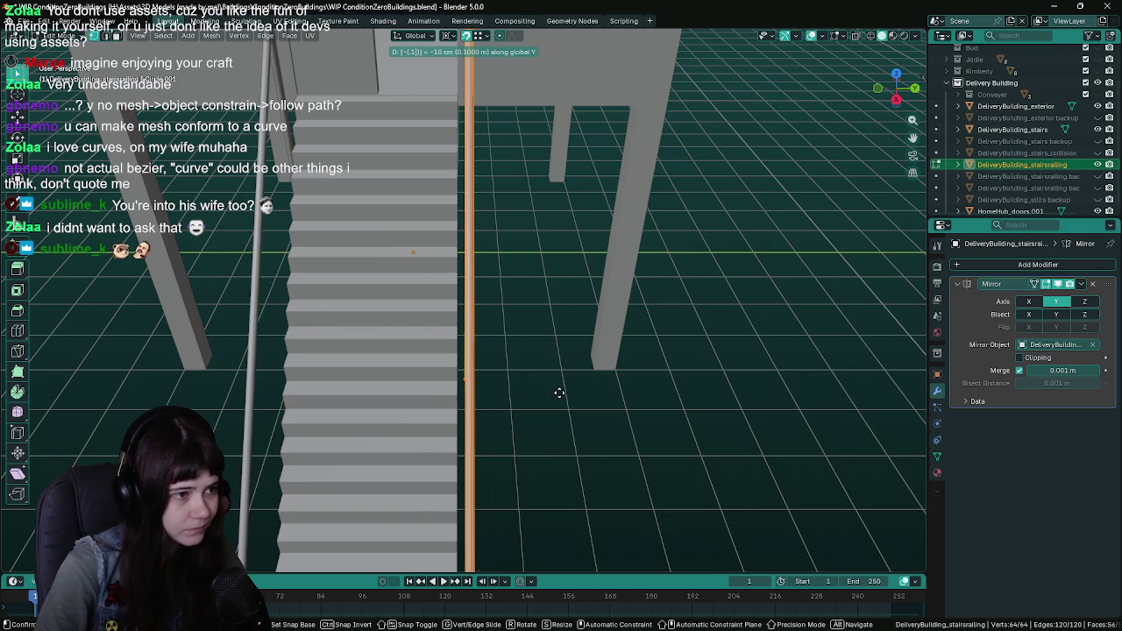
{"action": "type", "text": "5"}
{"action": "key", "text": "Return"}
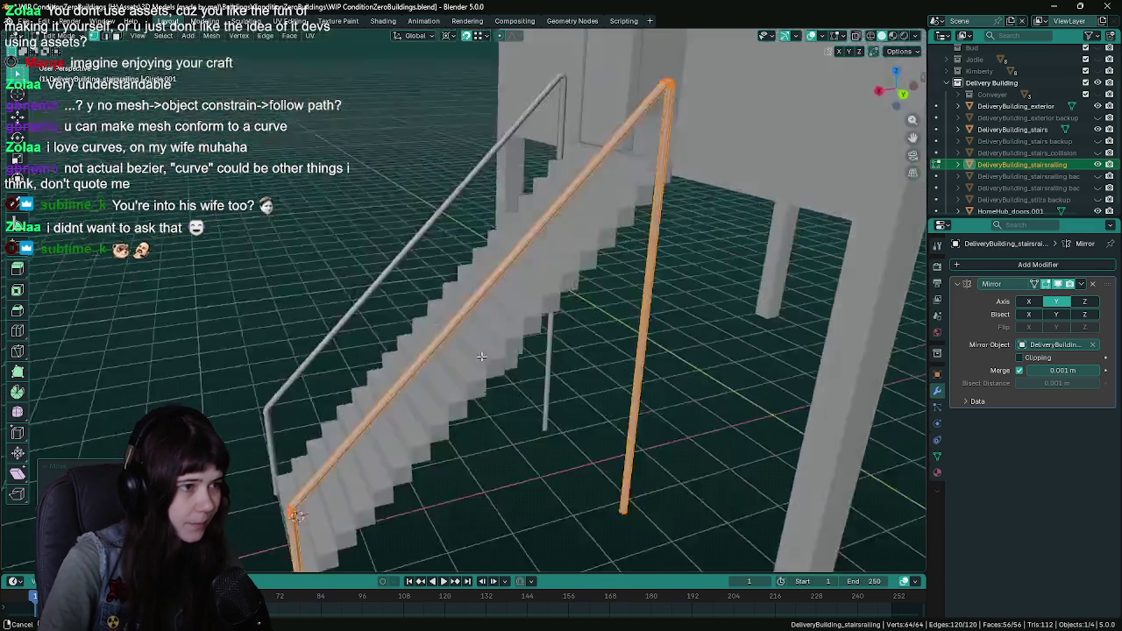
{"action": "key", "text": "ctrl+s"}
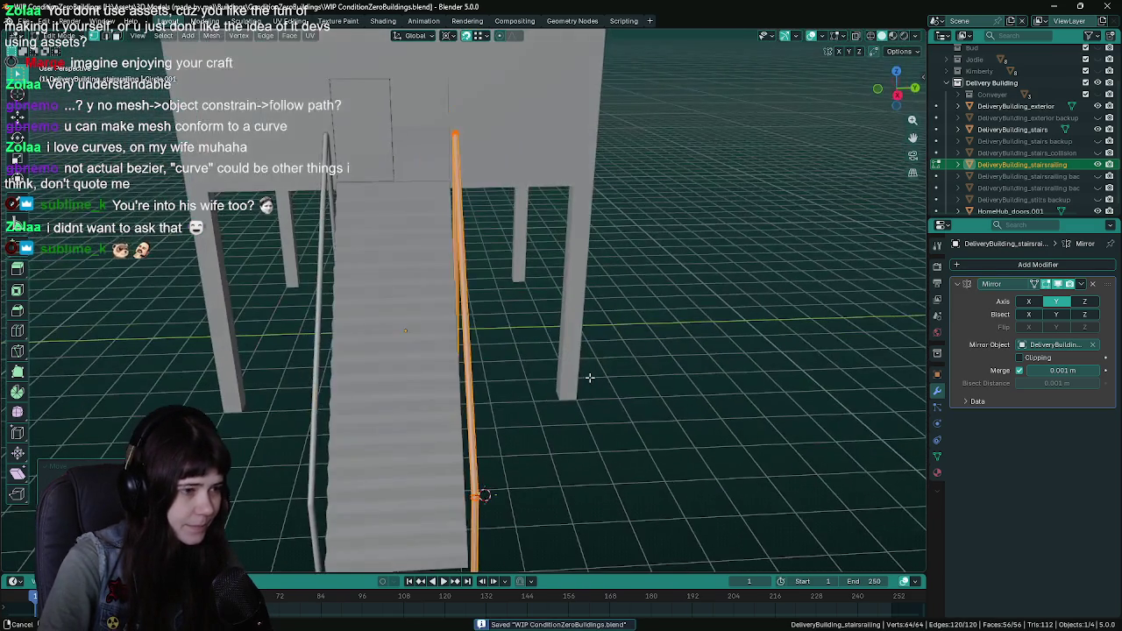
In wireframe, select the upper railing vertices and move the handrail elbow about 0.28 m along Z
{"action": "mouse_move", "coordinate": [567, 461]}
{"action": "left_mouse_down"}
{"action": "mouse_move", "coordinate": [543, 430]}
{"action": "mouse_move", "coordinate": [575, 403]}
{"action": "left_mouse_up"}
{"action": "key", "text": "z"}
{"action": "left_click", "coordinate": [562, 235]}
{"action": "left_click_drag", "start_coordinate": [550, 98], "coordinate": [633, 186]}
{"action": "left_click_drag", "start_coordinate": [371, 433], "coordinate": [371, 433]}
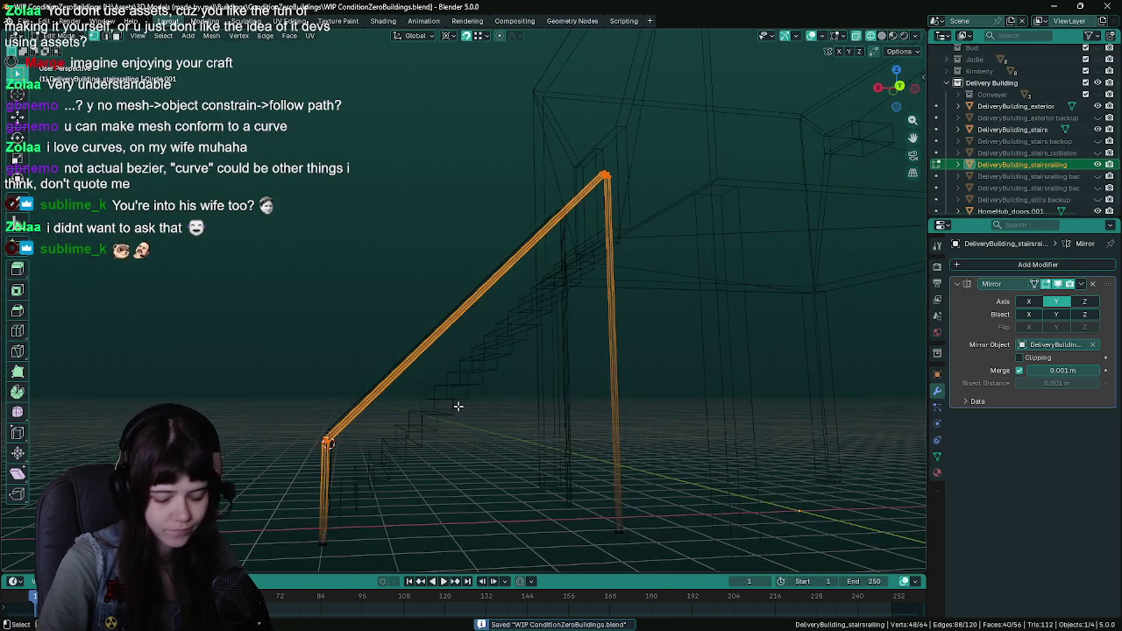
{"action": "key", "text": "KP_3"}
{"action": "key", "text": "ctrl+KP_1"}
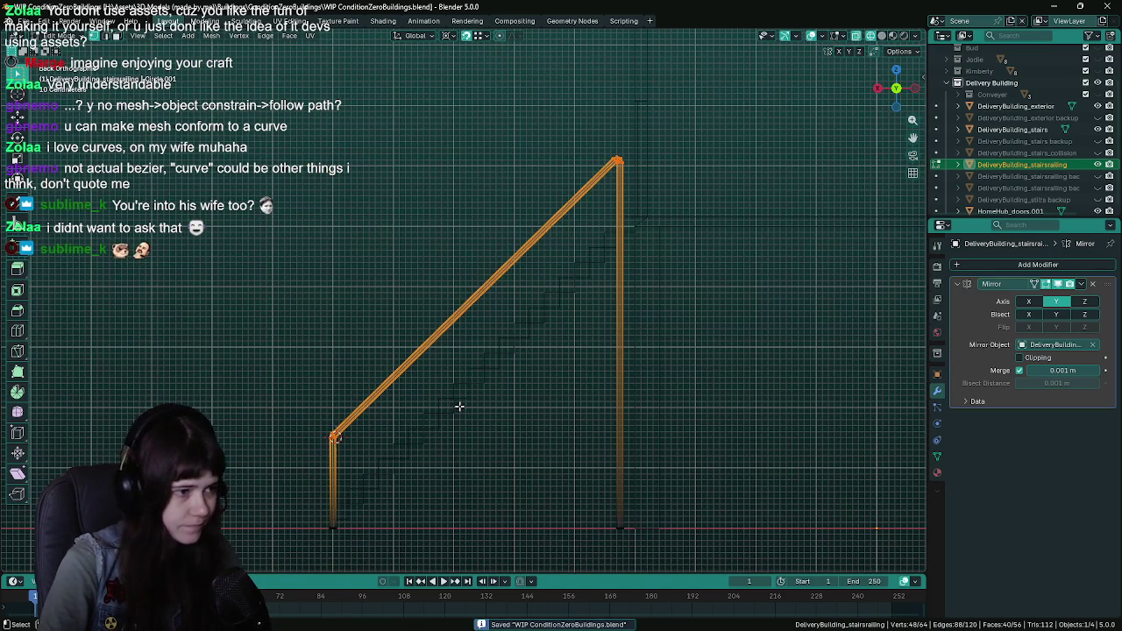
{"action": "key", "text": "g"}
{"action": "key", "text": "z"}
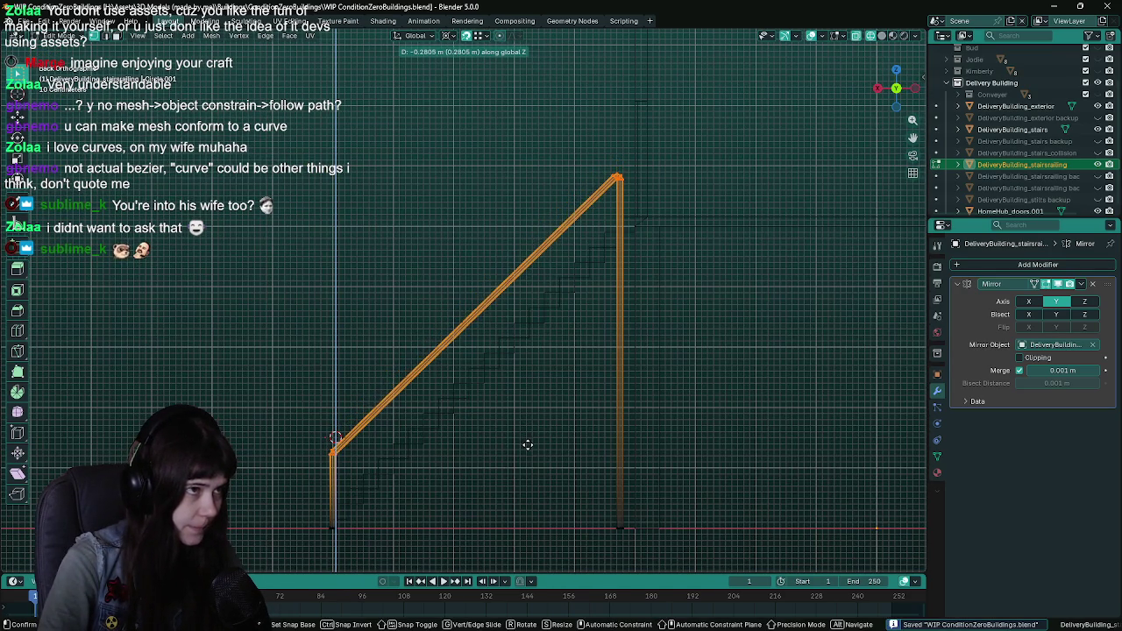
{"action": "left_click", "coordinate": [526, 446]}
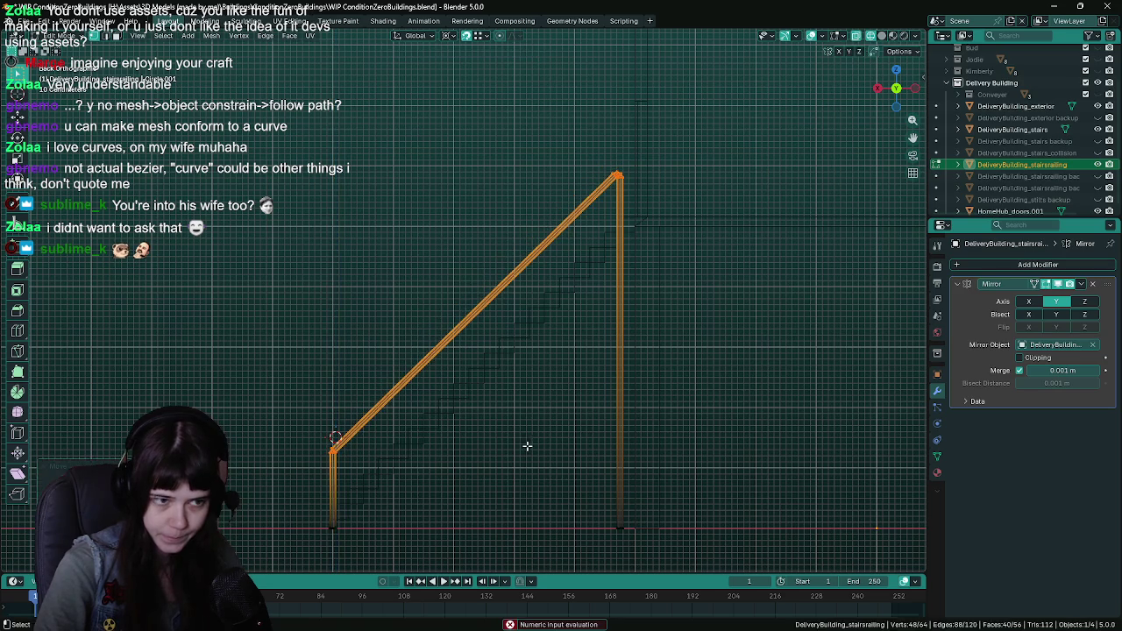
Return to Object Mode and view the whole staircase in solid shading
{"action": "key", "text": "Tab"}
{"action": "left_click_drag", "start_coordinate": [524, 437], "coordinate": [601, 389]}
{"action": "left_click", "coordinate": [706, 388]}
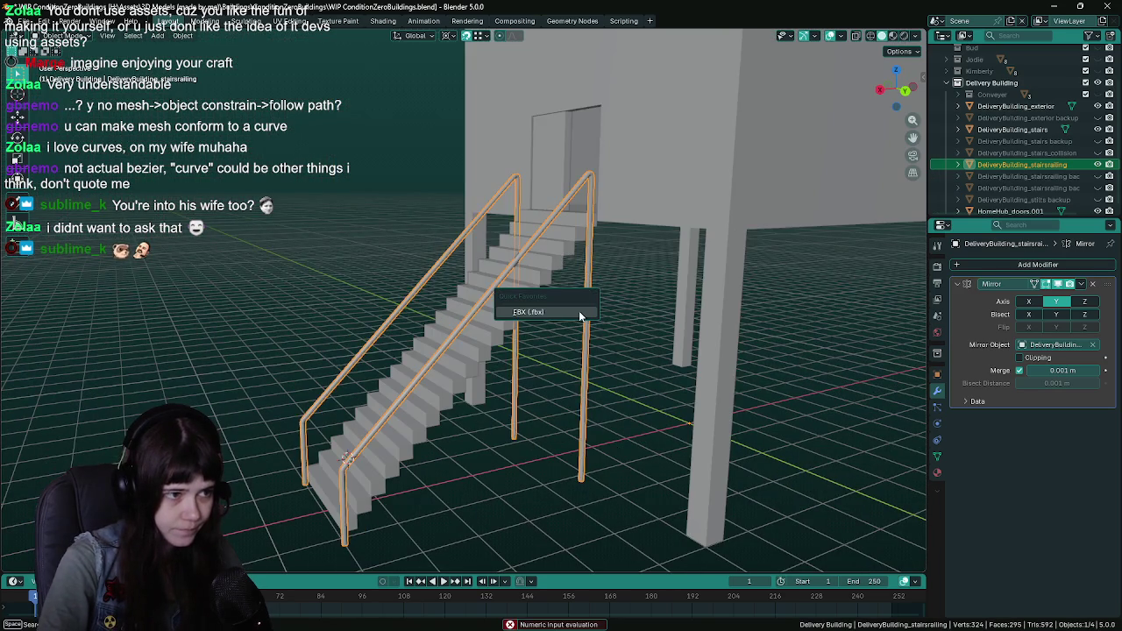
Export the railing over DeliveryBuilding_stairsrailing.fbx via Quick Favorites and switch back to Unreal
{"action": "key", "text": "shift+r"}
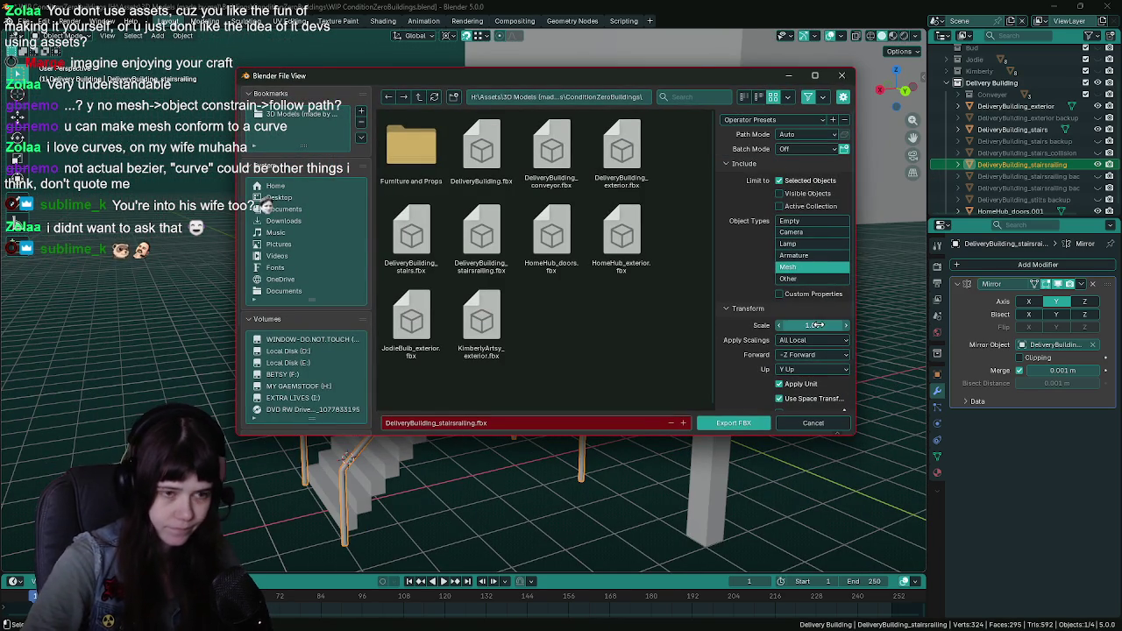
{"action": "left_click", "coordinate": [759, 423]}
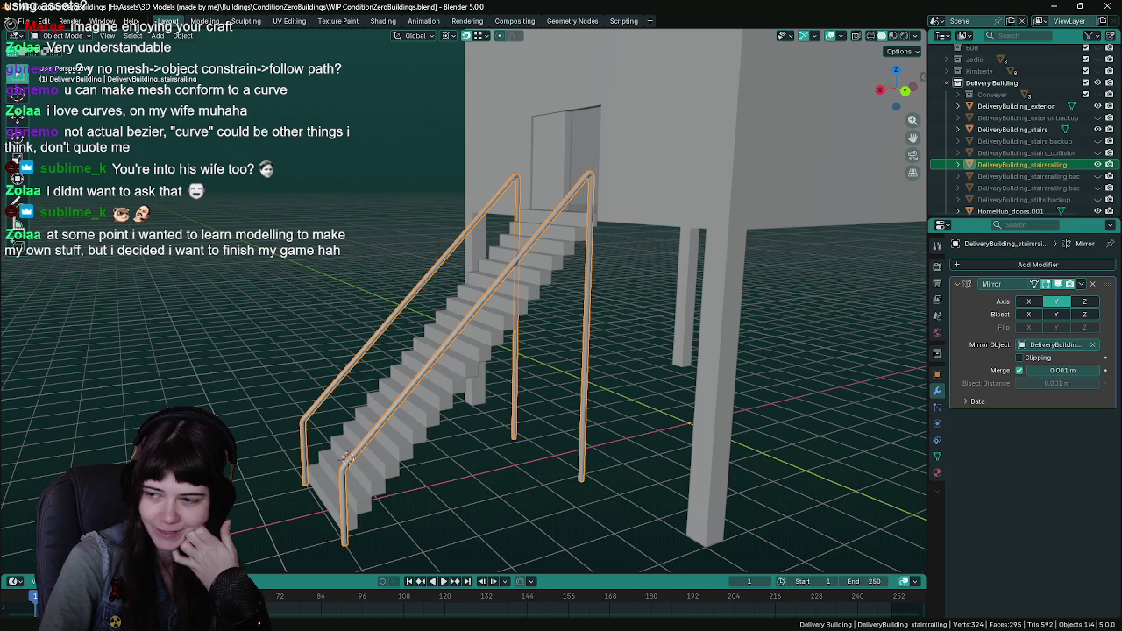
{"action": "key", "text": "alt+Tab"}
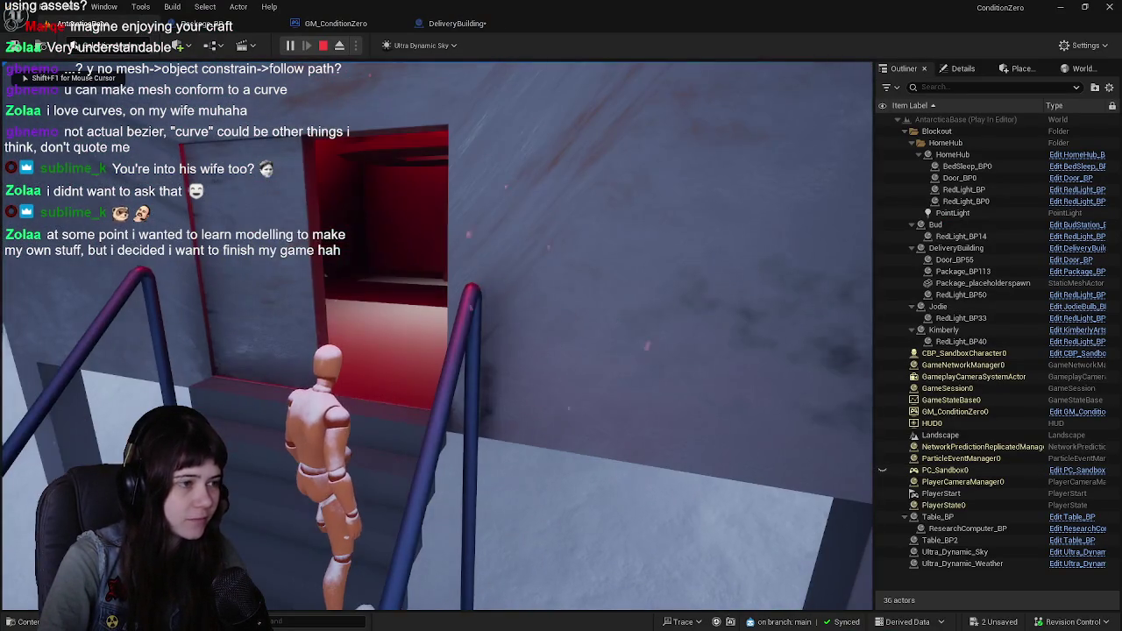
End the play session and reimport the DeliveryBuilding's stair railing mesh from the updated FBX
{"action": "key", "text": "Escape"}
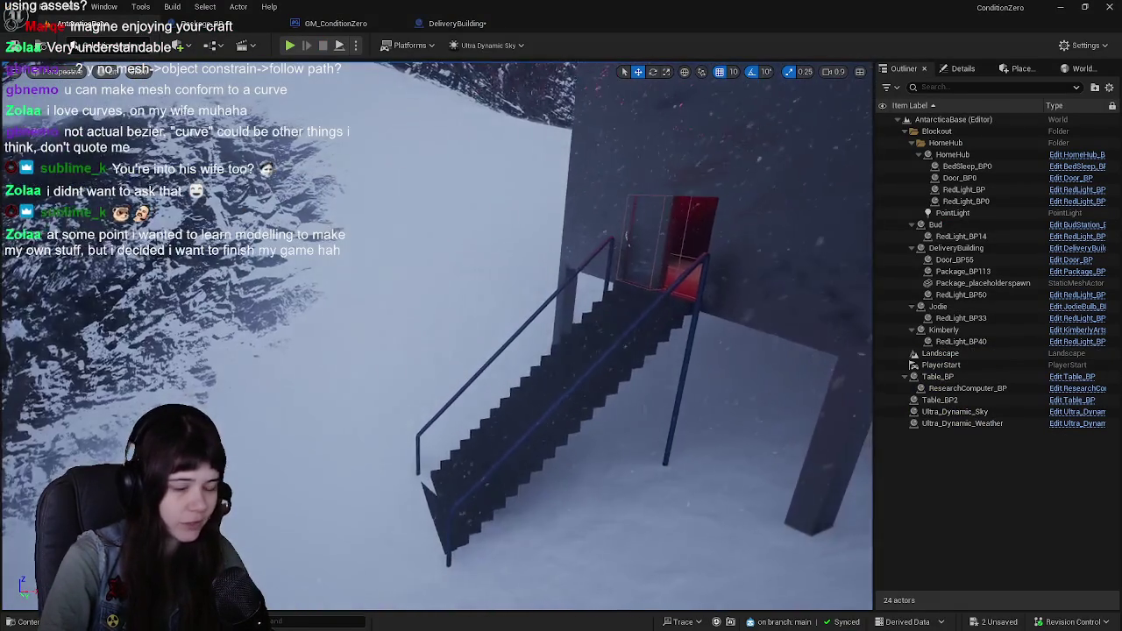
{"action": "scroll", "coordinate": [515, 284], "scroll_direction": "up", "scroll_amount": 6}
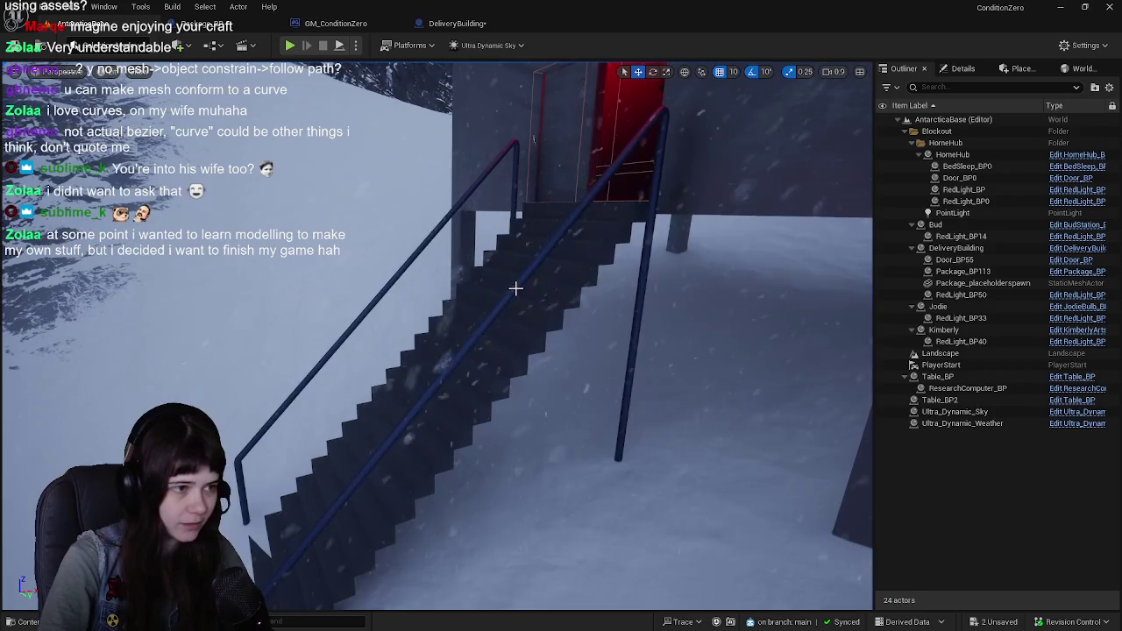
{"action": "left_click", "coordinate": [514, 287]}
{"action": "scroll", "coordinate": [539, 498], "scroll_direction": "down", "scroll_amount": 4}
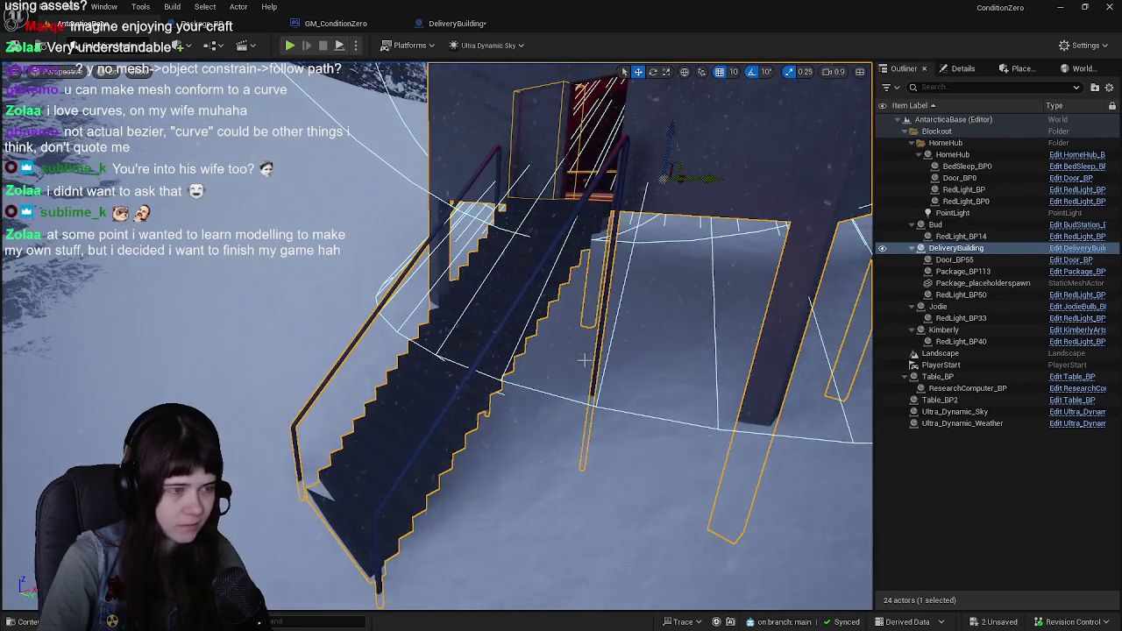
{"action": "key", "text": "ctrl+b"}
{"action": "right_click", "coordinate": [402, 478]}
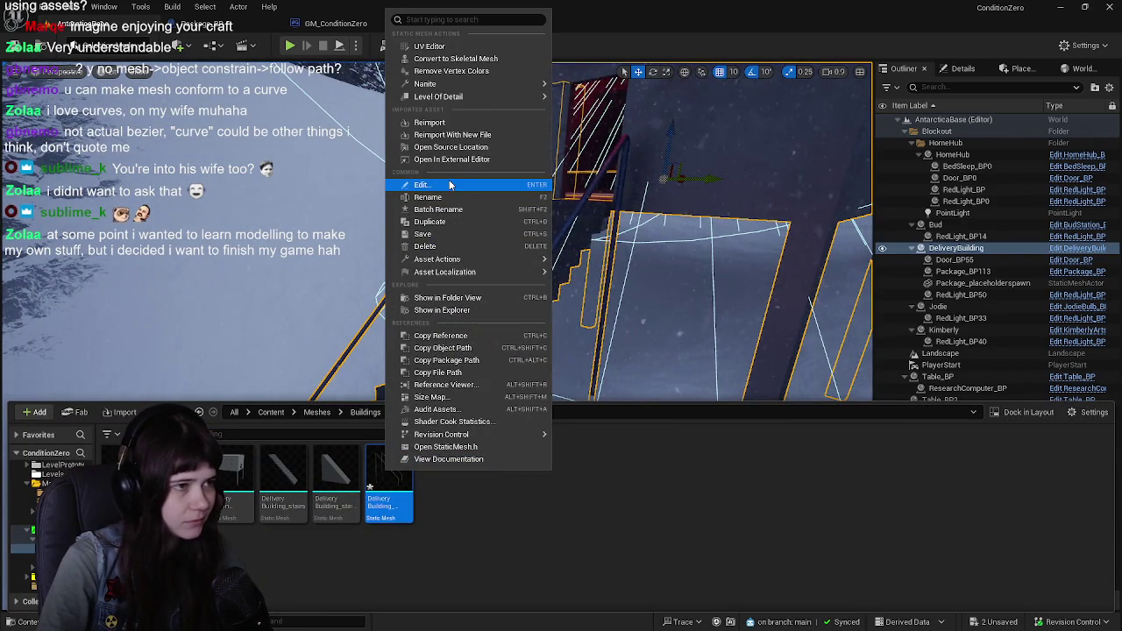
{"action": "left_click", "coordinate": [469, 136]}
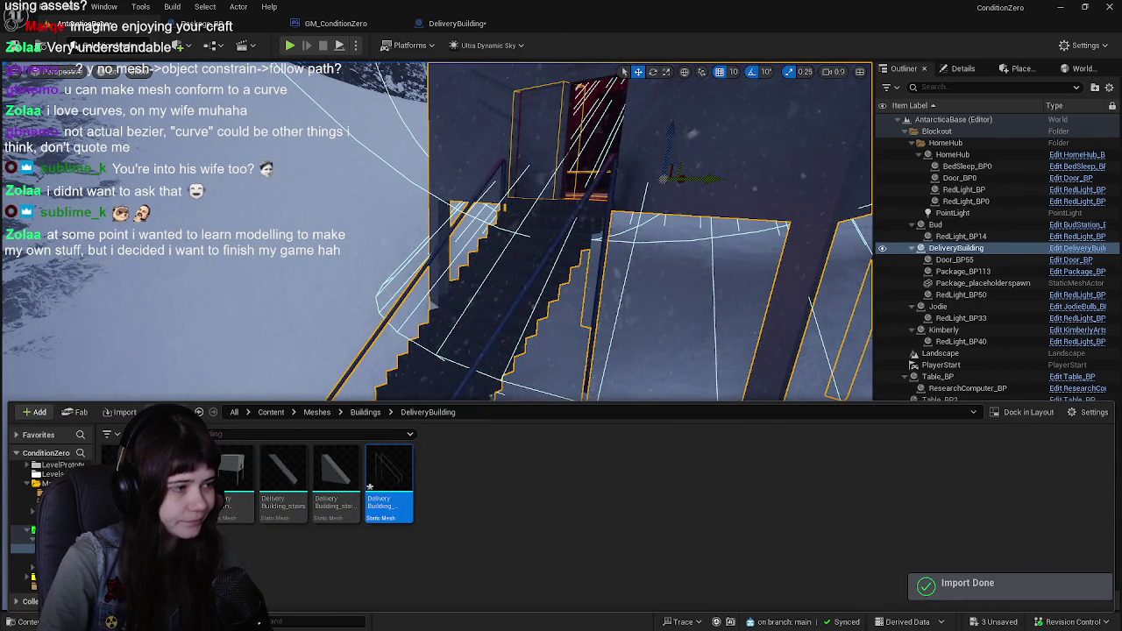
Save the three changed assets, close the Content Drawer, and start a new play test
{"action": "key", "text": "ctrl+shift+s"}
{"action": "left_click", "coordinate": [655, 454]}
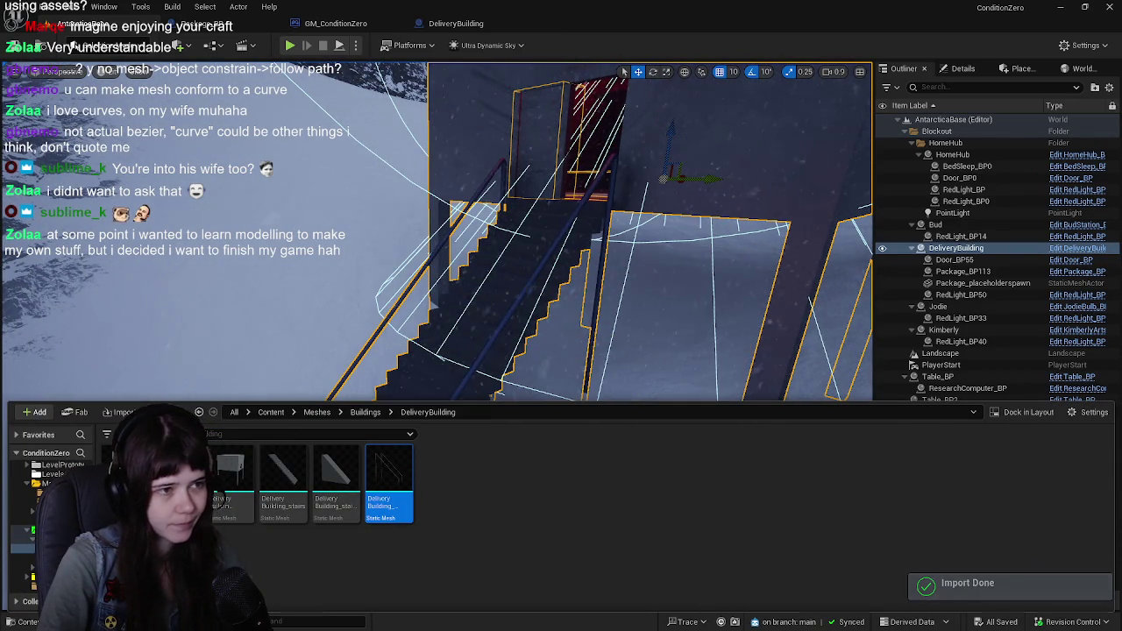
{"action": "left_click", "coordinate": [600, 285]}
{"action": "left_click", "coordinate": [969, 518]}
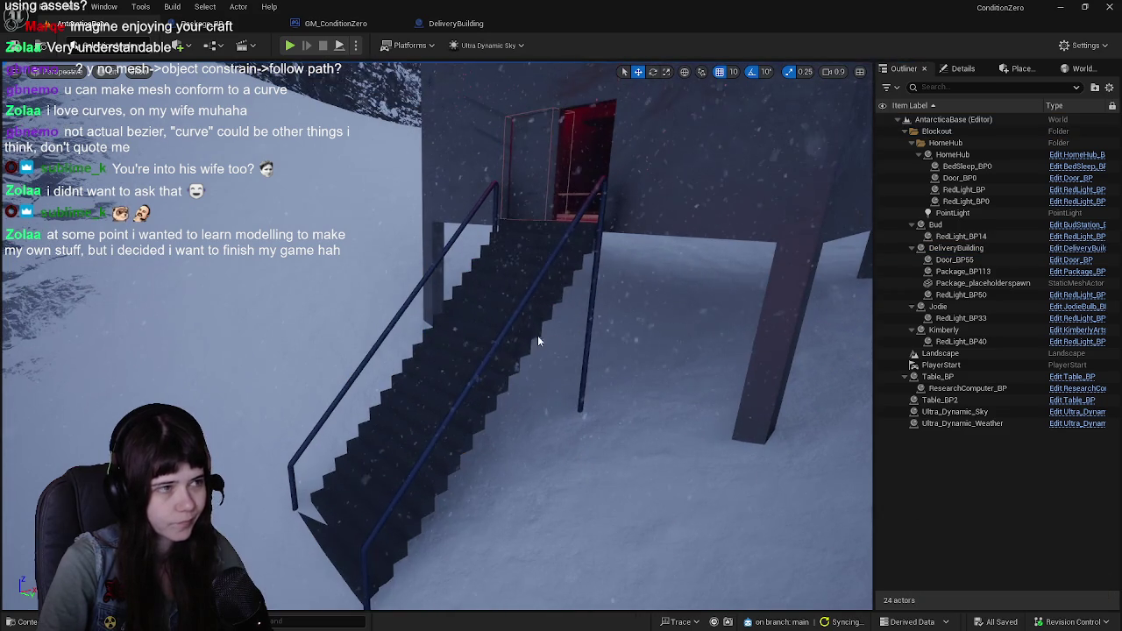
{"action": "key", "text": "alt+p"}
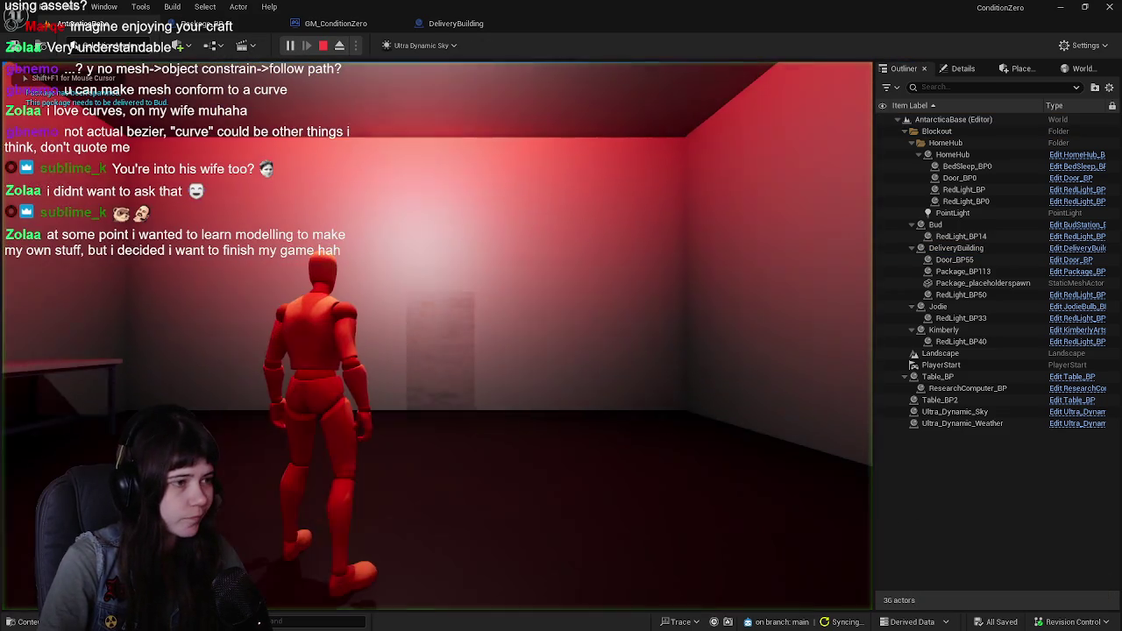
Run the character through the snow to the delivery building and onto its stairs
{"action": "key", "text": "w"}
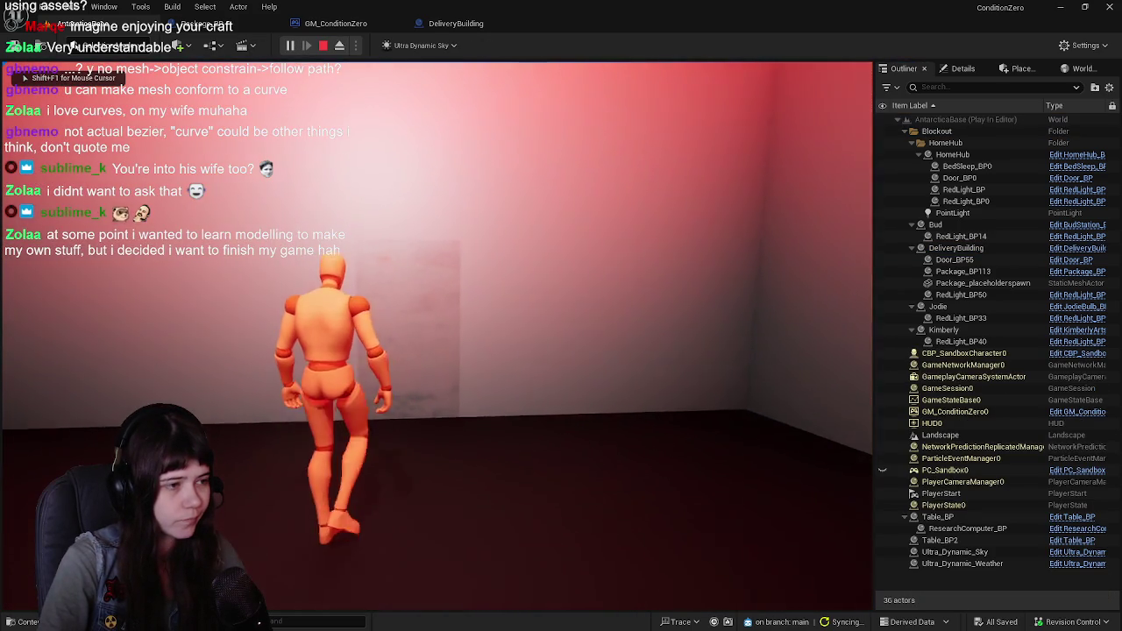
{"action": "key", "text": "w"}
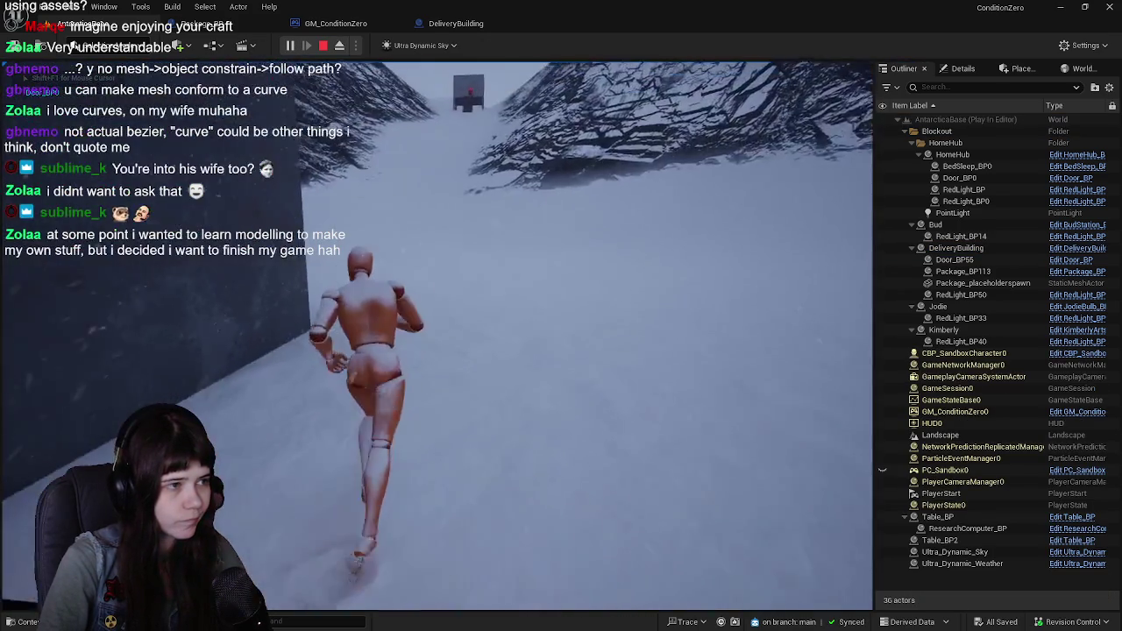
{"action": "key", "text": "w"}
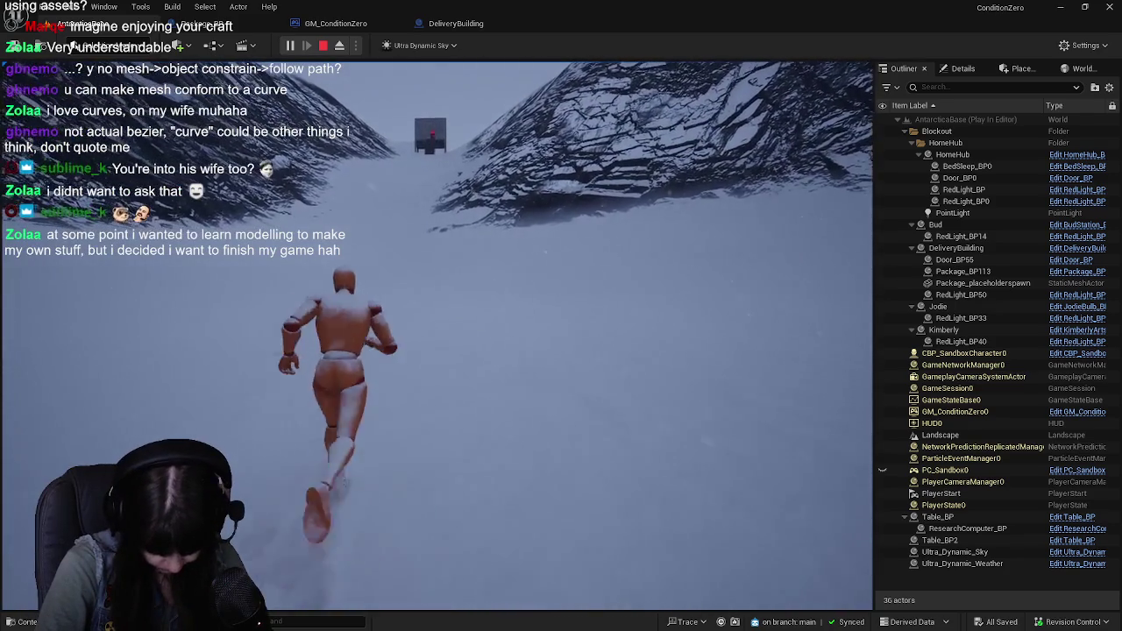
{"action": "key", "text": "w"}
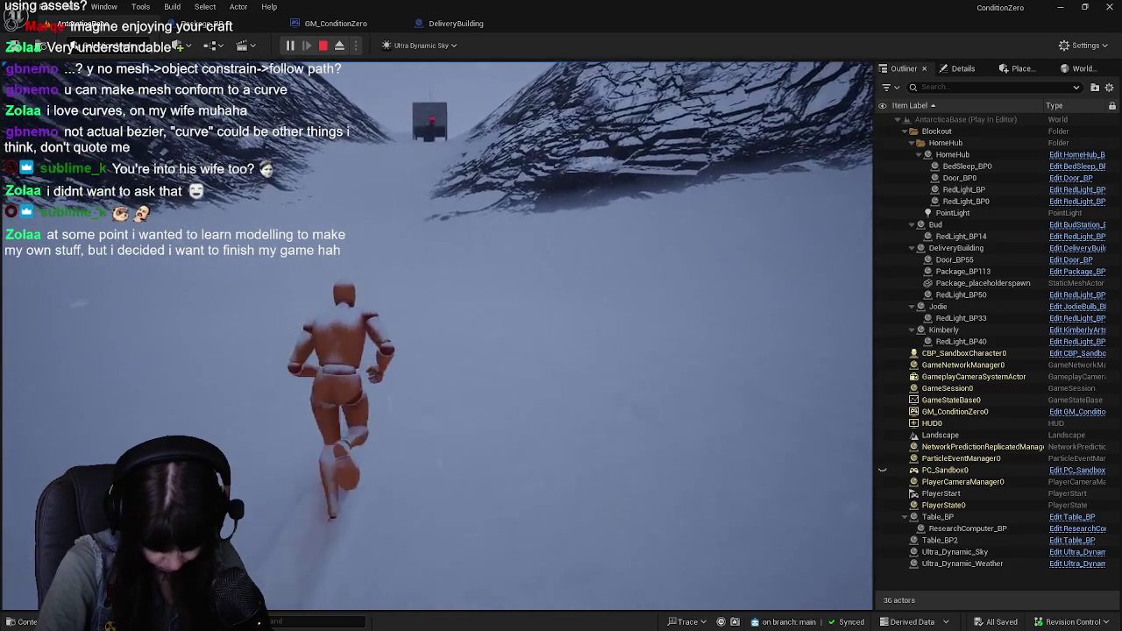
{"action": "key", "text": "w"}
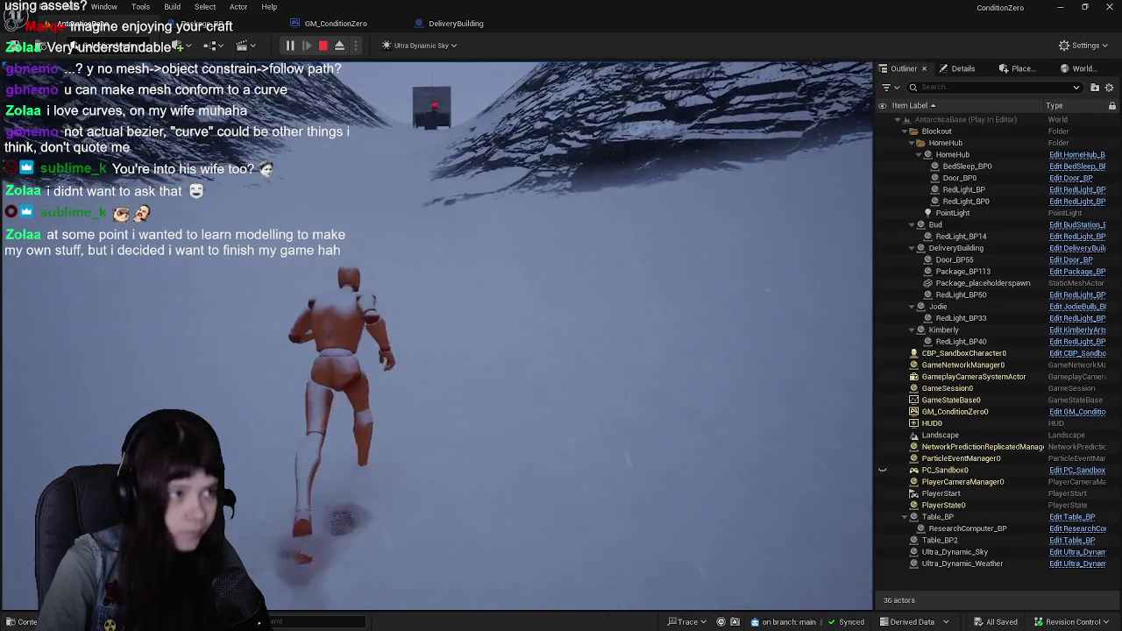
{"action": "key", "text": "w"}
{"action": "key", "text": "w"}
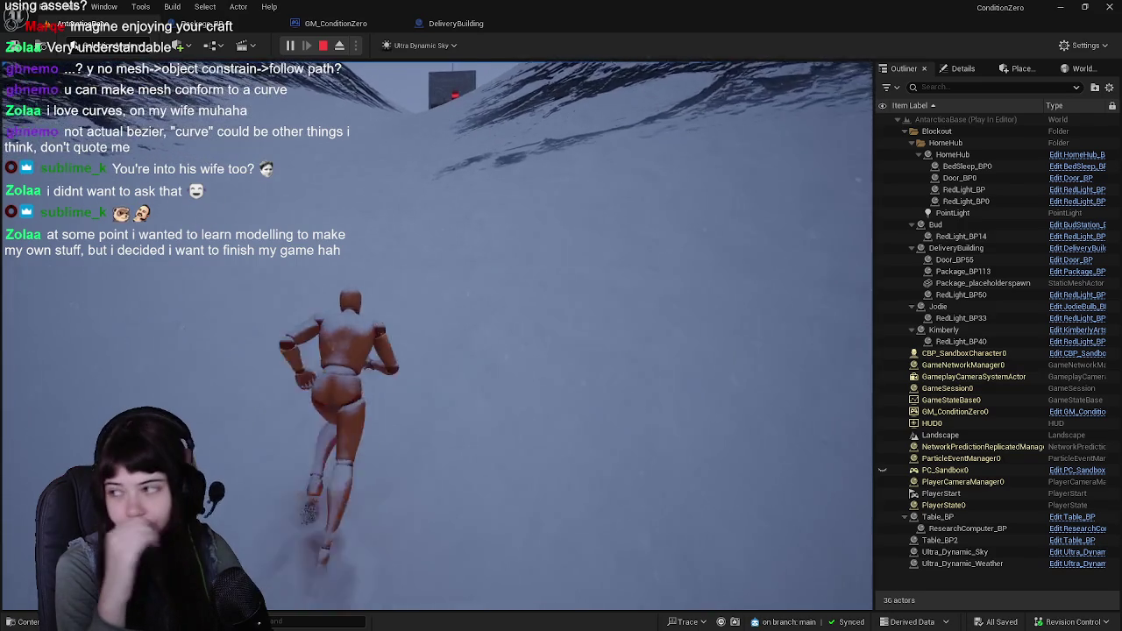
{"action": "key", "text": "w"}
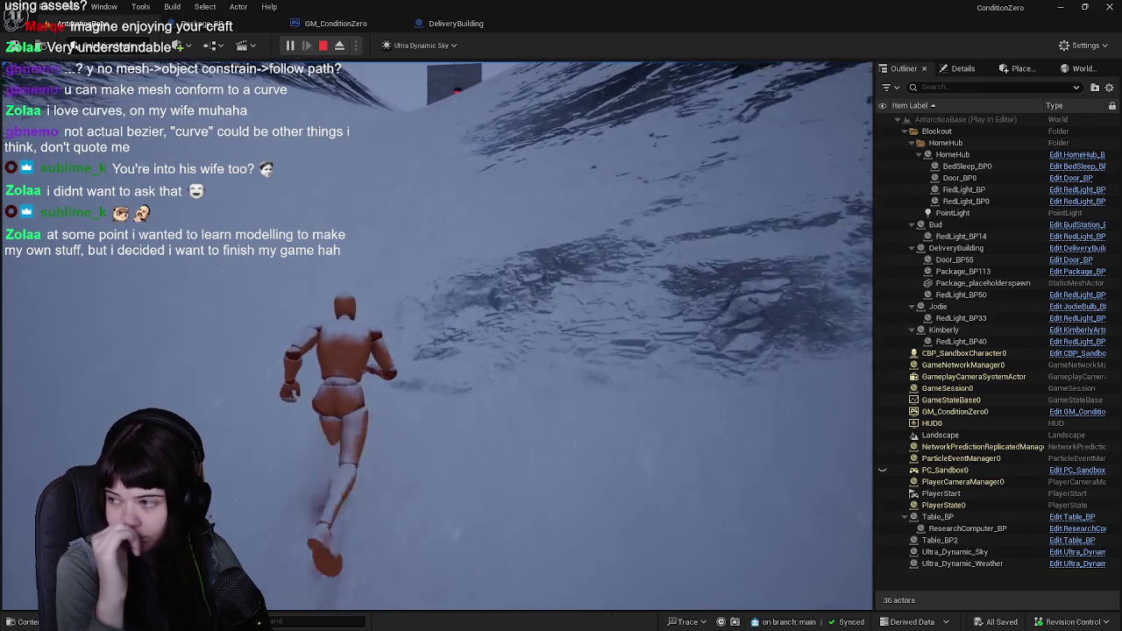
{"action": "key", "text": "w"}
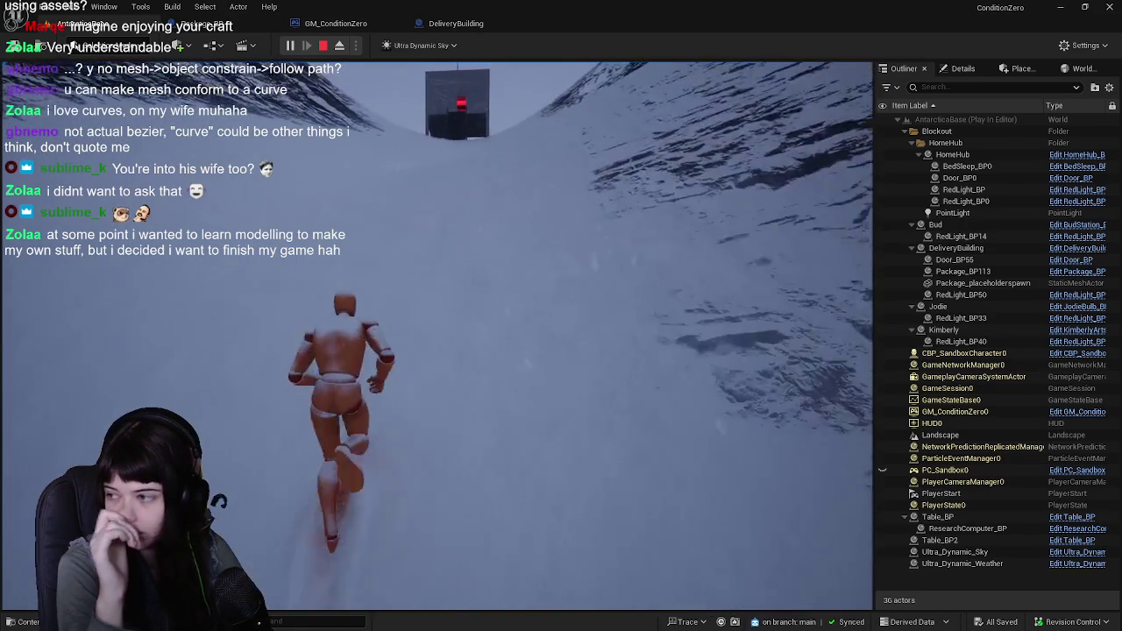
{"action": "key", "text": "w"}
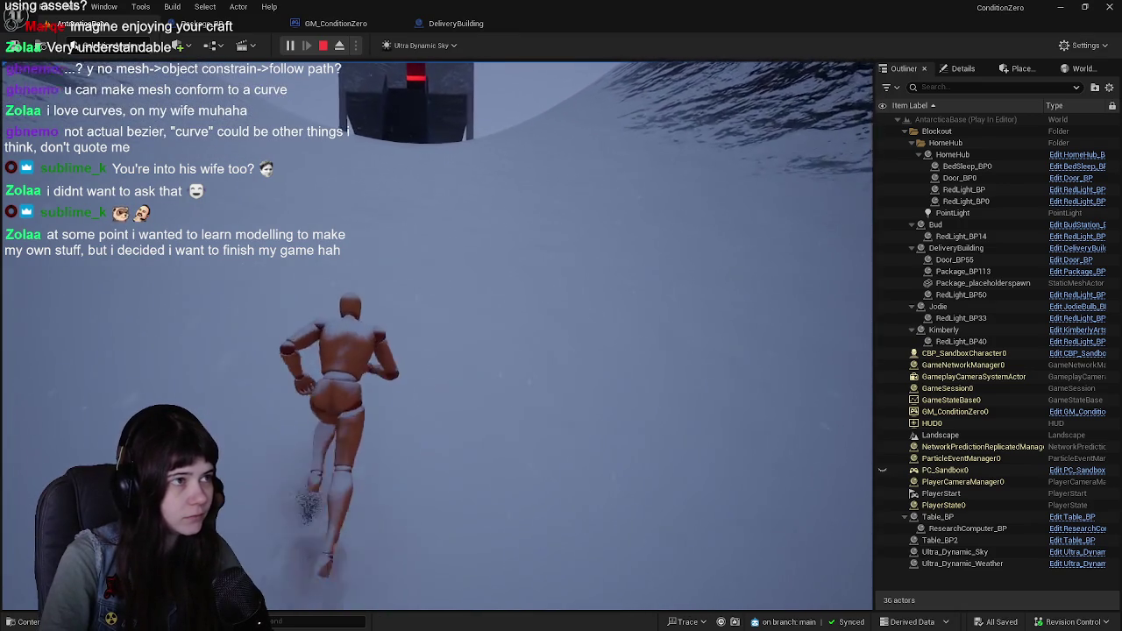
{"action": "key", "text": "w"}
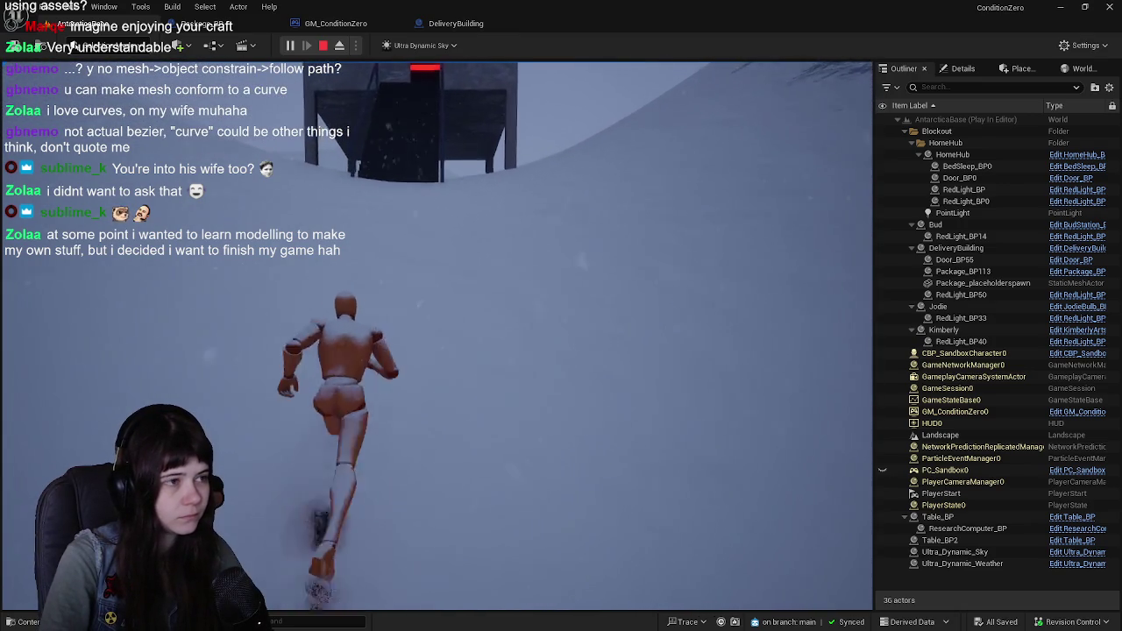
{"action": "key", "text": "w"}
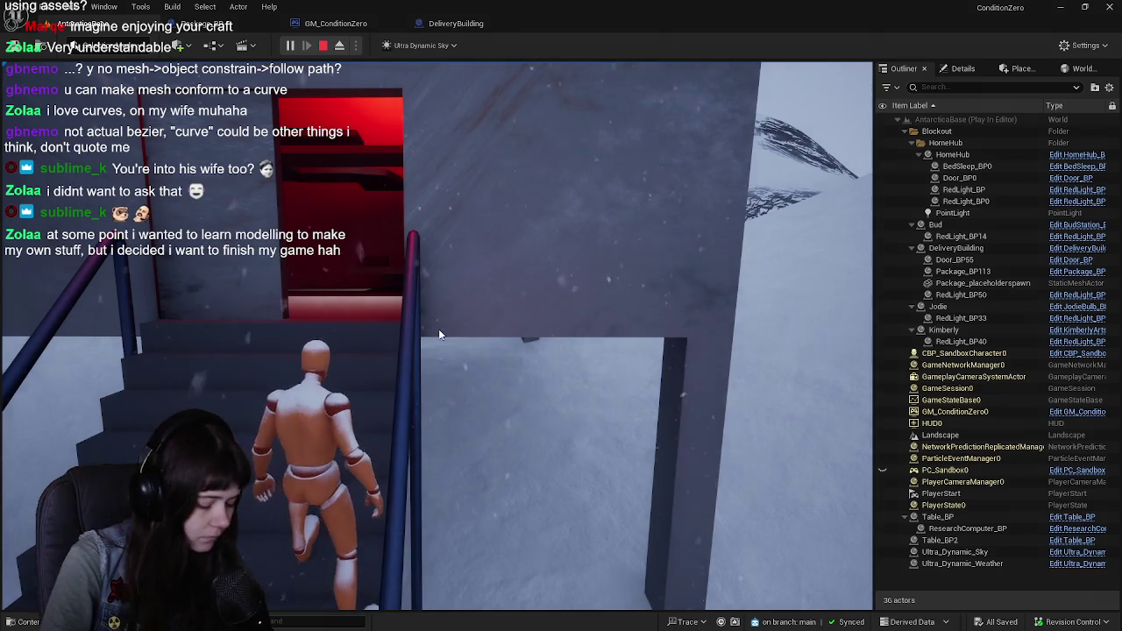
Eject to a free camera and fly alongside the stairs to inspect the new railing
{"action": "key", "text": "F8"}
{"action": "key", "text": "w"}
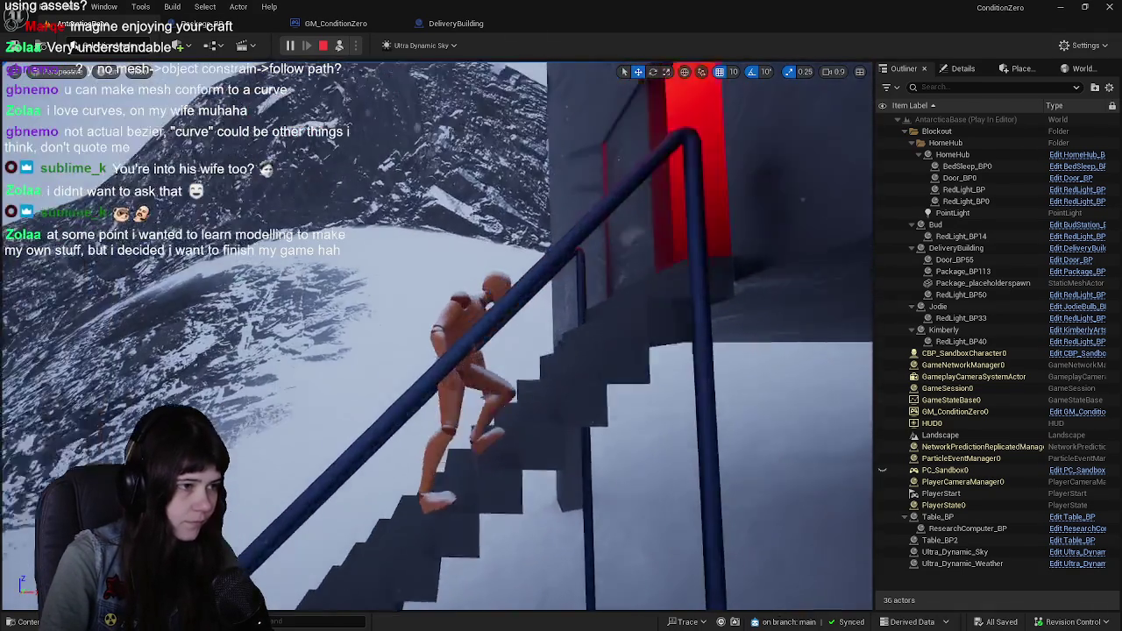
{"action": "key", "text": "w"}
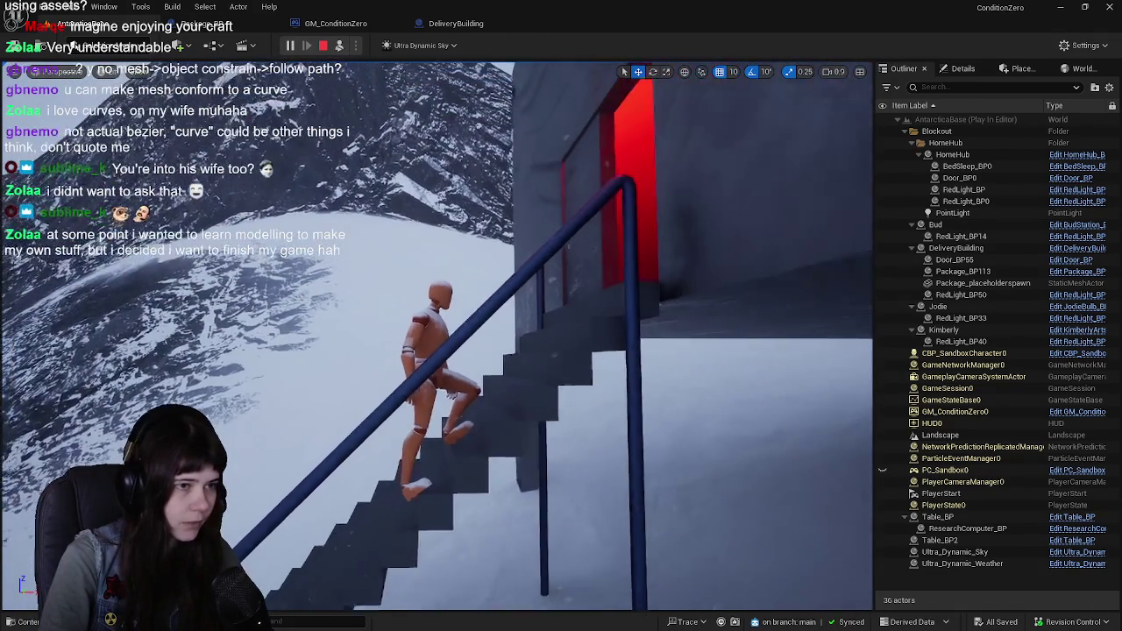
{"action": "key", "text": "a"}
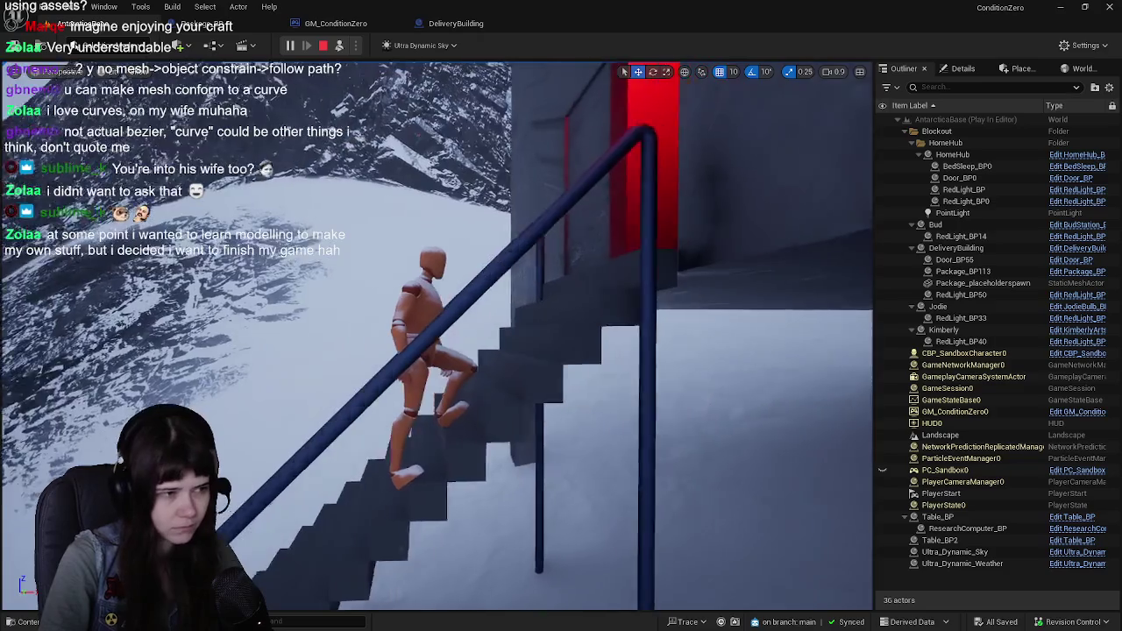
{"action": "key", "text": "w"}
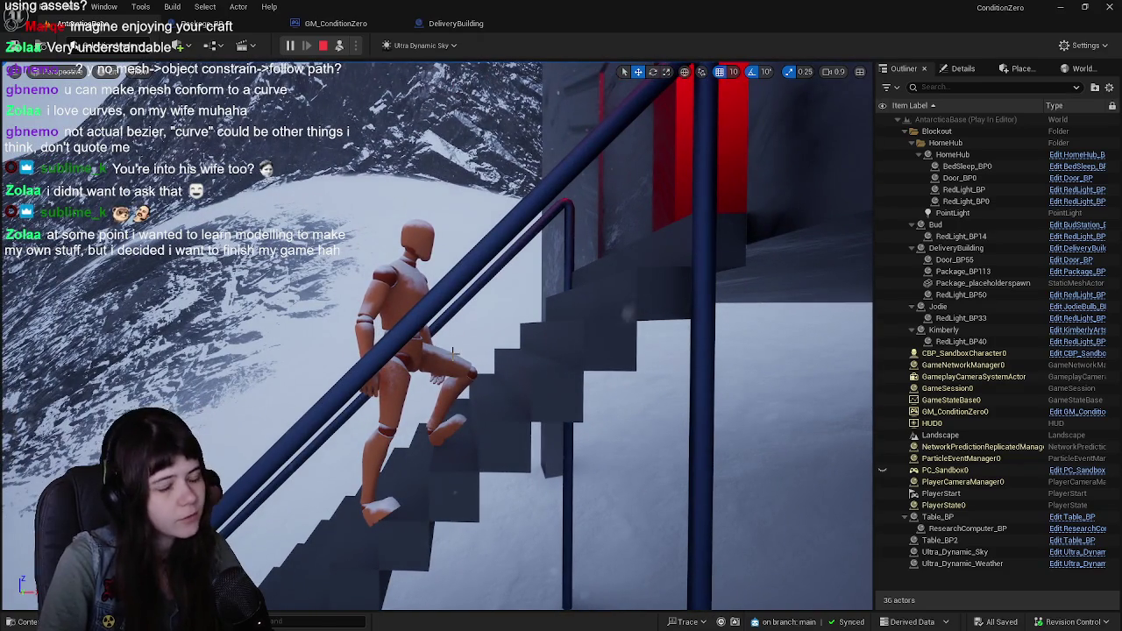
Climb the character to the red doorway, stop playing, and view the staircase in the editor
{"action": "key", "text": "F8"}
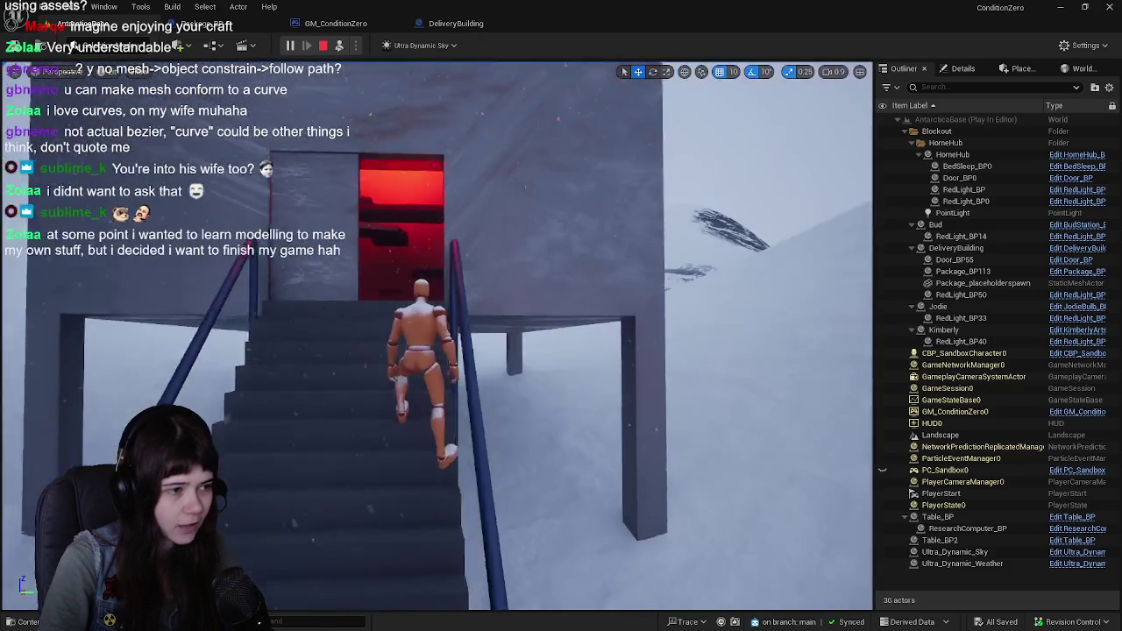
{"action": "key", "text": "w"}
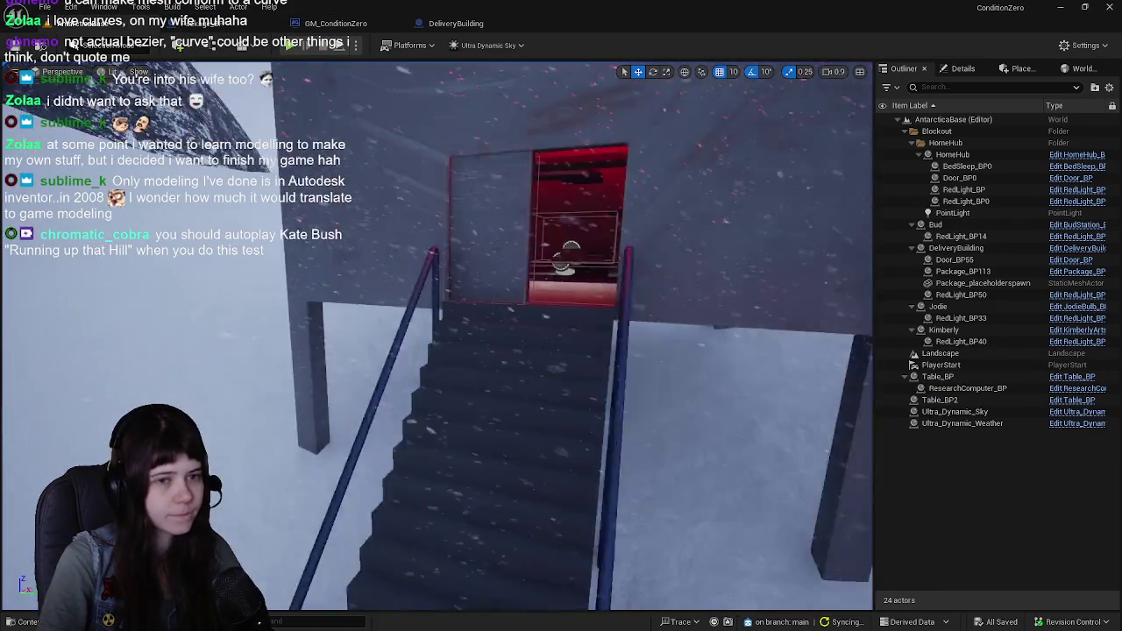
{"action": "key", "text": "Escape"}
{"action": "left_click_drag", "start_coordinate": [515, 220], "coordinate": [500, 263]}
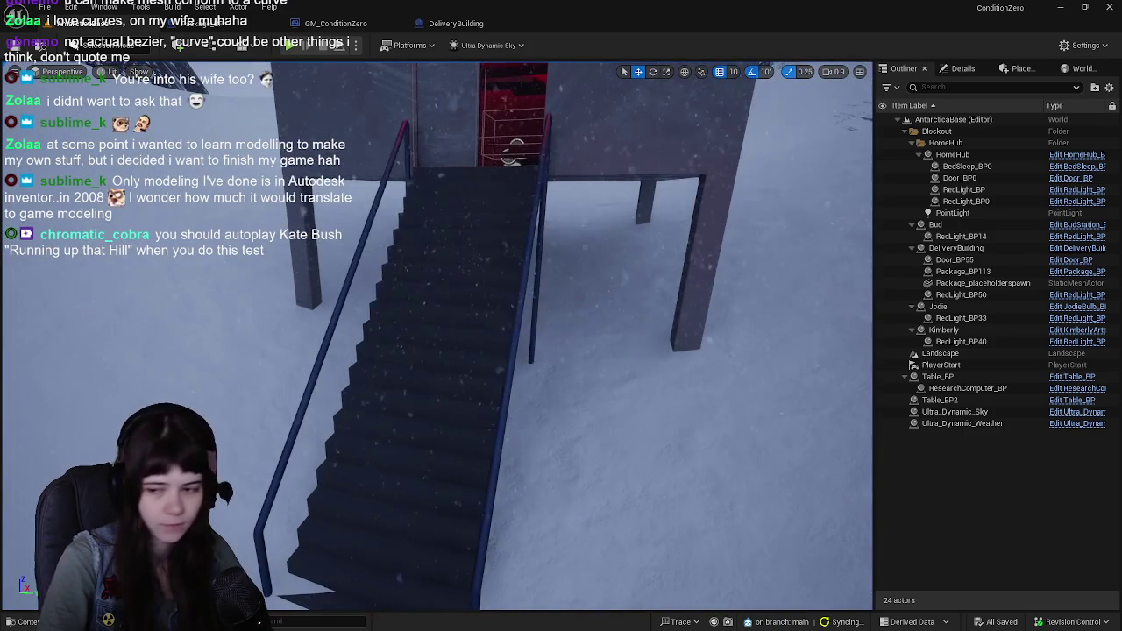
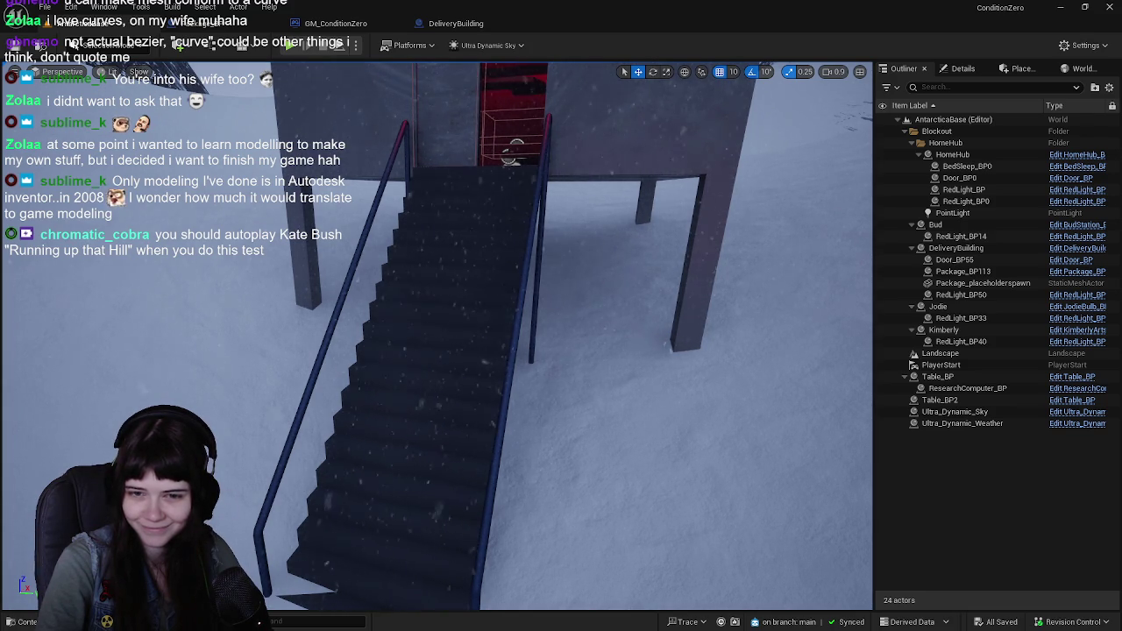
Play-test the level, running the character across the snow and up the stairs into the red room
{"action": "left_click", "coordinate": [289, 44]}
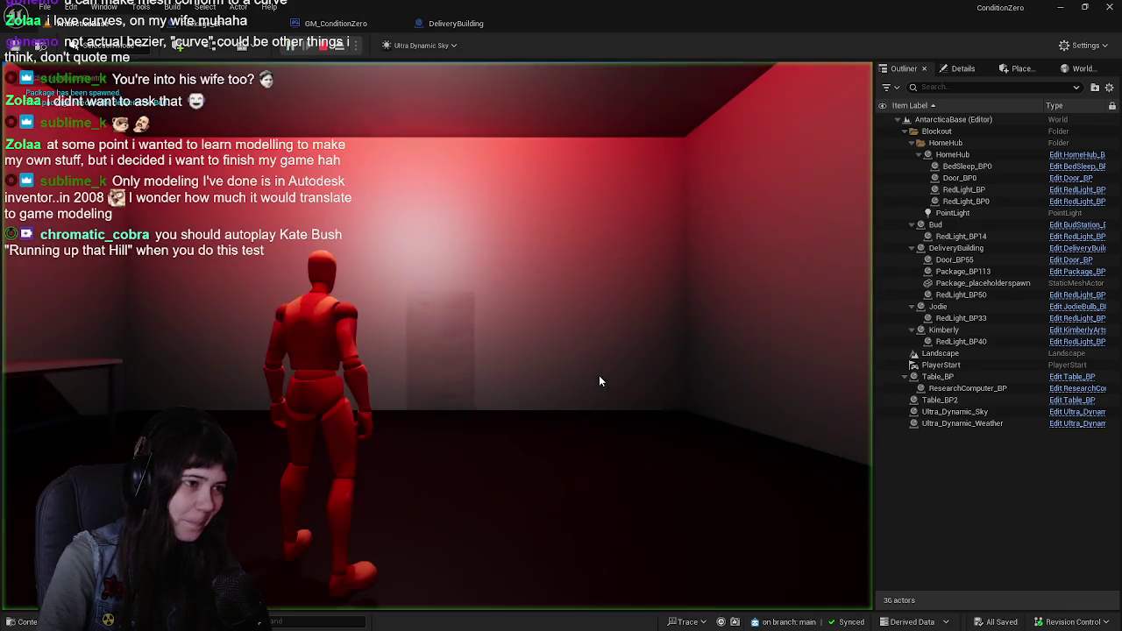
{"action": "key", "text": "w"}
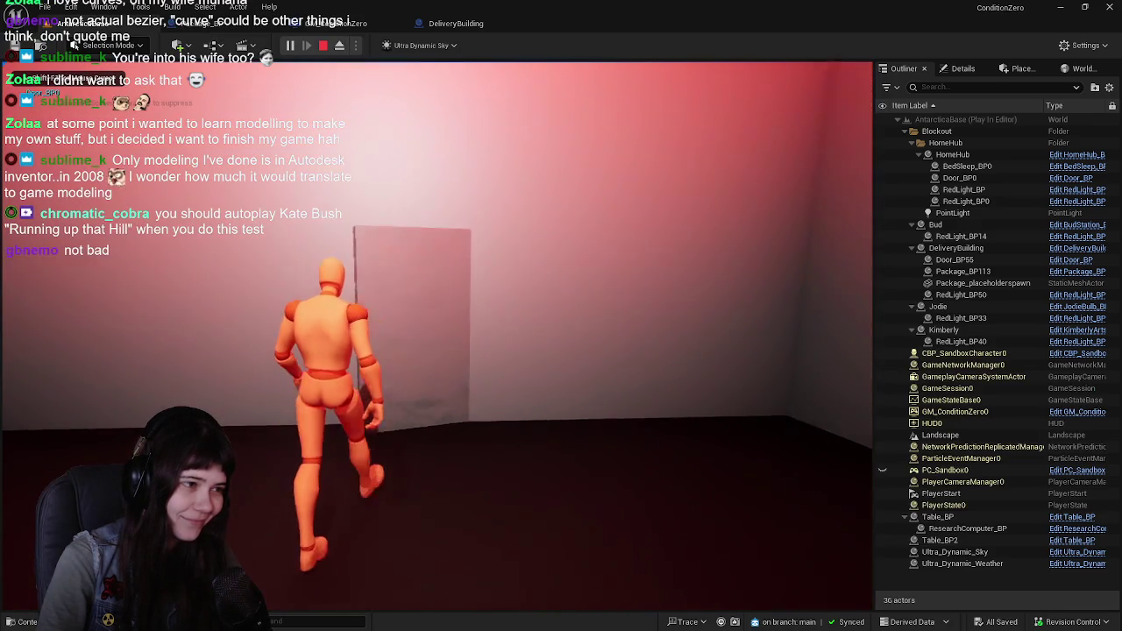
{"action": "key", "text": "w"}
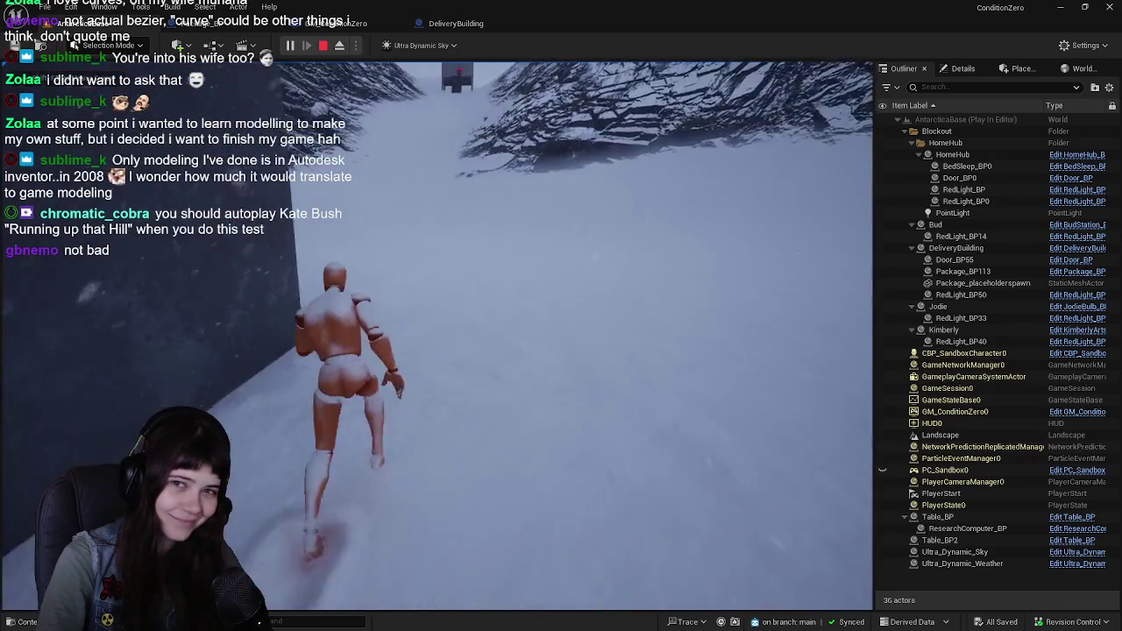
{"action": "key", "text": "w"}
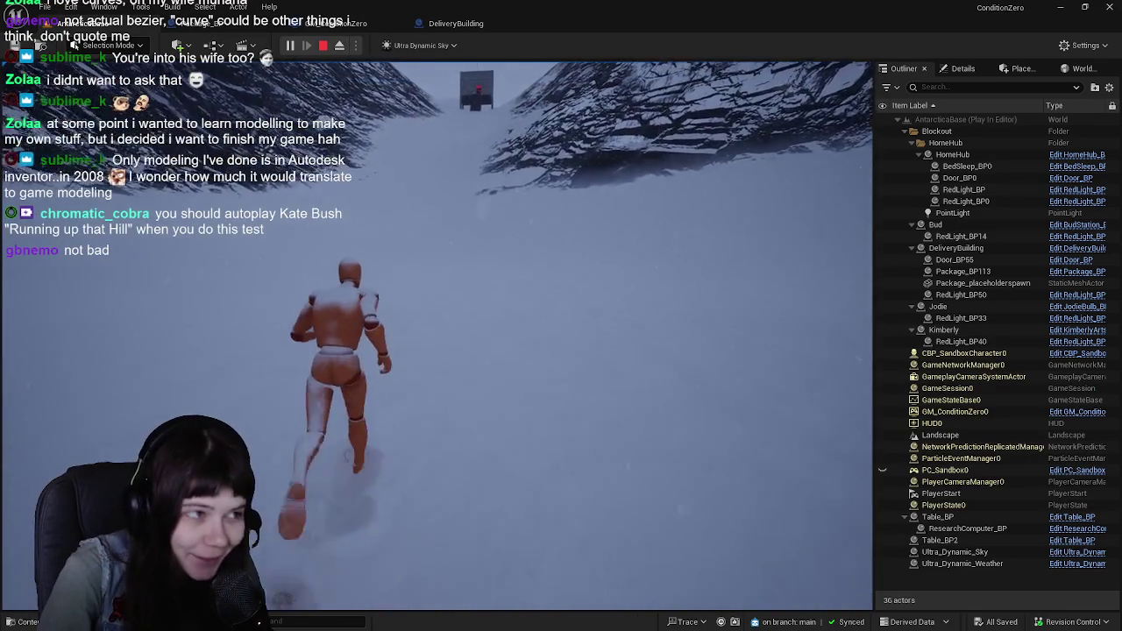
{"action": "key", "text": "w"}
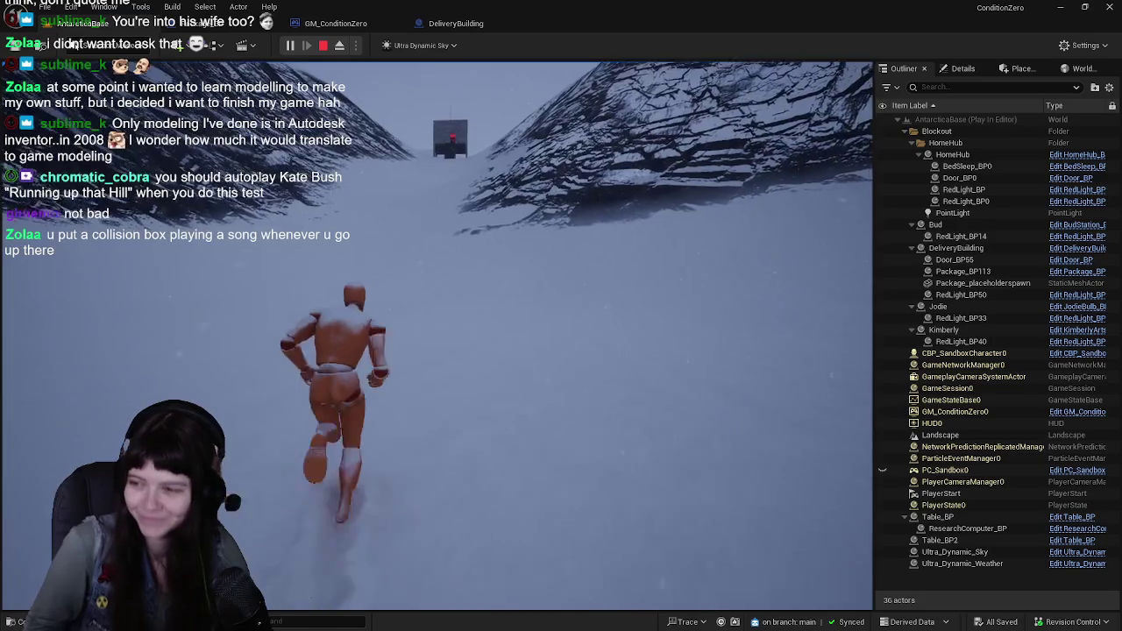
{"action": "key", "text": "w"}
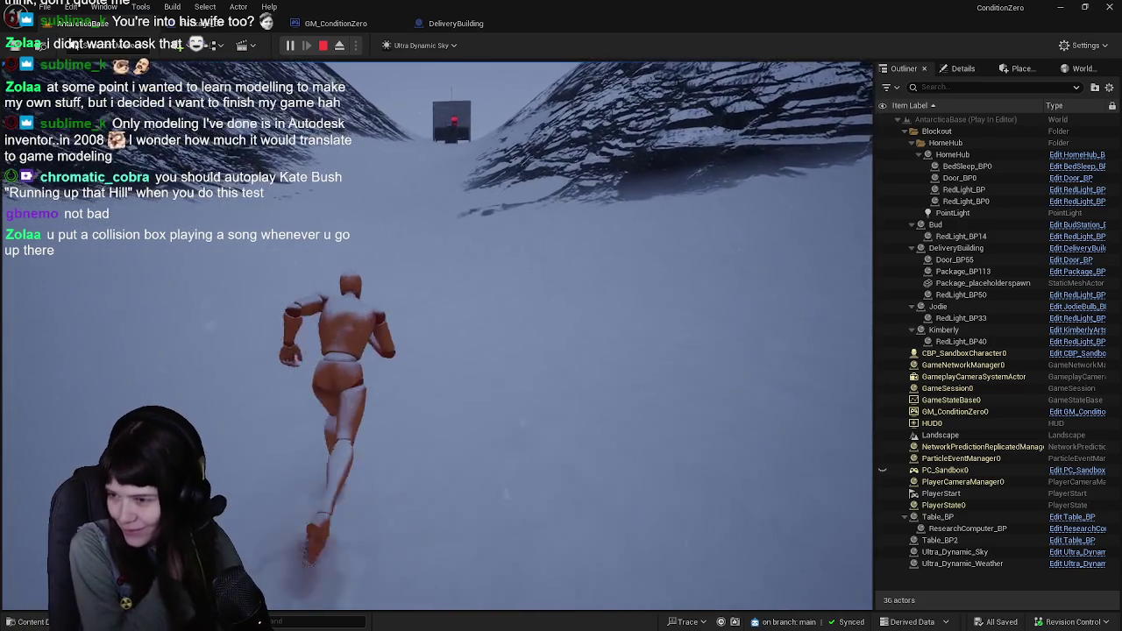
{"action": "key", "text": "w"}
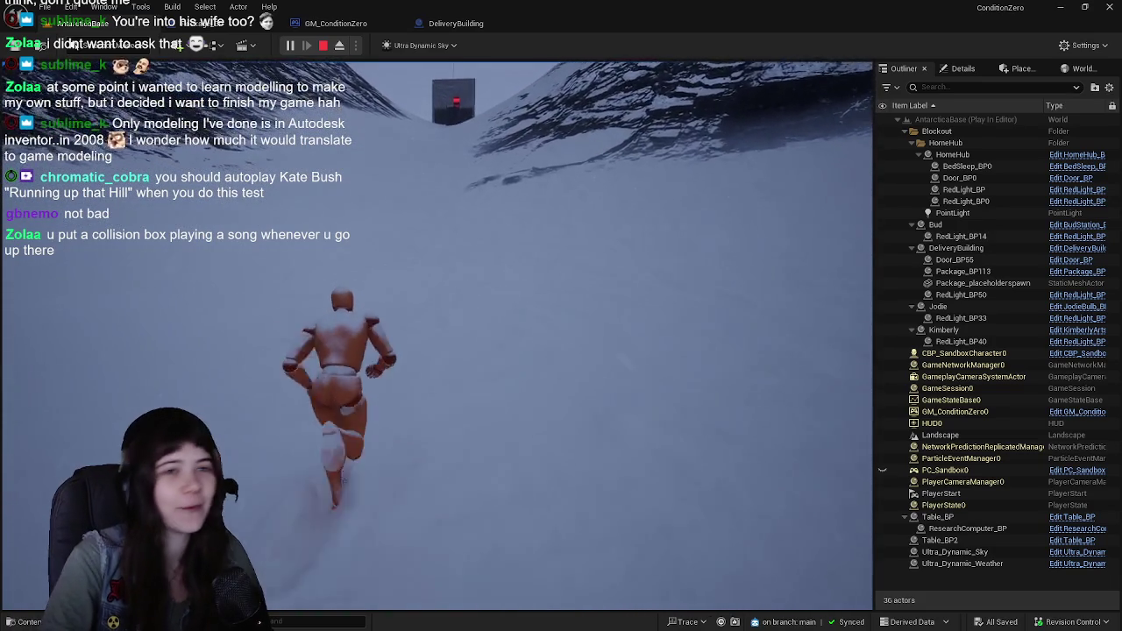
{"action": "key", "text": "w"}
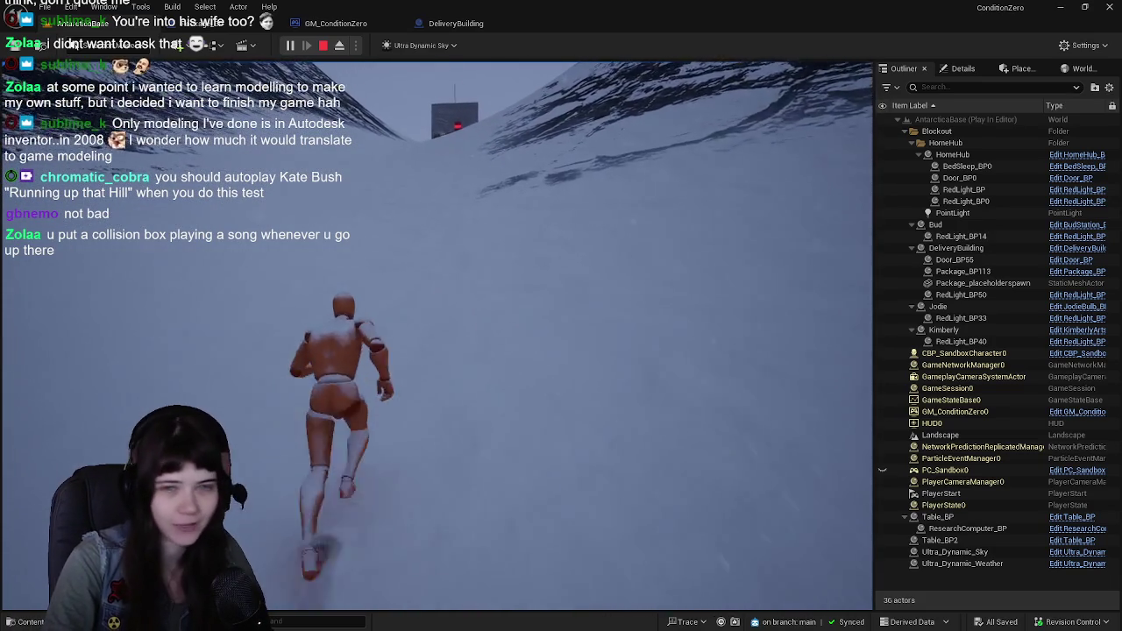
{"action": "key", "text": "w"}
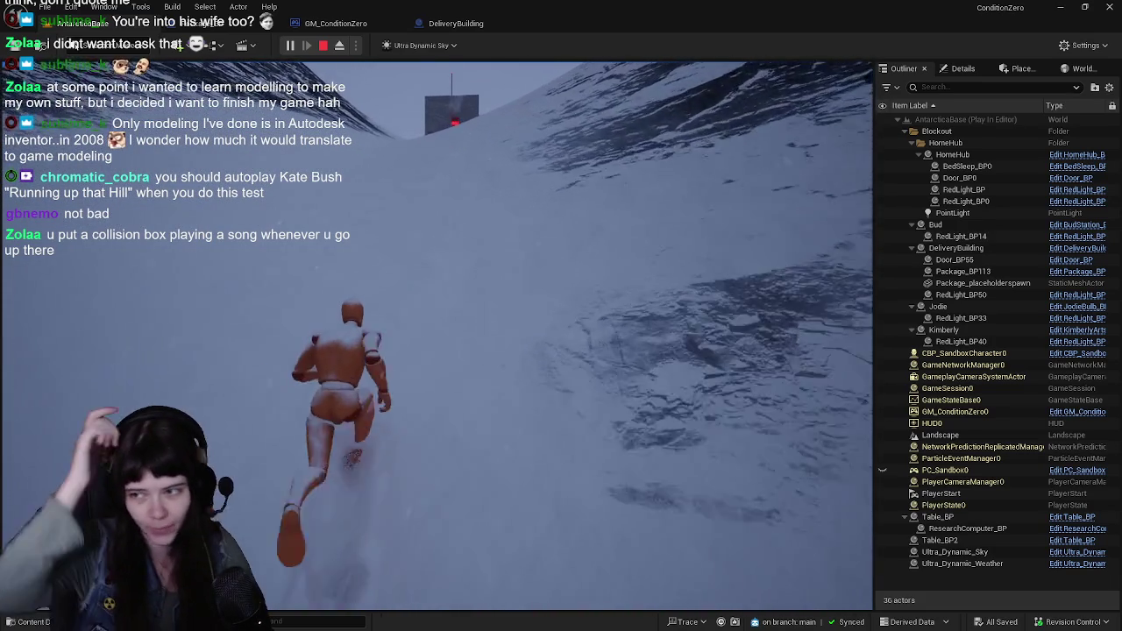
{"action": "key", "text": "w"}
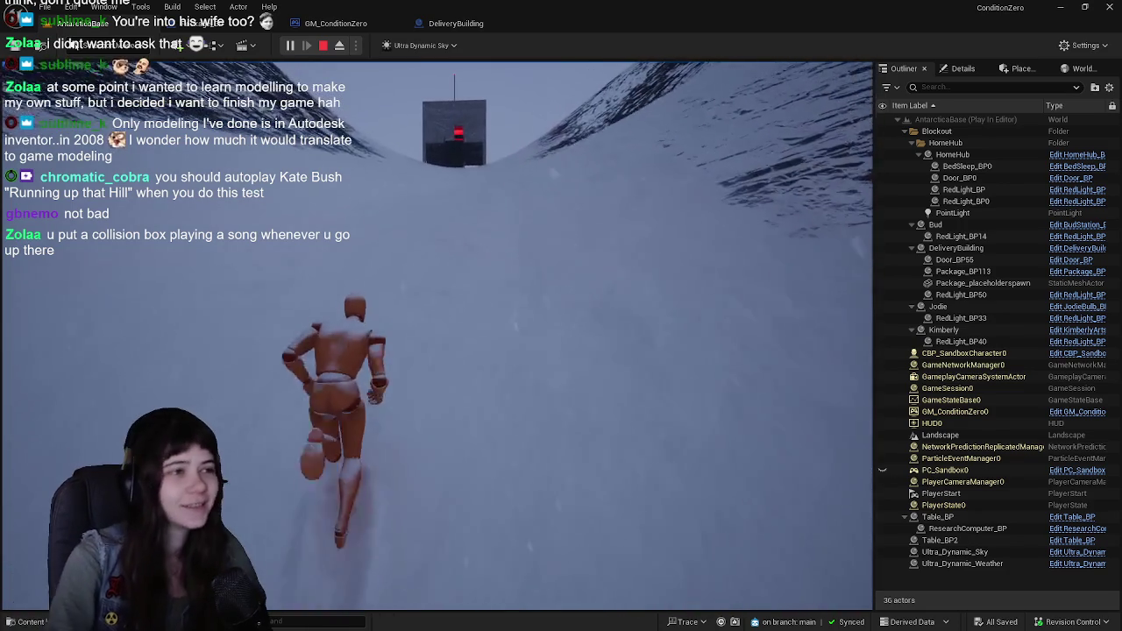
{"action": "key", "text": "w"}
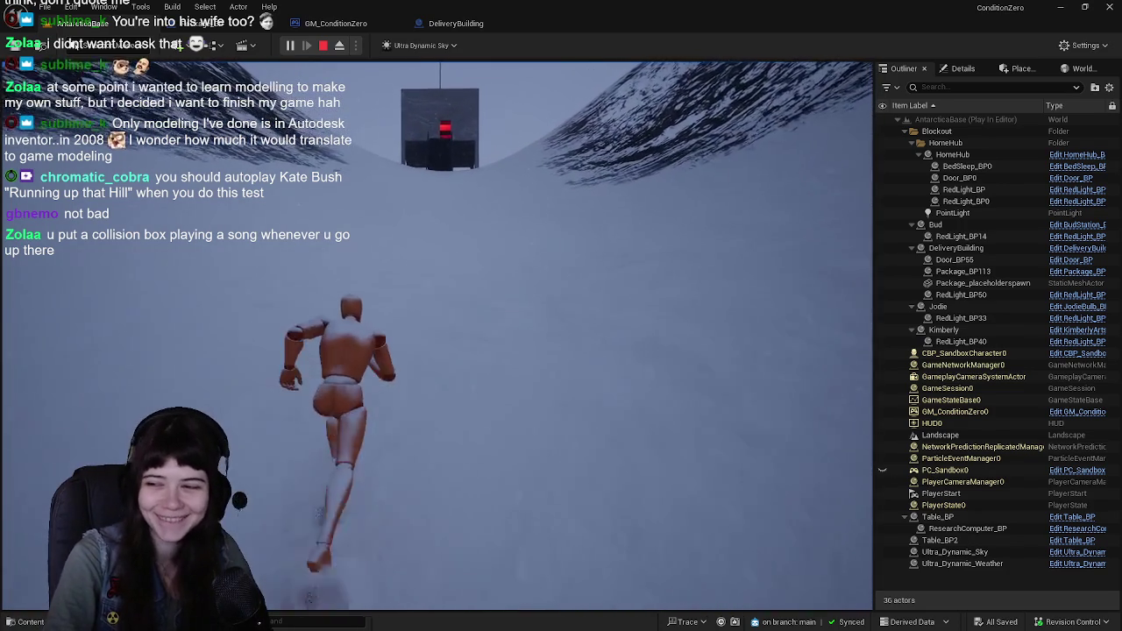
{"action": "key", "text": "w"}
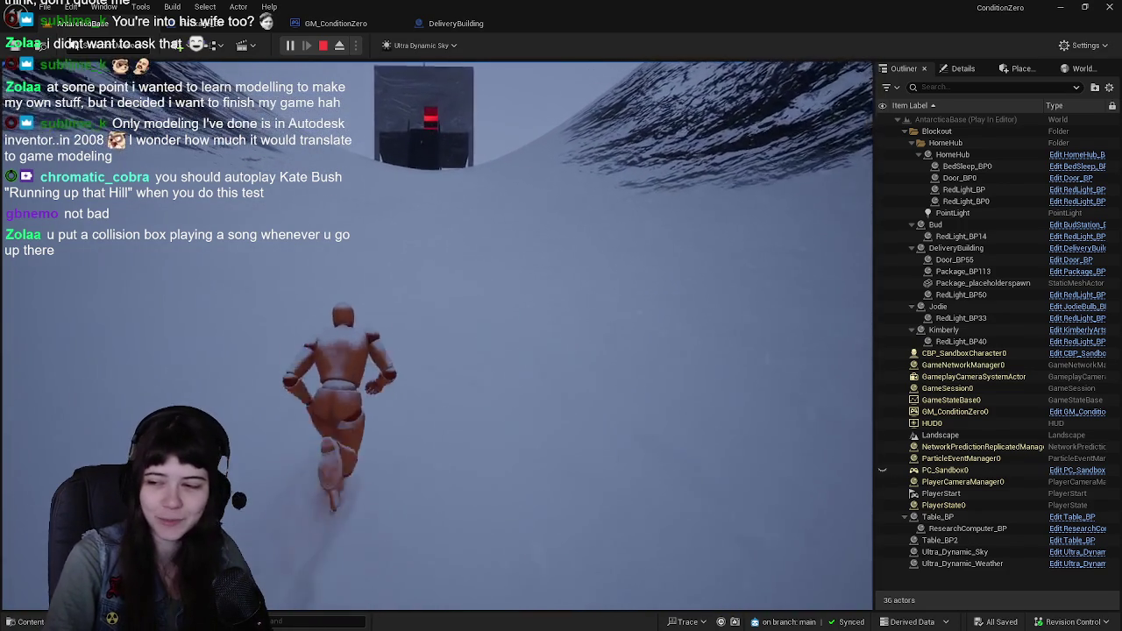
{"action": "key", "text": "w"}
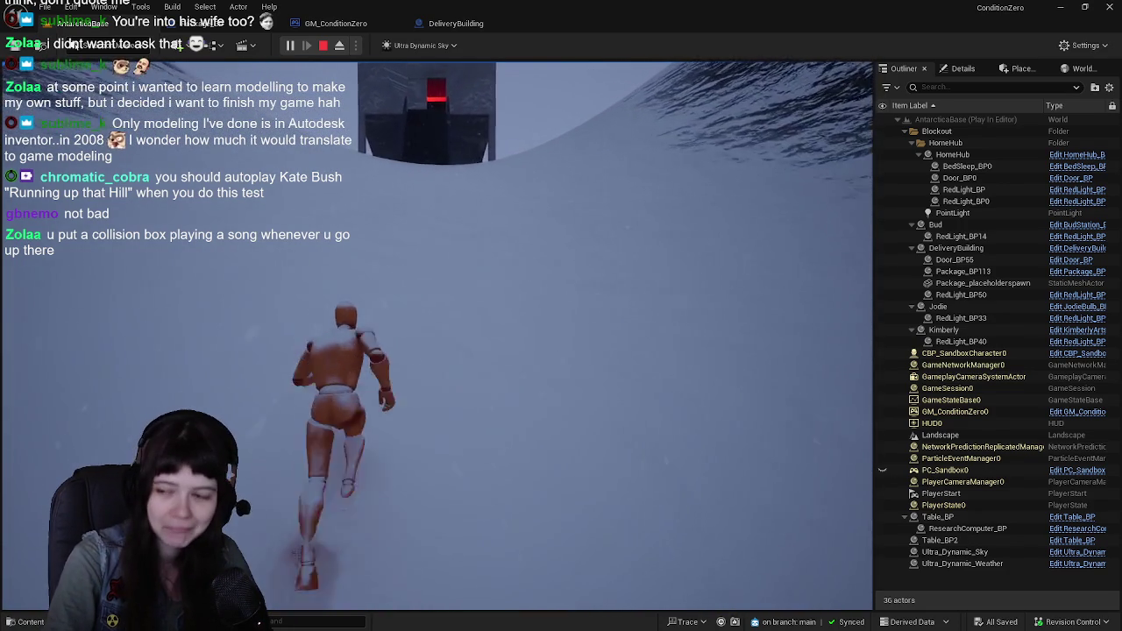
{"action": "key", "text": "w"}
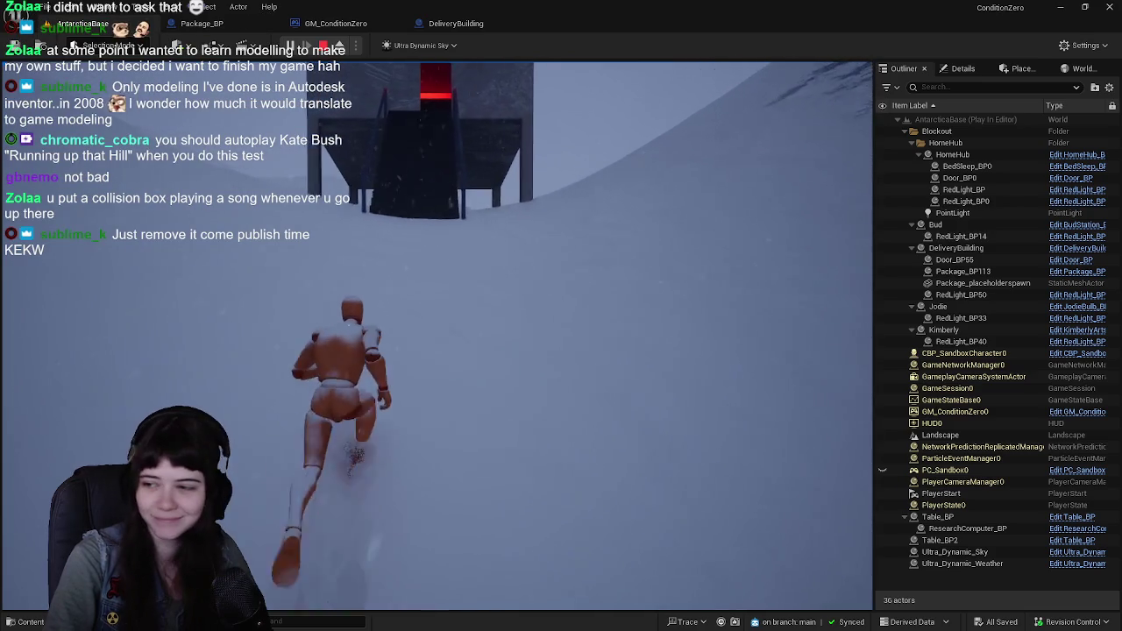
{"action": "key", "text": "w"}
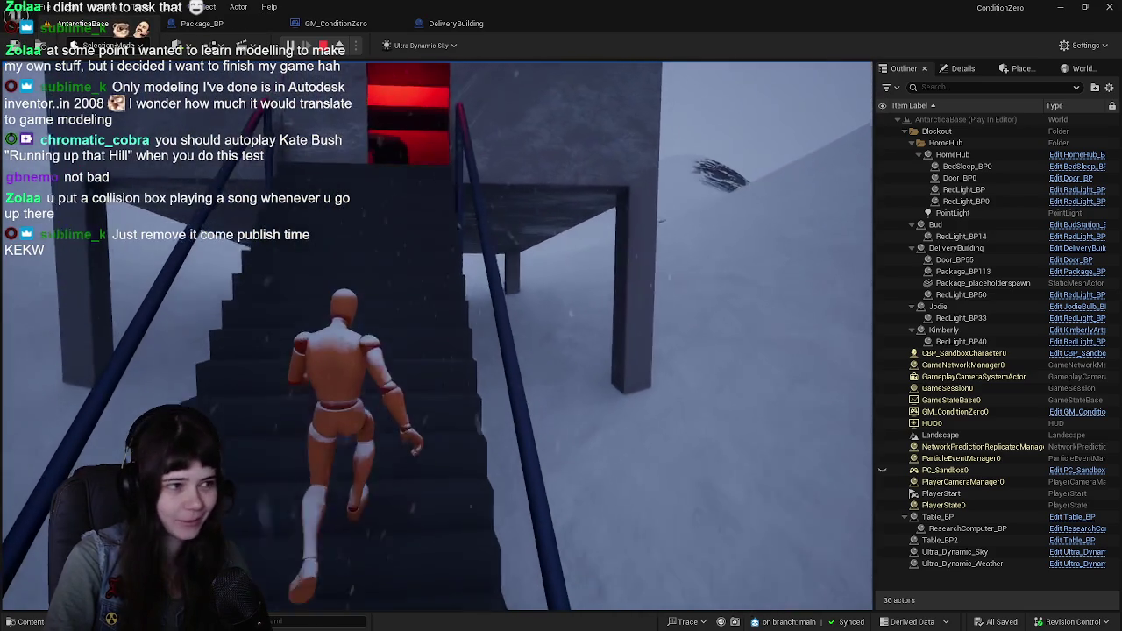
{"action": "key", "text": "w"}
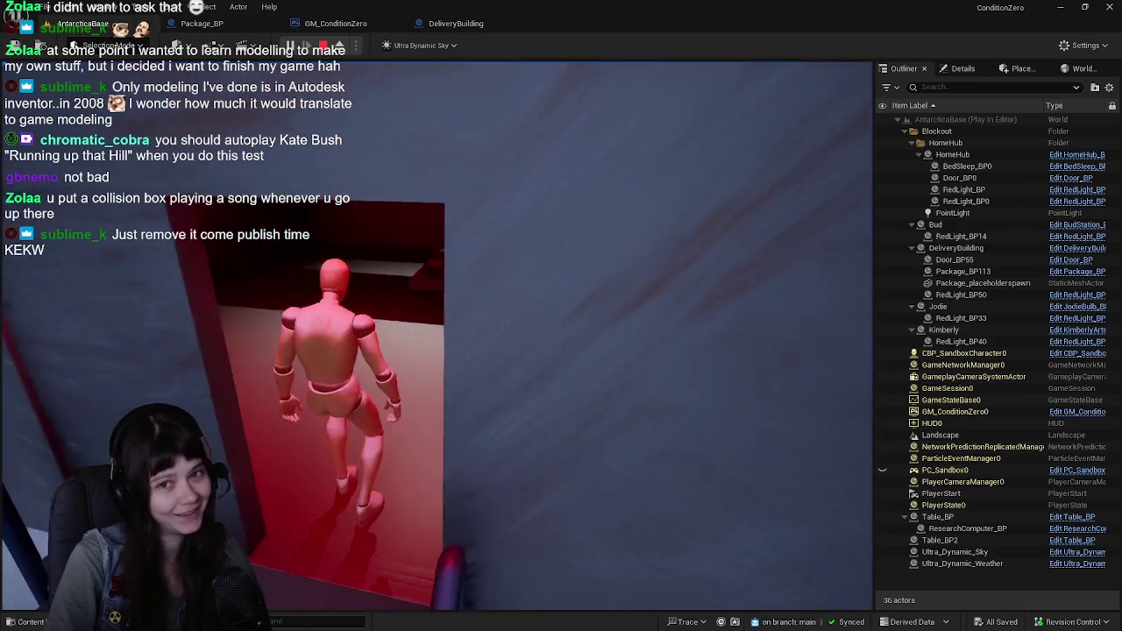
Walk back through the doorway, jump near the red-lit box, then end the play-test
{"action": "key", "text": "w"}
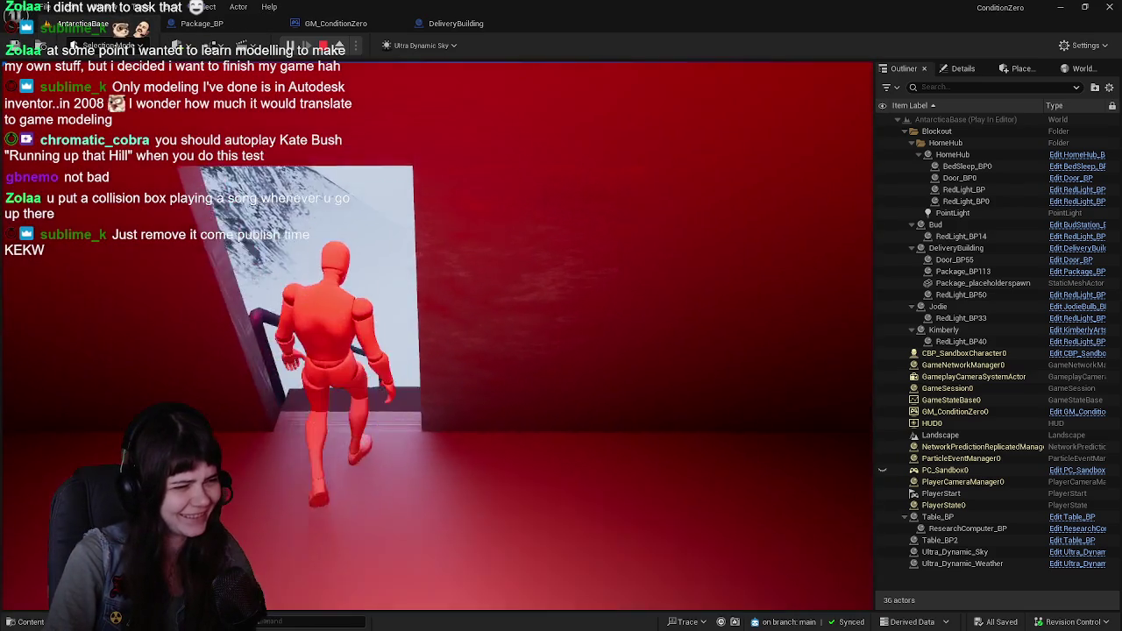
{"action": "key", "text": "w"}
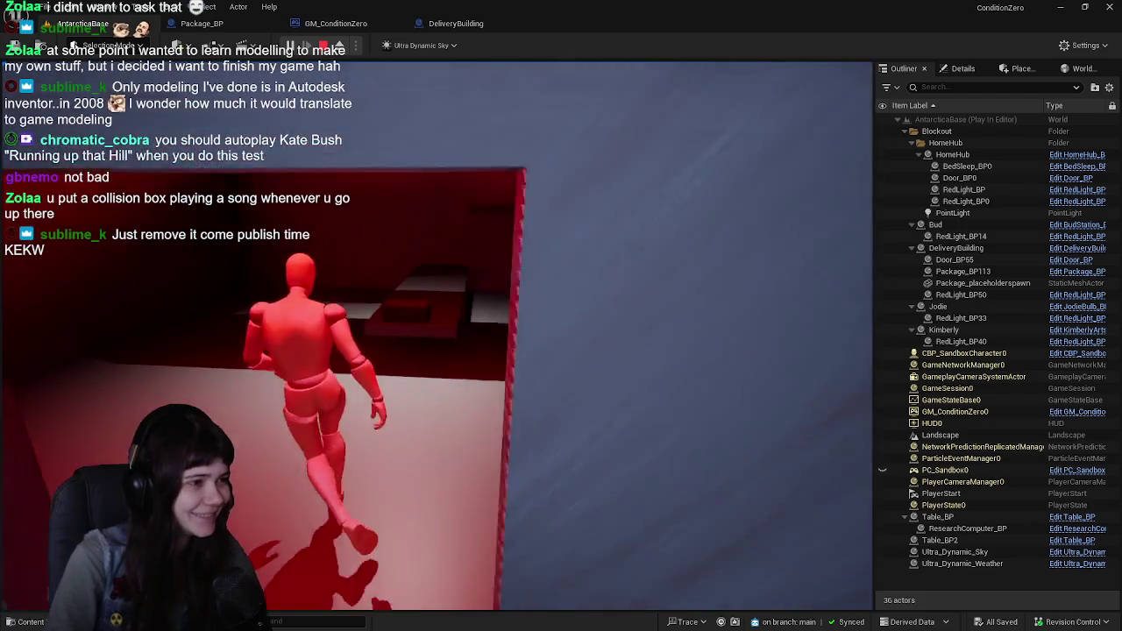
{"action": "key", "text": "w"}
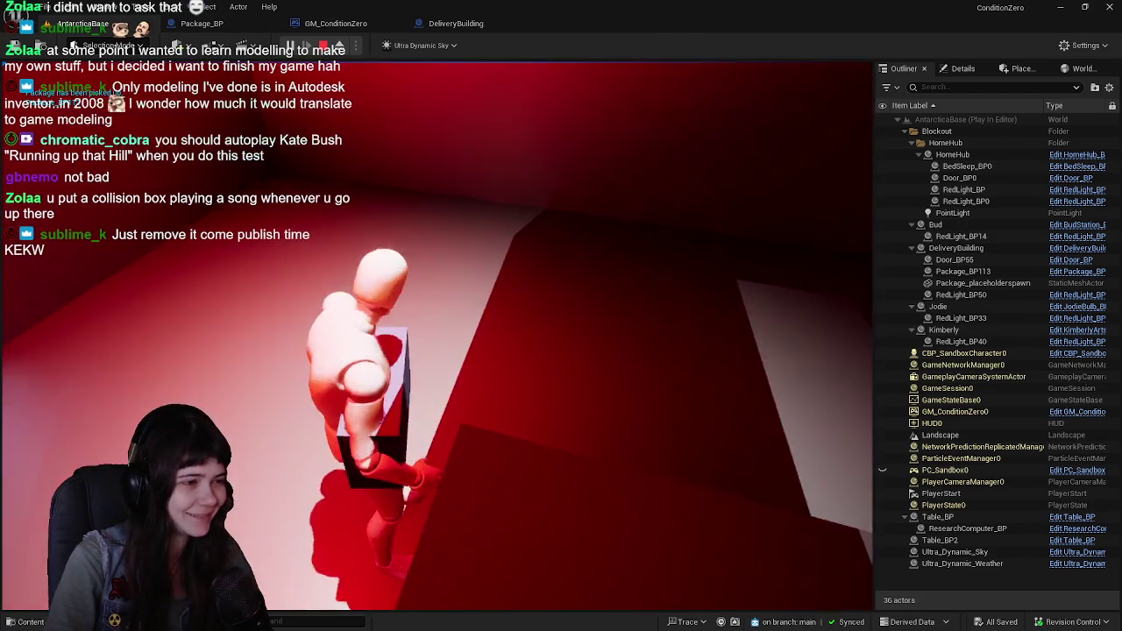
{"action": "key", "text": "w"}
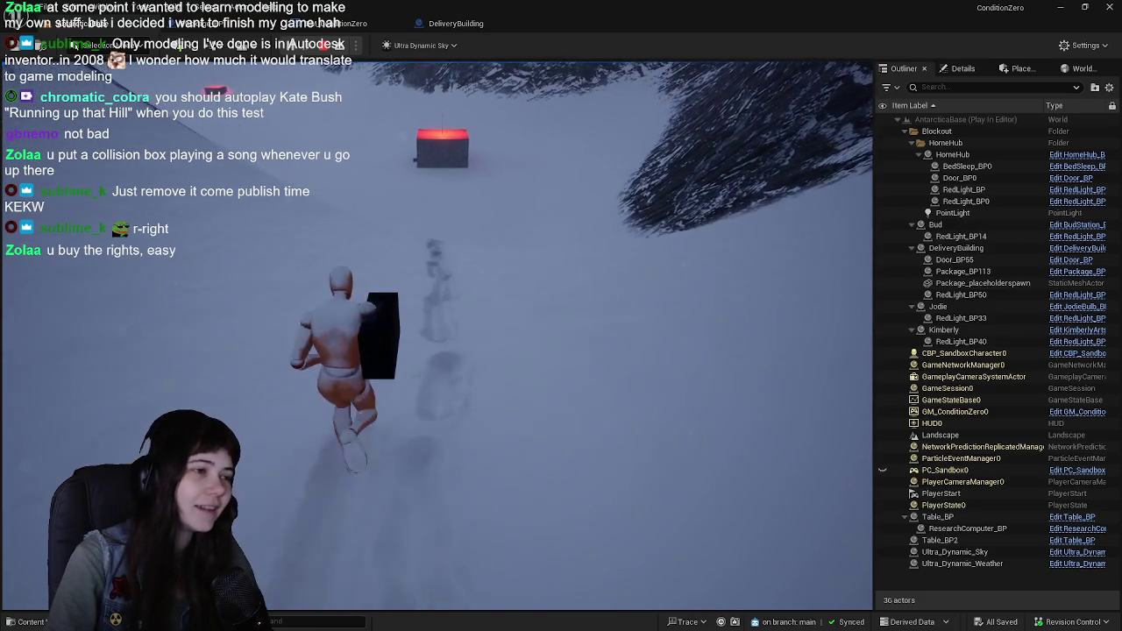
{"action": "key", "text": "w"}
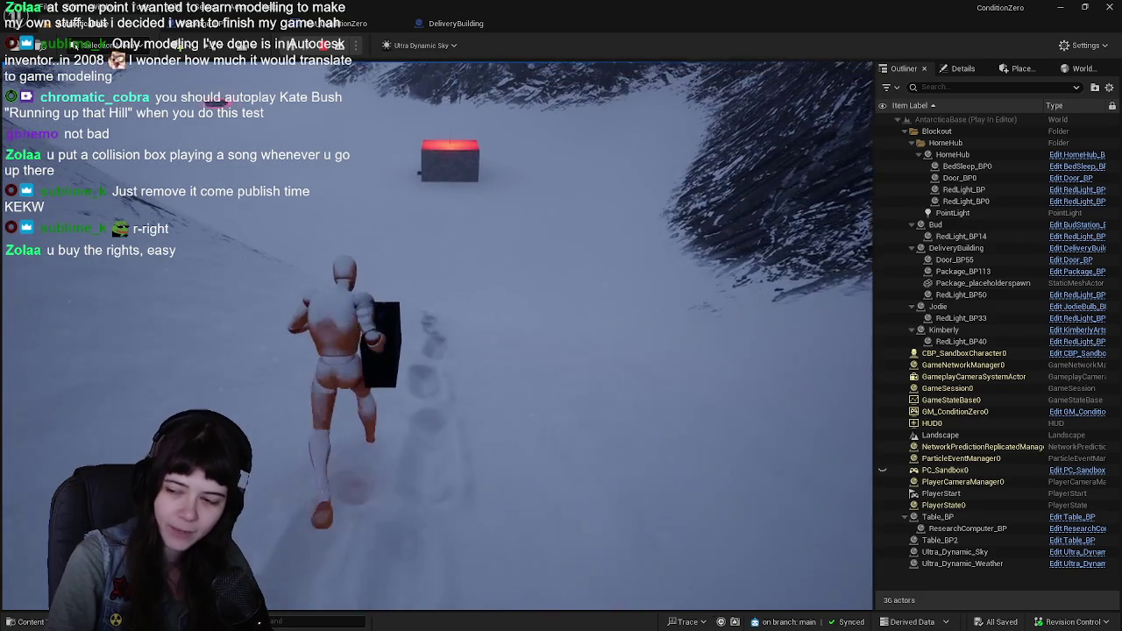
{"action": "key", "text": "w"}
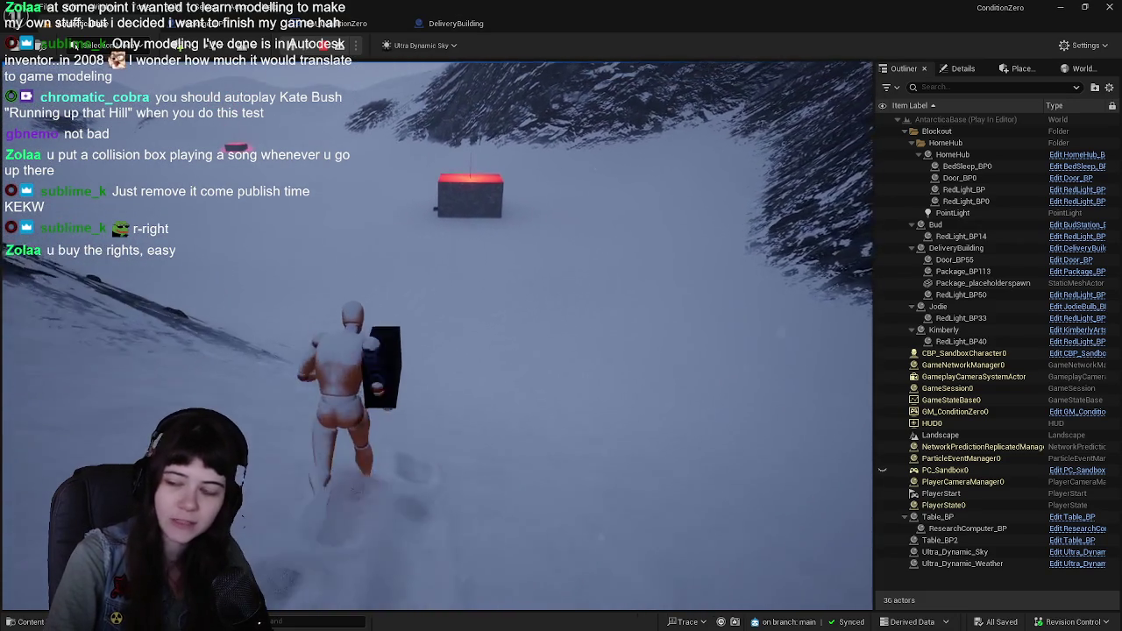
{"action": "key", "text": "w"}
{"action": "key", "text": "space"}
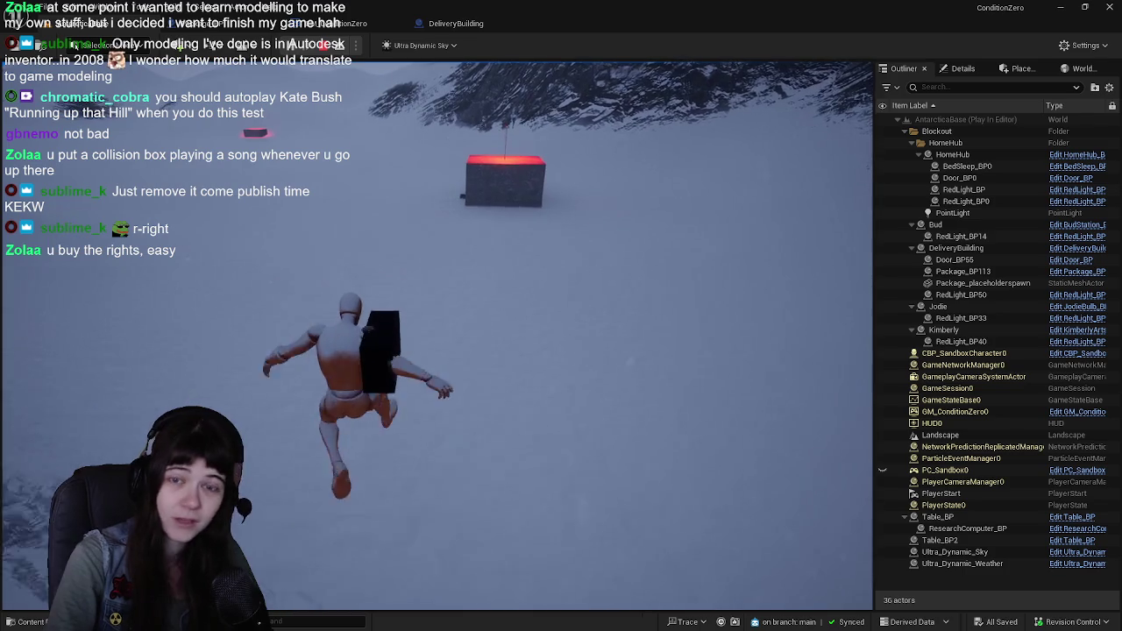
{"action": "key", "text": "Escape"}
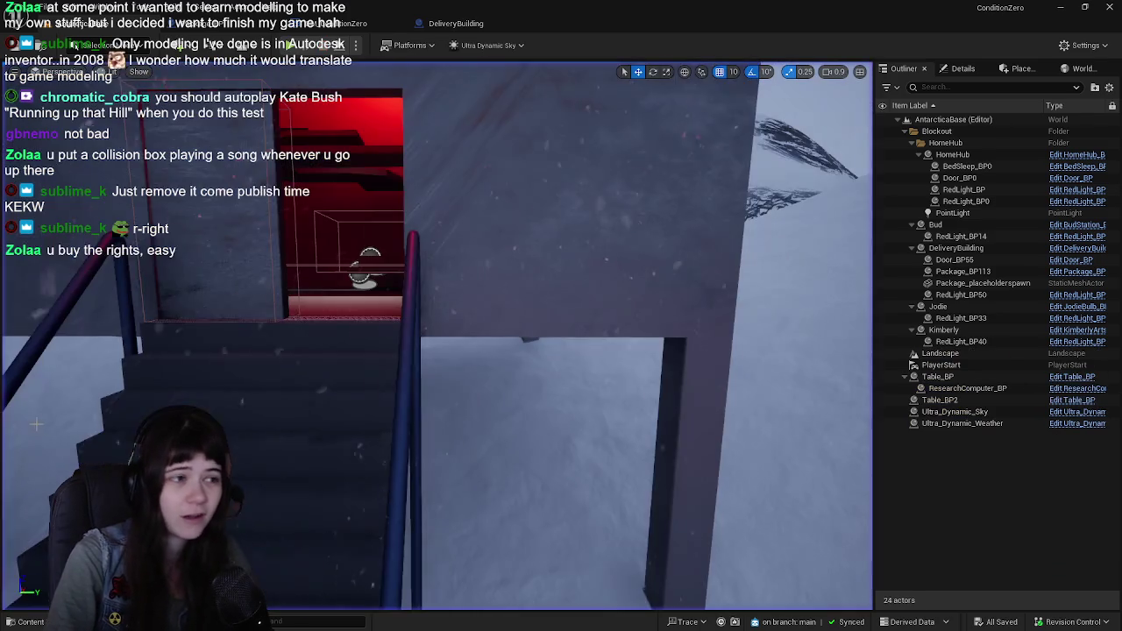
Reframe the Unreal viewport on the delivery building's stairs
{"action": "scroll", "coordinate": [437, 336], "scroll_direction": "down", "scroll_amount": 10}
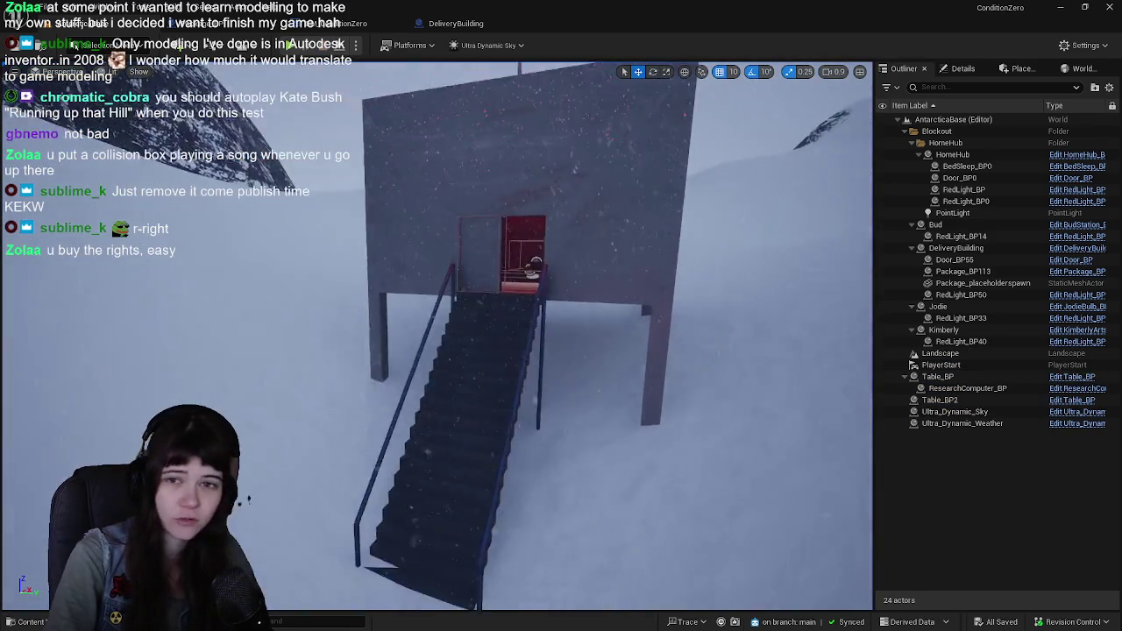
{"action": "scroll", "coordinate": [436, 336], "scroll_direction": "down", "scroll_amount": 8}
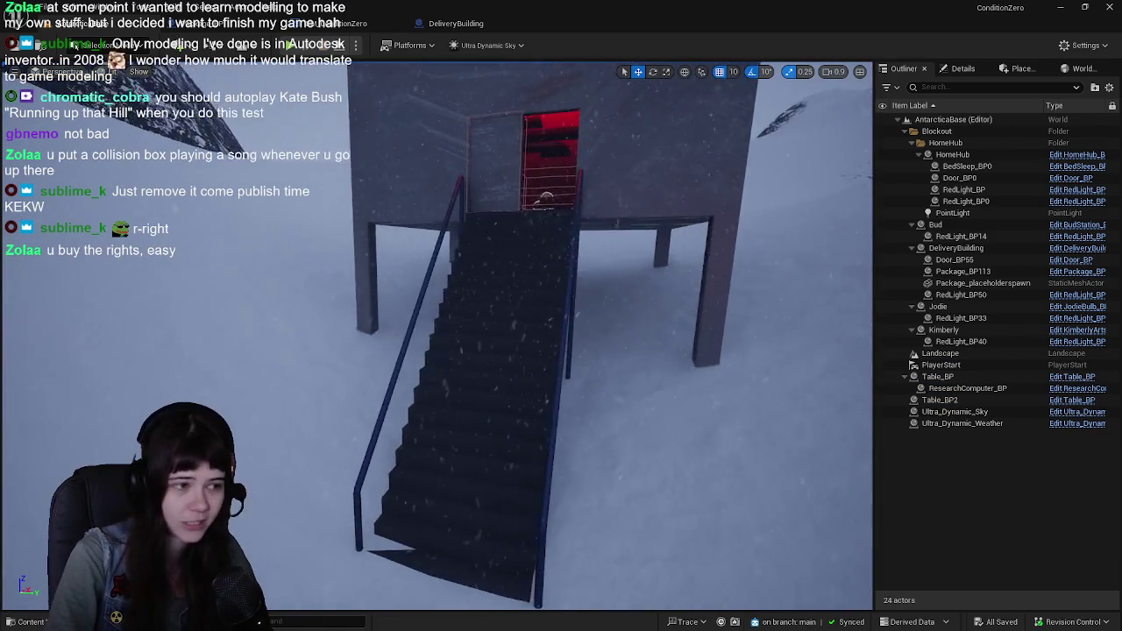
{"action": "left_click_drag", "start_coordinate": [263, 412], "coordinate": [247, 414]}
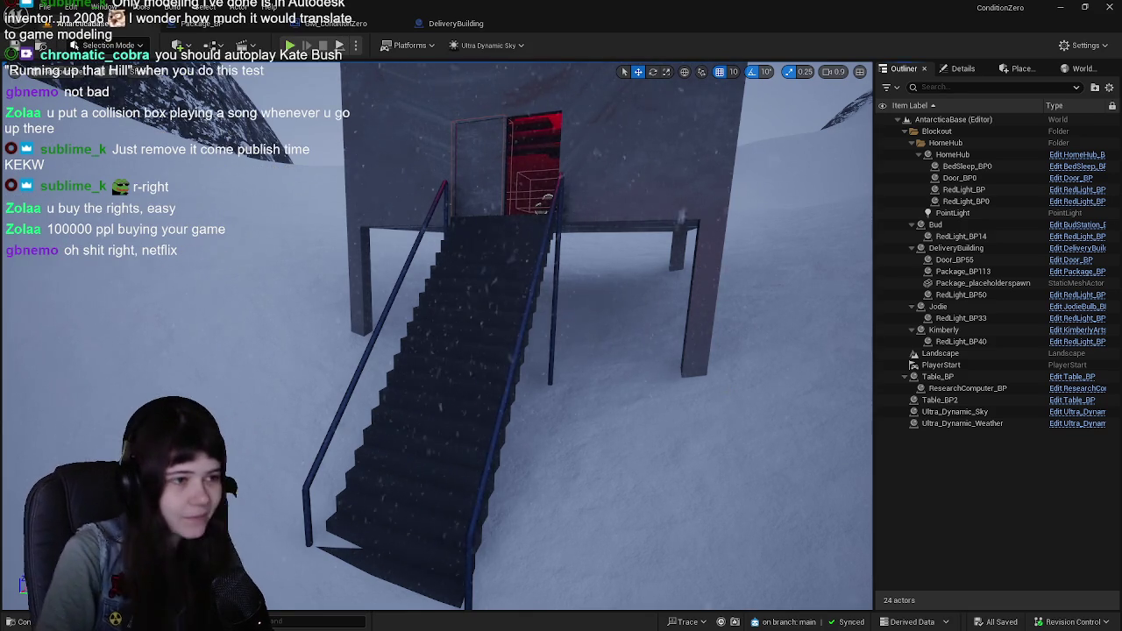
{"action": "key", "text": "Left"}
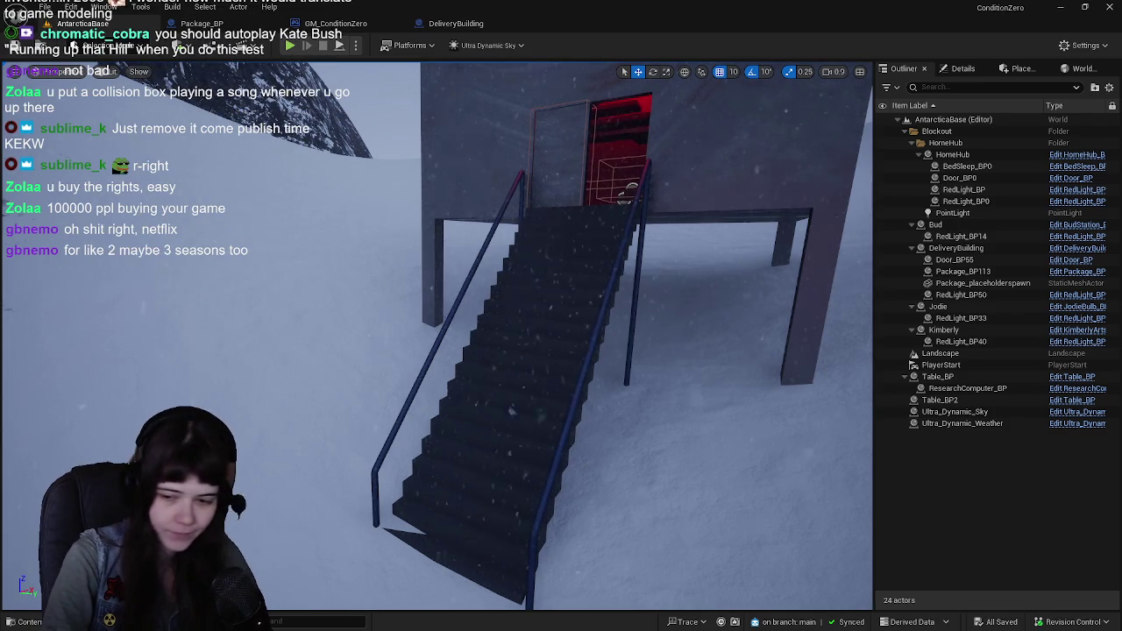
In Blender, frame the stair railing, save the file and enter Edit Mode on its mesh
{"action": "key", "text": "alt+Tab"}
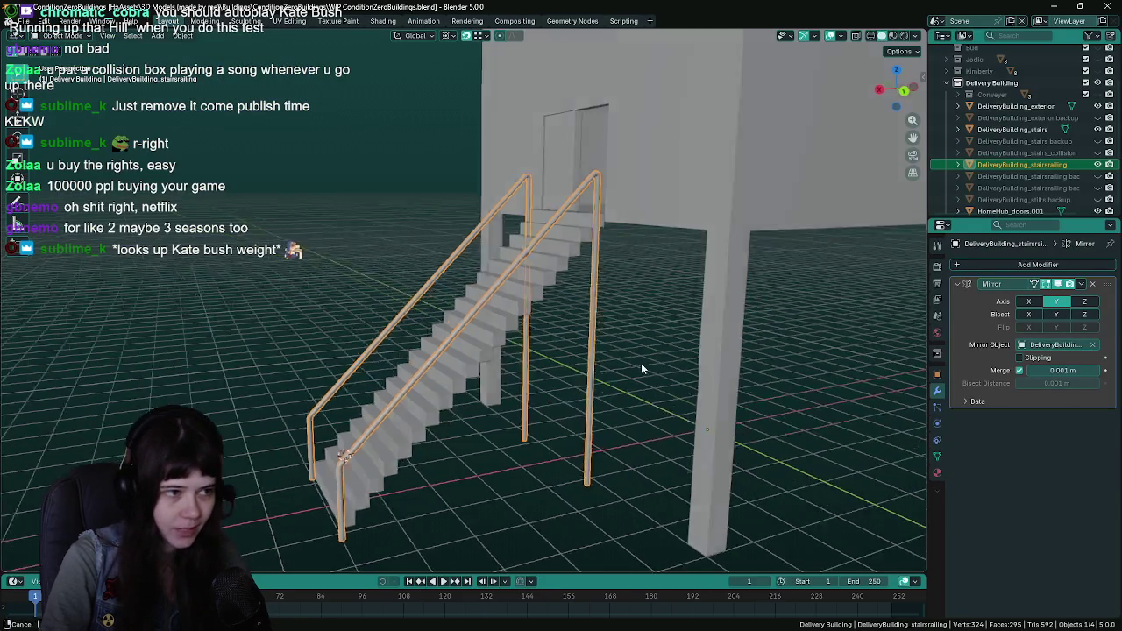
{"action": "key", "text": "KP_Decimal"}
{"action": "key", "text": "ctrl+s"}
{"action": "key", "text": "Tab"}
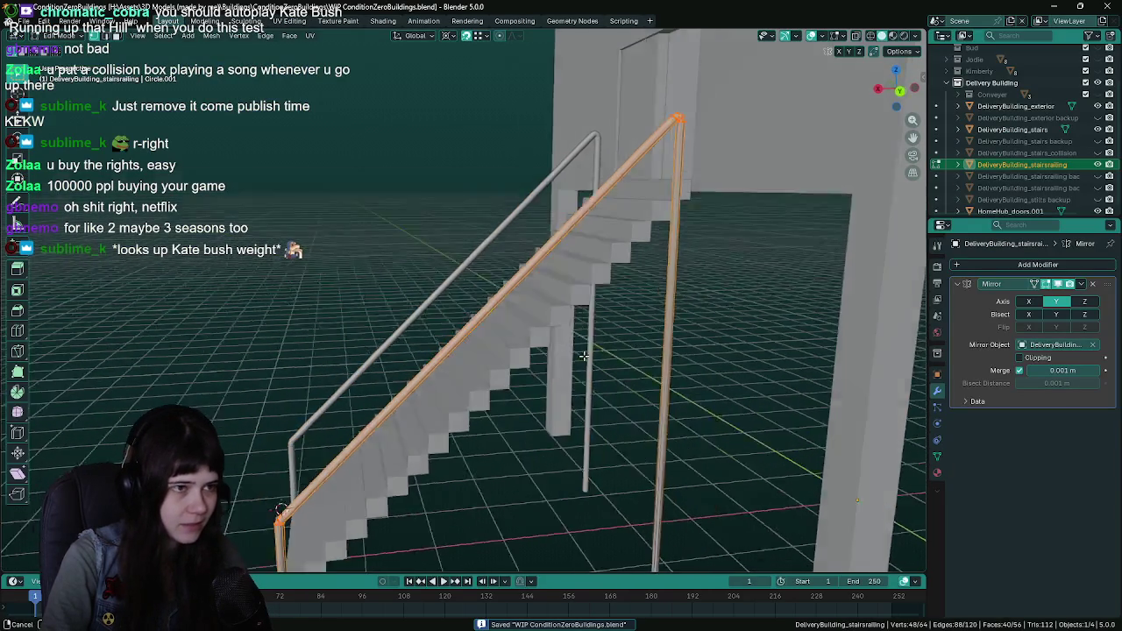
Orbit and zoom around the railing to inspect where it bends down into the posts
{"action": "left_click_drag", "start_coordinate": [574, 361], "coordinate": [553, 386]}
{"action": "left_click_drag", "start_coordinate": [507, 449], "coordinate": [558, 375]}
{"action": "mouse_move", "coordinate": [508, 421]}
{"action": "left_mouse_down"}
{"action": "mouse_move", "coordinate": [526, 390]}
{"action": "mouse_move", "coordinate": [505, 379]}
{"action": "mouse_move", "coordinate": [506, 353]}
{"action": "left_mouse_up"}
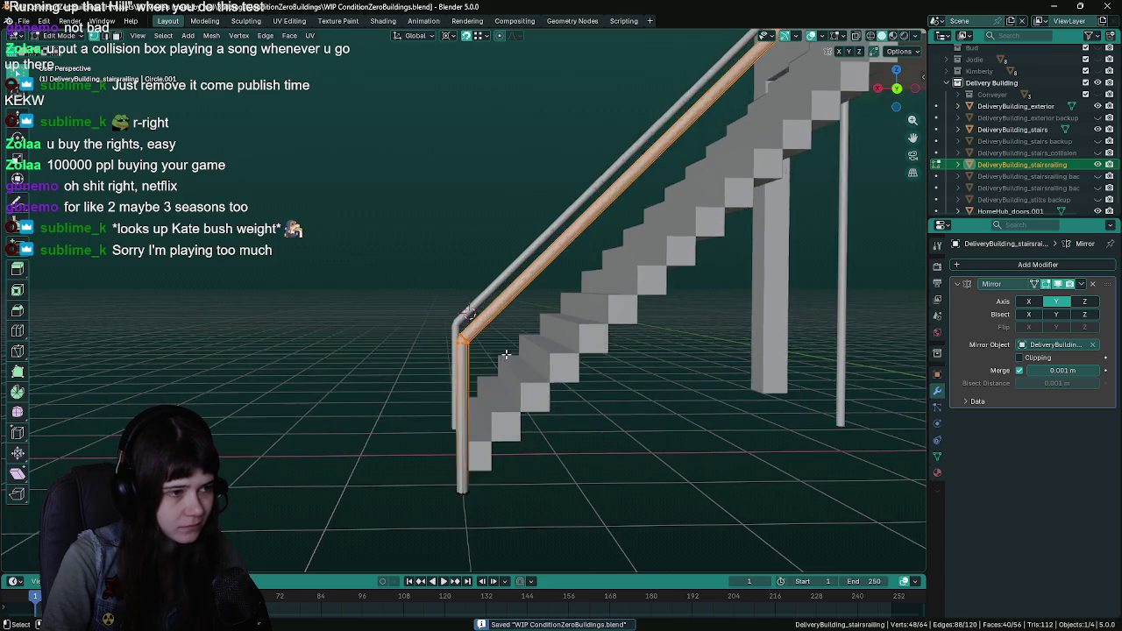
{"action": "scroll", "coordinate": [505, 353], "scroll_direction": "up", "scroll_amount": 2}
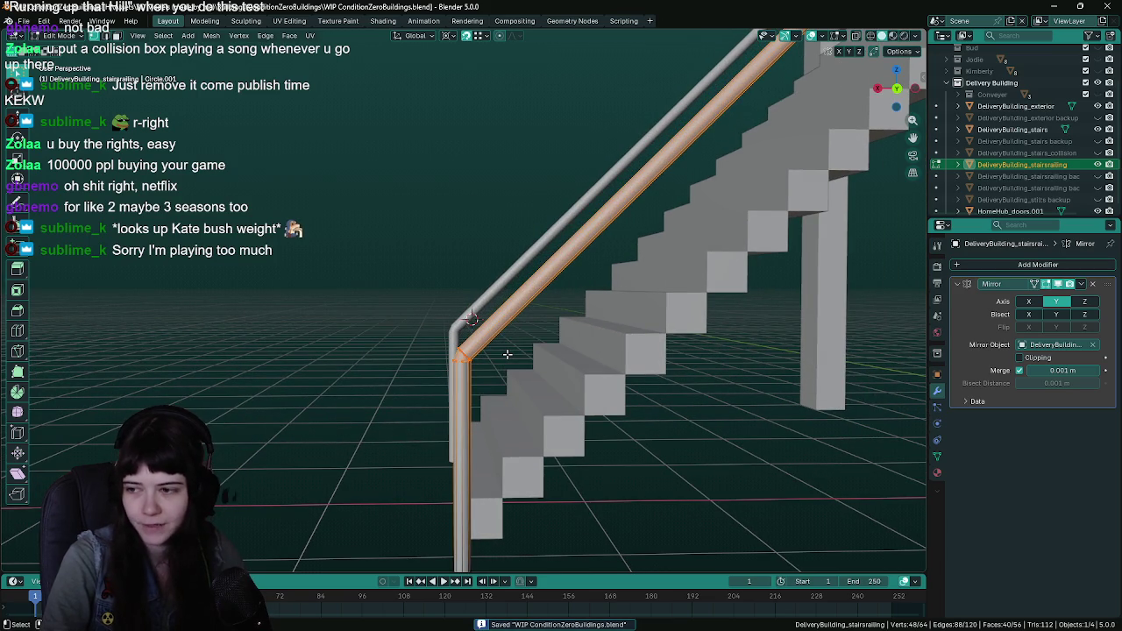
{"action": "scroll", "coordinate": [507, 354], "scroll_direction": "down", "scroll_amount": 3}
{"action": "mouse_move", "coordinate": [507, 354]}
{"action": "left_mouse_down"}
{"action": "mouse_move", "coordinate": [526, 333]}
{"action": "mouse_move", "coordinate": [506, 321]}
{"action": "mouse_move", "coordinate": [470, 353]}
{"action": "left_mouse_up"}
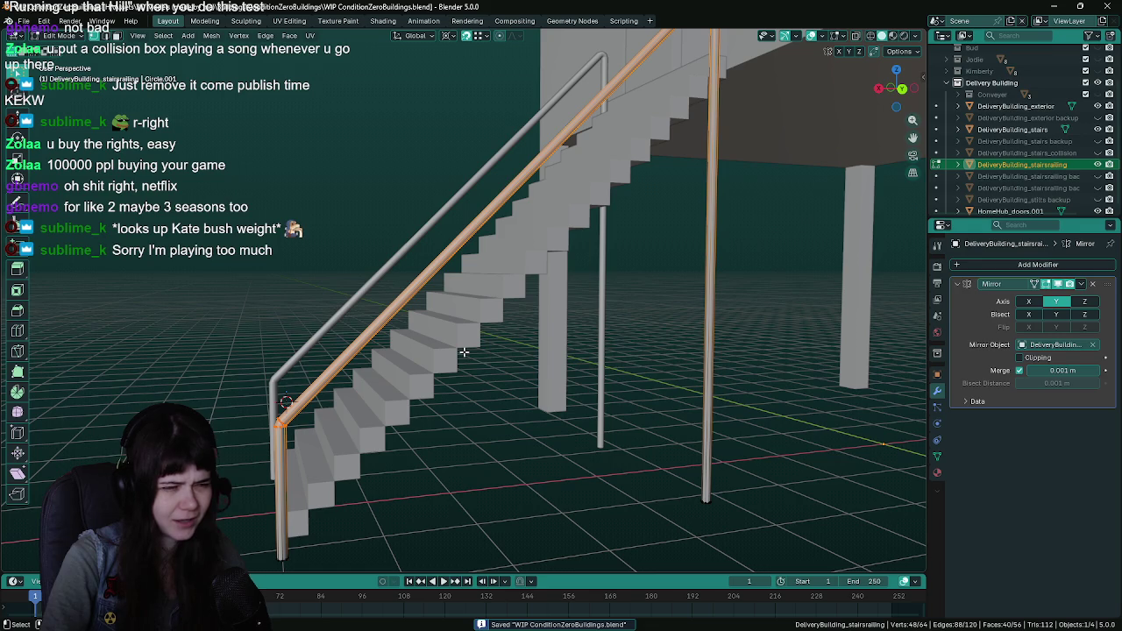
{"action": "left_click_drag", "start_coordinate": [464, 351], "coordinate": [456, 349]}
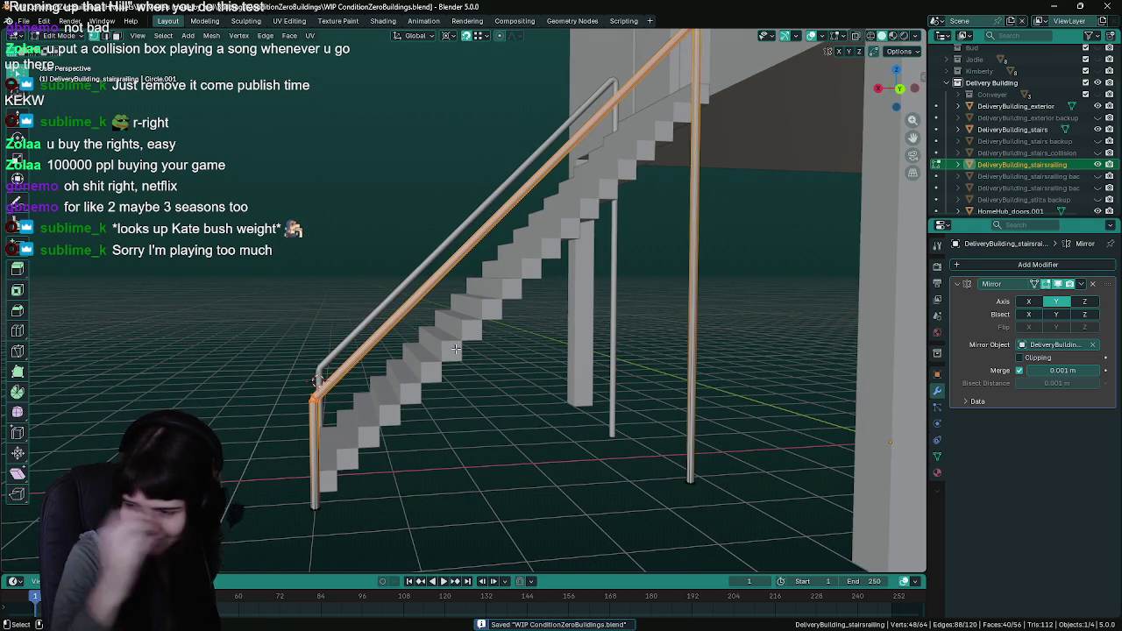
{"action": "mouse_move", "coordinate": [525, 280]}
{"action": "left_mouse_down"}
{"action": "mouse_move", "coordinate": [567, 295]}
{"action": "mouse_move", "coordinate": [516, 371]}
{"action": "mouse_move", "coordinate": [539, 348]}
{"action": "left_mouse_up"}
{"action": "scroll", "coordinate": [566, 295], "scroll_direction": "down", "scroll_amount": 2}
{"action": "mouse_move", "coordinate": [317, 489]}
{"action": "left_mouse_down"}
{"action": "mouse_move", "coordinate": [668, 142]}
{"action": "mouse_move", "coordinate": [636, 173]}
{"action": "left_mouse_up"}
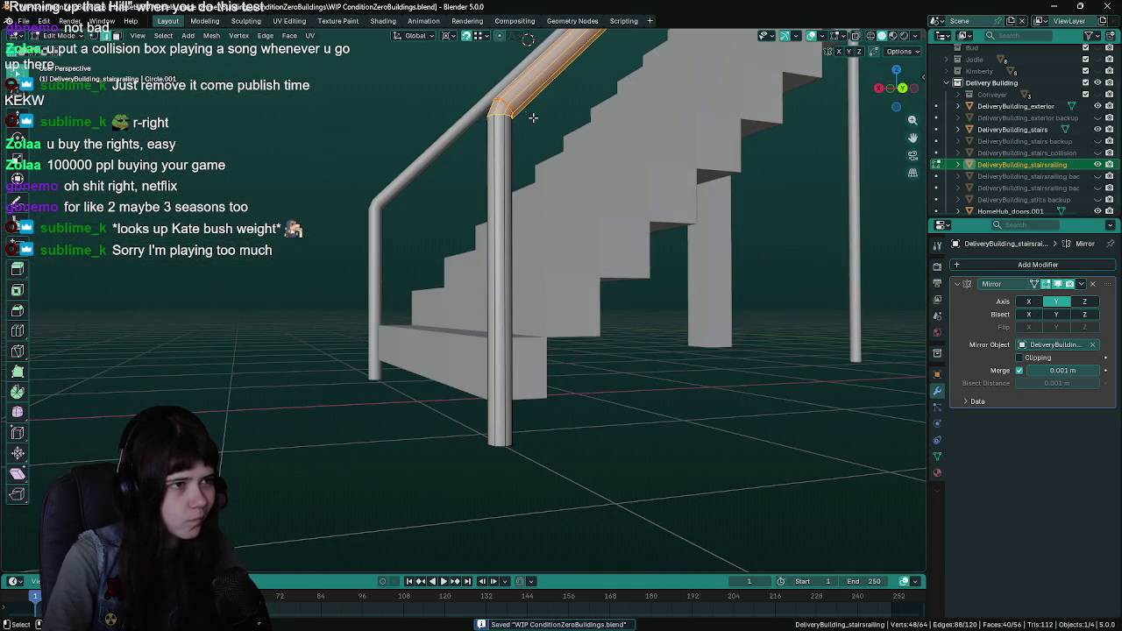
Return to Object Mode and delete the stairsrailing backup2 object
{"action": "key", "text": "ctrl+KP_Subtract"}
{"action": "key", "text": "Tab"}
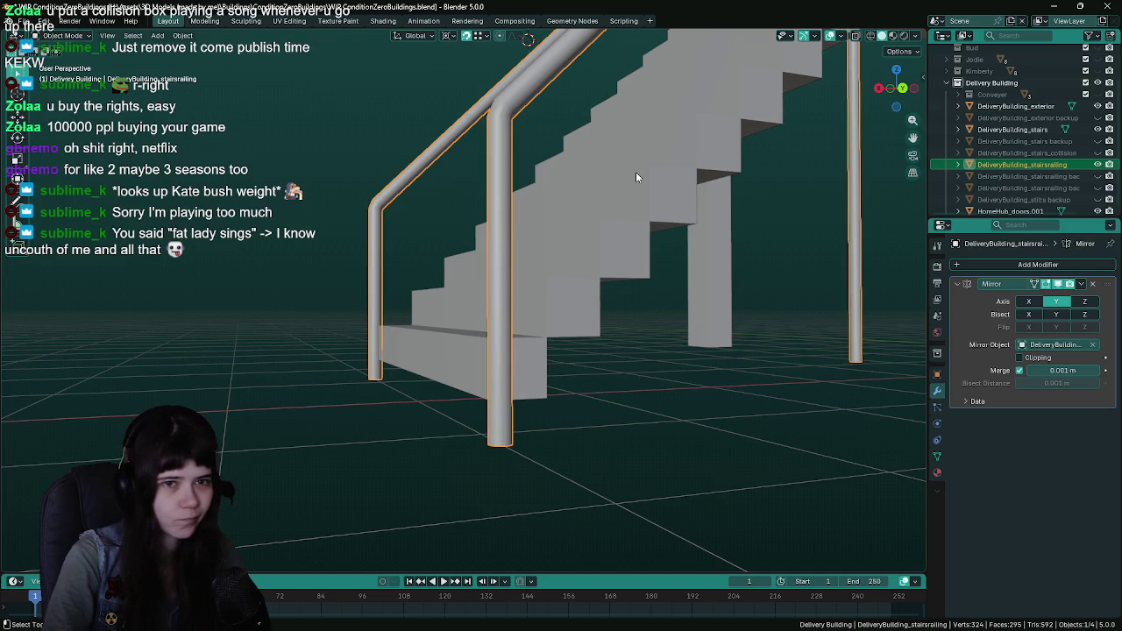
{"action": "scroll", "coordinate": [577, 292], "scroll_direction": "up", "scroll_amount": 2}
{"action": "scroll", "coordinate": [578, 292], "scroll_direction": "down", "scroll_amount": 3}
{"action": "left_click_drag", "start_coordinate": [578, 292], "coordinate": [662, 275]}
{"action": "left_click", "coordinate": [1025, 188]}
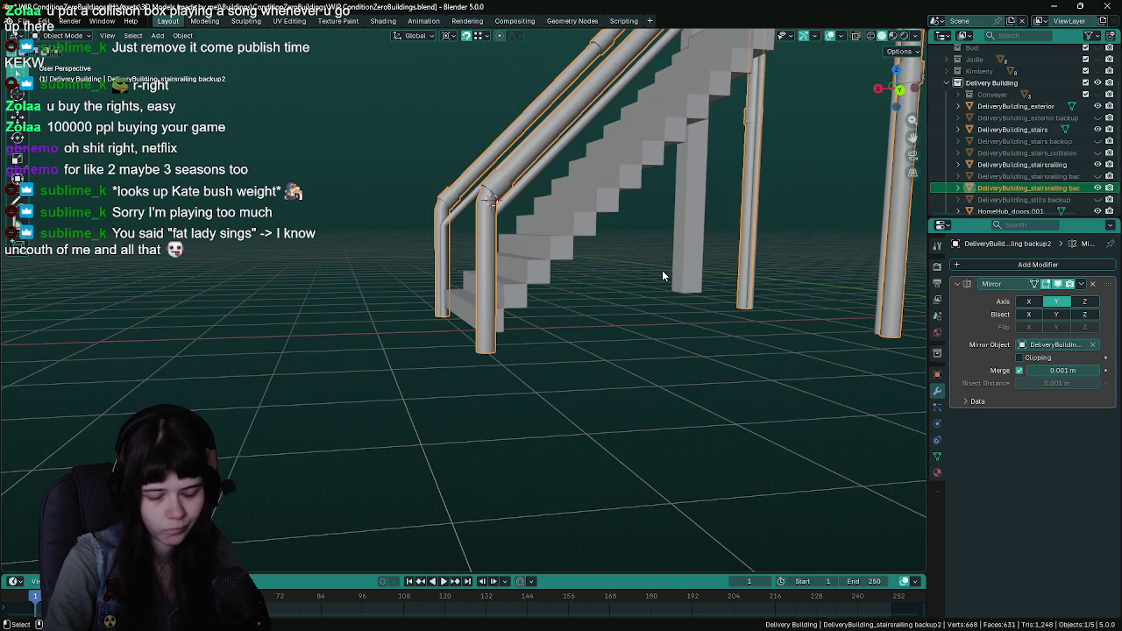
{"action": "key", "text": "Delete"}
Delete the stairsrailing backup object, then undo to restore that copy
{"action": "scroll", "coordinate": [688, 216], "scroll_direction": "down", "scroll_amount": 3}
{"action": "left_click_drag", "start_coordinate": [688, 216], "coordinate": [614, 263]}
{"action": "left_click", "coordinate": [1056, 180]}
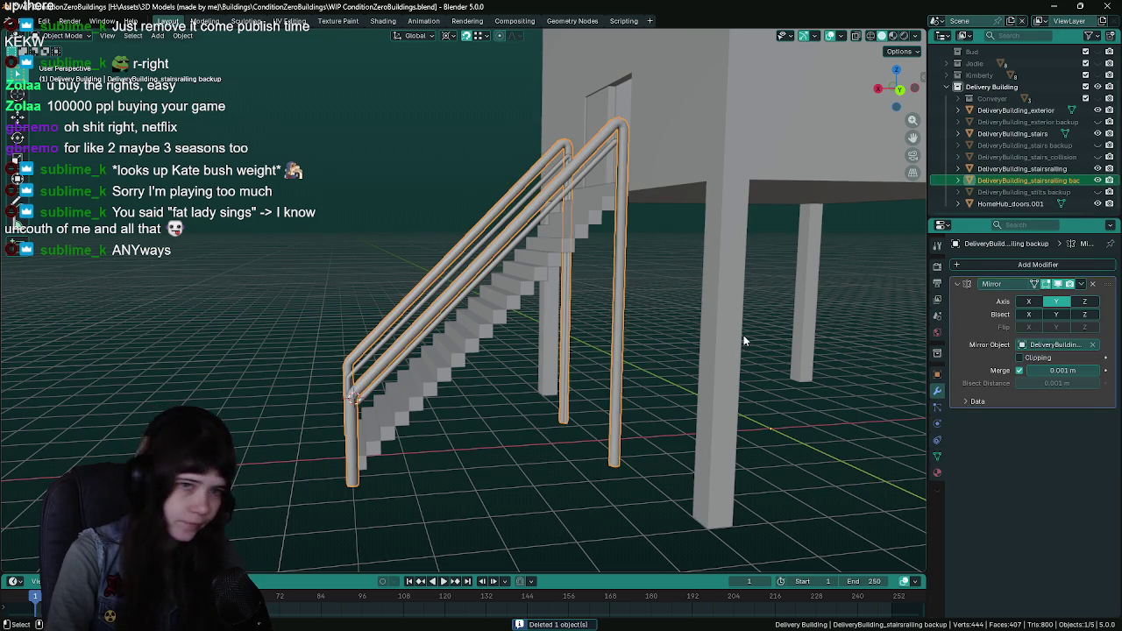
{"action": "key", "text": "Delete"}
{"action": "key", "text": "ctrl+z"}
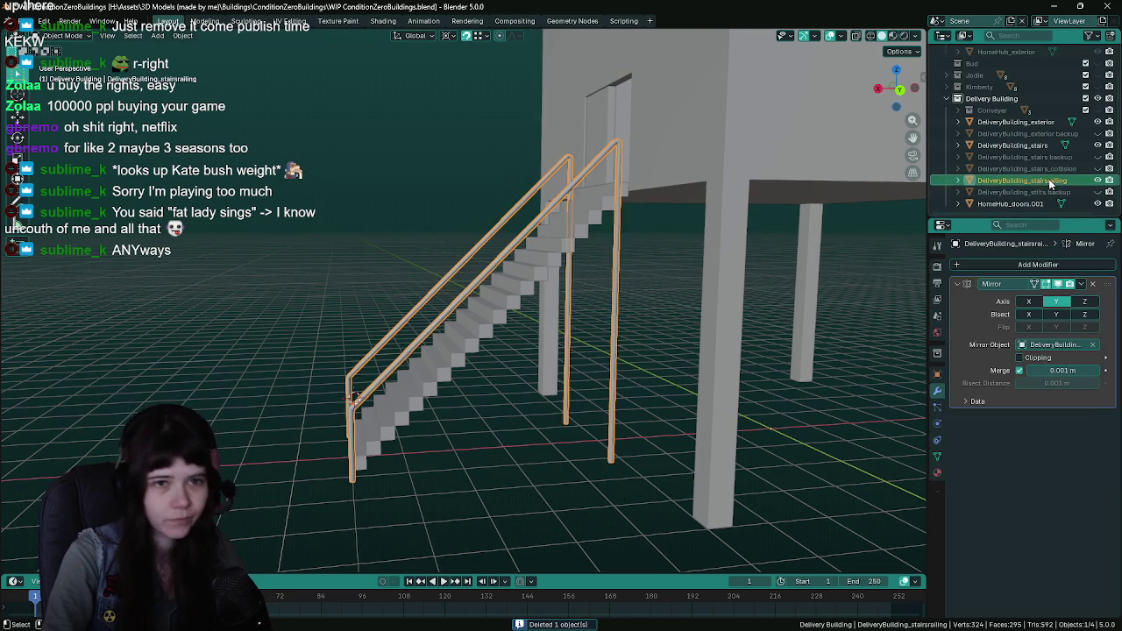
Rename the restored copy DeliveryBuilding_stairsrailing backup, hide it, reselect the main railing and save
{"action": "double_click", "coordinate": [1071, 191]}
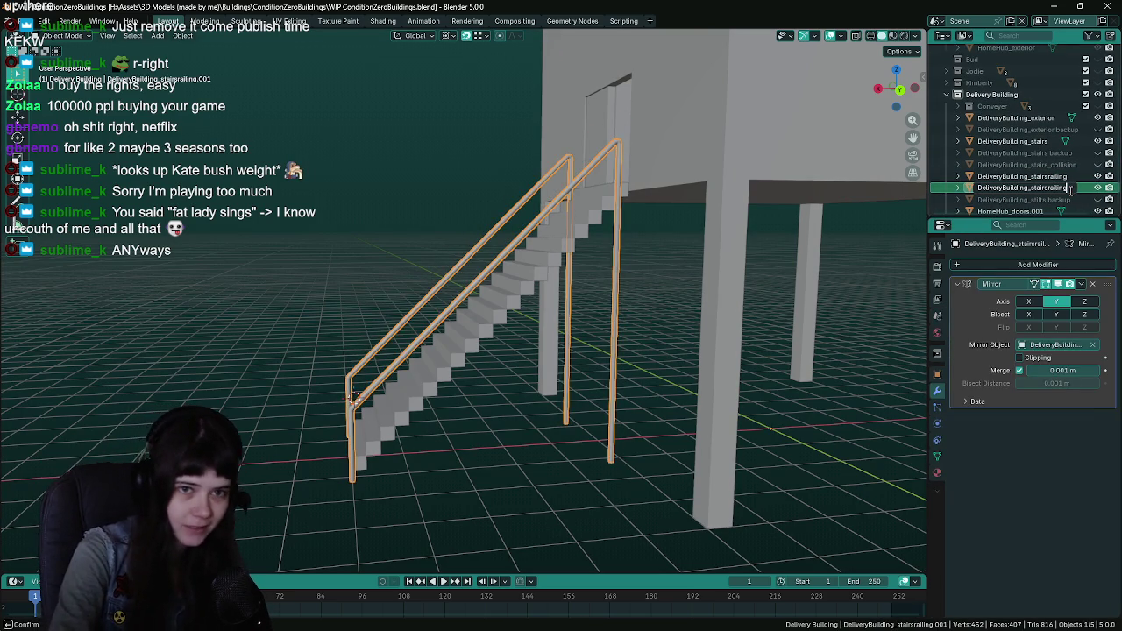
{"action": "type", "text": "up"}
{"action": "key", "text": "Return"}
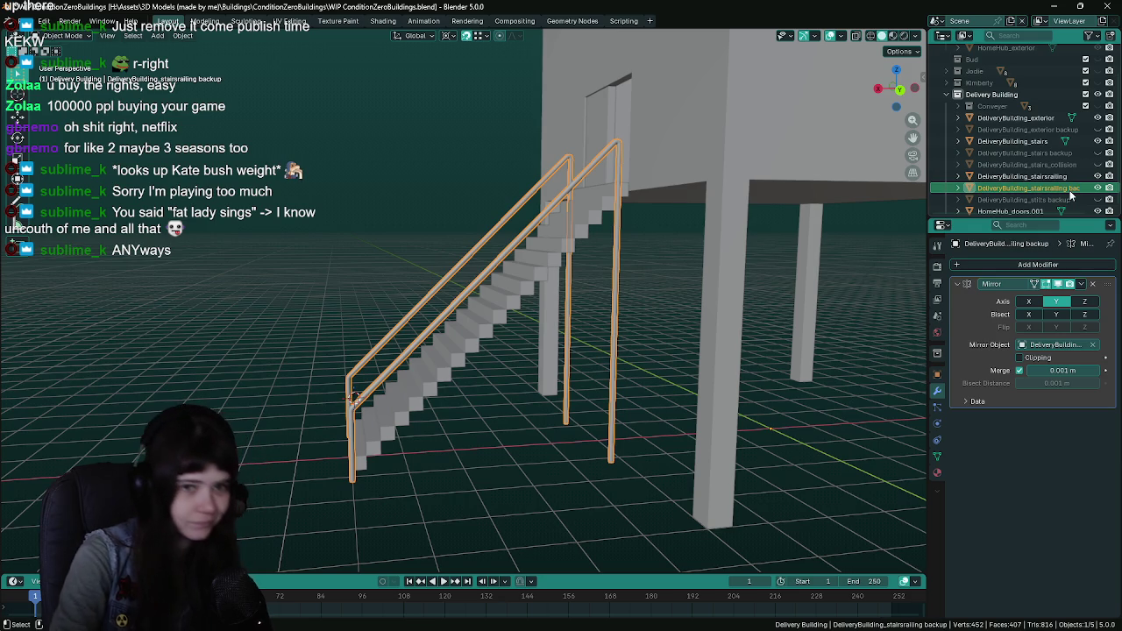
{"action": "key", "text": "ctrl+s"}
{"action": "left_click", "coordinate": [564, 198]}
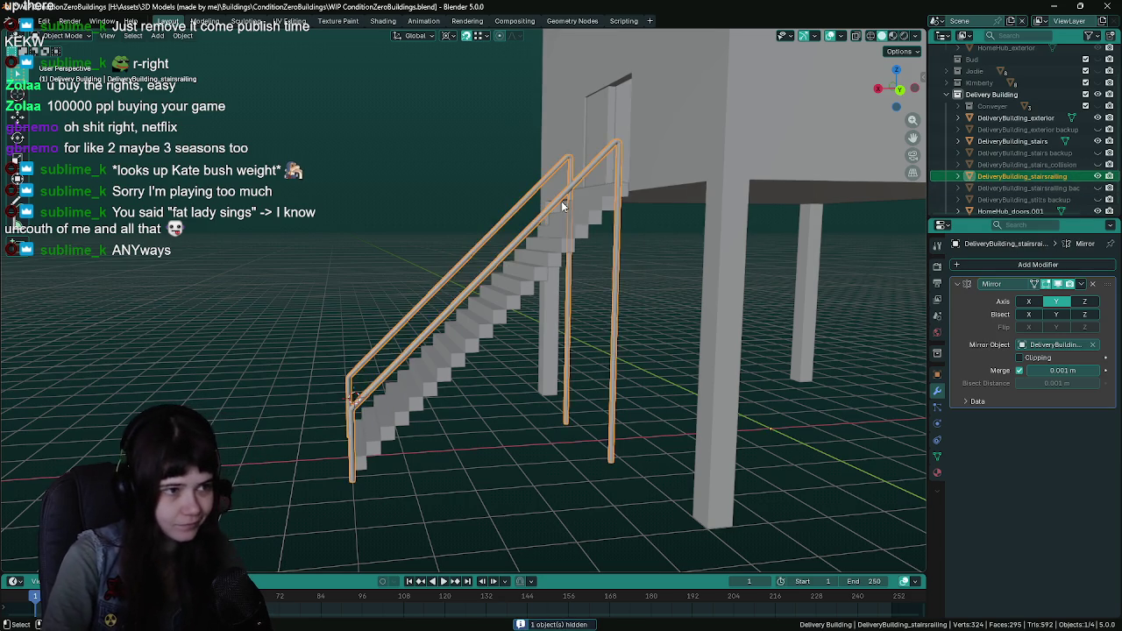
{"action": "key", "text": "ctrl+s"}
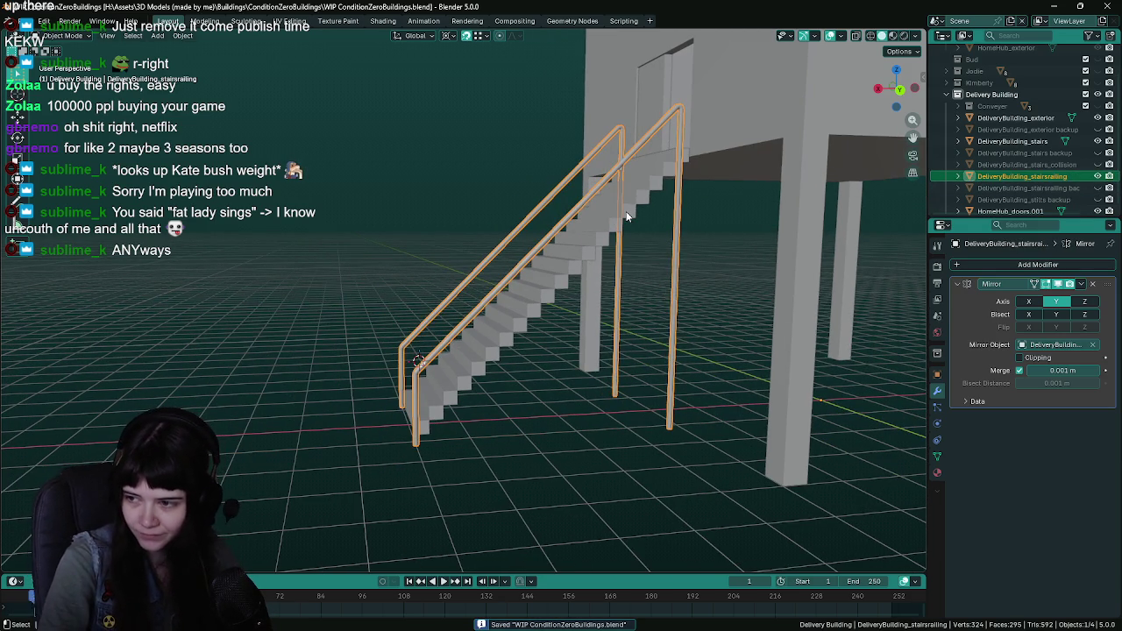
{"action": "key", "text": "Tab"}
{"action": "scroll", "coordinate": [614, 207], "scroll_direction": "up", "scroll_amount": 5}
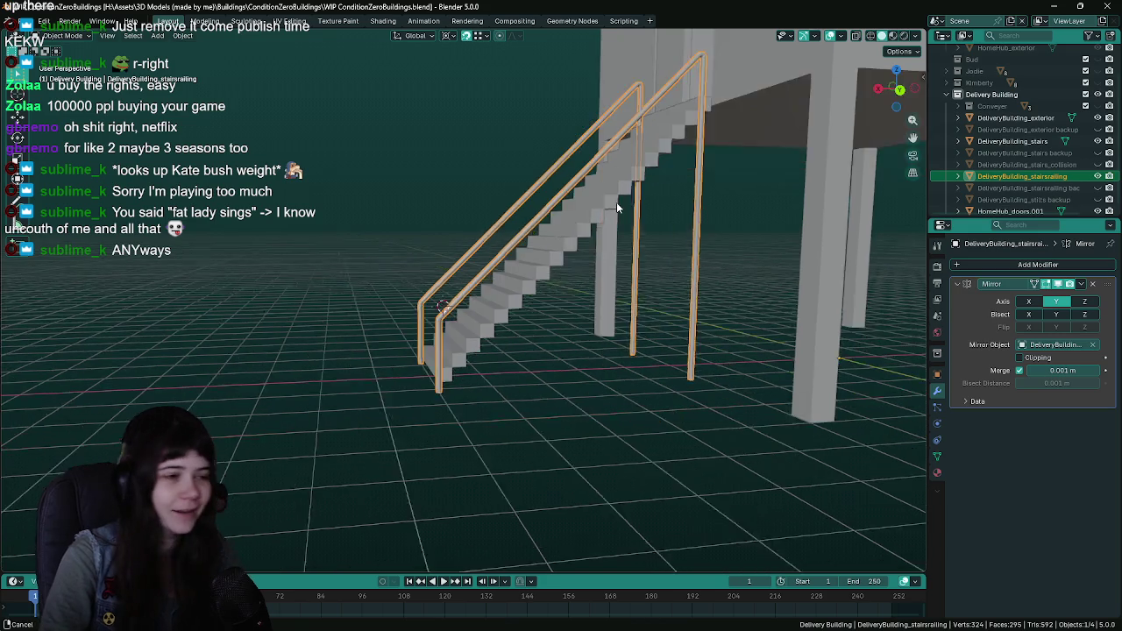
Save and switch to a Back Orthographic view of the railing
{"action": "scroll", "coordinate": [547, 310], "scroll_direction": "up", "scroll_amount": 3}
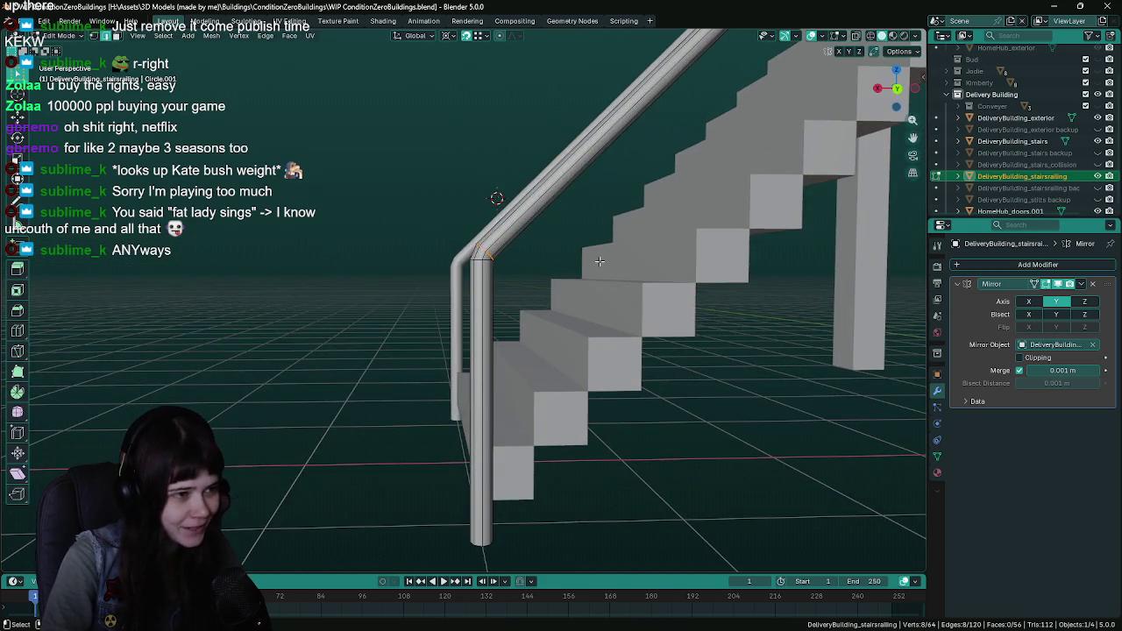
{"action": "key", "text": "ctrl+s"}
{"action": "key", "text": "KP_1"}
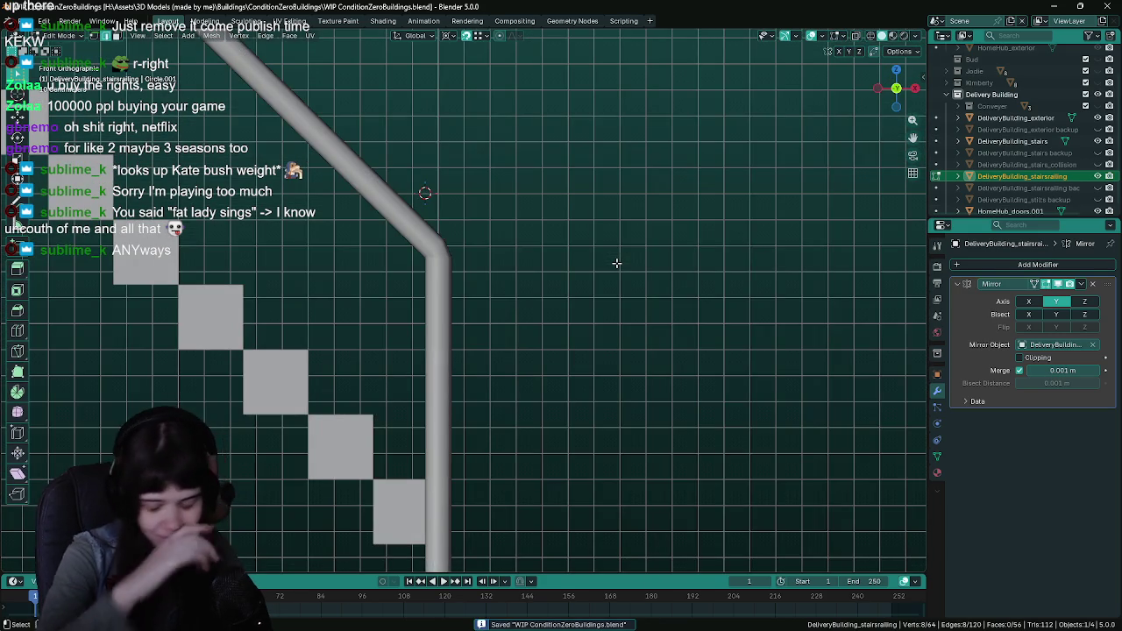
{"action": "key", "text": "ctrl+KP_1"}
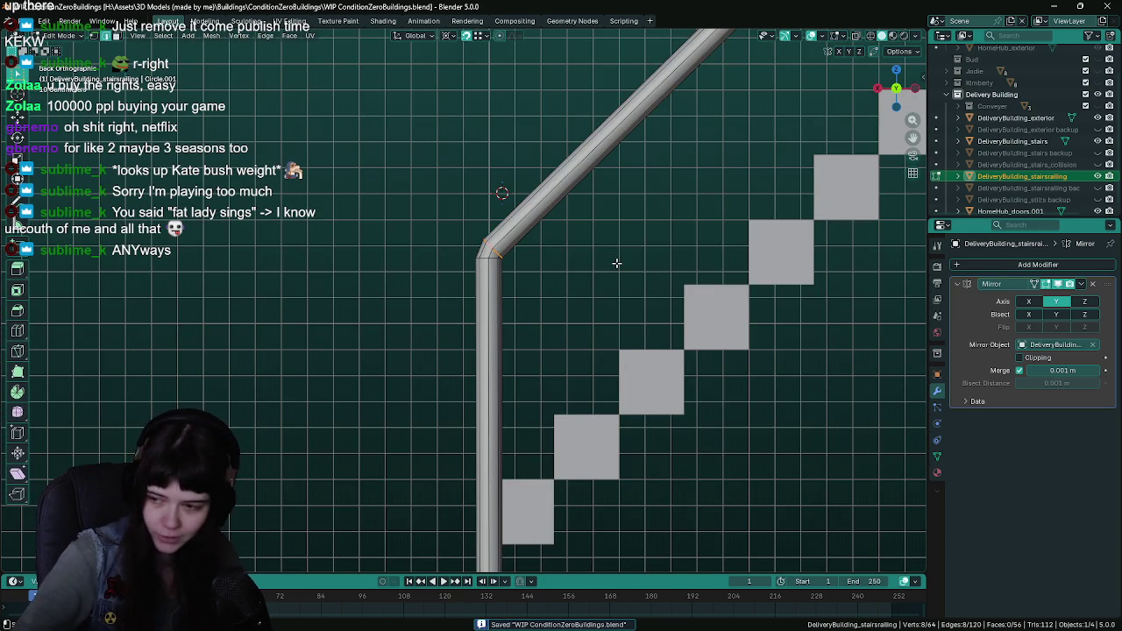
{"action": "scroll", "coordinate": [618, 263], "scroll_direction": "down", "scroll_amount": 3}
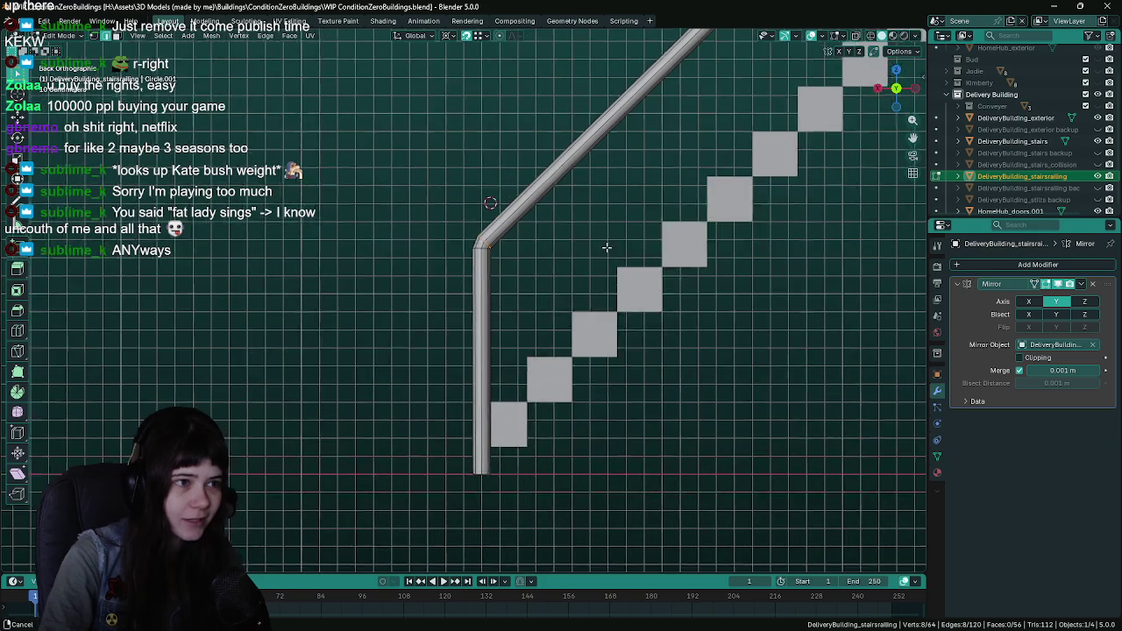
{"action": "scroll", "coordinate": [572, 289], "scroll_direction": "up", "scroll_amount": 3}
{"action": "scroll", "coordinate": [572, 290], "scroll_direction": "down", "scroll_amount": 5}
With X-ray on, select the bottom post loops and delete their vertices
{"action": "left_click", "coordinate": [490, 506], "text": "alt"}
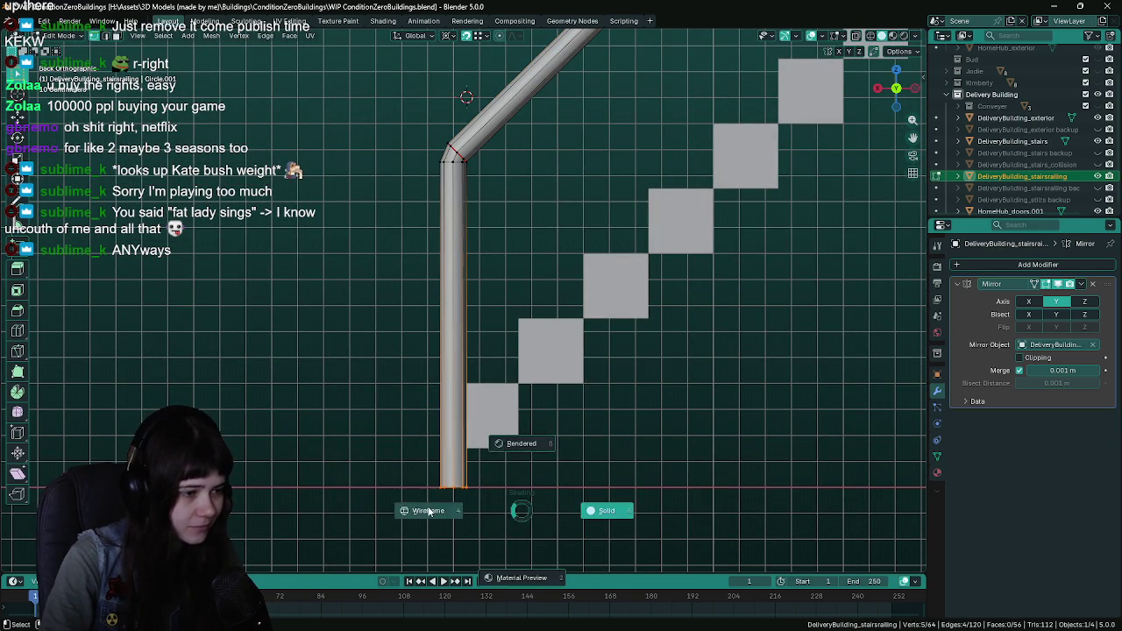
{"action": "key", "text": "alt+z"}
{"action": "left_click", "coordinate": [526, 510], "text": "alt"}
{"action": "key", "text": "x"}
{"action": "left_click", "coordinate": [540, 363]}
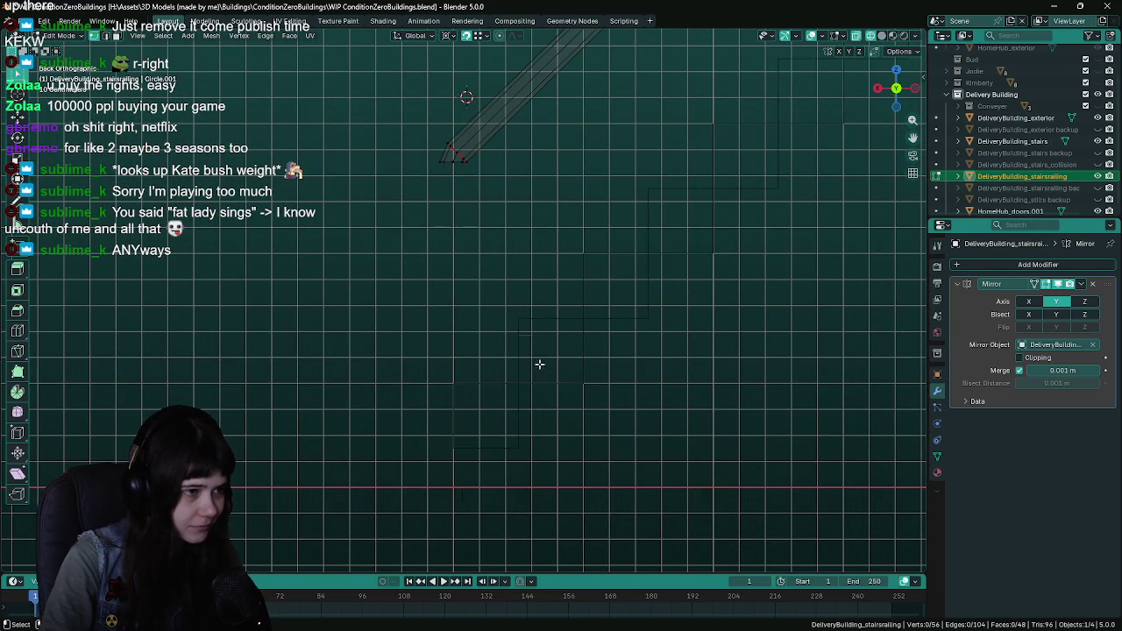
{"action": "key", "text": "x"}
{"action": "left_click", "coordinate": [478, 193]}
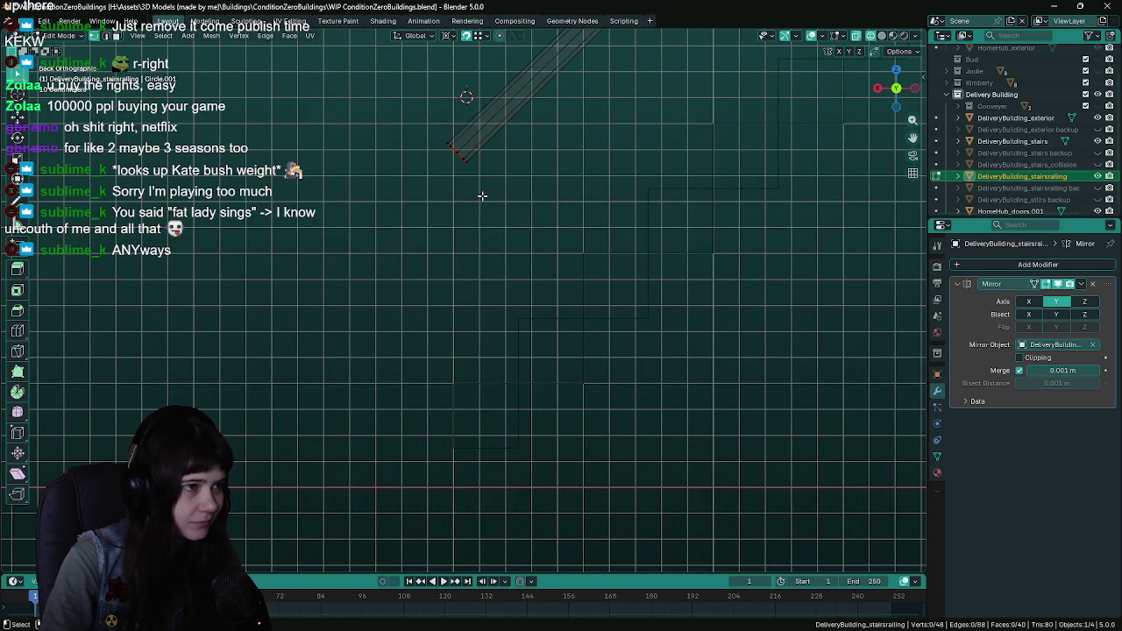
Orbit to inspect the open rail end and select its end loop
{"action": "scroll", "coordinate": [496, 193], "scroll_direction": "up", "scroll_amount": 3}
{"action": "mouse_move", "coordinate": [500, 187]}
{"action": "left_mouse_down"}
{"action": "mouse_move", "coordinate": [429, 165]}
{"action": "mouse_move", "coordinate": [594, 118]}
{"action": "mouse_move", "coordinate": [516, 90]}
{"action": "mouse_move", "coordinate": [540, 418]}
{"action": "left_mouse_up"}
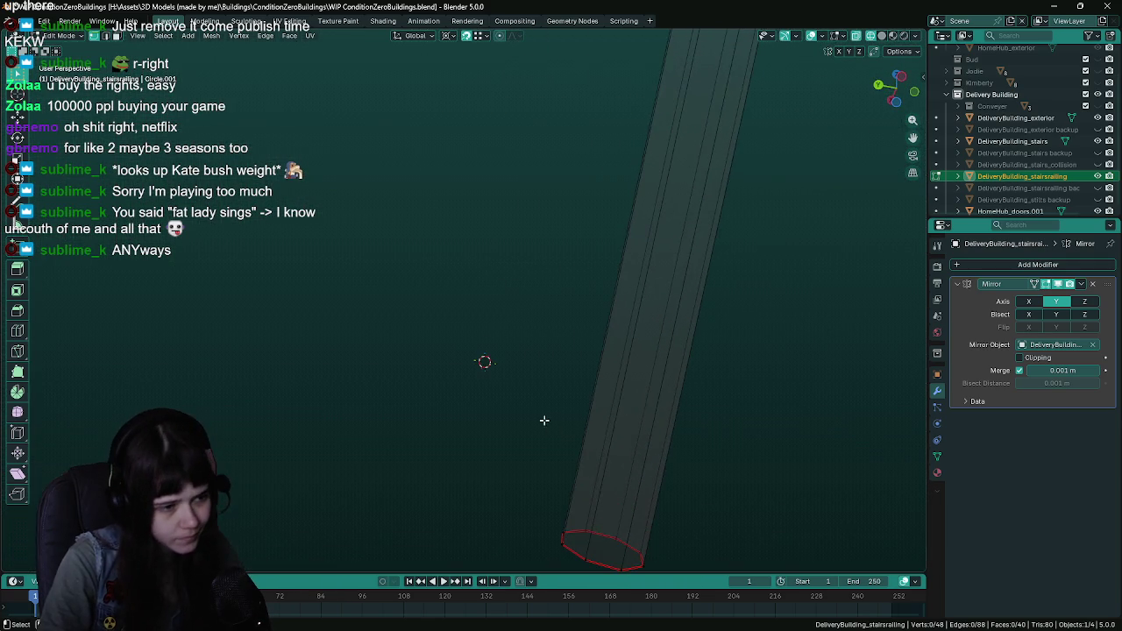
{"action": "left_click", "coordinate": [600, 562], "text": "alt"}
{"action": "mouse_move", "coordinate": [600, 562]}
{"action": "left_mouse_down"}
{"action": "mouse_move", "coordinate": [631, 395]}
{"action": "mouse_move", "coordinate": [651, 408]}
{"action": "mouse_move", "coordinate": [576, 410]}
{"action": "left_mouse_up"}
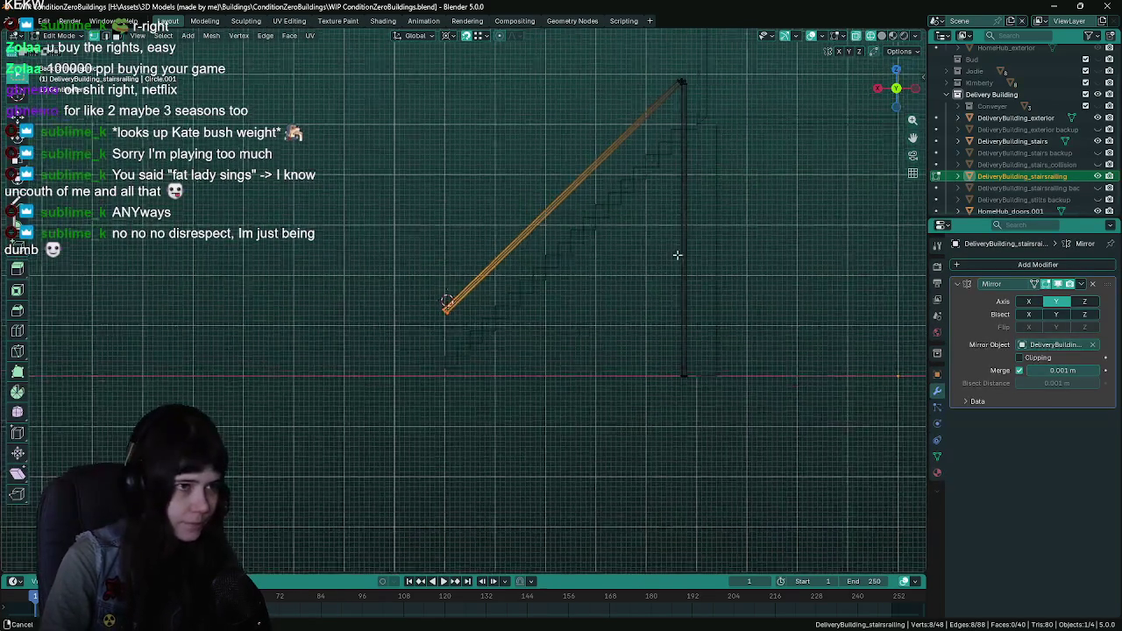
Slide the open end loop along the rail and extrude it further down the slope
{"action": "key", "text": "g"}
{"action": "key", "text": "g"}
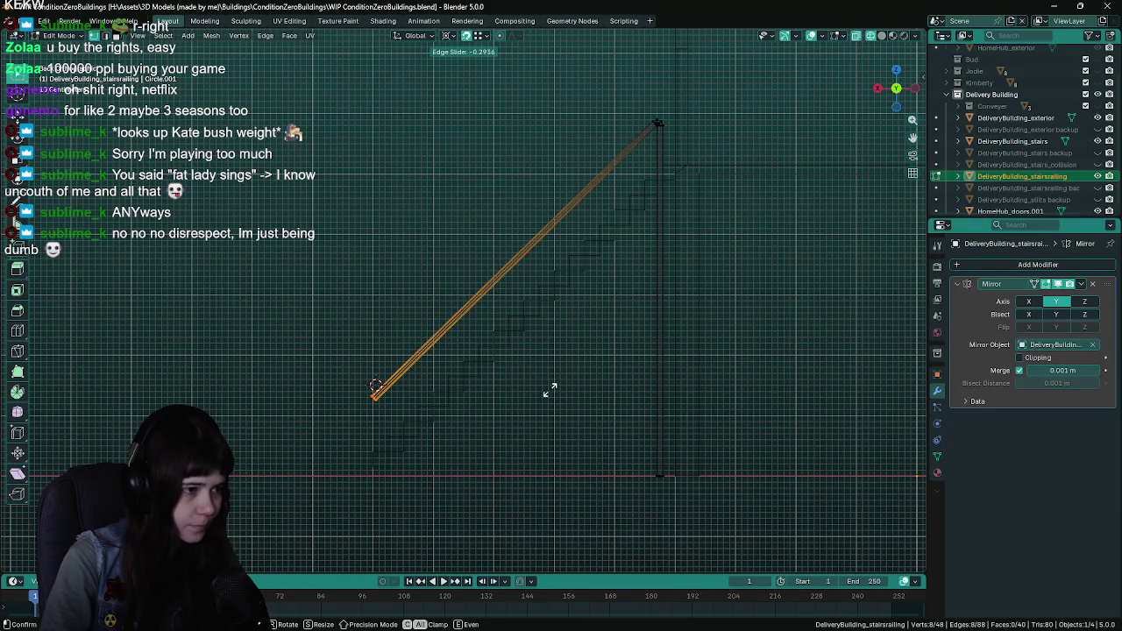
{"action": "left_click", "coordinate": [508, 408]}
{"action": "scroll", "coordinate": [508, 408], "scroll_direction": "up", "scroll_amount": 3}
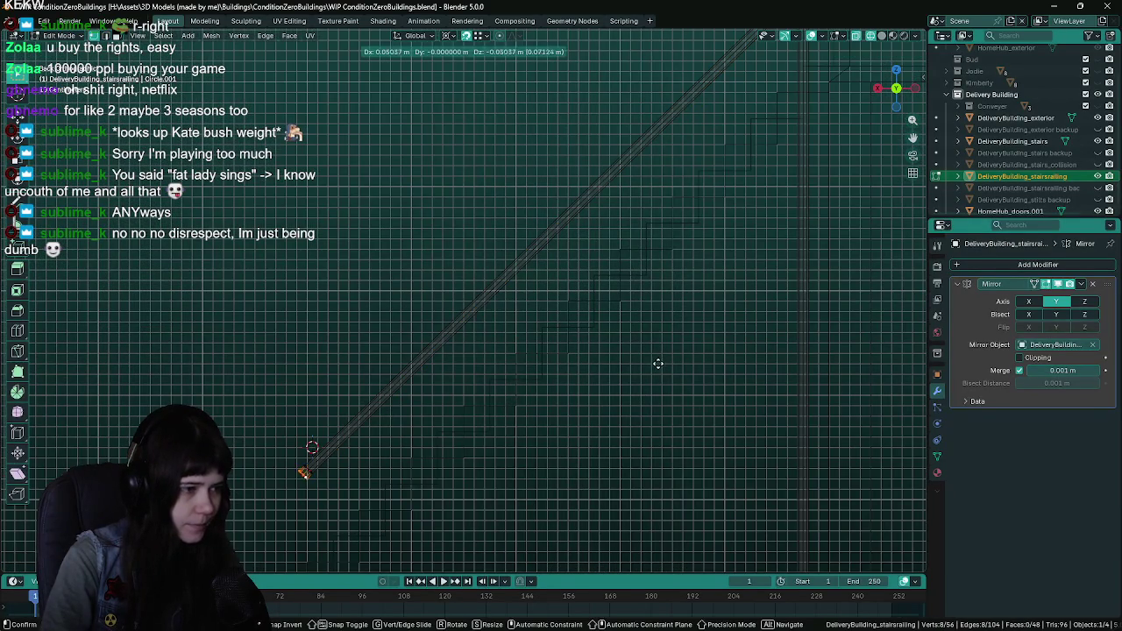
{"action": "mouse_move", "coordinate": [649, 371]}
{"action": "left_mouse_down"}
{"action": "mouse_move", "coordinate": [533, 415]}
{"action": "mouse_move", "coordinate": [581, 376]}
{"action": "left_mouse_up"}
{"action": "key", "text": "F3"}
{"action": "type", "text": "extrude"}
{"action": "key", "text": "Return"}
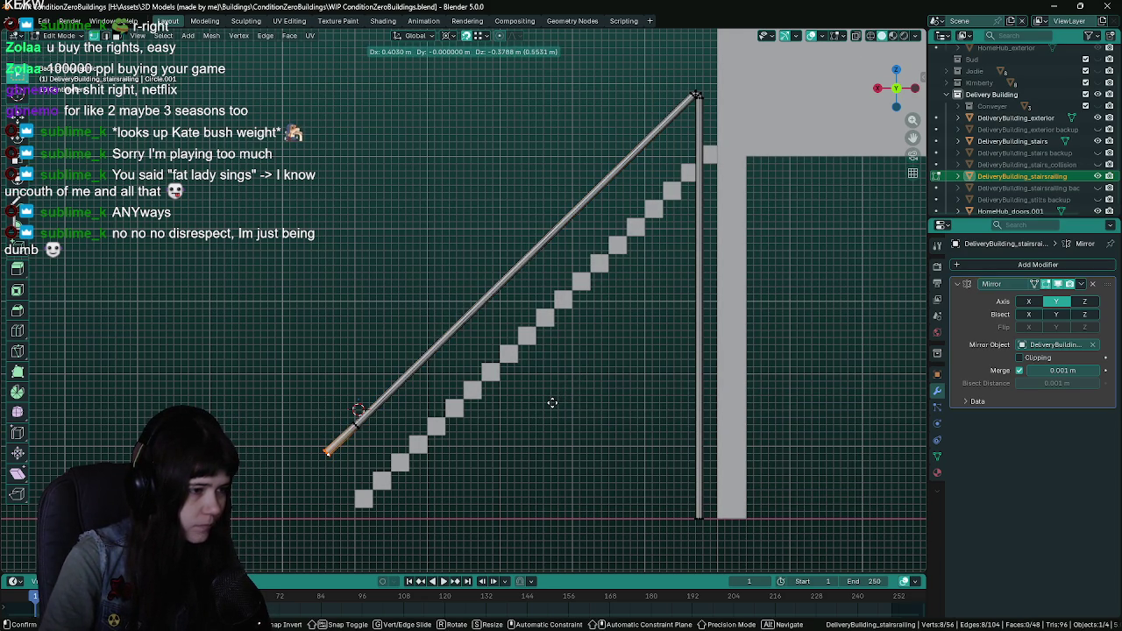
{"action": "left_click", "coordinate": [548, 404]}
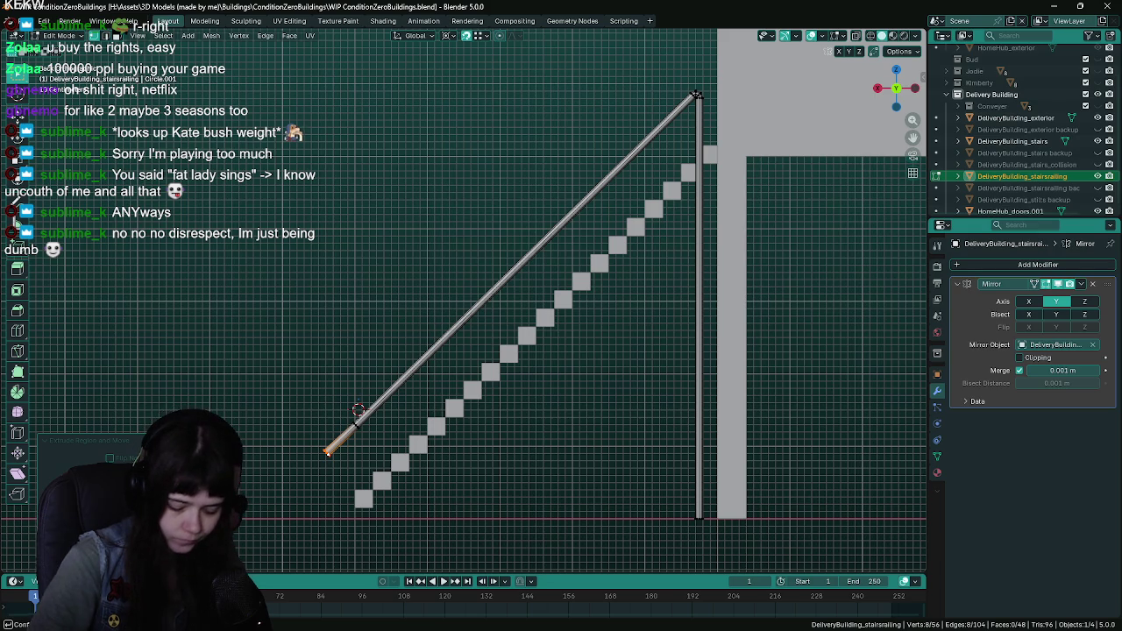
{"action": "key", "text": "Return"}
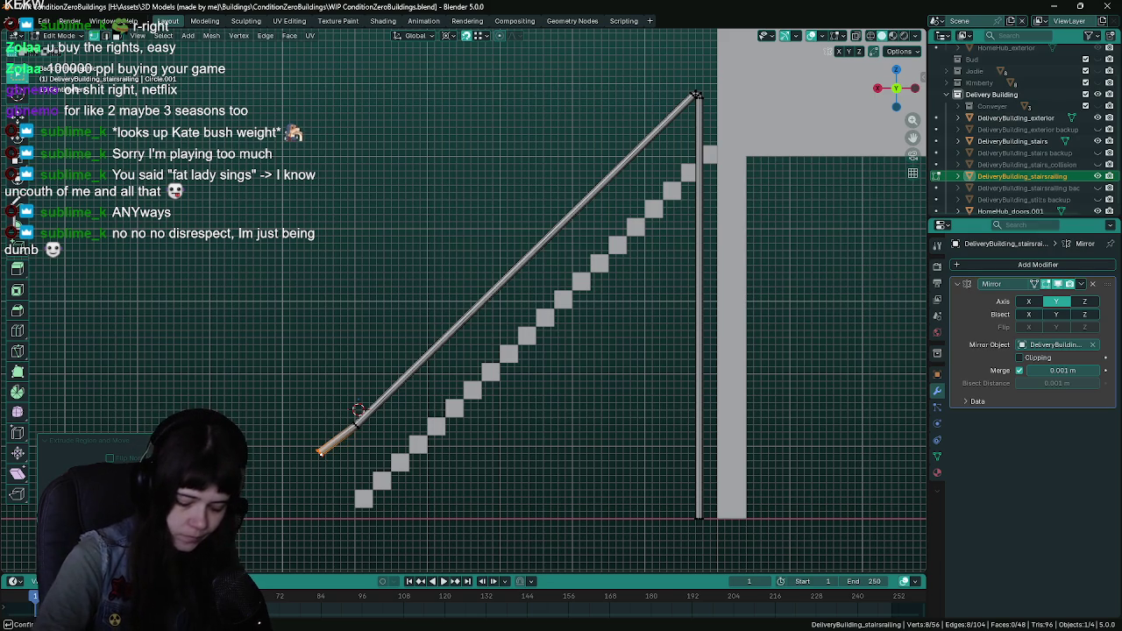
Bring the rail's lower end into view and select its single bottom vertex
{"action": "scroll", "coordinate": [377, 491], "scroll_direction": "up", "scroll_amount": 4}
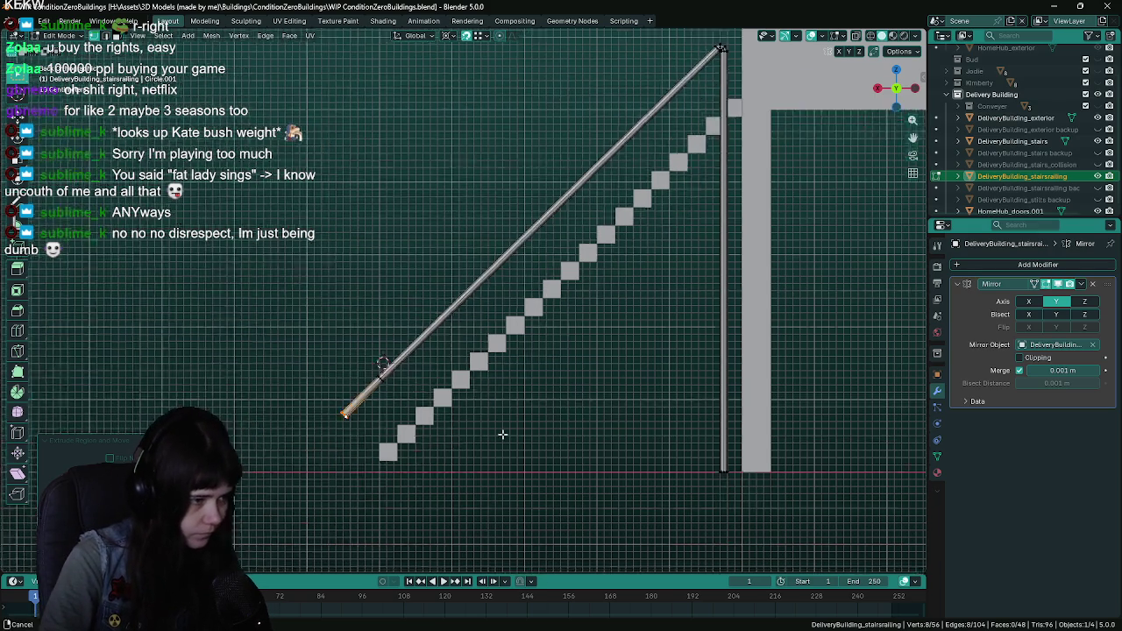
{"action": "left_click_drag", "start_coordinate": [525, 388], "coordinate": [569, 358]}
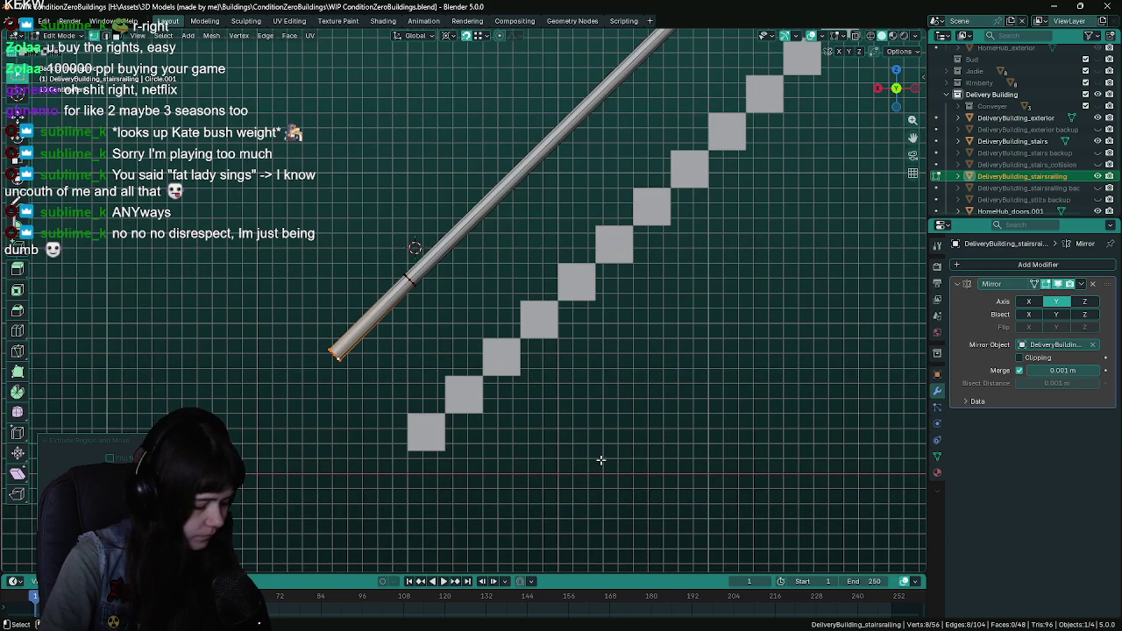
{"action": "mouse_move", "coordinate": [454, 466]}
{"action": "left_mouse_down"}
{"action": "mouse_move", "coordinate": [343, 408]}
{"action": "mouse_move", "coordinate": [416, 435]}
{"action": "left_mouse_up"}
{"action": "left_click", "coordinate": [440, 517]}
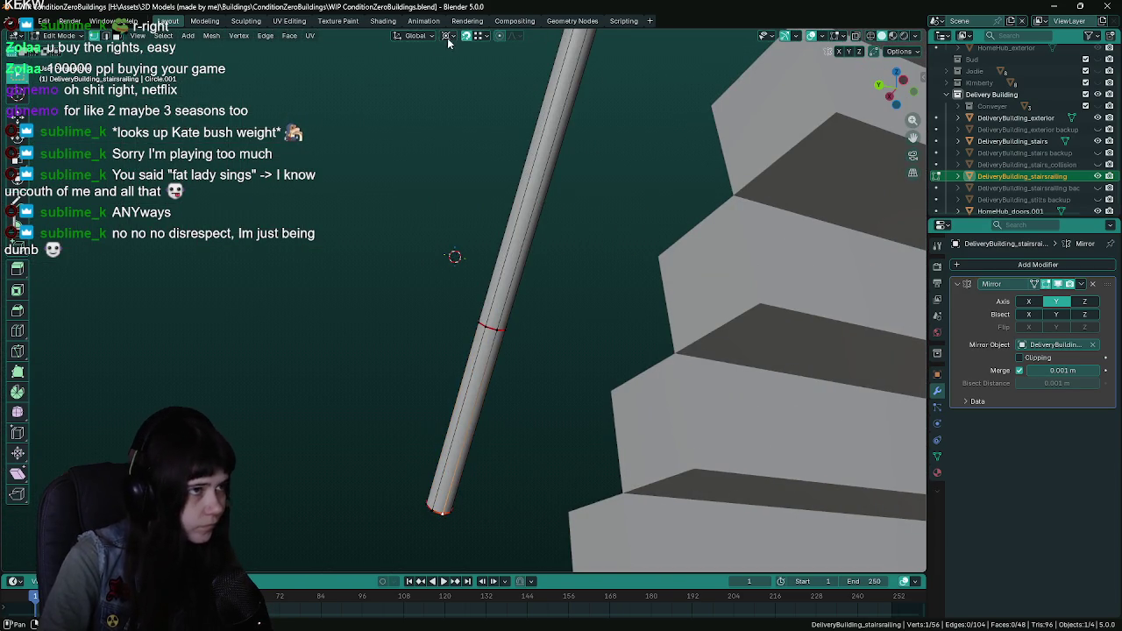
Snap the 3D cursor to the selected vertex, switch to front view and save
{"action": "left_click", "coordinate": [211, 35]}
{"action": "mouse_move", "coordinate": [229, 72]}
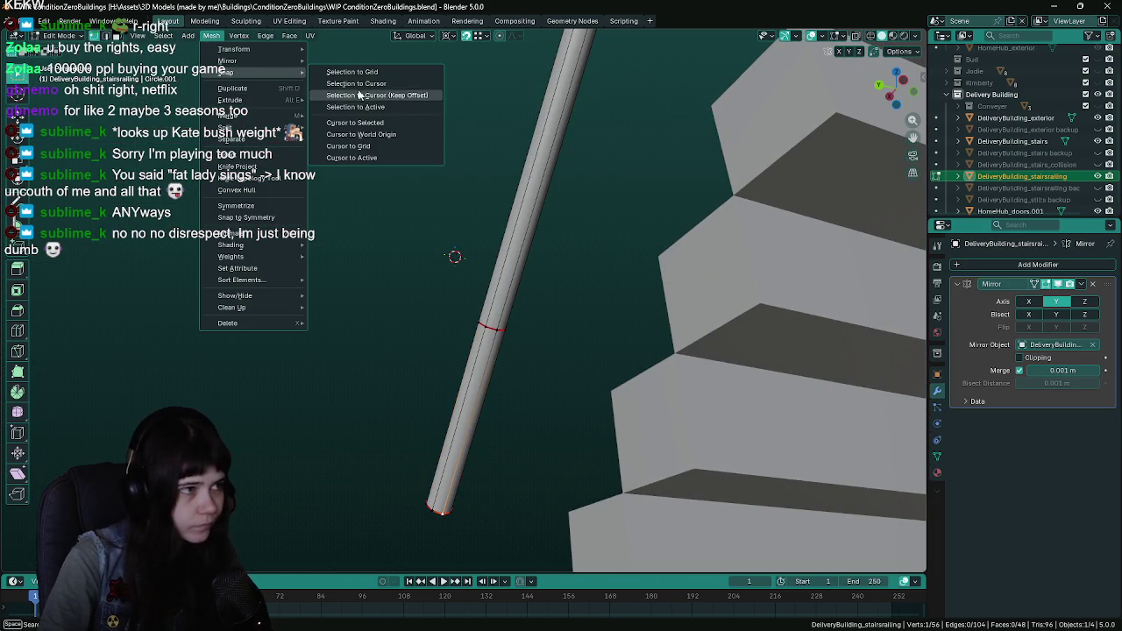
{"action": "left_click", "coordinate": [384, 122]}
{"action": "key", "text": "KP_1"}
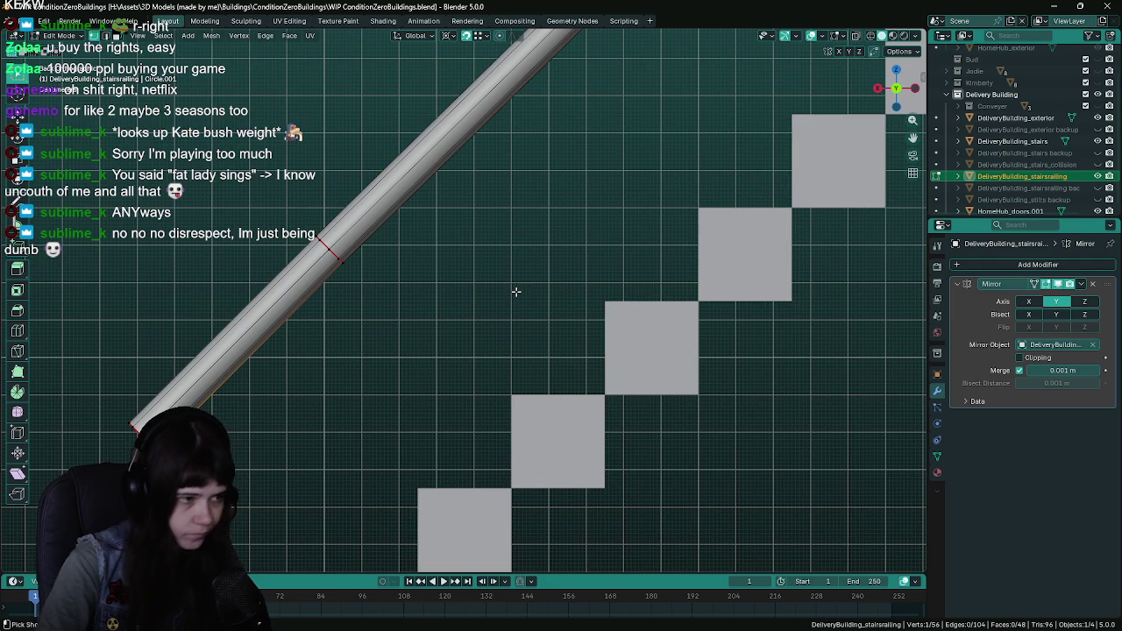
{"action": "key", "text": "ctrl+s"}
{"action": "scroll", "coordinate": [388, 406], "scroll_direction": "down", "scroll_amount": 1}
Rotate the rail end around the cursor and extrude it straight down along Z into a post
{"action": "key", "text": "r"}
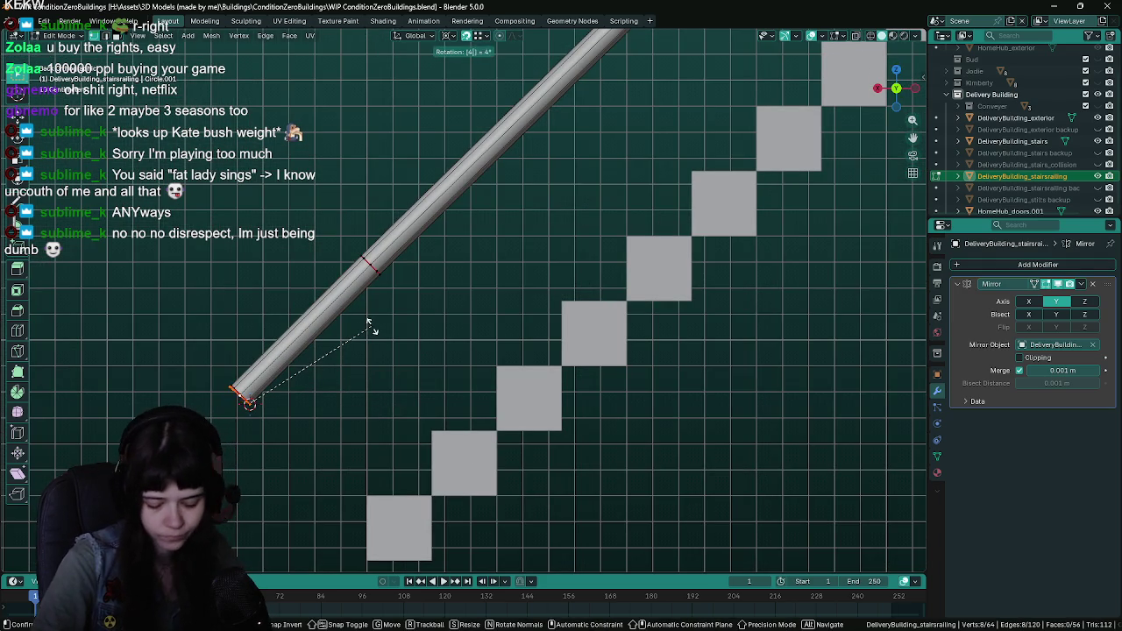
{"action": "left_click", "coordinate": [369, 324]}
{"action": "scroll", "coordinate": [555, 447], "scroll_direction": "down", "scroll_amount": 4}
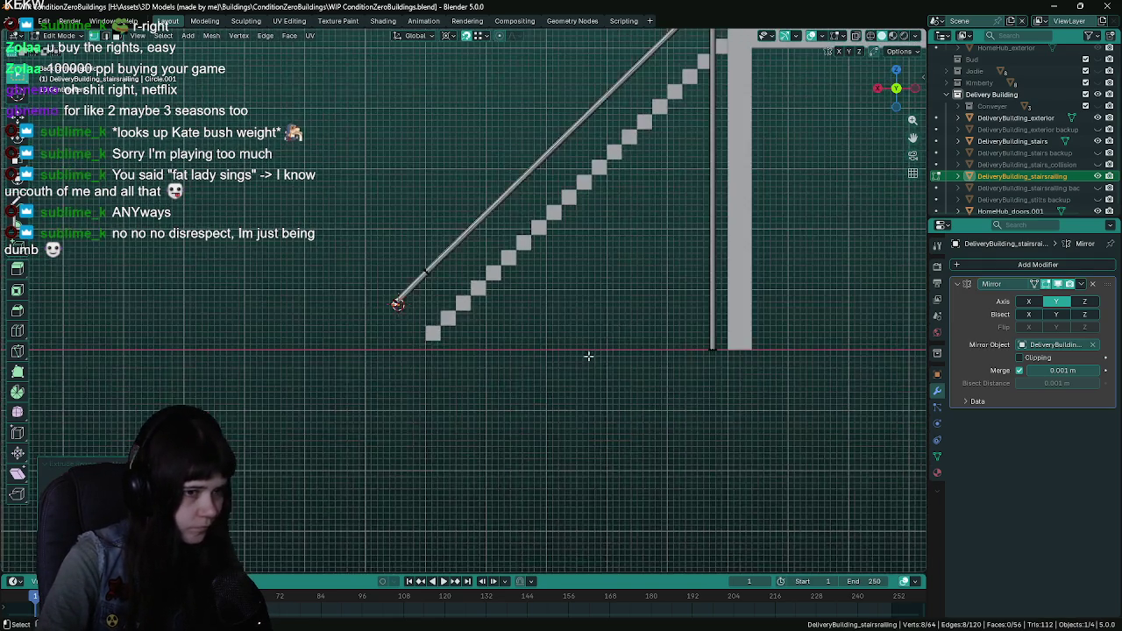
{"action": "scroll", "coordinate": [538, 359], "scroll_direction": "up", "scroll_amount": 2}
{"action": "key", "text": "e"}
{"action": "key", "text": "z"}
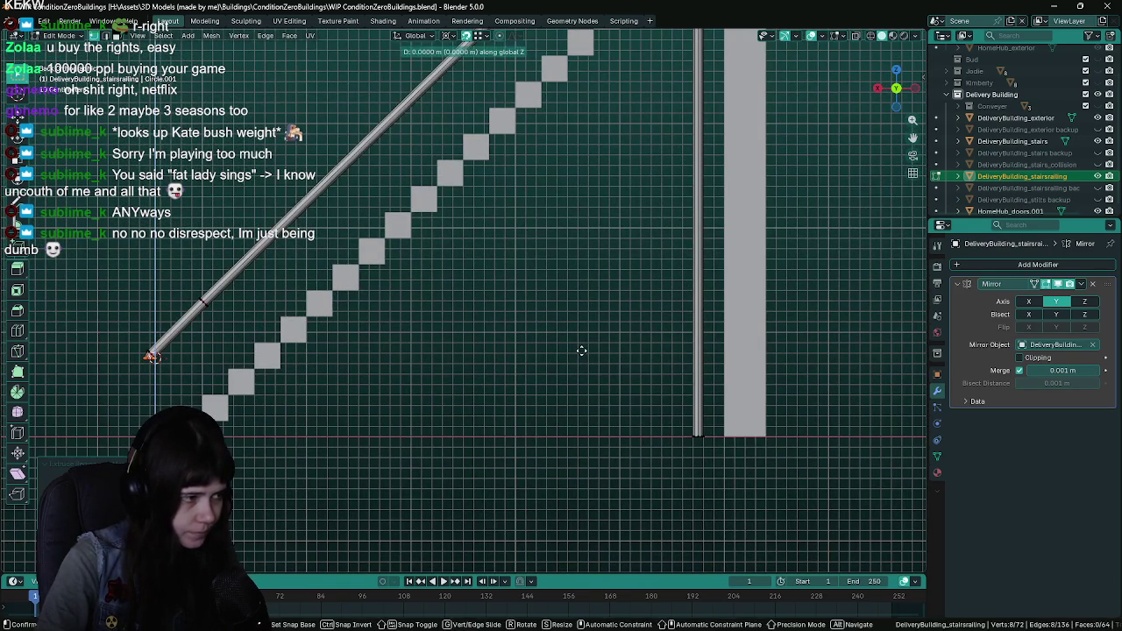
{"action": "left_click", "coordinate": [694, 438]}
Apply an edge operation at the rail corner, dissolve the extra edge loop, and save
{"action": "key", "text": "KP_Decimal"}
{"action": "key", "text": "ctrl+e"}
{"action": "left_click", "coordinate": [349, 252]}
{"action": "scroll", "coordinate": [541, 278], "scroll_direction": "down", "scroll_amount": 1}
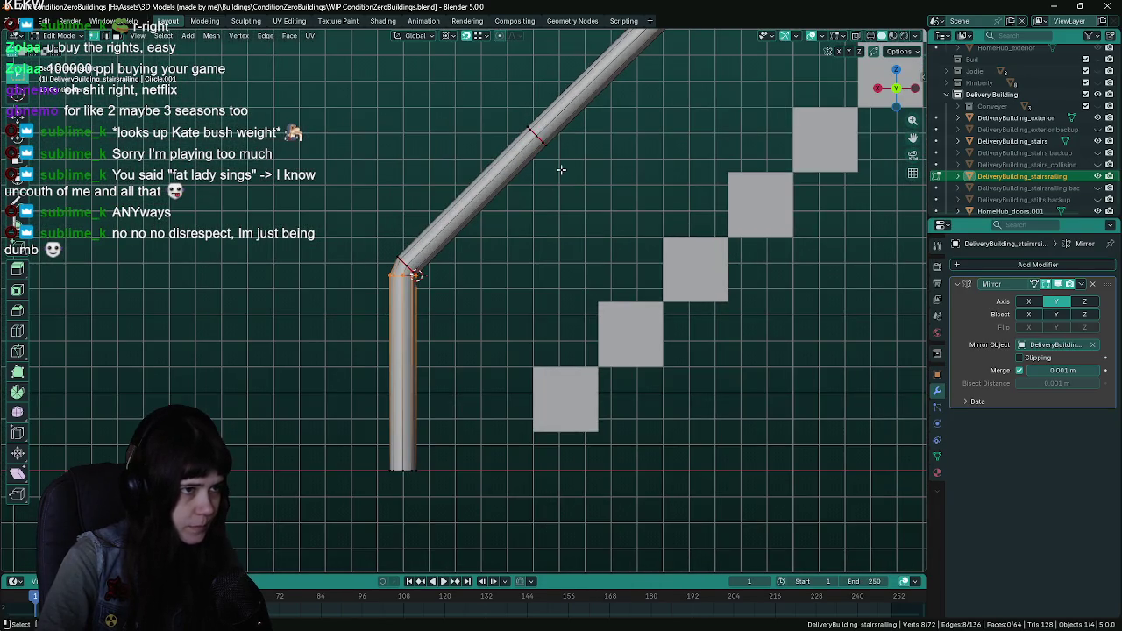
{"action": "scroll", "coordinate": [491, 290], "scroll_direction": "up", "scroll_amount": 3}
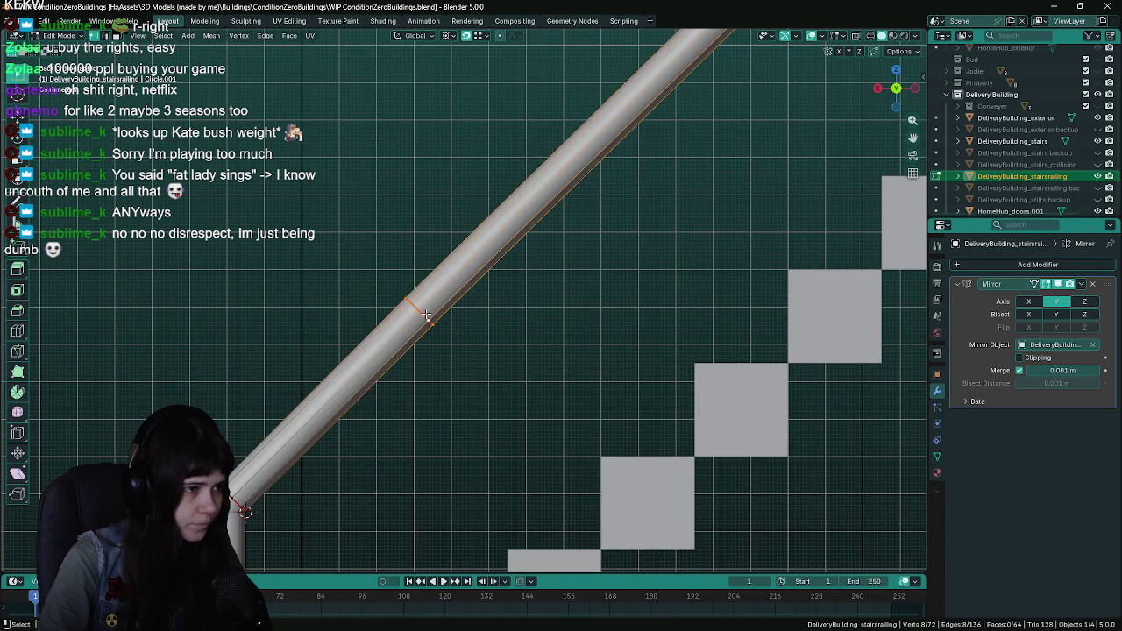
{"action": "key", "text": "x"}
{"action": "left_click", "coordinate": [415, 394]}
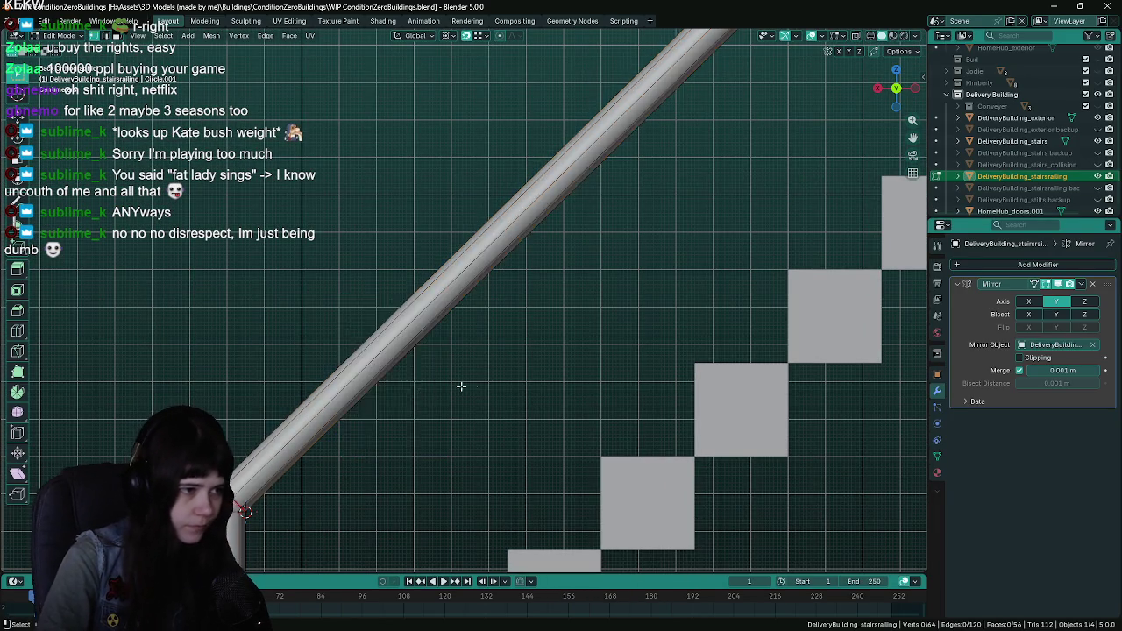
{"action": "scroll", "coordinate": [461, 386], "scroll_direction": "down", "scroll_amount": 7}
{"action": "key", "text": "ctrl+s"}
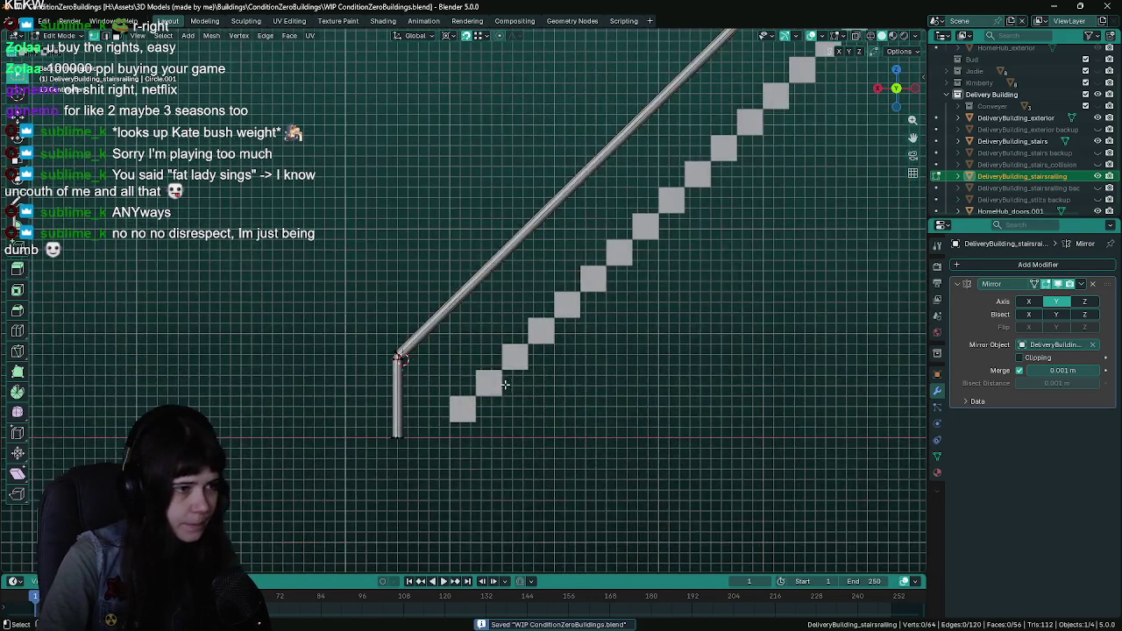
Back in Object Mode, deselect the railing and orbit around the stairs to check it
{"action": "key", "text": "Tab"}
{"action": "scroll", "coordinate": [558, 338], "scroll_direction": "down", "scroll_amount": 3}
{"action": "scroll", "coordinate": [519, 361], "scroll_direction": "up", "scroll_amount": 1}
{"action": "scroll", "coordinate": [519, 367], "scroll_direction": "up", "scroll_amount": 2}
{"action": "mouse_move", "coordinate": [519, 367]}
{"action": "left_mouse_down"}
{"action": "mouse_move", "coordinate": [528, 356]}
{"action": "mouse_move", "coordinate": [511, 361]}
{"action": "left_mouse_up"}
{"action": "left_click", "coordinate": [499, 402]}
{"action": "mouse_move", "coordinate": [497, 401]}
{"action": "left_mouse_down"}
{"action": "mouse_move", "coordinate": [668, 418]}
{"action": "mouse_move", "coordinate": [463, 415]}
{"action": "mouse_move", "coordinate": [606, 313]}
{"action": "mouse_move", "coordinate": [484, 425]}
{"action": "mouse_move", "coordinate": [523, 409]}
{"action": "left_mouse_up"}
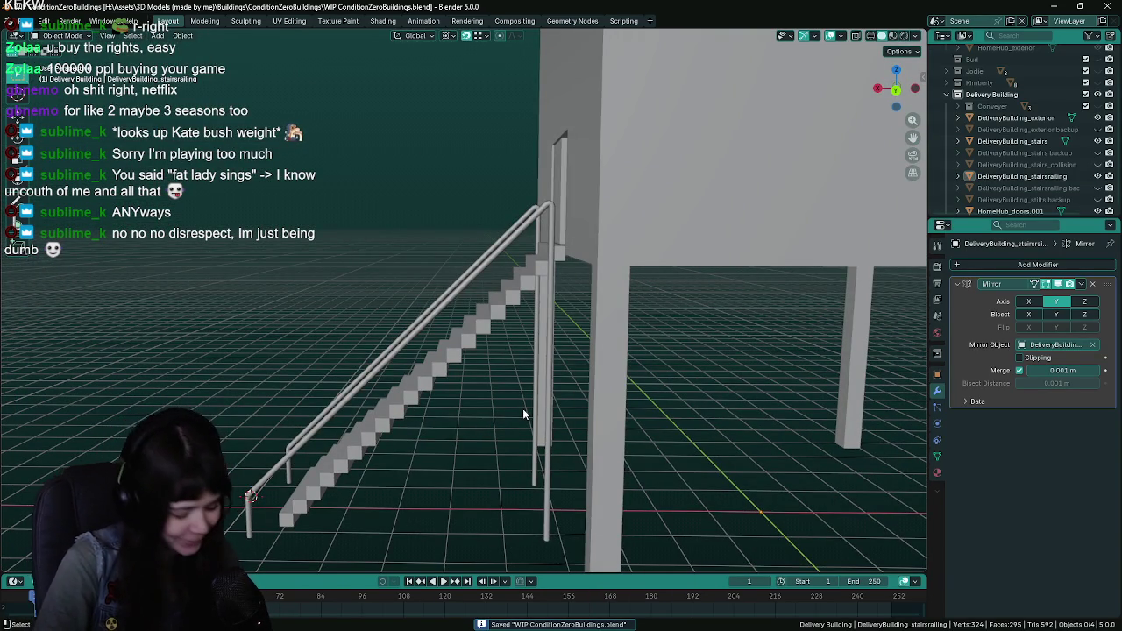
{"action": "left_click_drag", "start_coordinate": [522, 414], "coordinate": [576, 381]}
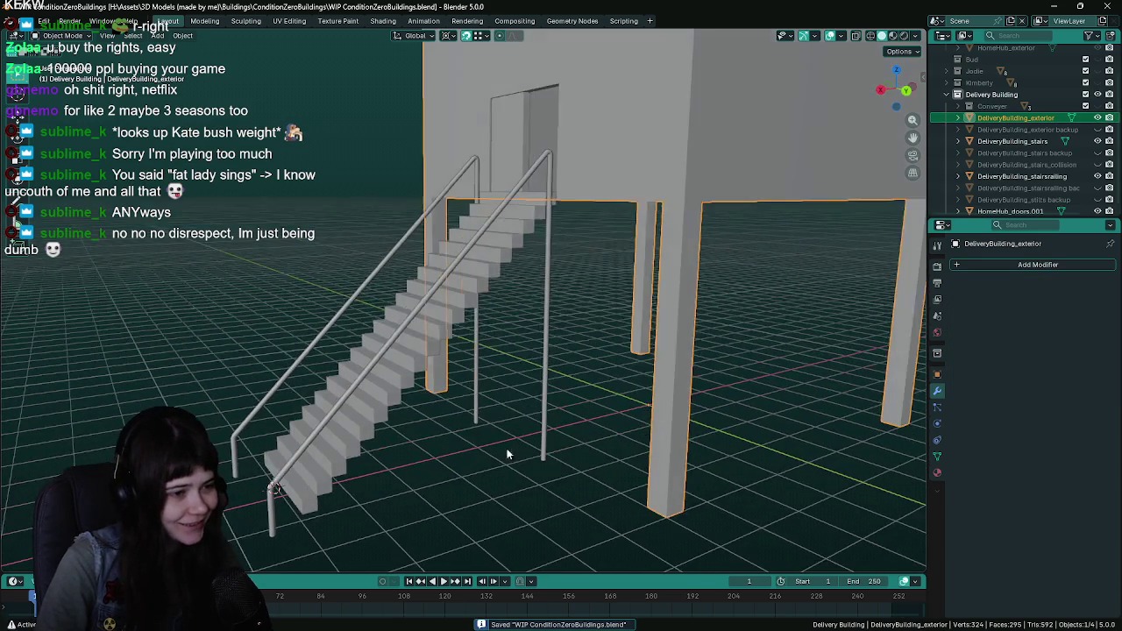
{"action": "left_click", "coordinate": [524, 434]}
{"action": "left_click", "coordinate": [569, 426]}
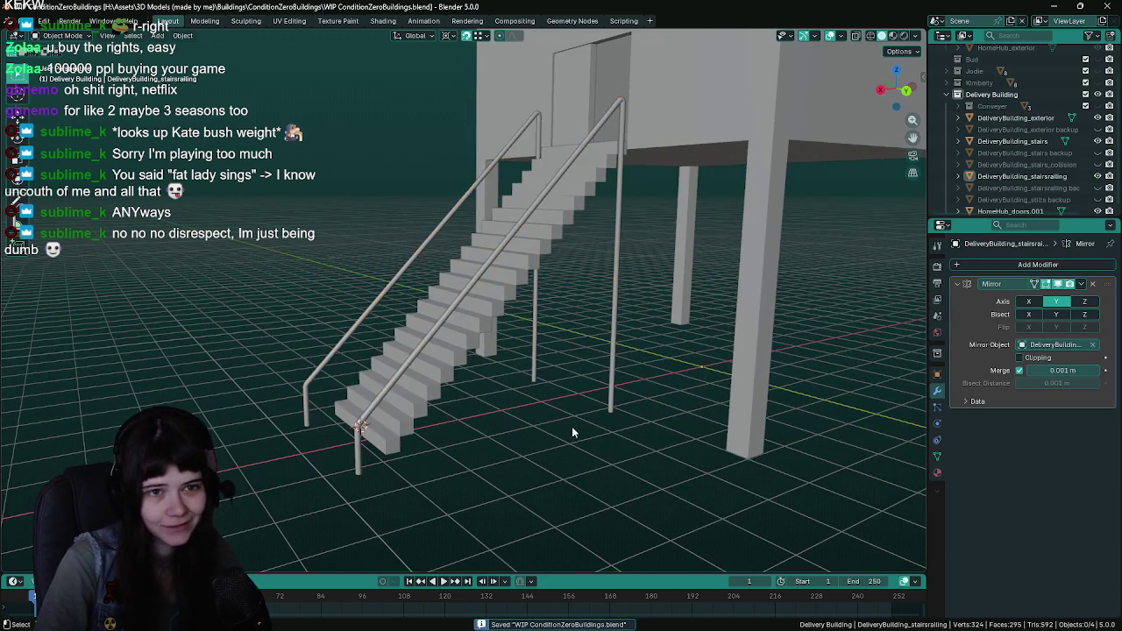
{"action": "left_click_drag", "start_coordinate": [569, 426], "coordinate": [539, 425]}
{"action": "scroll", "coordinate": [996, 202], "scroll_direction": "down", "scroll_amount": 1}
{"action": "left_click", "coordinate": [996, 202]}
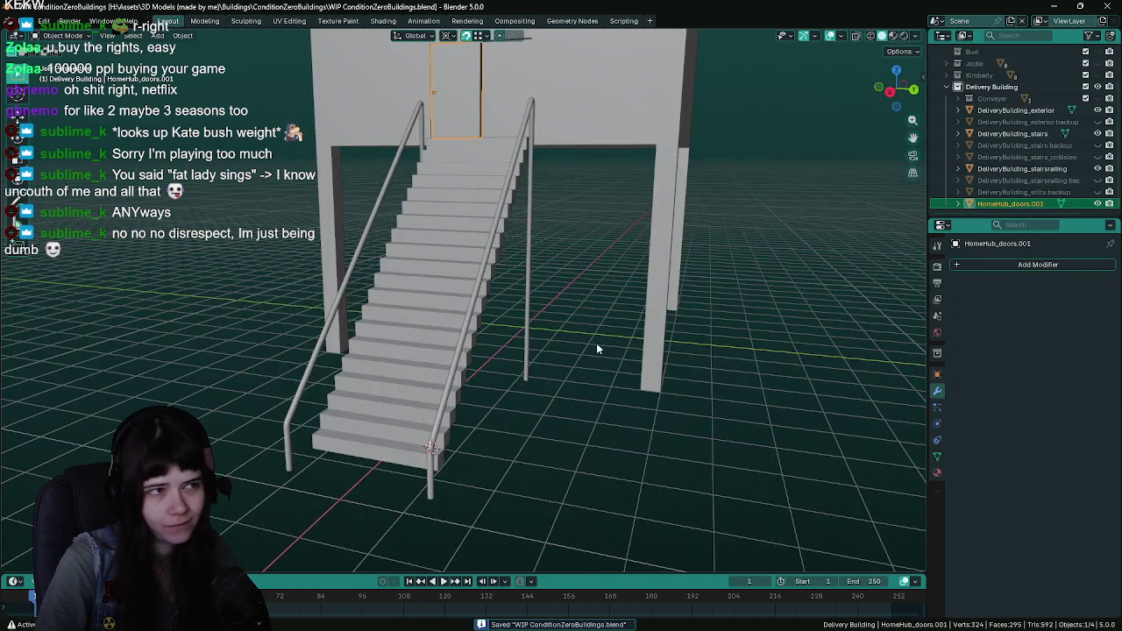
{"action": "mouse_move", "coordinate": [597, 343]}
{"action": "left_mouse_down"}
{"action": "mouse_move", "coordinate": [549, 363]}
{"action": "mouse_move", "coordinate": [535, 425]}
{"action": "mouse_move", "coordinate": [508, 419]}
{"action": "left_mouse_up"}
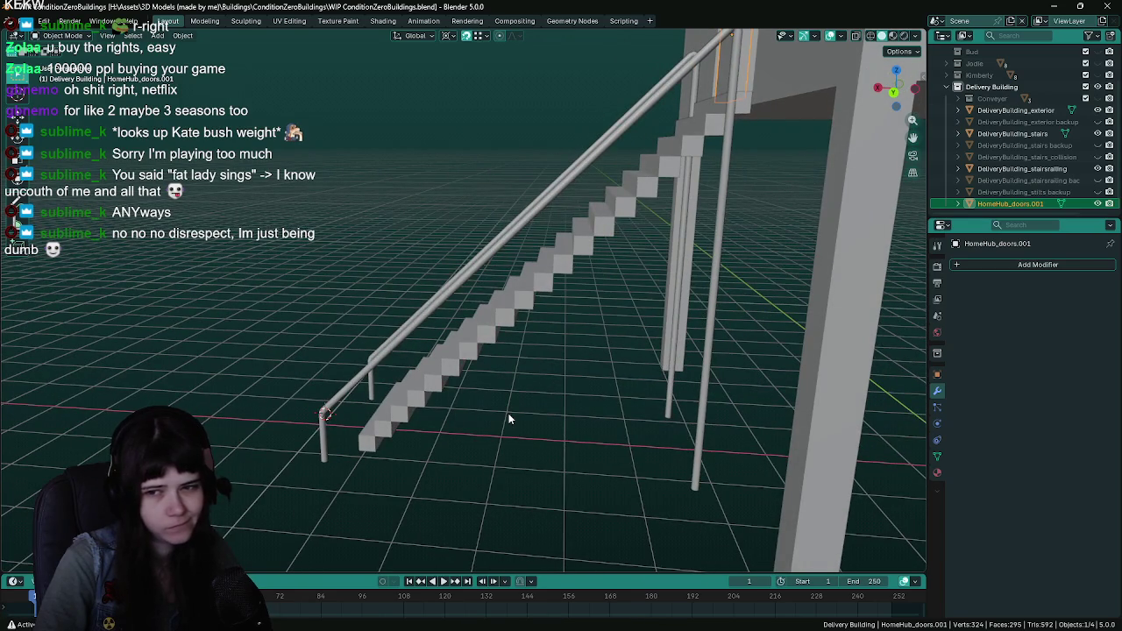
{"action": "left_click_drag", "start_coordinate": [507, 419], "coordinate": [665, 337]}
{"action": "left_click", "coordinate": [668, 337]}
{"action": "left_click_drag", "start_coordinate": [637, 372], "coordinate": [523, 400]}
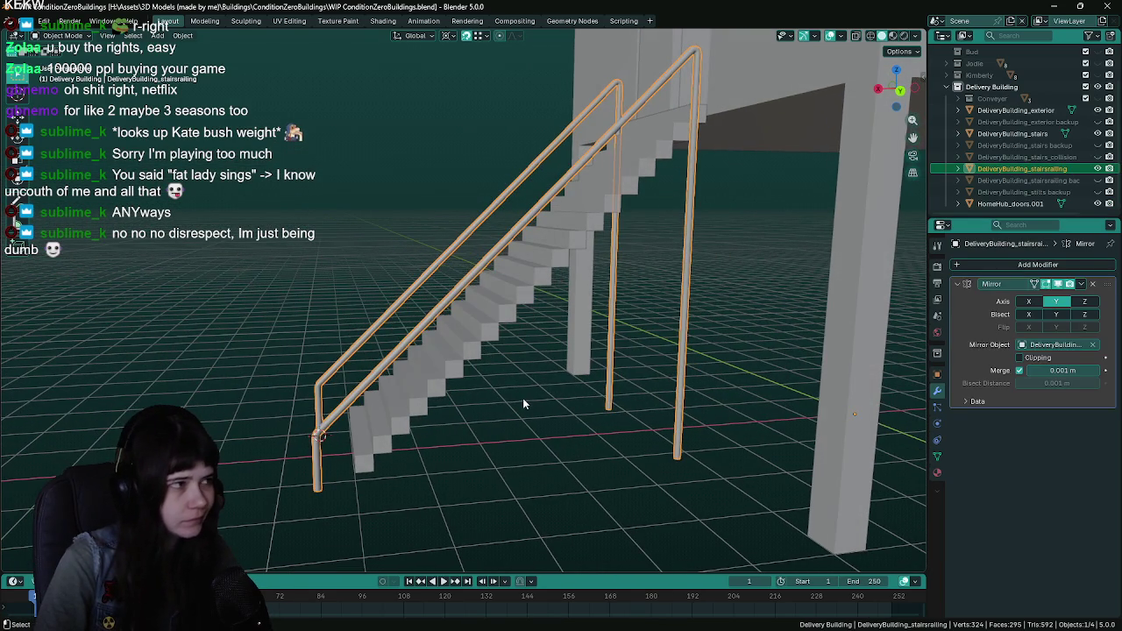
{"action": "key", "text": "ctrl+s"}
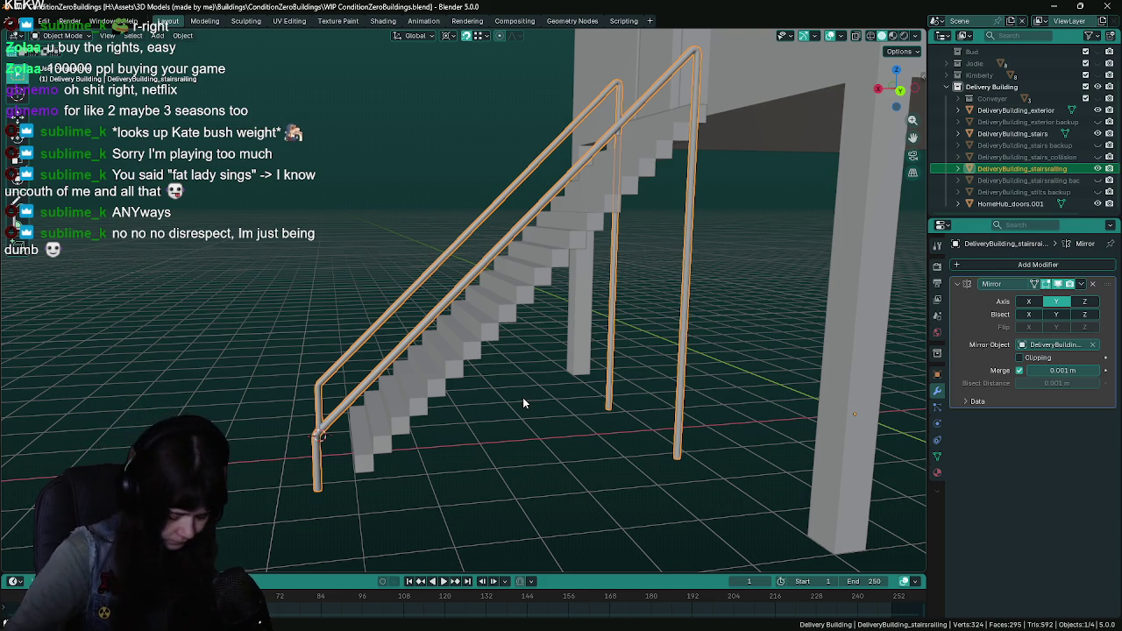
{"action": "left_click_drag", "start_coordinate": [522, 399], "coordinate": [539, 395]}
{"action": "key", "text": "ctrl+s"}
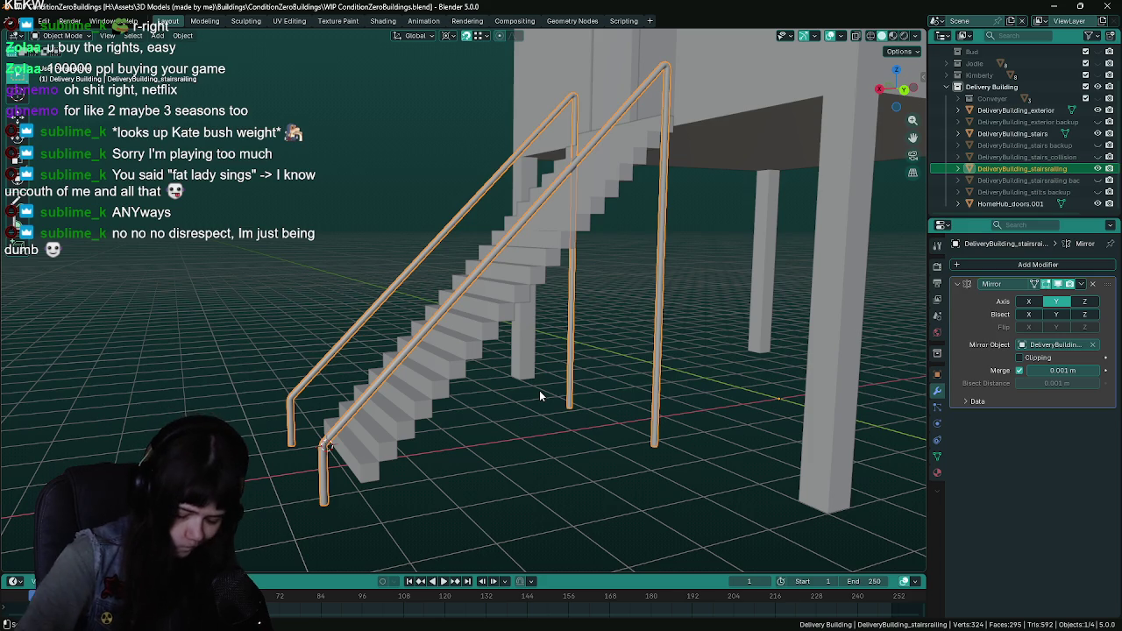
{"action": "mouse_move", "coordinate": [539, 390]}
{"action": "left_mouse_down"}
{"action": "mouse_move", "coordinate": [504, 350]}
{"action": "mouse_move", "coordinate": [546, 319]}
{"action": "mouse_move", "coordinate": [611, 367]}
{"action": "left_mouse_up"}
{"action": "key", "text": "ctrl+s"}
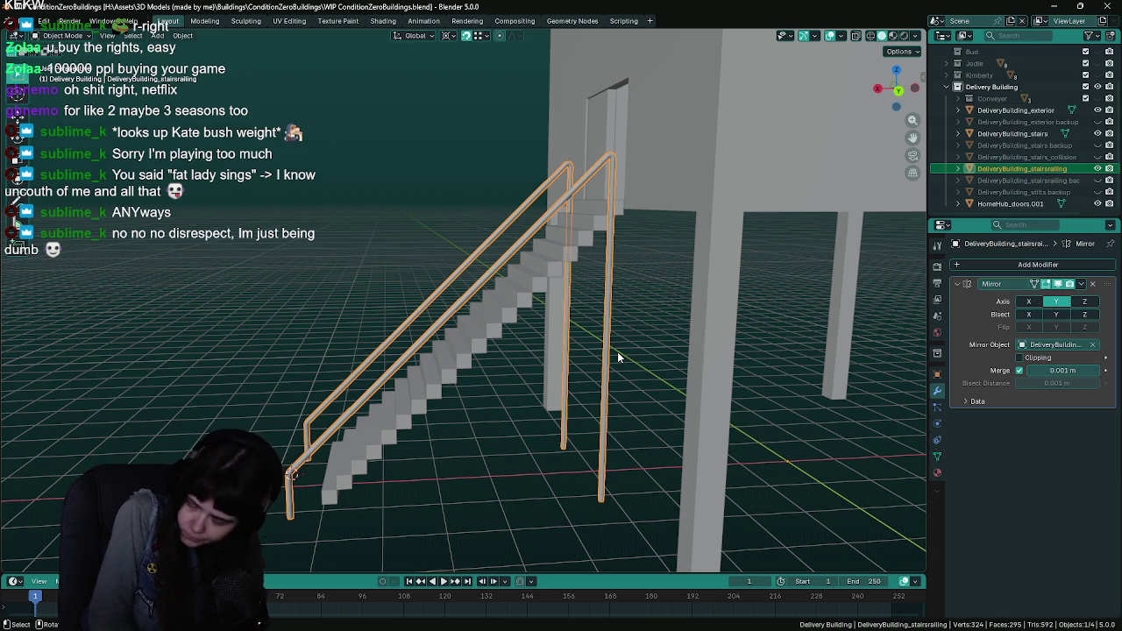
{"action": "left_click_drag", "start_coordinate": [613, 353], "coordinate": [604, 354]}
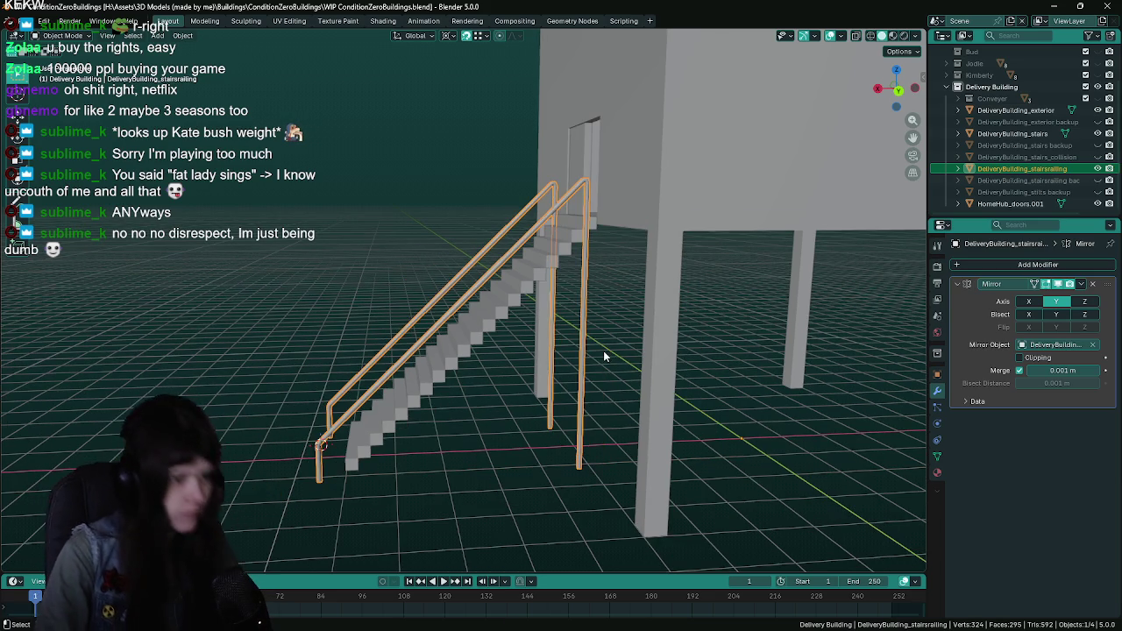
{"action": "key", "text": "ctrl+s"}
{"action": "scroll", "coordinate": [591, 334], "scroll_direction": "up", "scroll_amount": 1}
{"action": "scroll", "coordinate": [602, 328], "scroll_direction": "up", "scroll_amount": 1}
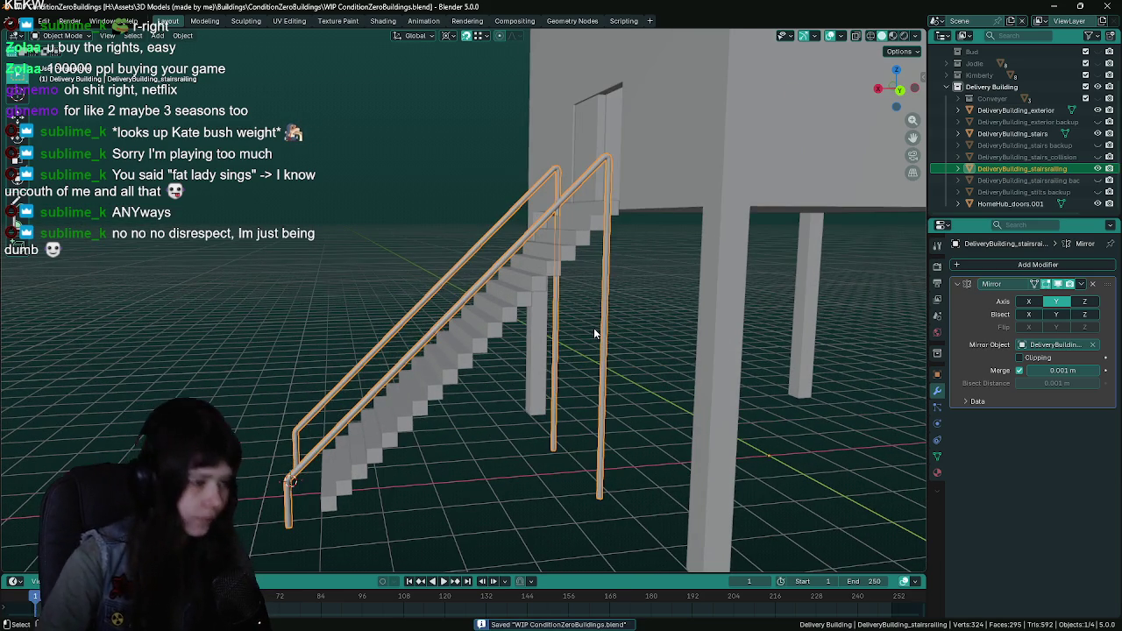
{"action": "key", "text": "Tab"}
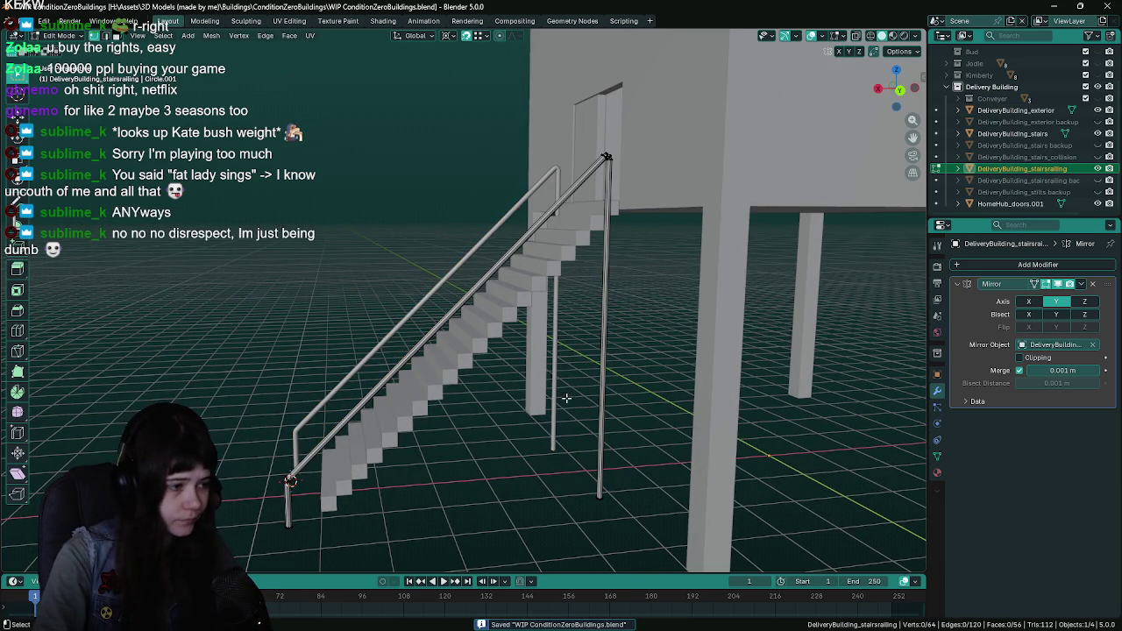
Select the vertical post at the rail's top using wireframe, then return to solid shading
{"action": "key", "text": "l"}
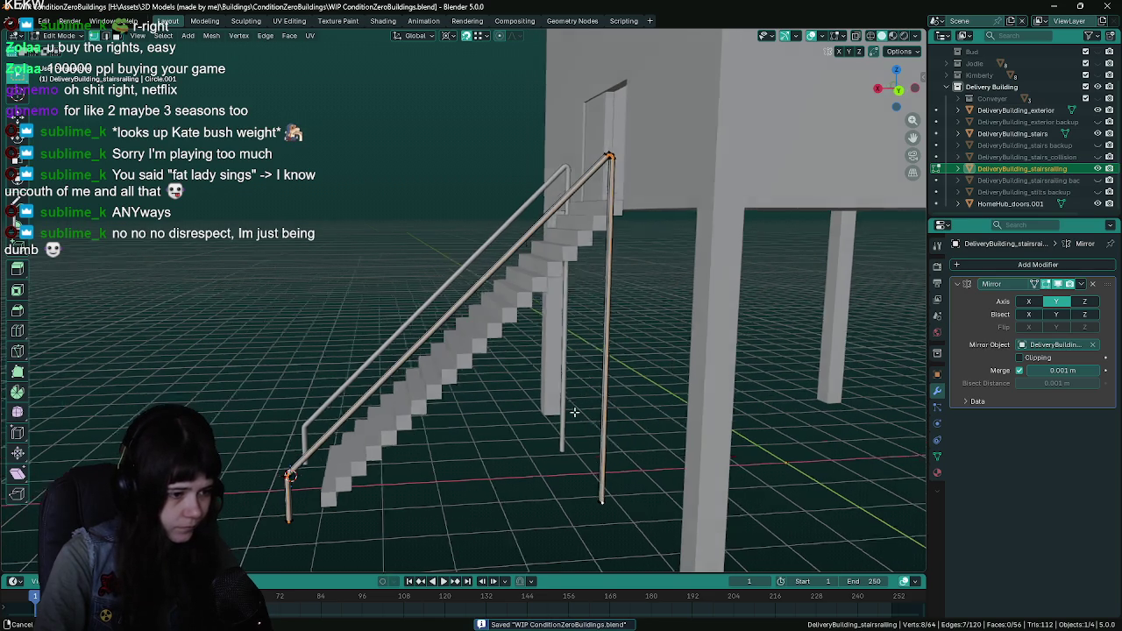
{"action": "key", "text": "z"}
{"action": "key", "text": "alt+a"}
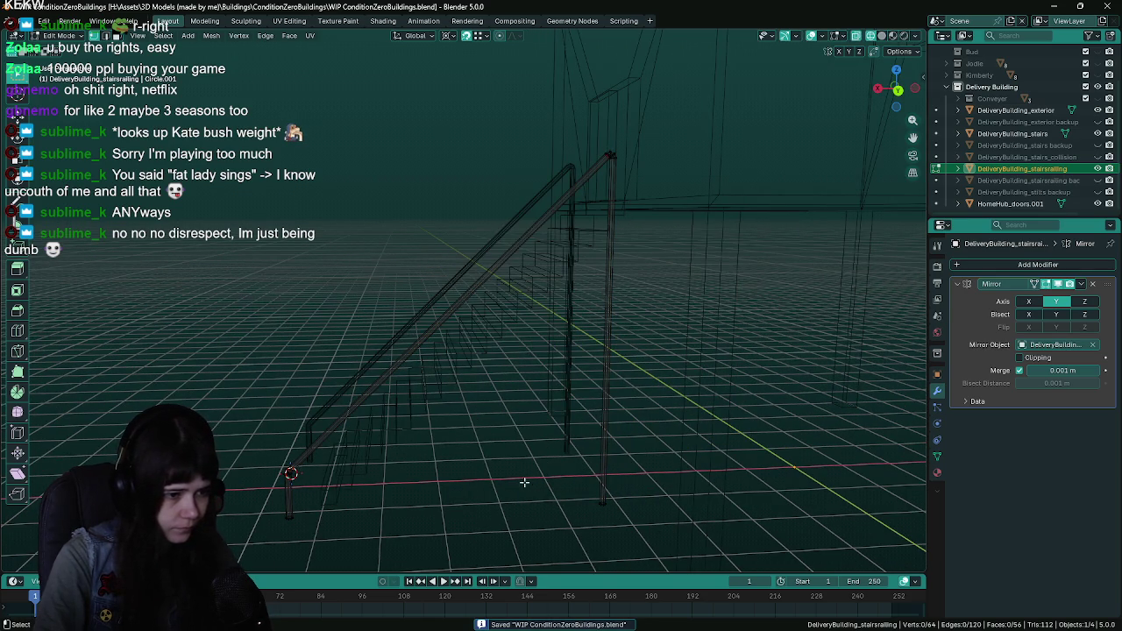
{"action": "key", "text": "l"}
{"action": "key", "text": "alt+a"}
{"action": "left_click_drag", "start_coordinate": [544, 494], "coordinate": [634, 519]}
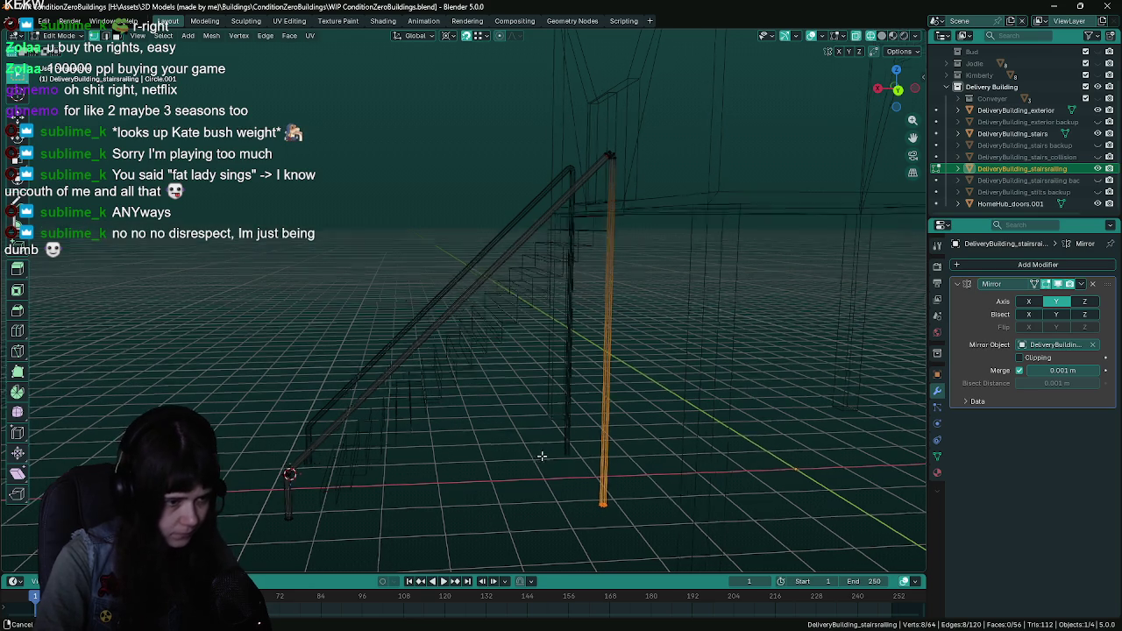
{"action": "key", "text": "ctrl+s"}
{"action": "key", "text": "z"}
{"action": "left_click", "coordinate": [570, 451]}
Frame the selected post and the railing's edge loop in a flat side view
{"action": "mouse_move", "coordinate": [574, 396]}
{"action": "left_mouse_down"}
{"action": "mouse_move", "coordinate": [556, 415]}
{"action": "mouse_move", "coordinate": [544, 400]}
{"action": "left_mouse_up"}
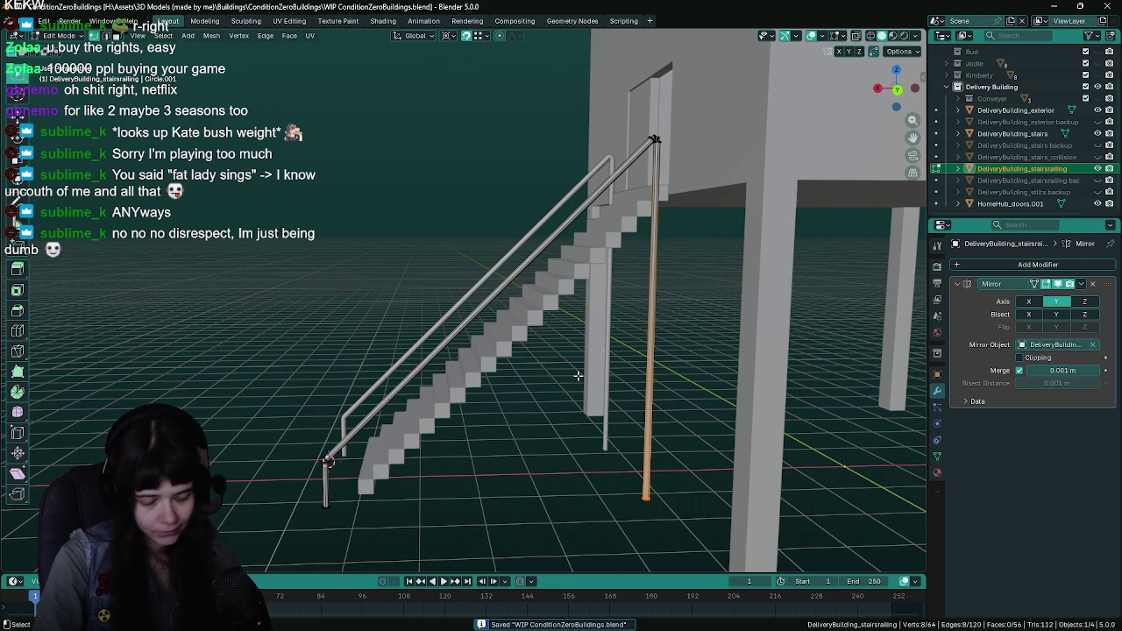
{"action": "key", "text": "KP_Decimal"}
{"action": "left_click", "coordinate": [791, 221], "text": "alt"}
{"action": "key", "text": "KP_Decimal"}
{"action": "key", "text": "KP_1"}
{"action": "scroll", "coordinate": [592, 254], "scroll_direction": "down", "scroll_amount": 5}
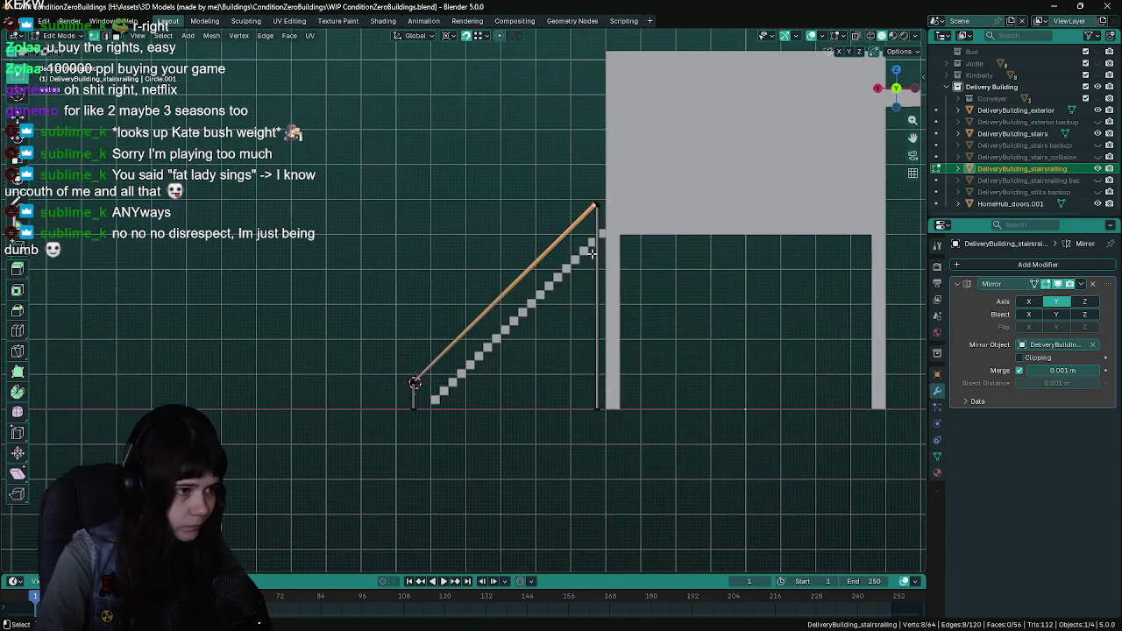
Save, then slide the new edge loop partway along the handrail and confirm it
{"action": "key", "text": "ctrl+s"}
{"action": "scroll", "coordinate": [544, 281], "scroll_direction": "up", "scroll_amount": 4}
{"action": "key", "text": "g"}
{"action": "key", "text": "g"}
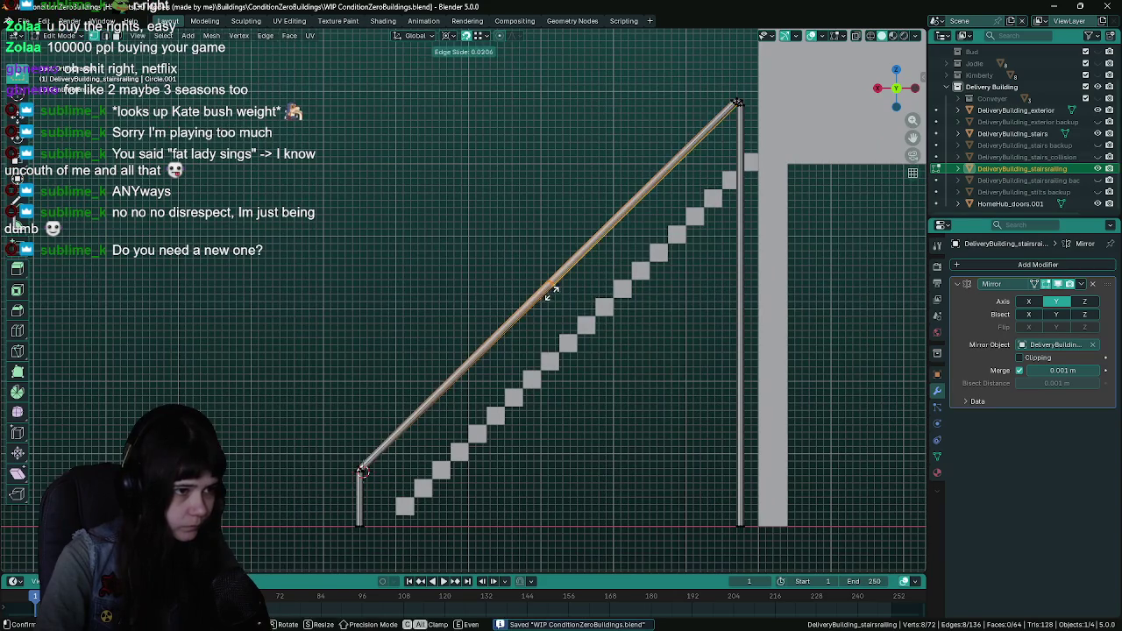
{"action": "left_click", "coordinate": [550, 296]}
{"action": "scroll", "coordinate": [582, 220], "scroll_direction": "up", "scroll_amount": 6}
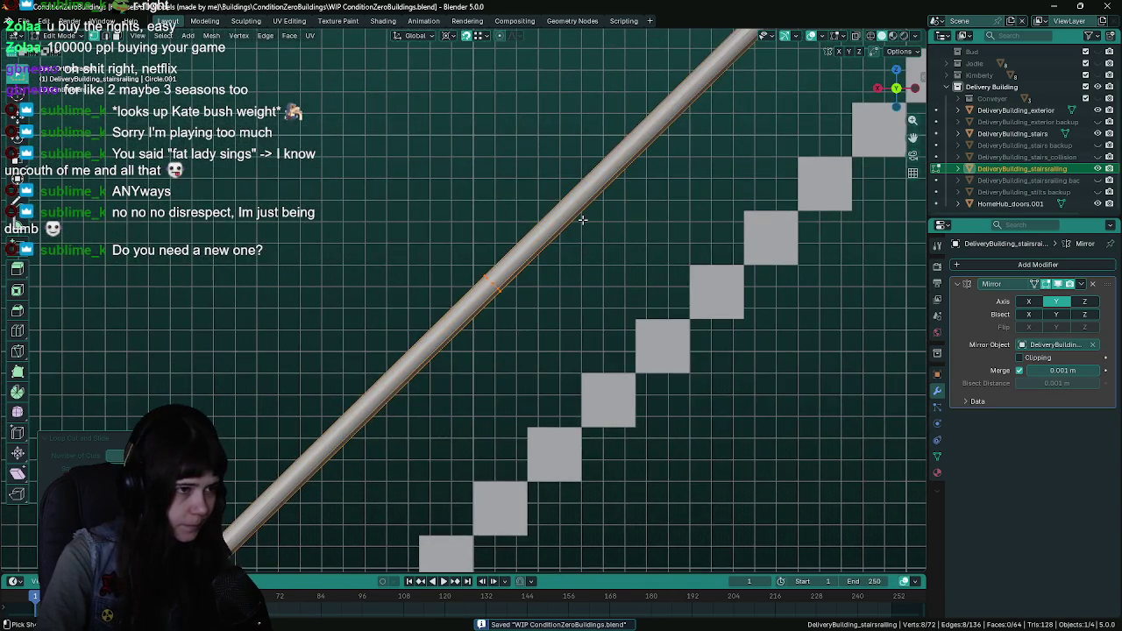
Slide the existing edge loop to a new position along the handrail
{"action": "scroll", "coordinate": [582, 220], "scroll_direction": "down", "scroll_amount": 5}
{"action": "key", "text": "g"}
{"action": "key", "text": "g"}
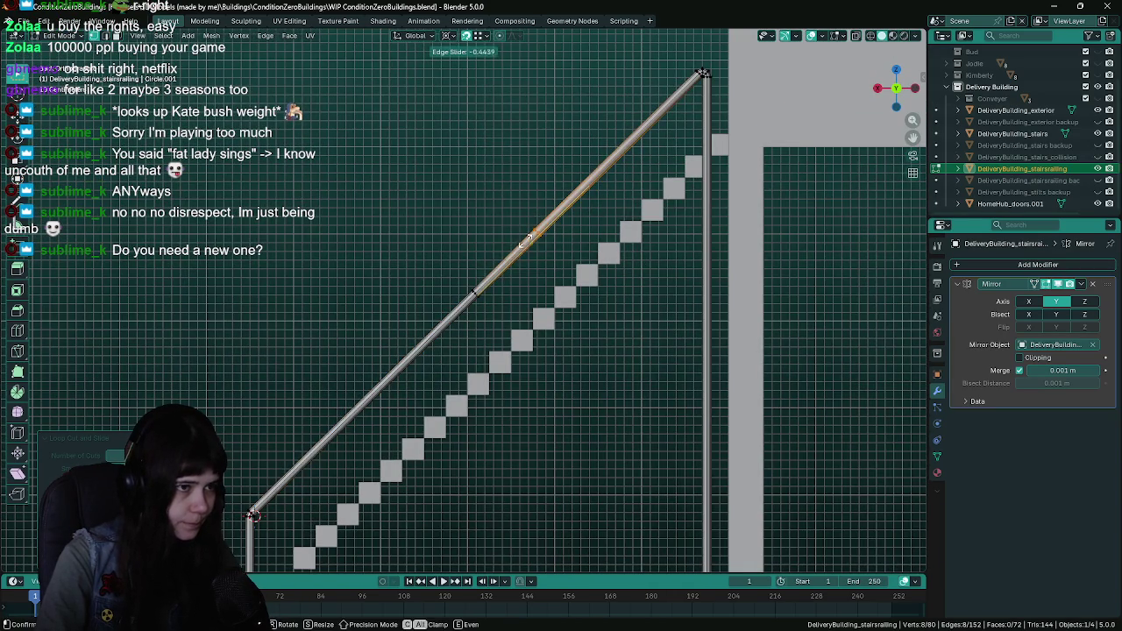
{"action": "left_click", "coordinate": [452, 276]}
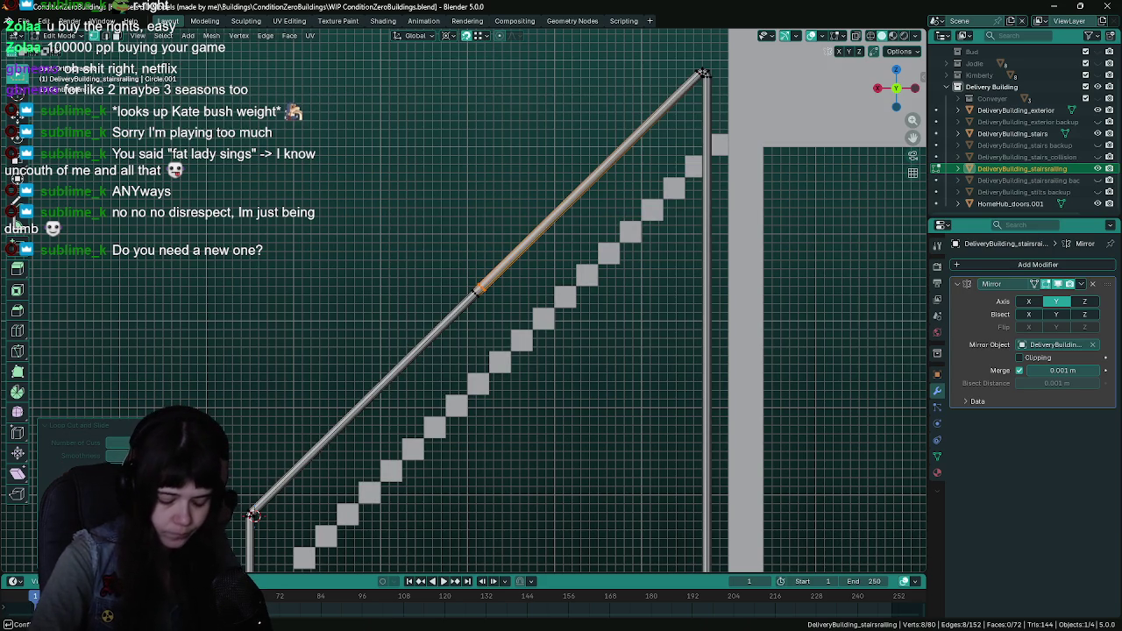
{"action": "key", "text": "Return"}
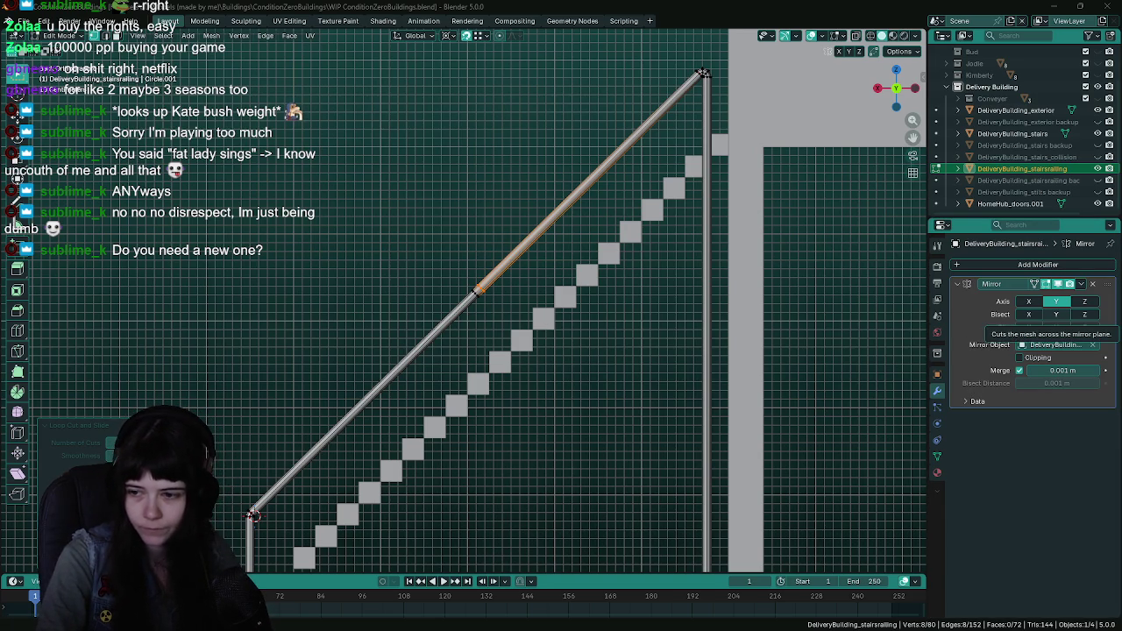
{"action": "scroll", "coordinate": [521, 324], "scroll_direction": "up", "scroll_amount": 3}
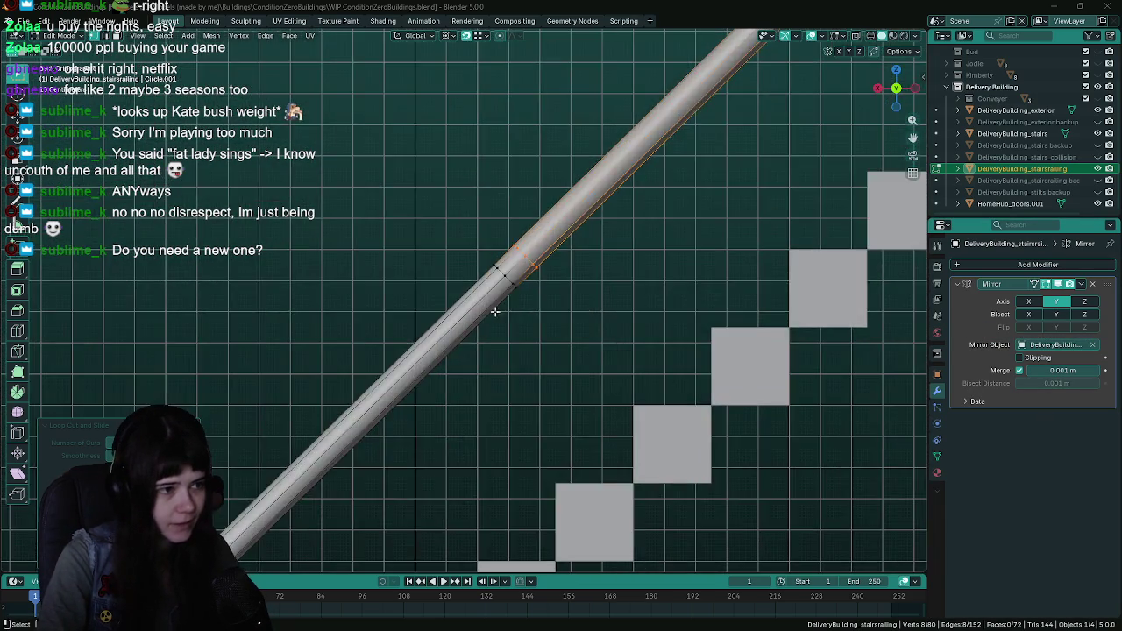
{"action": "scroll", "coordinate": [494, 310], "scroll_direction": "down", "scroll_amount": 2}
{"action": "scroll", "coordinate": [375, 424], "scroll_direction": "down", "scroll_amount": 2}
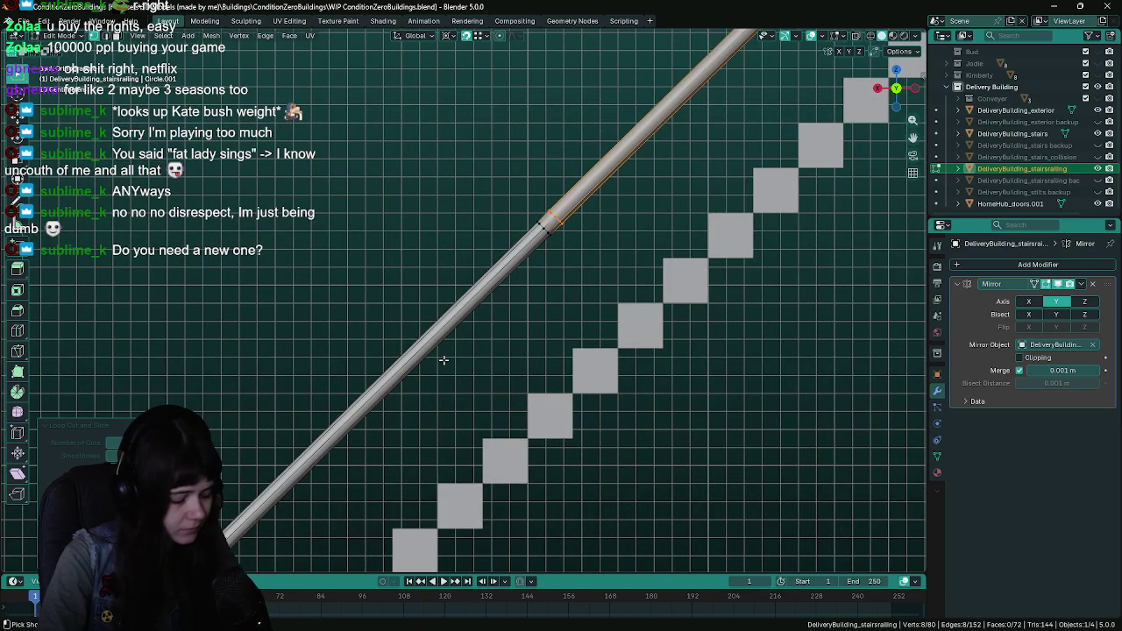
Cut a second loop beside the first to form a collar, save, and select it for deletion
{"action": "key", "text": "ctrl+s"}
{"action": "key", "text": "ctrl+r"}
{"action": "left_click", "coordinate": [313, 438]}
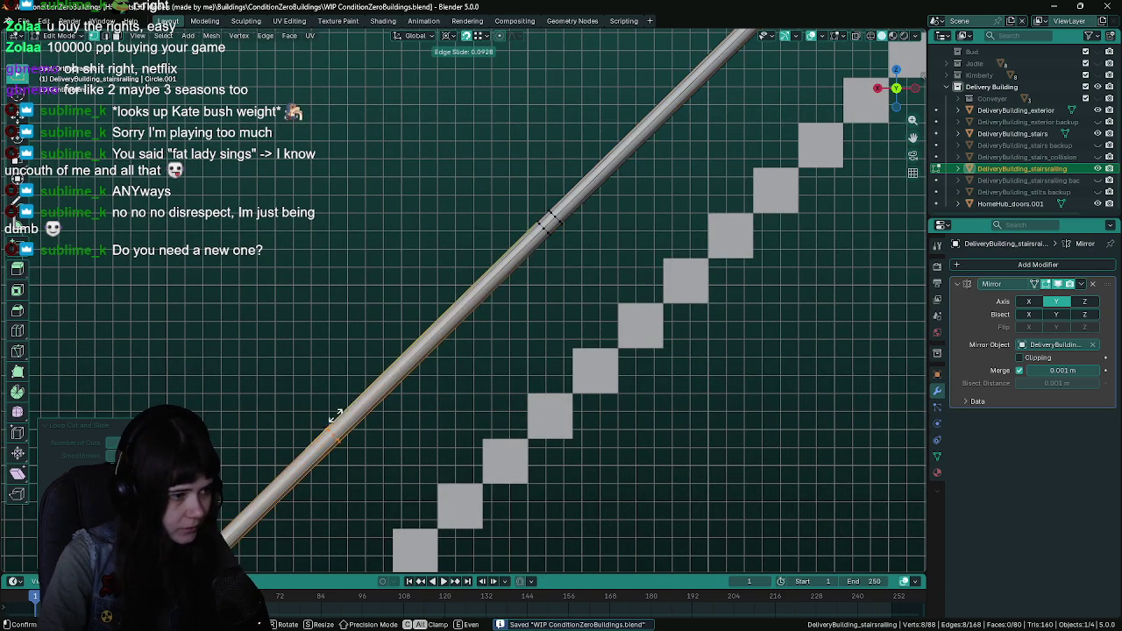
{"action": "left_click", "coordinate": [504, 190]}
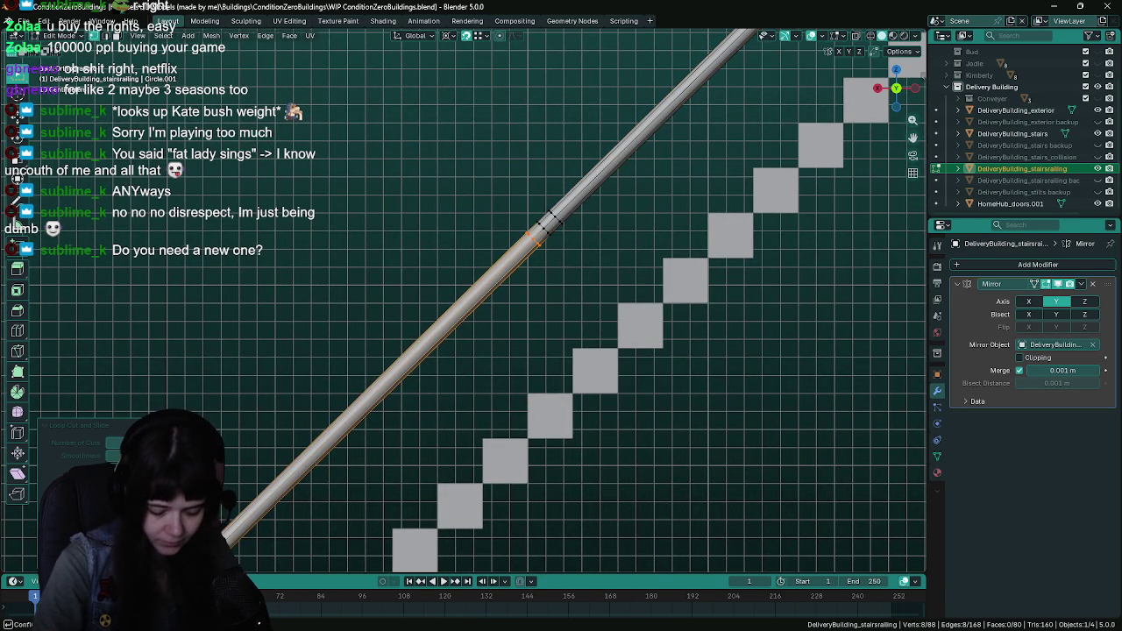
{"action": "scroll", "coordinate": [370, 292], "scroll_direction": "down", "scroll_amount": 4}
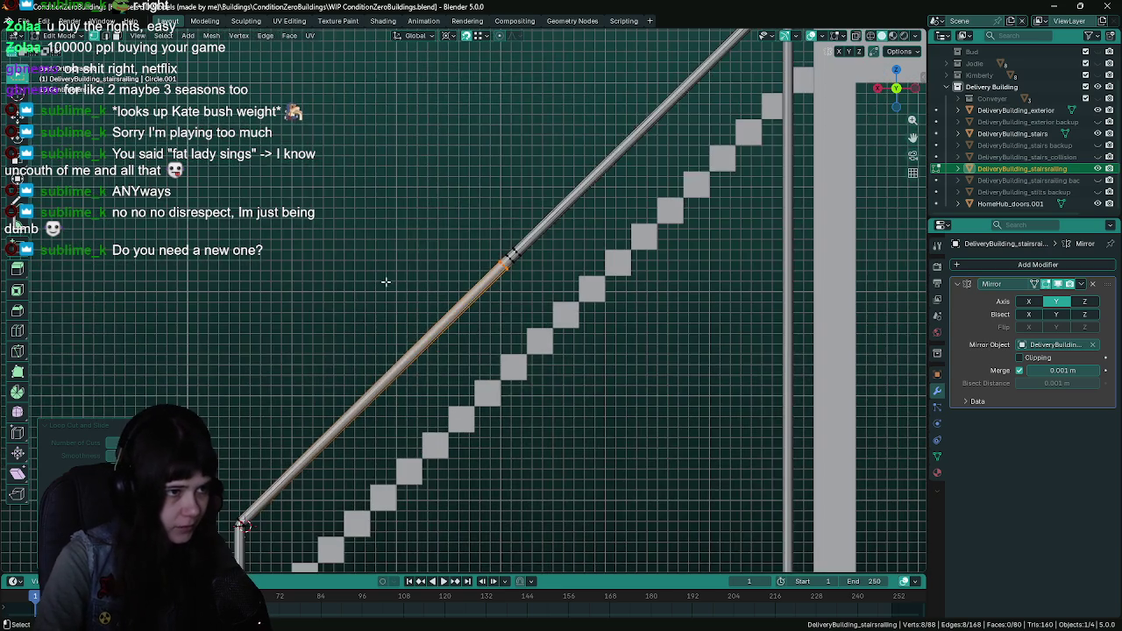
{"action": "key", "text": "ctrl+s"}
{"action": "scroll", "coordinate": [301, 306], "scroll_direction": "up", "scroll_amount": 6}
{"action": "scroll", "coordinate": [547, 289], "scroll_direction": "up", "scroll_amount": 3}
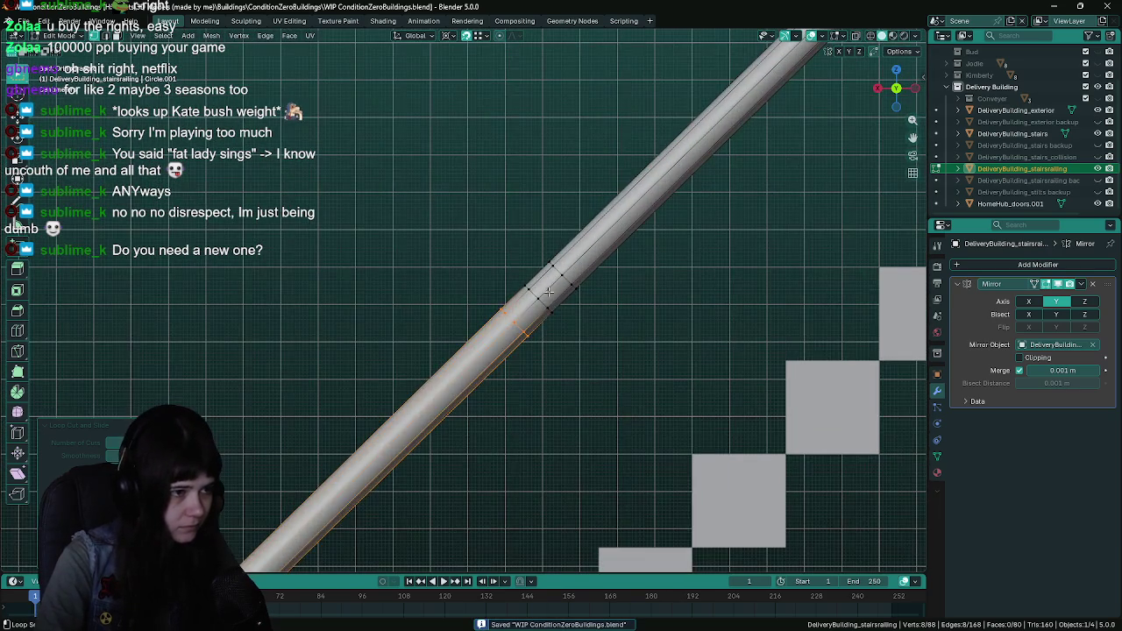
{"action": "left_click", "coordinate": [544, 302], "text": "alt"}
{"action": "key", "text": "x"}
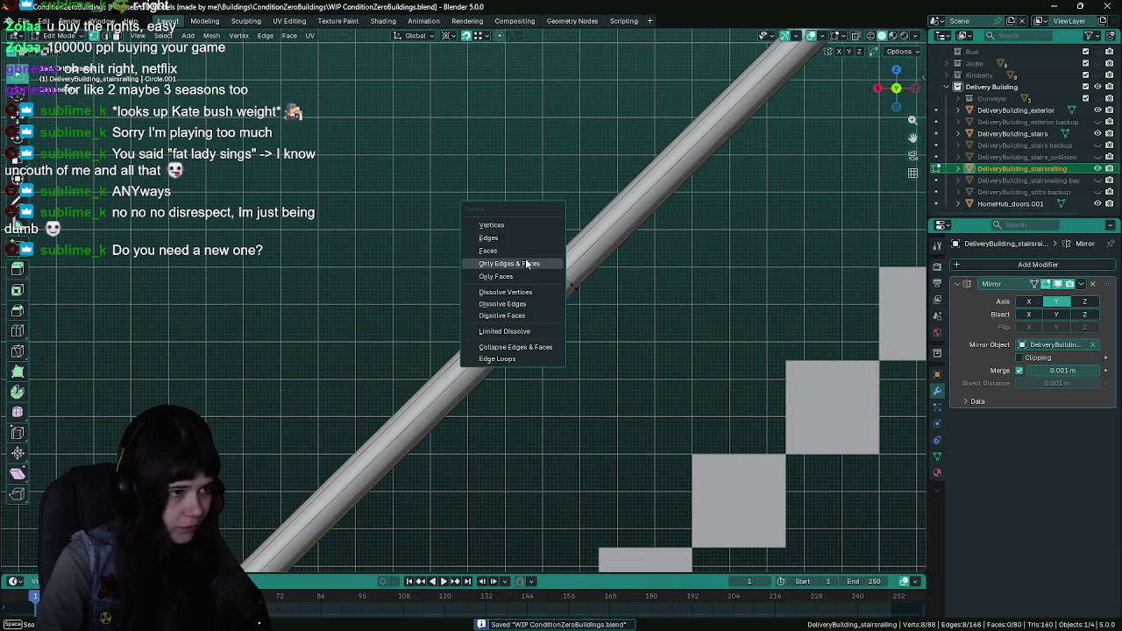
Dissolve the selected edge loop, then undo the dissolve
{"action": "left_click", "coordinate": [517, 293]}
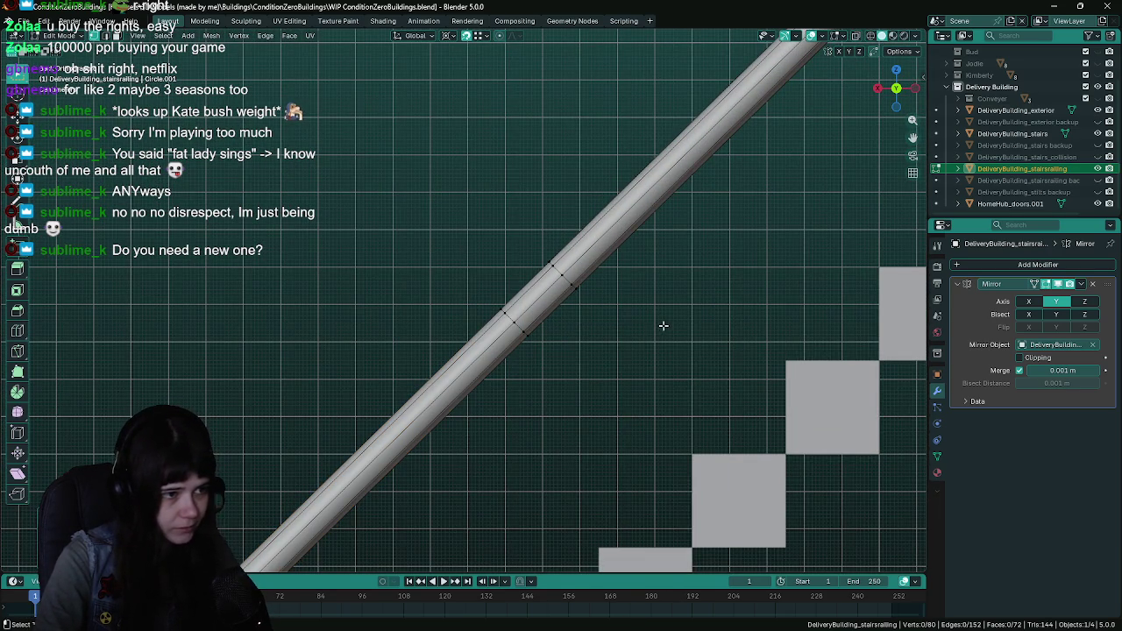
{"action": "scroll", "coordinate": [514, 353], "scroll_direction": "down", "scroll_amount": 2}
{"action": "scroll", "coordinate": [513, 354], "scroll_direction": "down", "scroll_amount": 2}
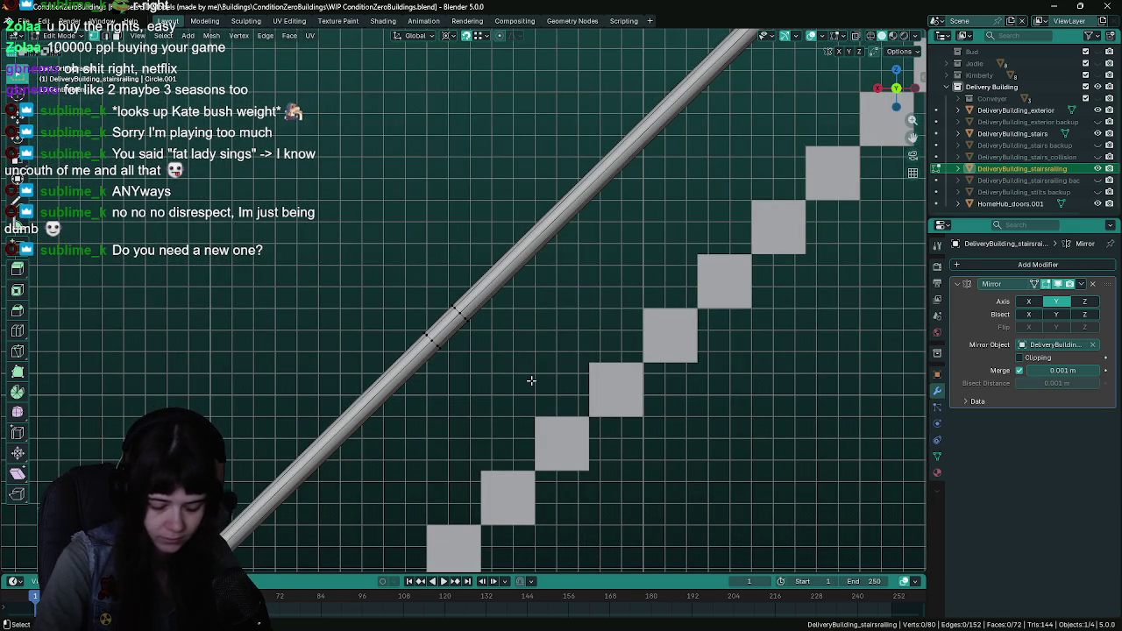
{"action": "scroll", "coordinate": [514, 326], "scroll_direction": "up", "scroll_amount": 3}
{"action": "key", "text": "ctrl+z"}
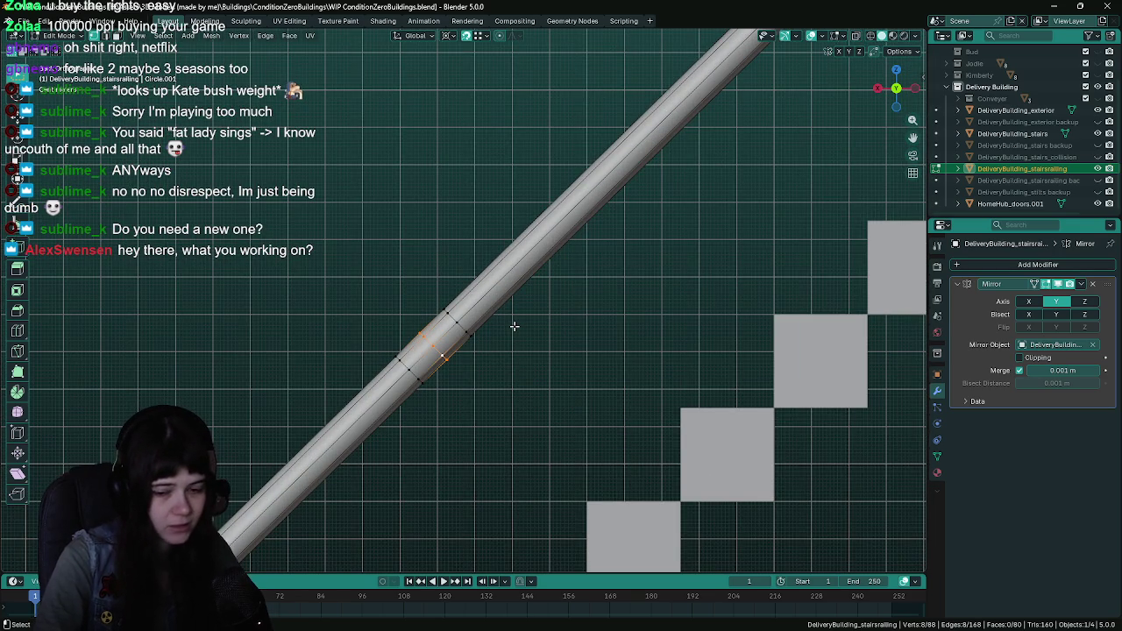
Add unslid loop cuts on the pipe, dissolve one, undo back to a single loop, and save
{"action": "key", "text": "ctrl+r"}
{"action": "left_click", "coordinate": [450, 331]}
{"action": "right_click", "coordinate": [451, 330]}
{"action": "key", "text": "ctrl+r"}
{"action": "left_click", "coordinate": [418, 355]}
{"action": "right_click", "coordinate": [418, 355]}
{"action": "key", "text": "ctrl+r"}
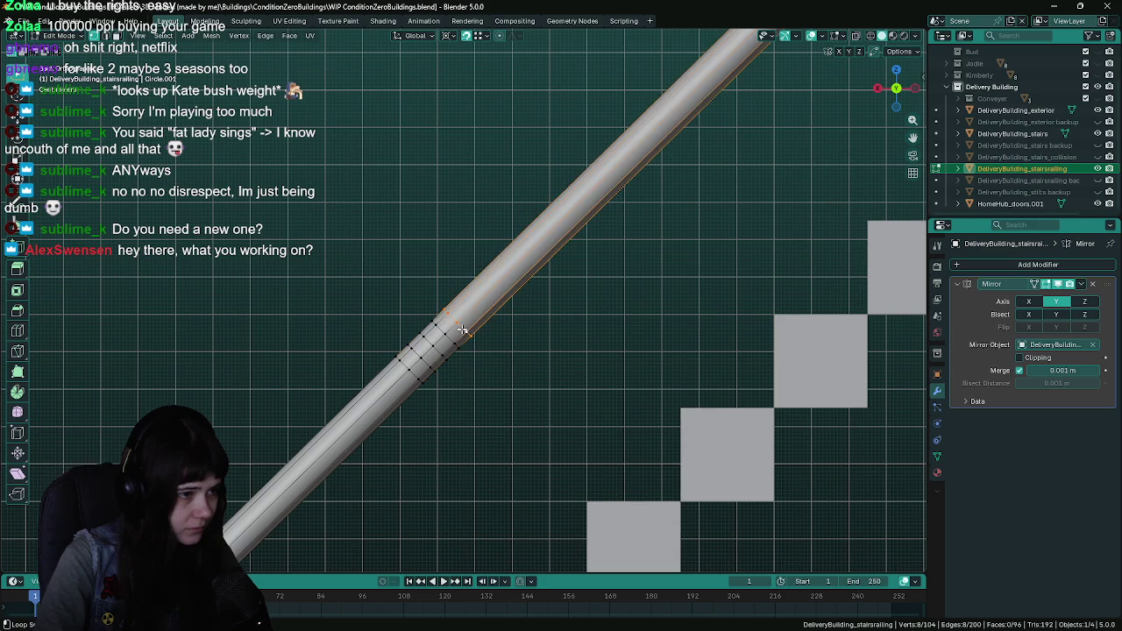
{"action": "right_click", "coordinate": [462, 330]}
{"action": "left_click", "coordinate": [461, 328]}
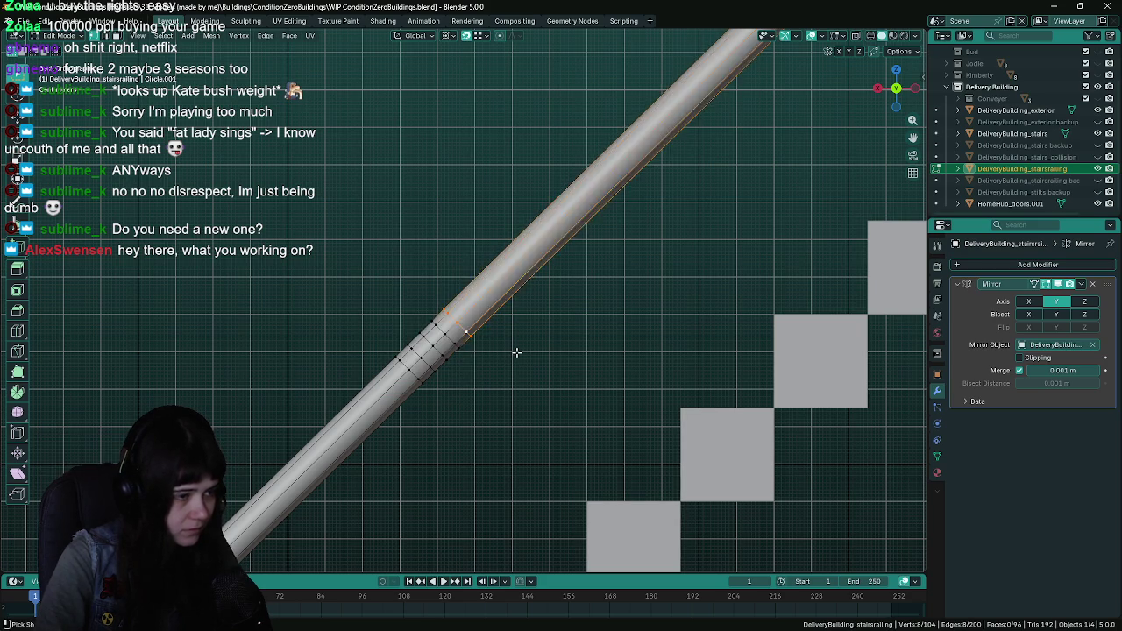
{"action": "key", "text": "ctrl+z"}
{"action": "key", "text": "ctrl+z"}
{"action": "key", "text": "ctrl+z"}
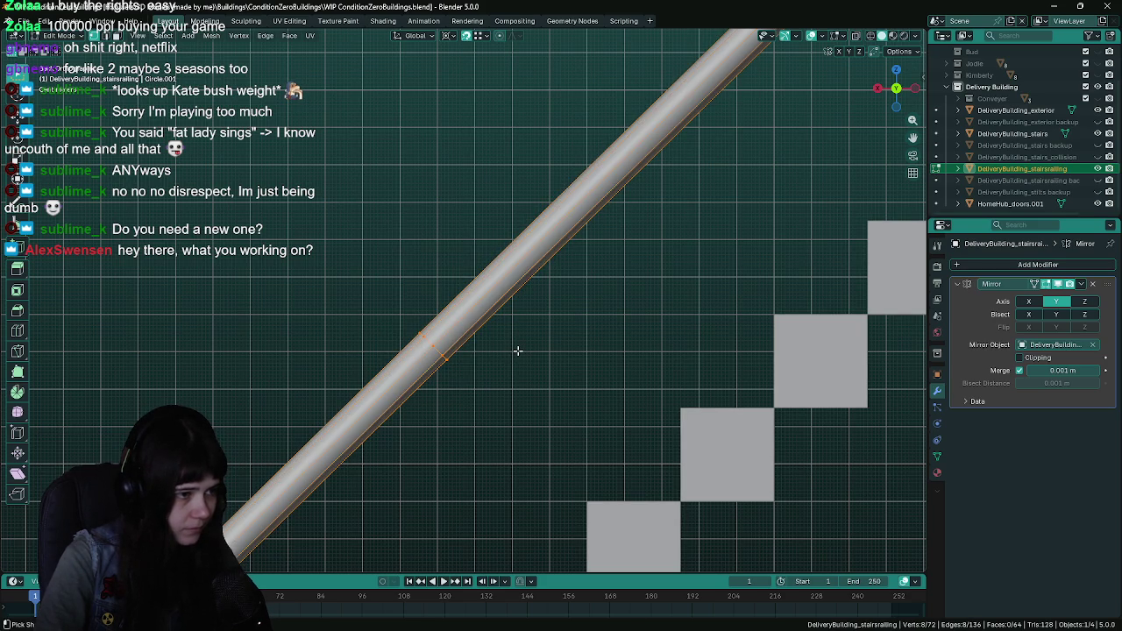
{"action": "key", "text": "ctrl+s"}
{"action": "scroll", "coordinate": [517, 351], "scroll_direction": "down", "scroll_amount": 4}
Add two more loop cuts on the handrail, sliding each into position
{"action": "key", "text": "ctrl+r"}
{"action": "left_click", "coordinate": [688, 107]}
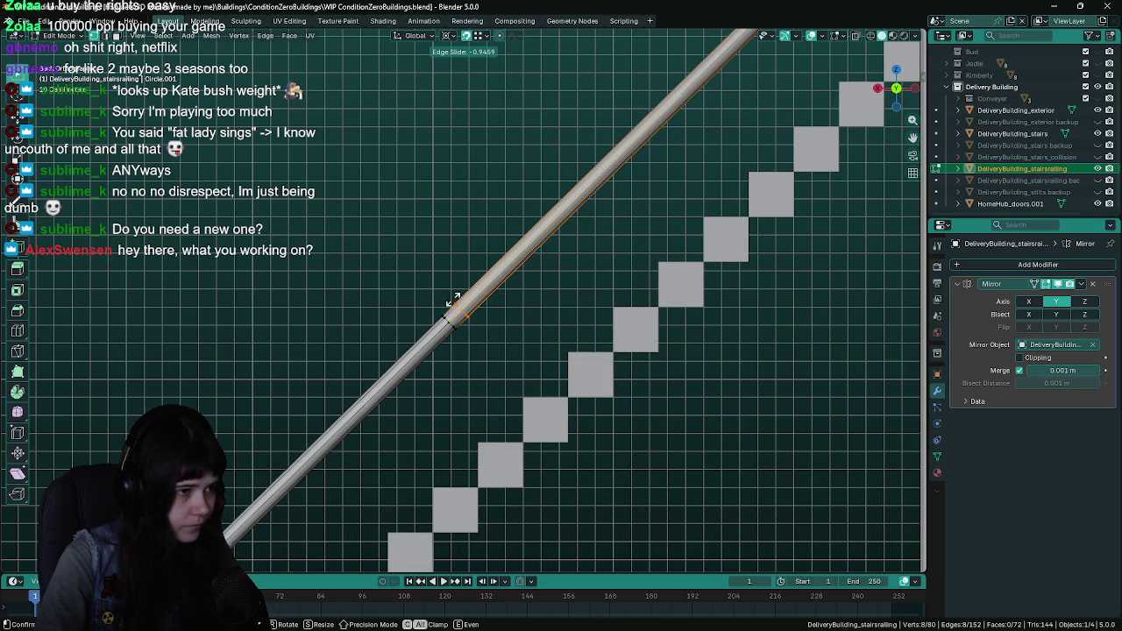
{"action": "left_click", "coordinate": [442, 294]}
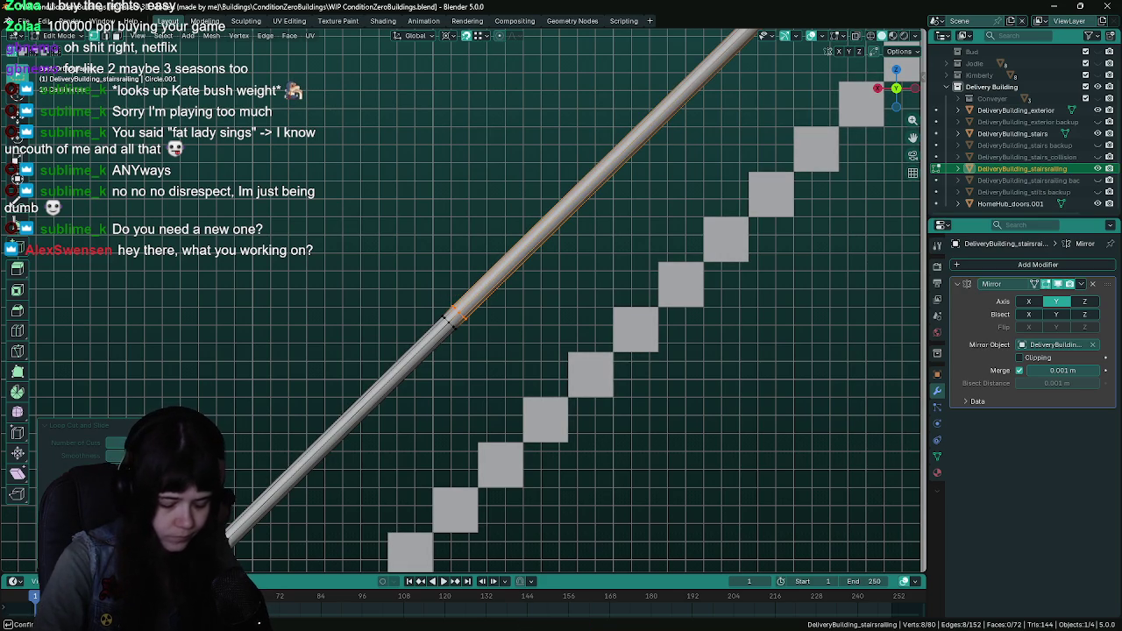
{"action": "scroll", "coordinate": [447, 328], "scroll_direction": "up", "scroll_amount": 2}
{"action": "scroll", "coordinate": [333, 386], "scroll_direction": "down", "scroll_amount": 4}
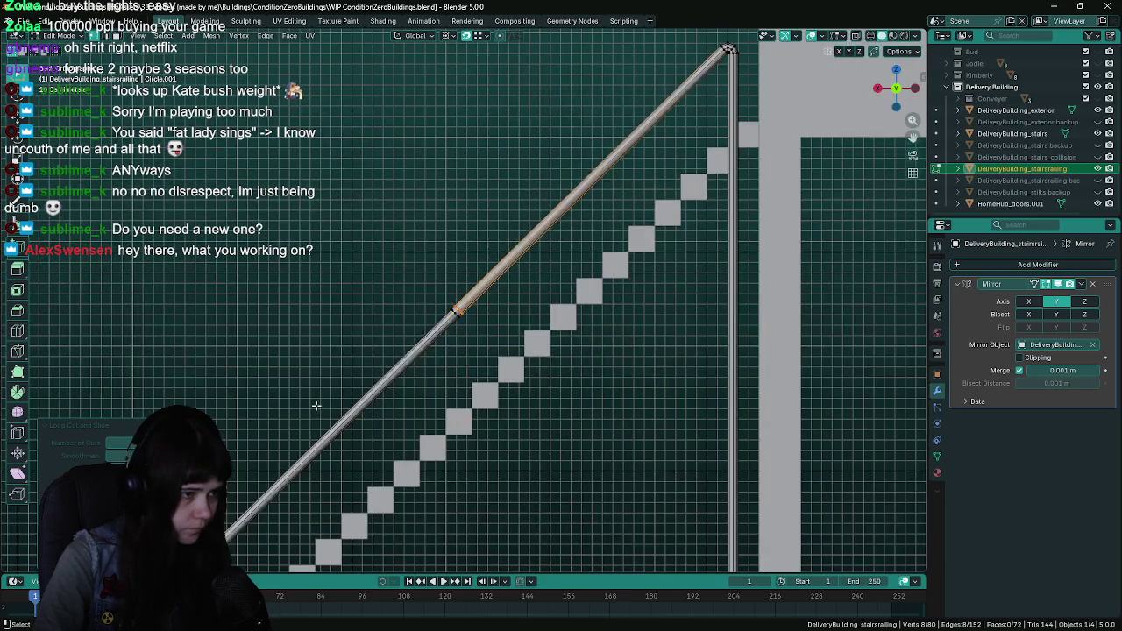
{"action": "key", "text": "ctrl+r"}
{"action": "left_click", "coordinate": [325, 430]}
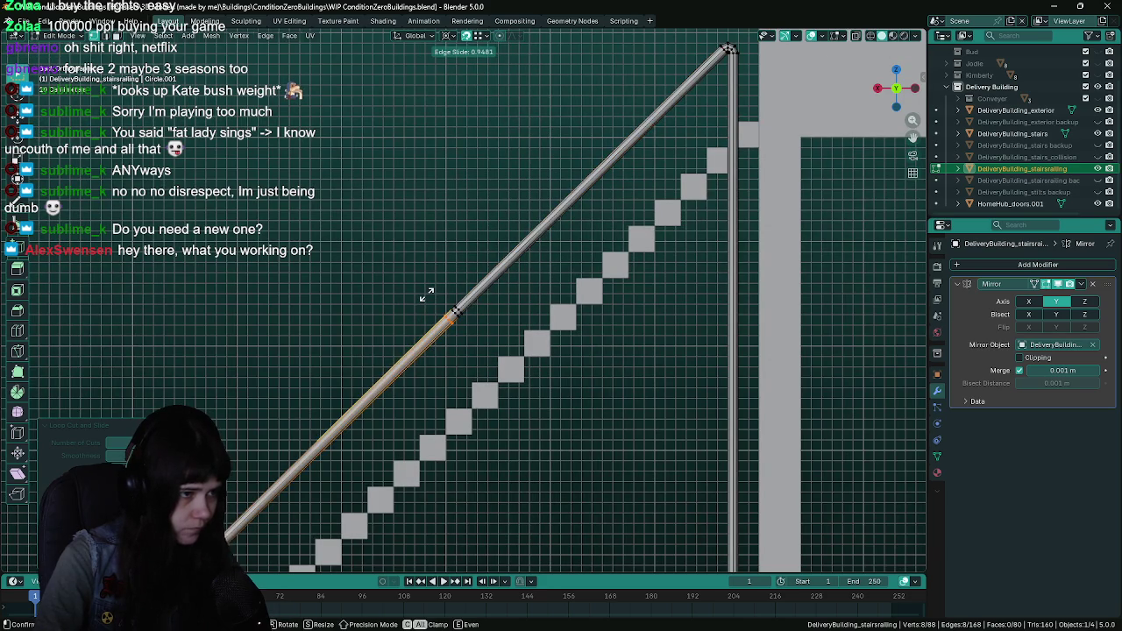
{"action": "left_click", "coordinate": [429, 294]}
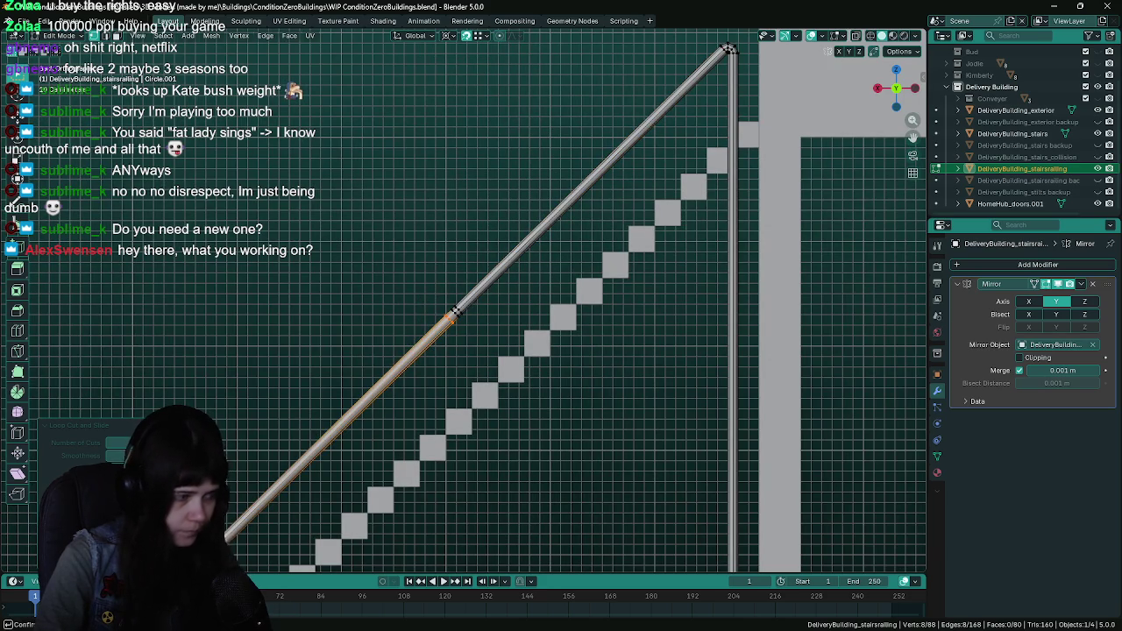
Dissolve the loop, undo back to the clean railing, and save the blend file
{"action": "scroll", "coordinate": [436, 382], "scroll_direction": "up", "scroll_amount": 7}
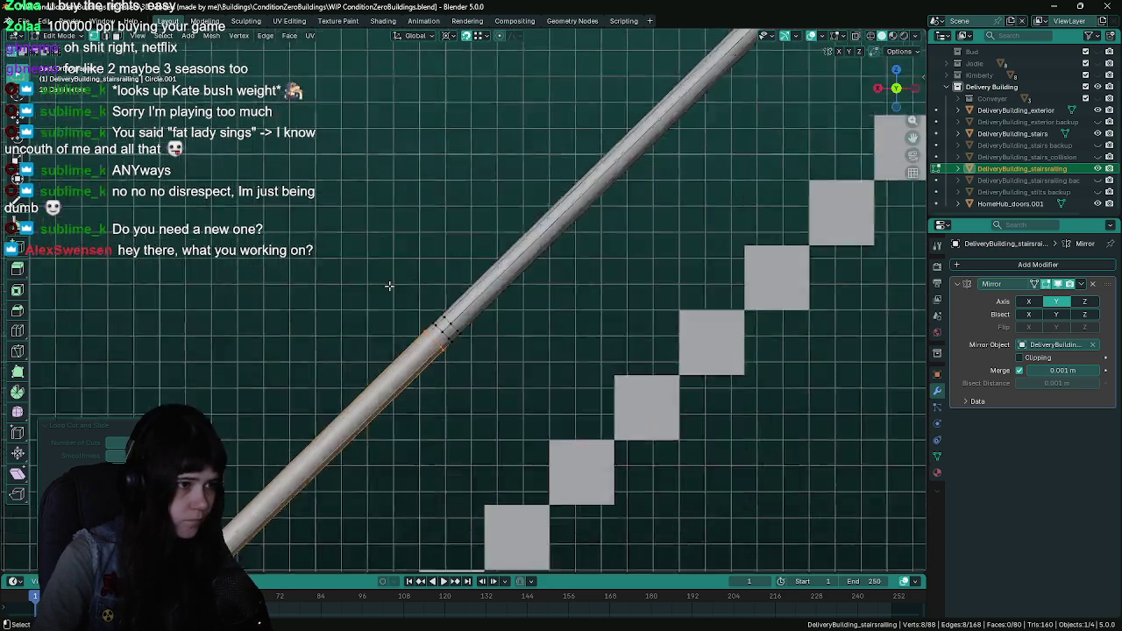
{"action": "right_click", "coordinate": [436, 351]}
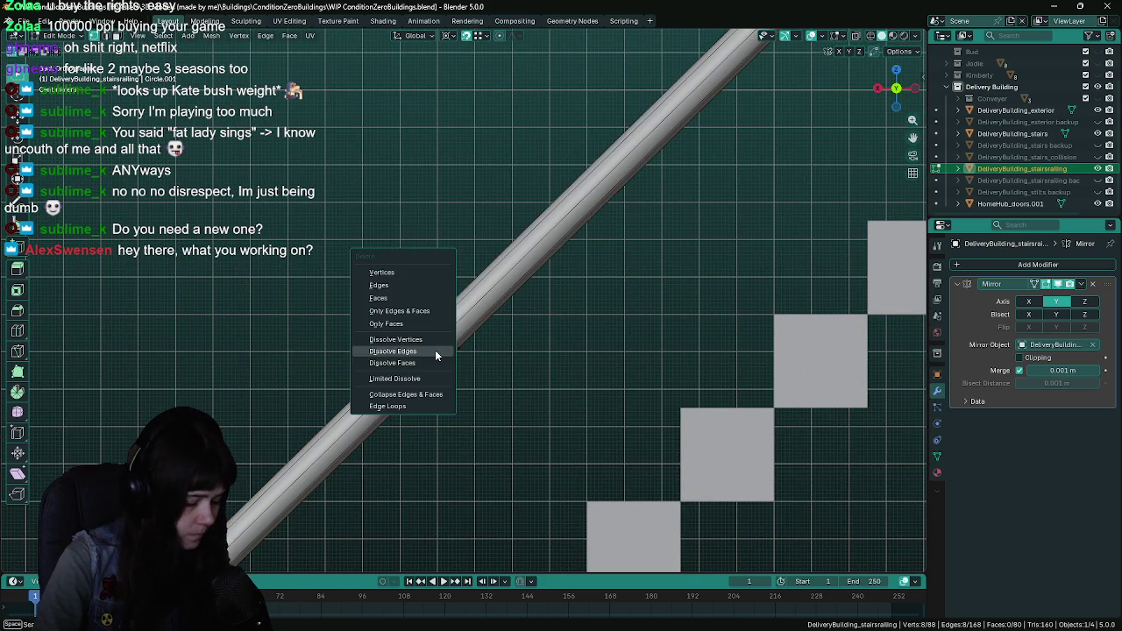
{"action": "left_click", "coordinate": [434, 350]}
{"action": "scroll", "coordinate": [469, 358], "scroll_direction": "down", "scroll_amount": 2}
{"action": "scroll", "coordinate": [470, 357], "scroll_direction": "down", "scroll_amount": 5}
{"action": "scroll", "coordinate": [450, 324], "scroll_direction": "up", "scroll_amount": 8}
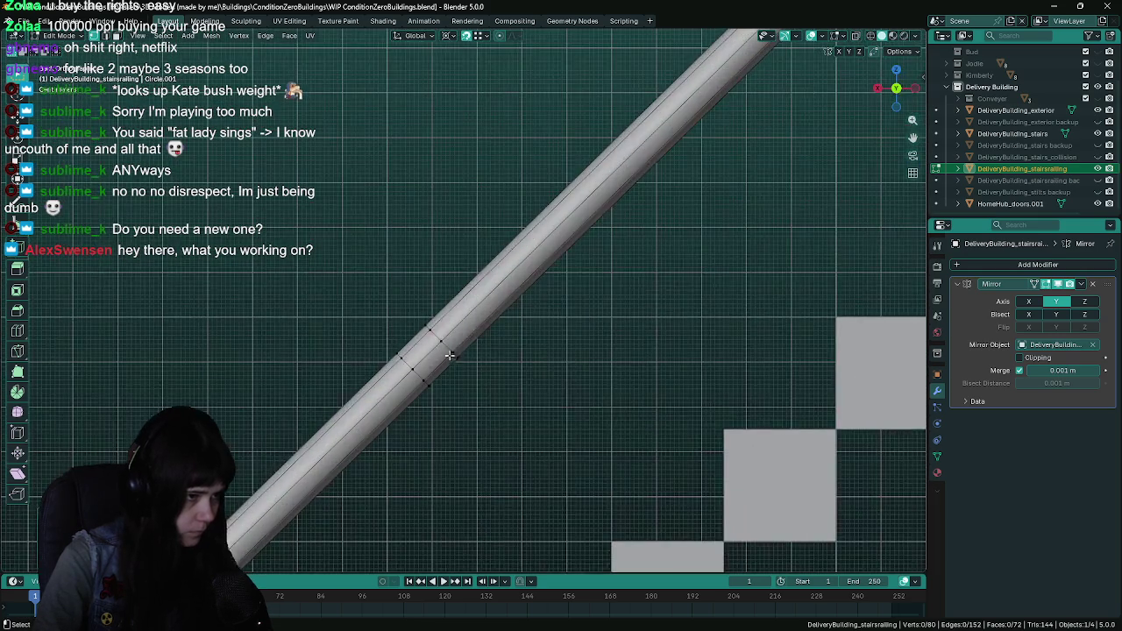
{"action": "scroll", "coordinate": [456, 363], "scroll_direction": "down", "scroll_amount": 6}
{"action": "key", "text": "ctrl+z"}
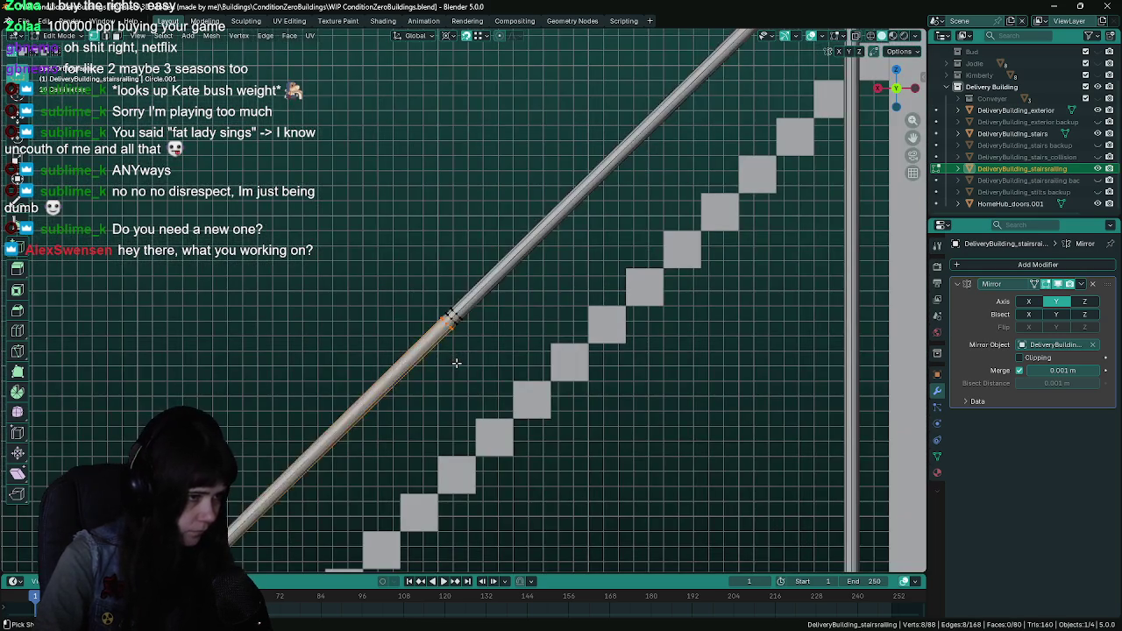
{"action": "key", "text": "ctrl+z"}
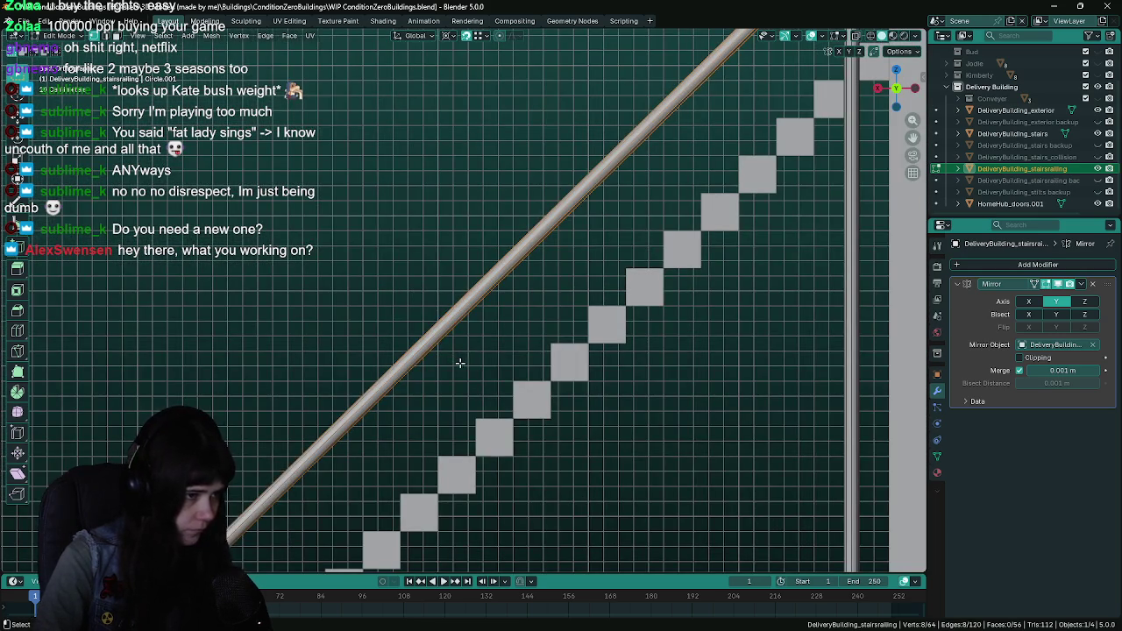
{"action": "scroll", "coordinate": [458, 362], "scroll_direction": "down", "scroll_amount": 5}
{"action": "key", "text": "ctrl+z"}
{"action": "key", "text": "ctrl+s"}
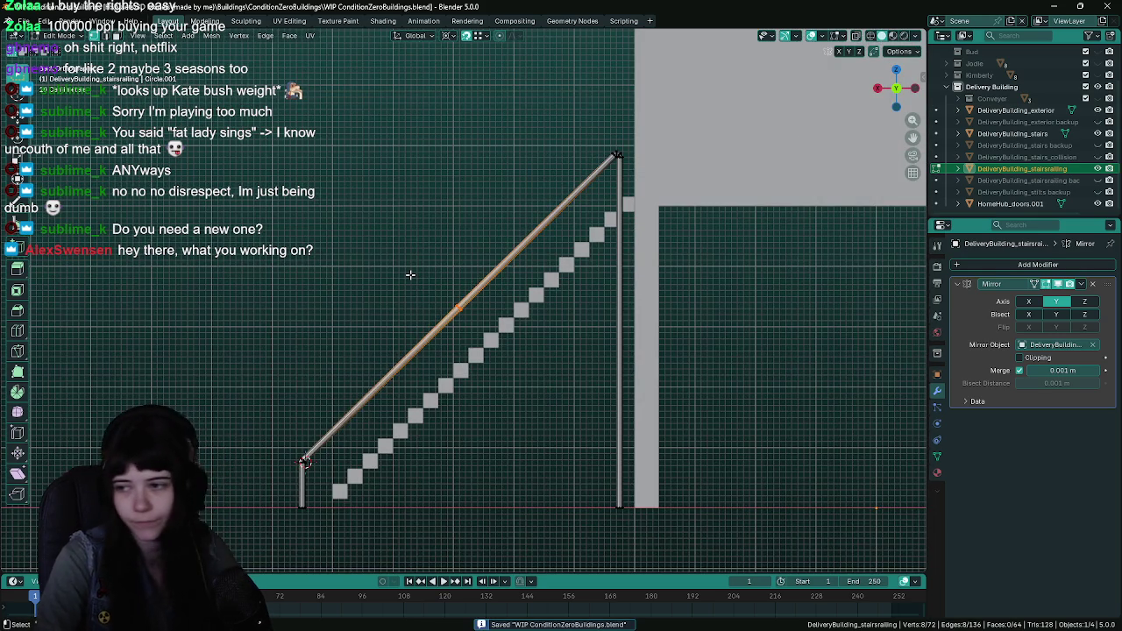
Orbit to a perspective view of the stairs, then switch to Unreal Engine toward the red door
{"action": "scroll", "coordinate": [410, 274], "scroll_direction": "up", "scroll_amount": 7}
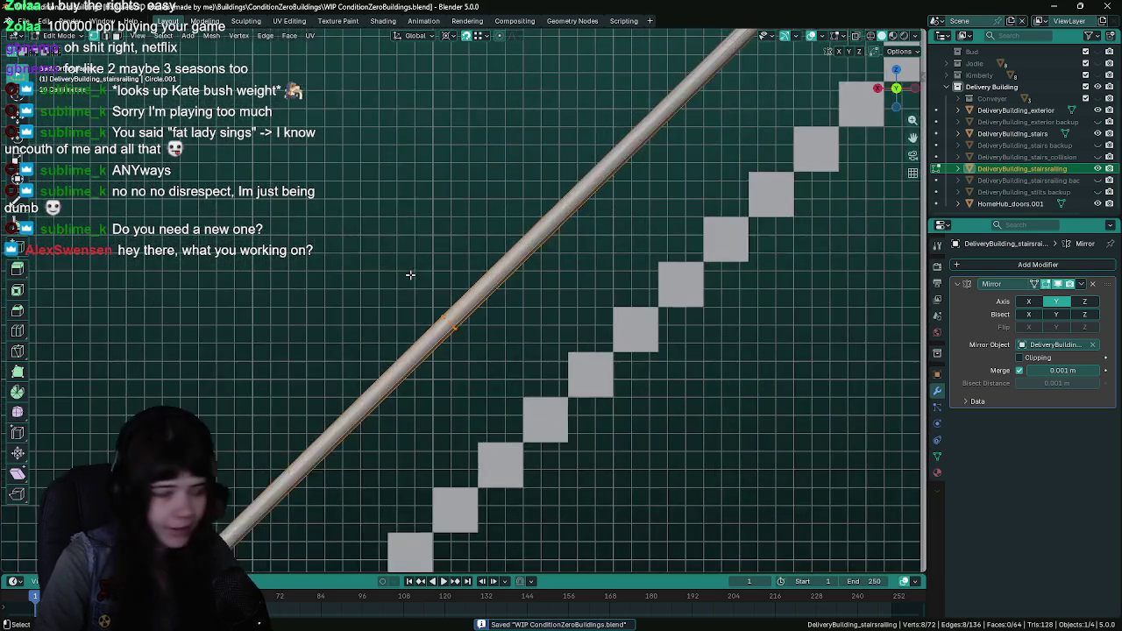
{"action": "scroll", "coordinate": [575, 286], "scroll_direction": "down", "scroll_amount": 4}
{"action": "left_click_drag", "start_coordinate": [575, 286], "coordinate": [491, 307]}
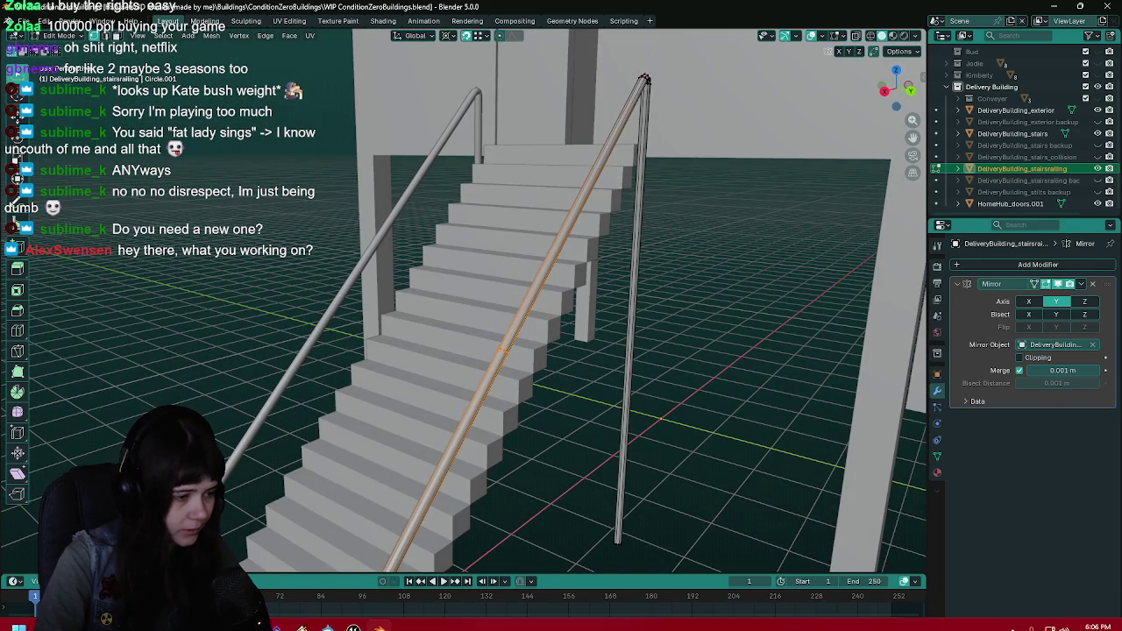
{"action": "left_click", "coordinate": [353, 623]}
{"action": "left_click_drag", "start_coordinate": [559, 180], "coordinate": [587, 182]}
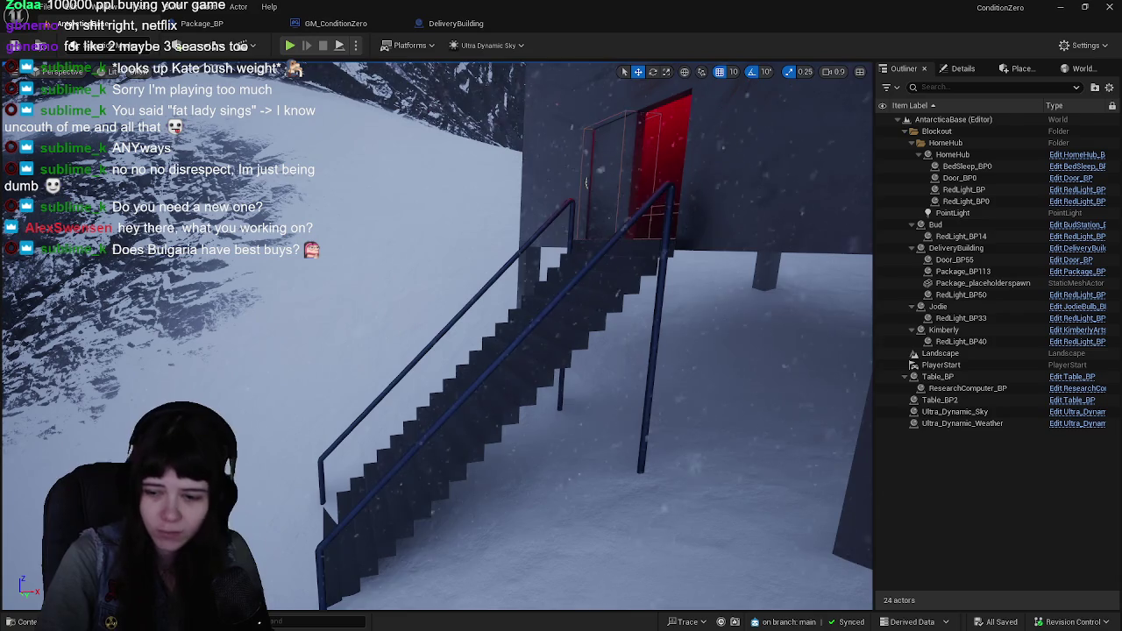
Return to Blender, save, and orbit around the stair railing from several angles
{"action": "key", "text": "alt+Tab"}
{"action": "mouse_move", "coordinate": [605, 316]}
{"action": "left_mouse_down"}
{"action": "mouse_move", "coordinate": [596, 307]}
{"action": "mouse_move", "coordinate": [608, 311]}
{"action": "left_mouse_up"}
{"action": "key", "text": "ctrl+s"}
{"action": "left_click_drag", "start_coordinate": [661, 213], "coordinate": [606, 301]}
{"action": "scroll", "coordinate": [625, 231], "scroll_direction": "up", "scroll_amount": 3}
{"action": "mouse_move", "coordinate": [625, 232]}
{"action": "left_mouse_down"}
{"action": "mouse_move", "coordinate": [527, 320]}
{"action": "mouse_move", "coordinate": [435, 353]}
{"action": "left_mouse_up"}
Add a loop cut on the railing, fix its slide position, inspect it, and save
{"action": "key", "text": "ctrl+r"}
{"action": "left_click", "coordinate": [462, 328]}
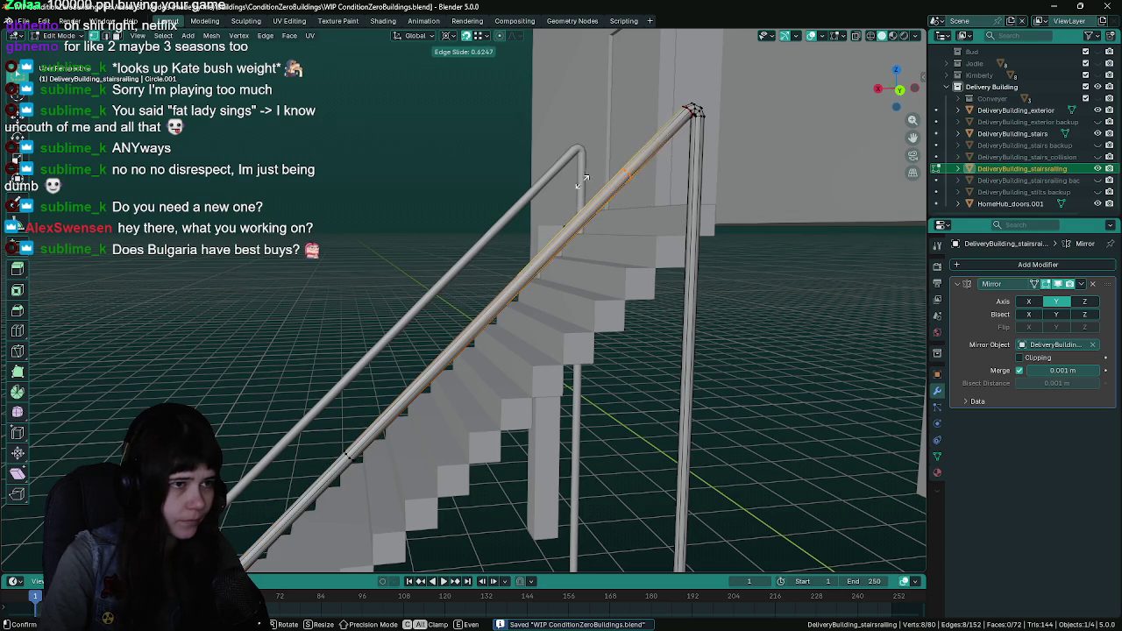
{"action": "left_click", "coordinate": [625, 107]}
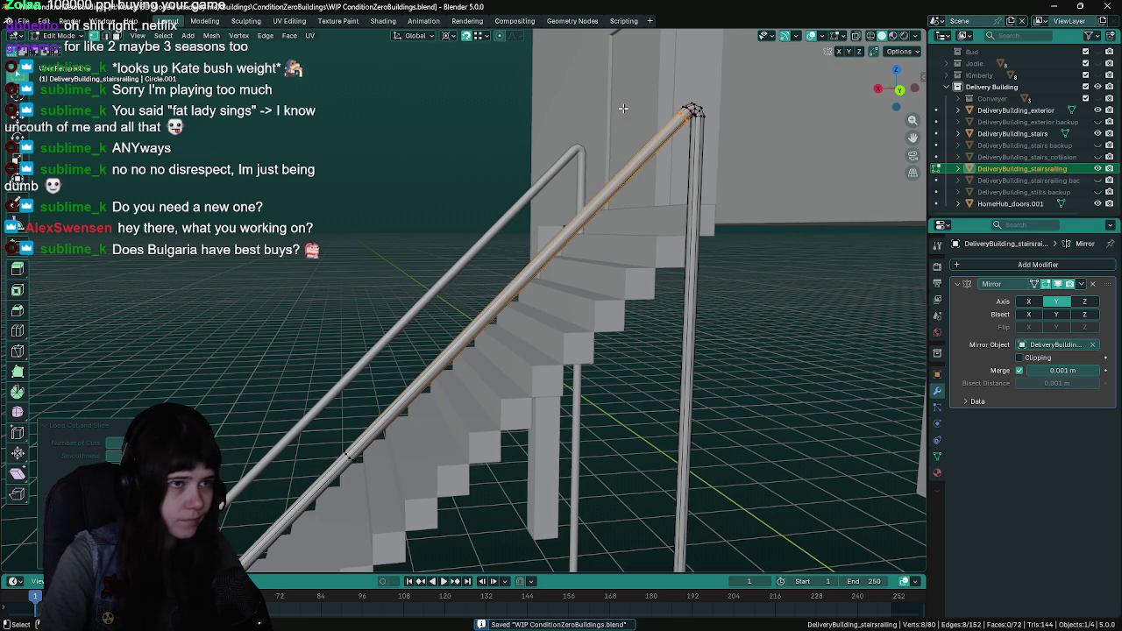
{"action": "left_click_drag", "start_coordinate": [638, 164], "coordinate": [619, 169]}
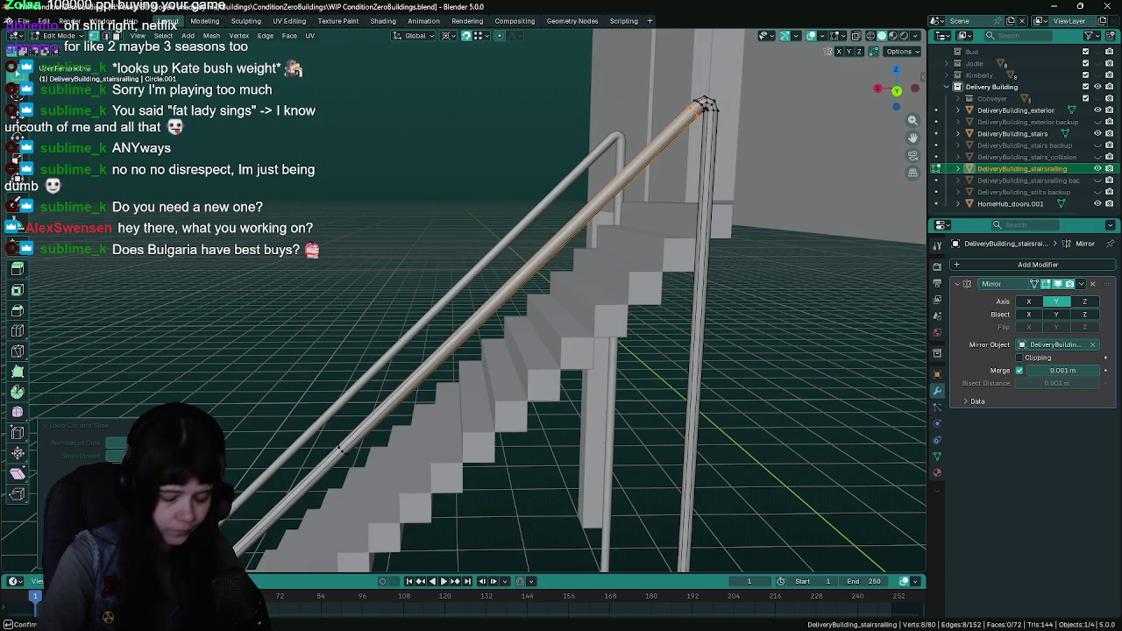
{"action": "scroll", "coordinate": [496, 262], "scroll_direction": "up", "scroll_amount": 6}
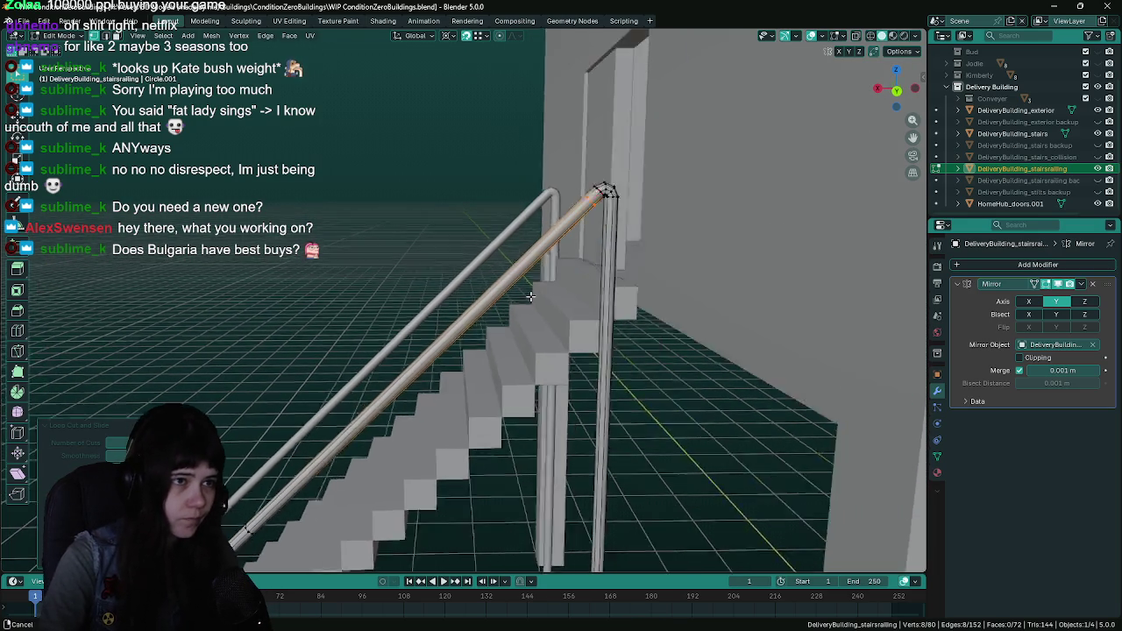
{"action": "scroll", "coordinate": [499, 287], "scroll_direction": "down", "scroll_amount": 5}
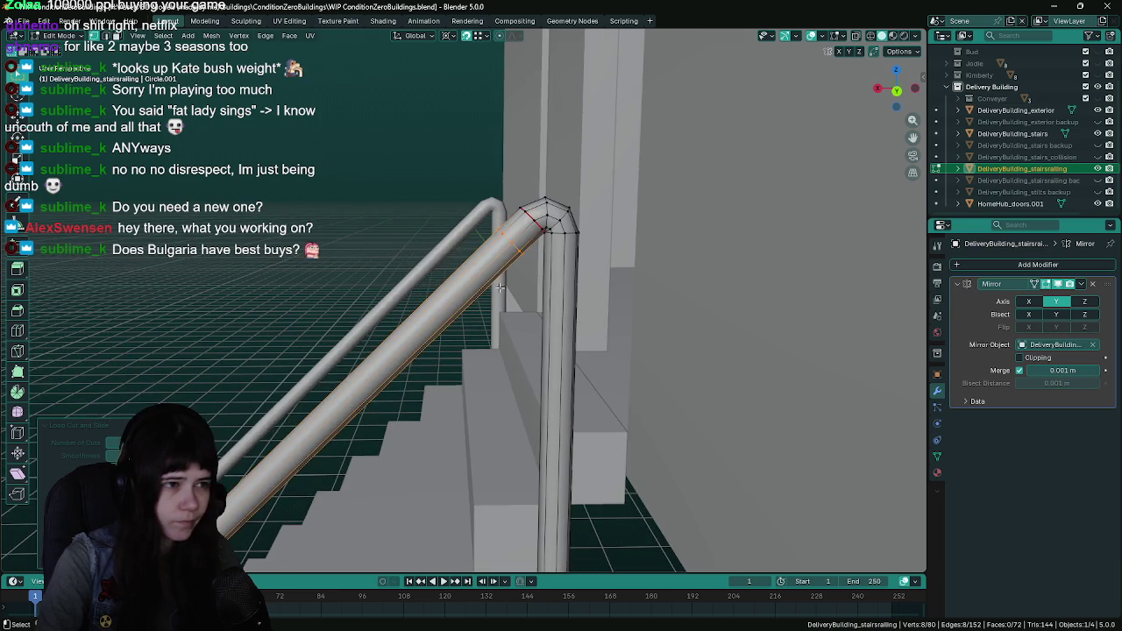
{"action": "scroll", "coordinate": [500, 288], "scroll_direction": "up", "scroll_amount": 4}
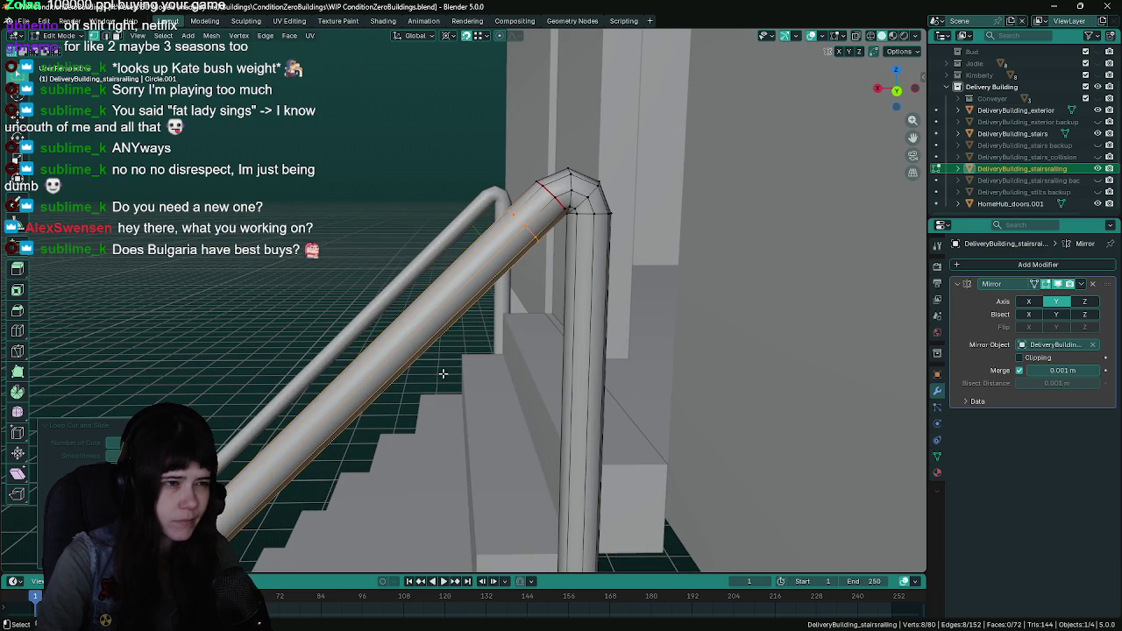
{"action": "scroll", "coordinate": [515, 268], "scroll_direction": "down", "scroll_amount": 5}
{"action": "scroll", "coordinate": [583, 252], "scroll_direction": "up", "scroll_amount": 6}
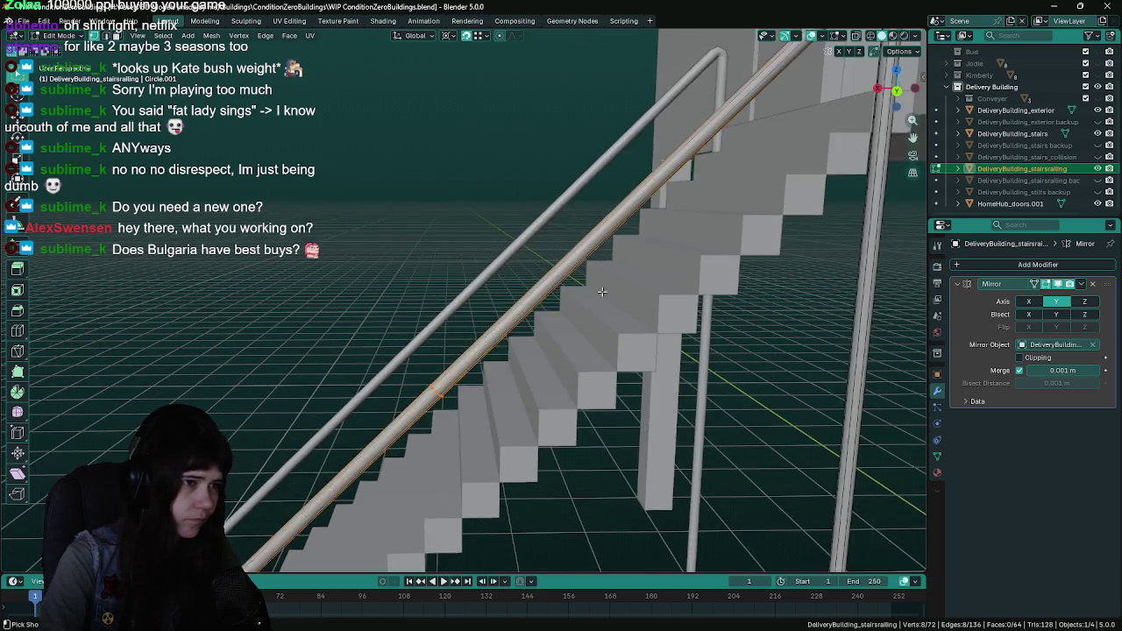
{"action": "key", "text": "ctrl+s"}
{"action": "scroll", "coordinate": [487, 304], "scroll_direction": "up", "scroll_amount": 3}
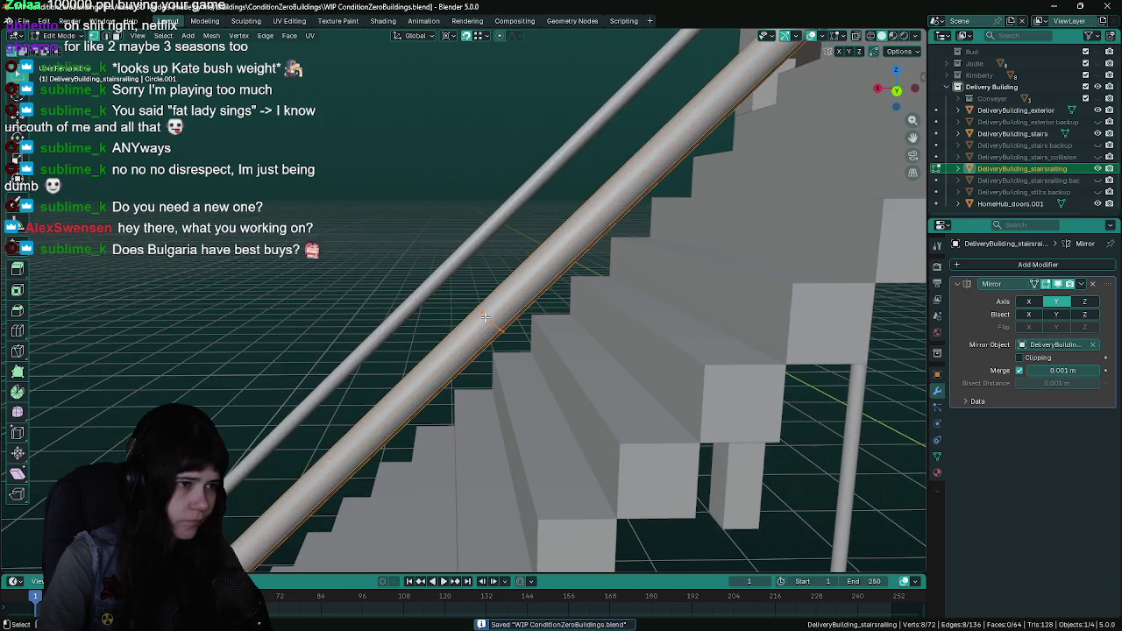
Add two more slid loop cuts along the railing, saving after each
{"action": "key", "text": "ctrl+r"}
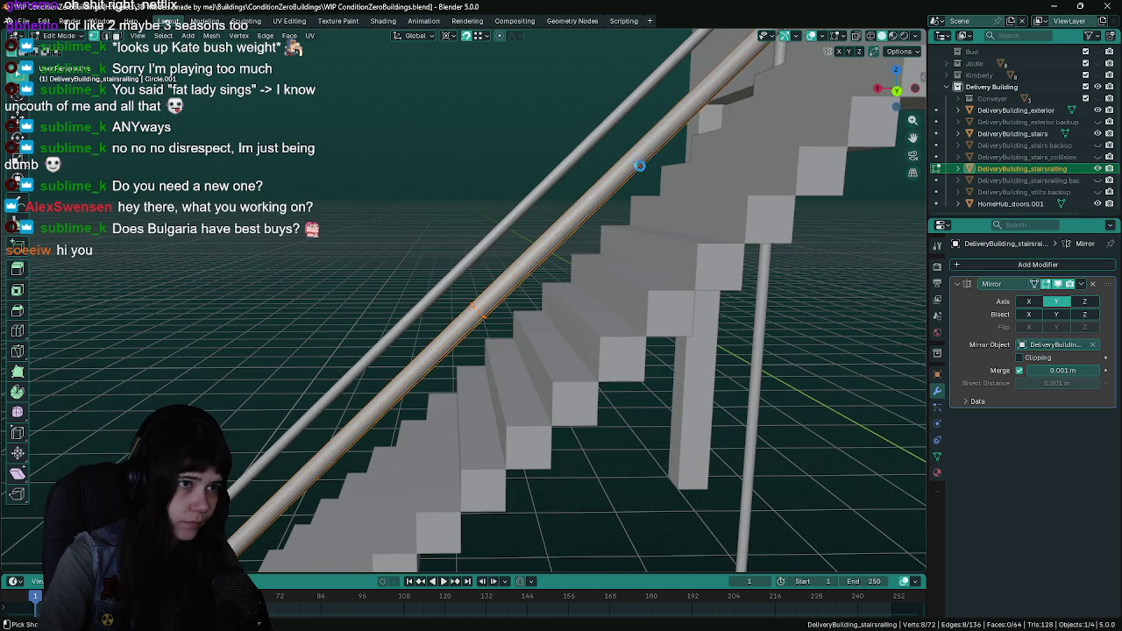
{"action": "left_click", "coordinate": [703, 87]}
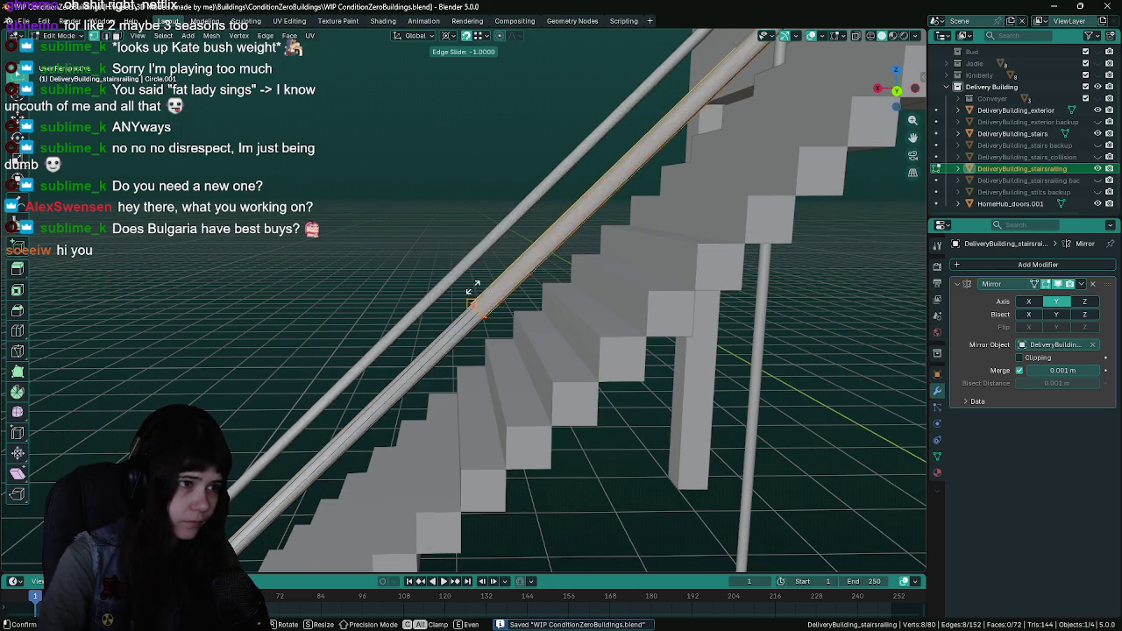
{"action": "left_click", "coordinate": [400, 318]}
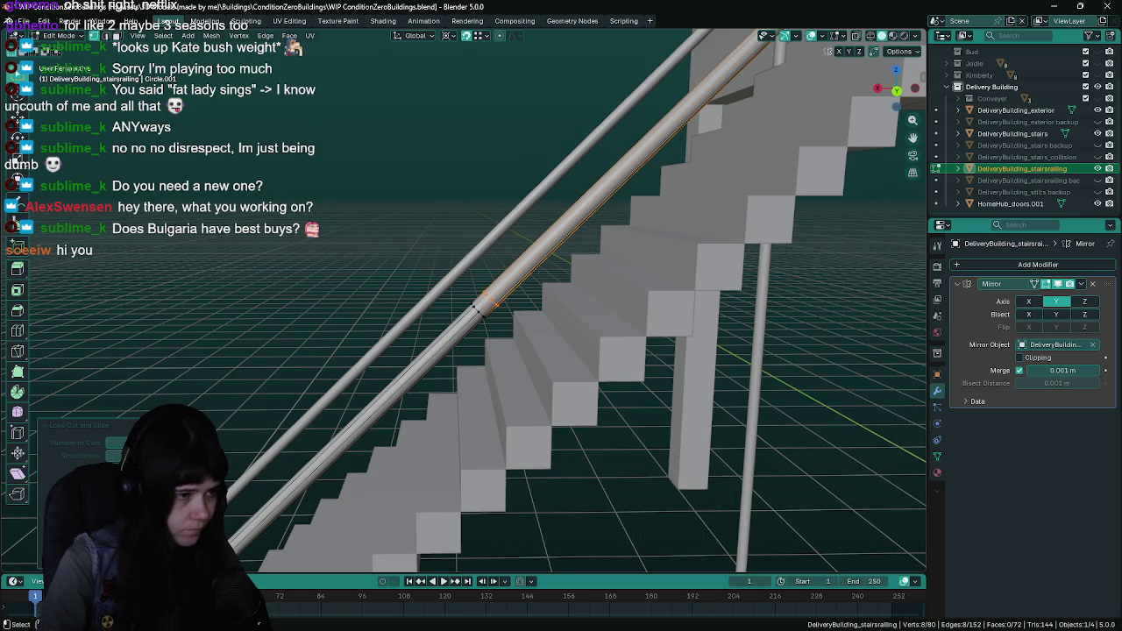
{"action": "key", "text": "ctrl+s"}
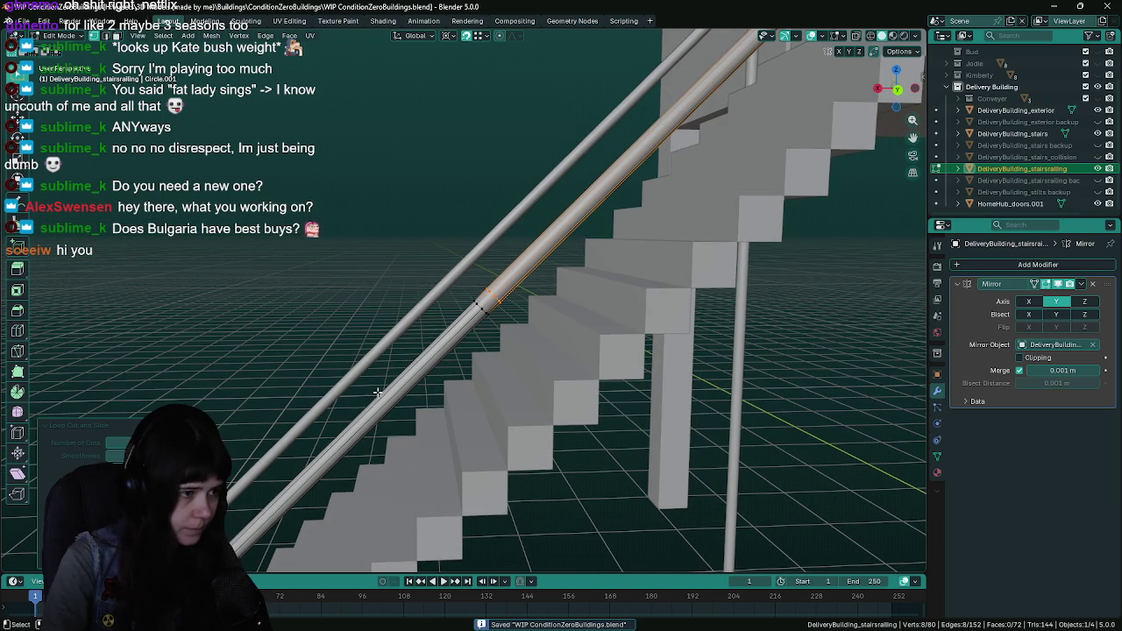
{"action": "key", "text": "ctrl+r"}
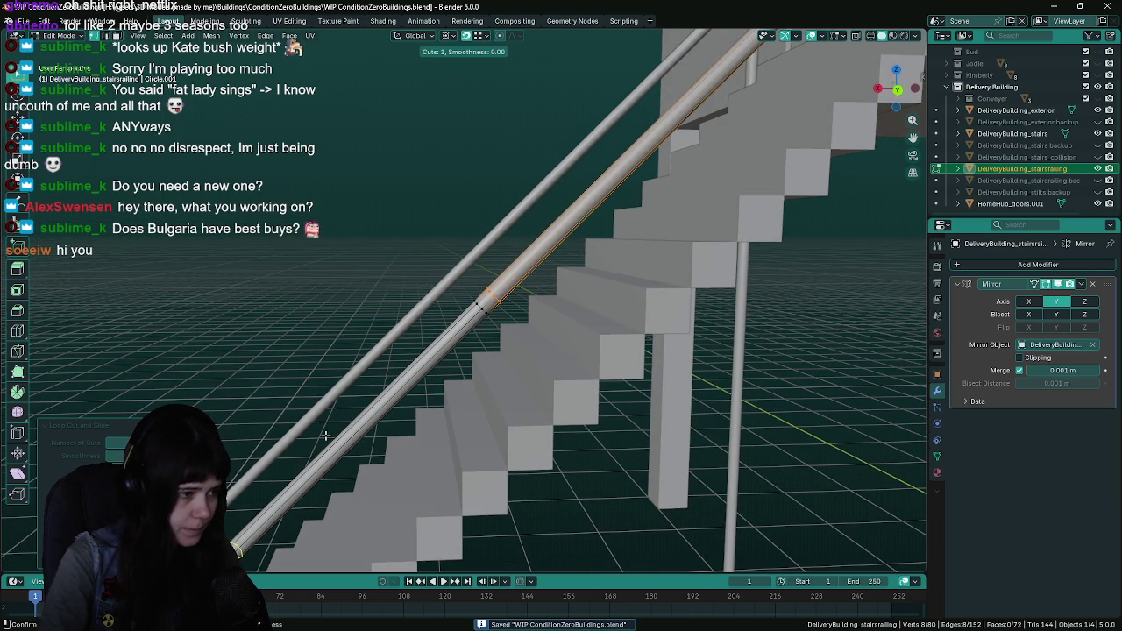
{"action": "left_click", "coordinate": [325, 436]}
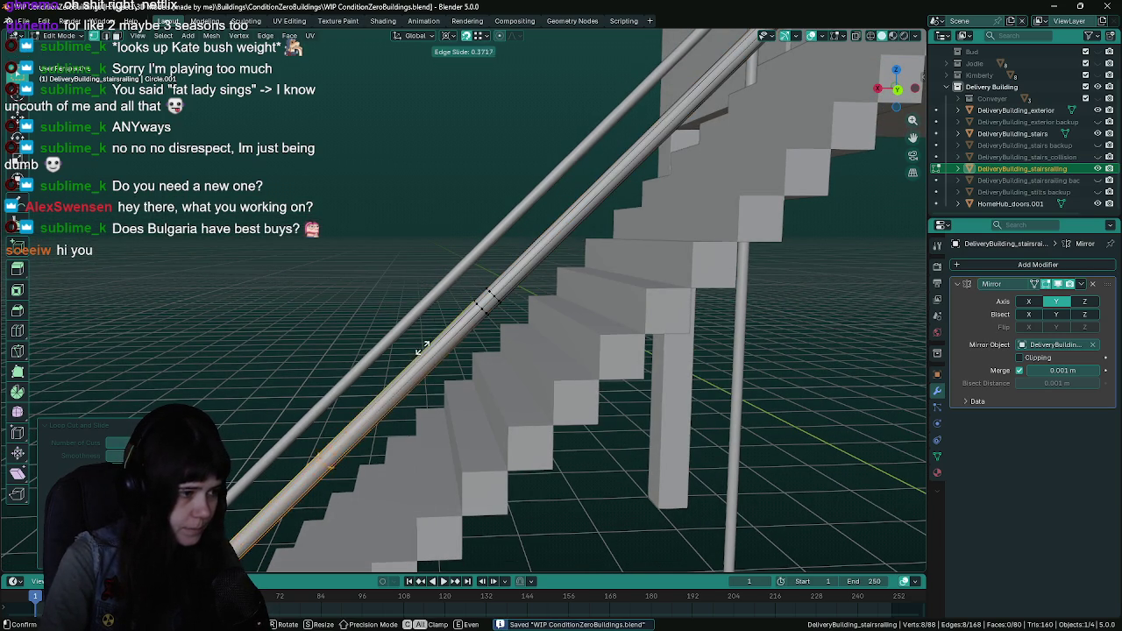
{"action": "left_click", "coordinate": [513, 161]}
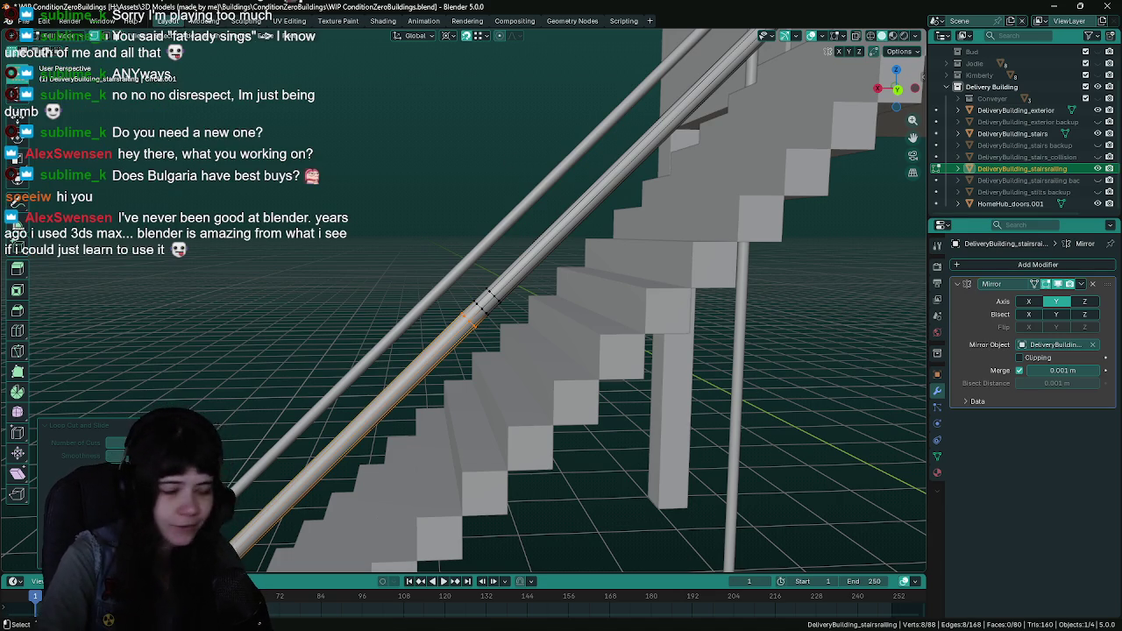
{"action": "scroll", "coordinate": [484, 333], "scroll_direction": "up", "scroll_amount": 1}
{"action": "key", "text": "ctrl+s"}
{"action": "scroll", "coordinate": [491, 323], "scroll_direction": "up", "scroll_amount": 1}
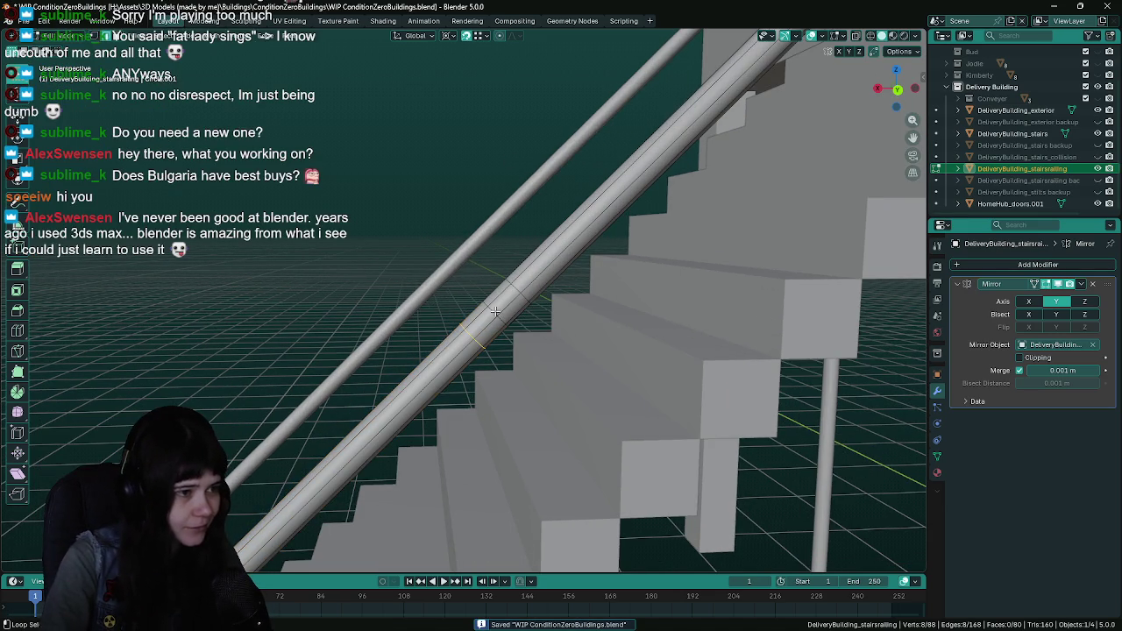
Dissolve the unwanted ring of railing edges, save, and select a face loop
{"action": "key", "text": "x"}
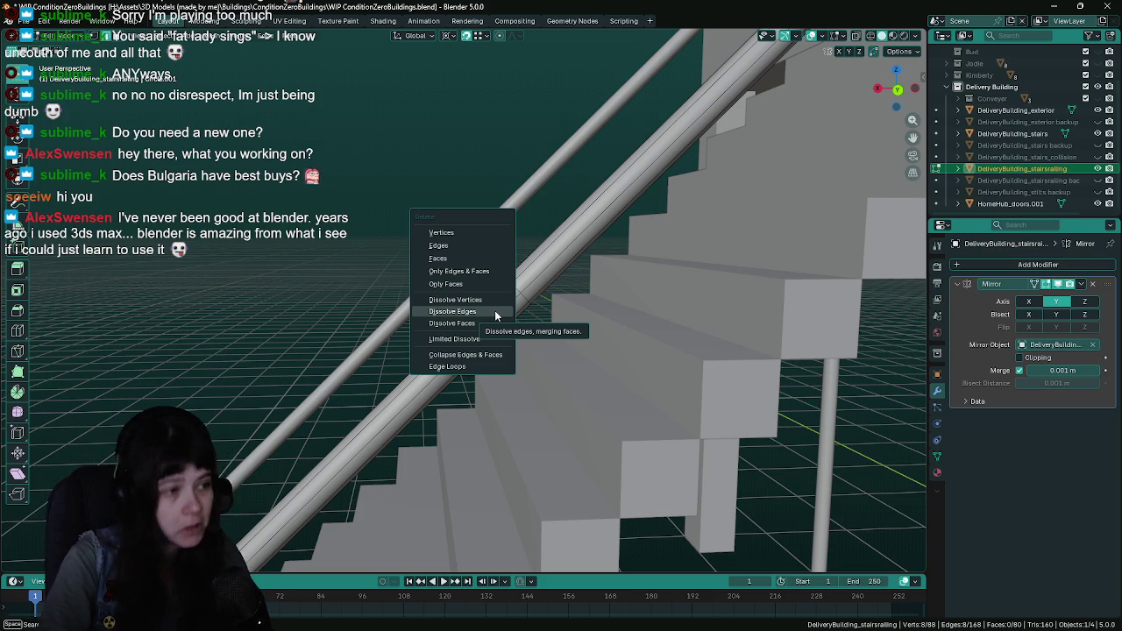
{"action": "left_click", "coordinate": [493, 312]}
{"action": "key", "text": "ctrl+s"}
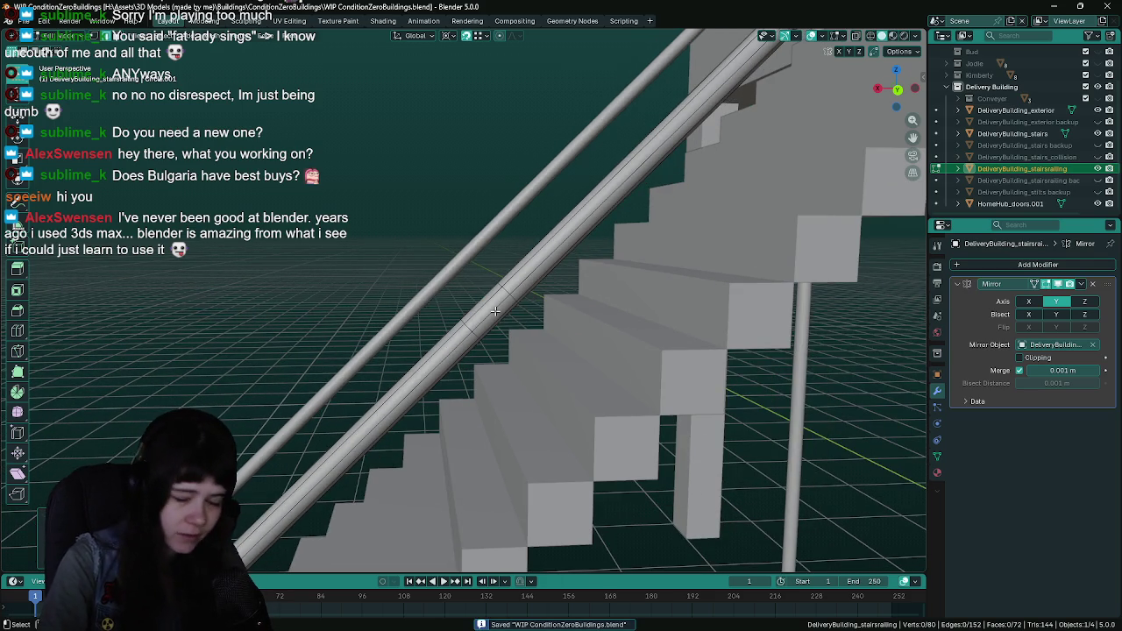
{"action": "left_click", "coordinate": [489, 306], "text": "alt"}
{"action": "scroll", "coordinate": [488, 306], "scroll_direction": "up", "scroll_amount": 3}
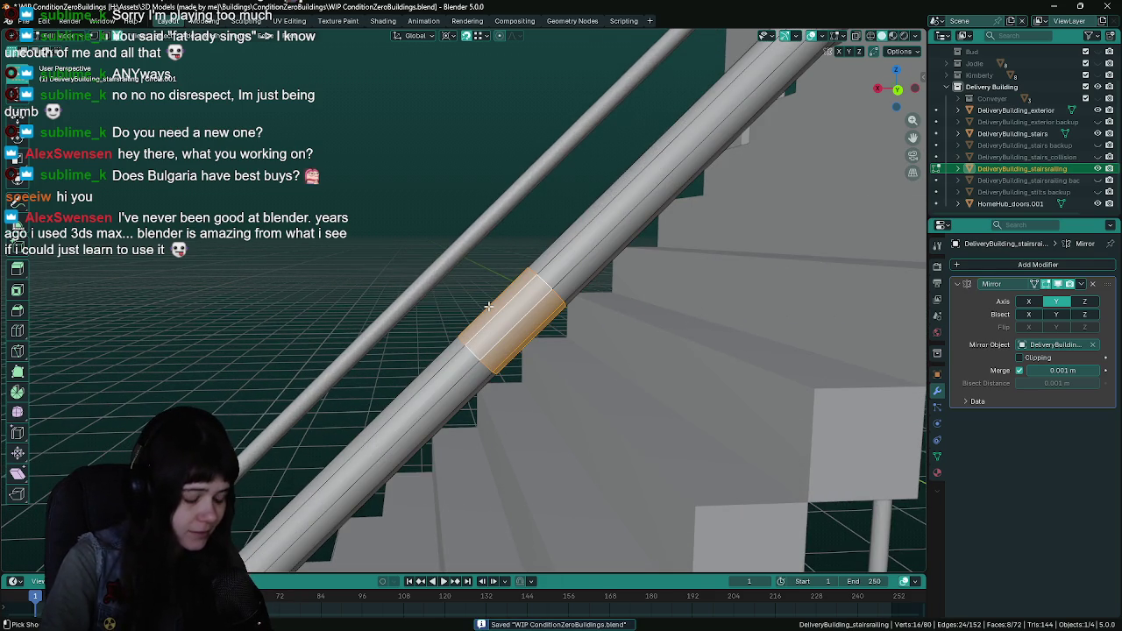
Cut a new loop into the railing and slide the loops into their collar positions
{"action": "key", "text": "ctrl+r"}
{"action": "left_click", "coordinate": [484, 311]}
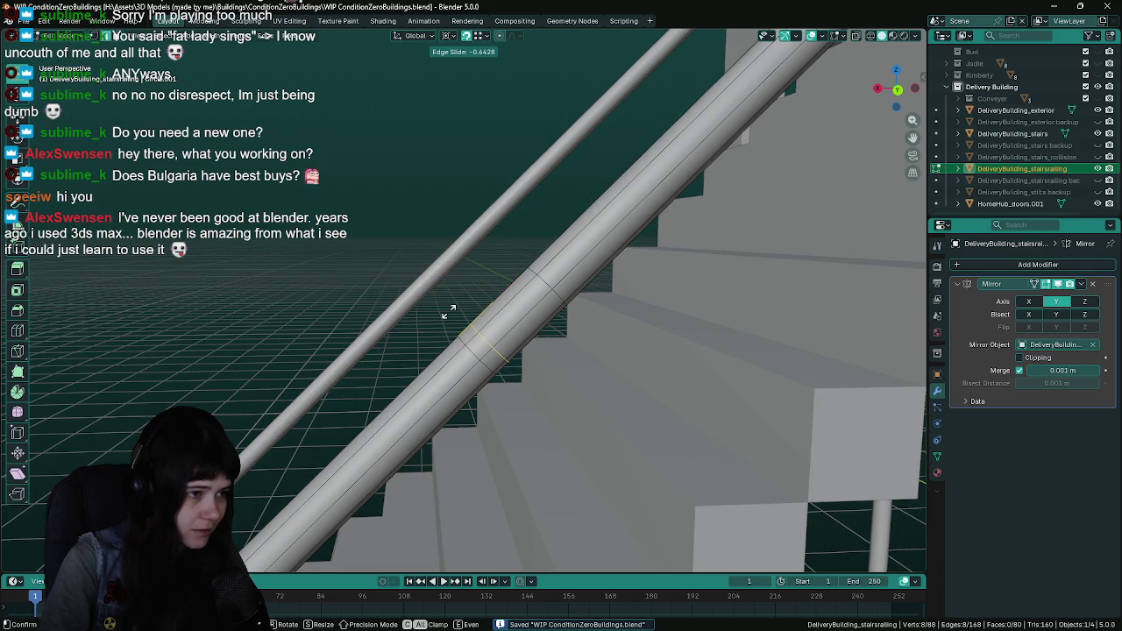
{"action": "left_click", "coordinate": [451, 311]}
{"action": "key", "text": "g"}
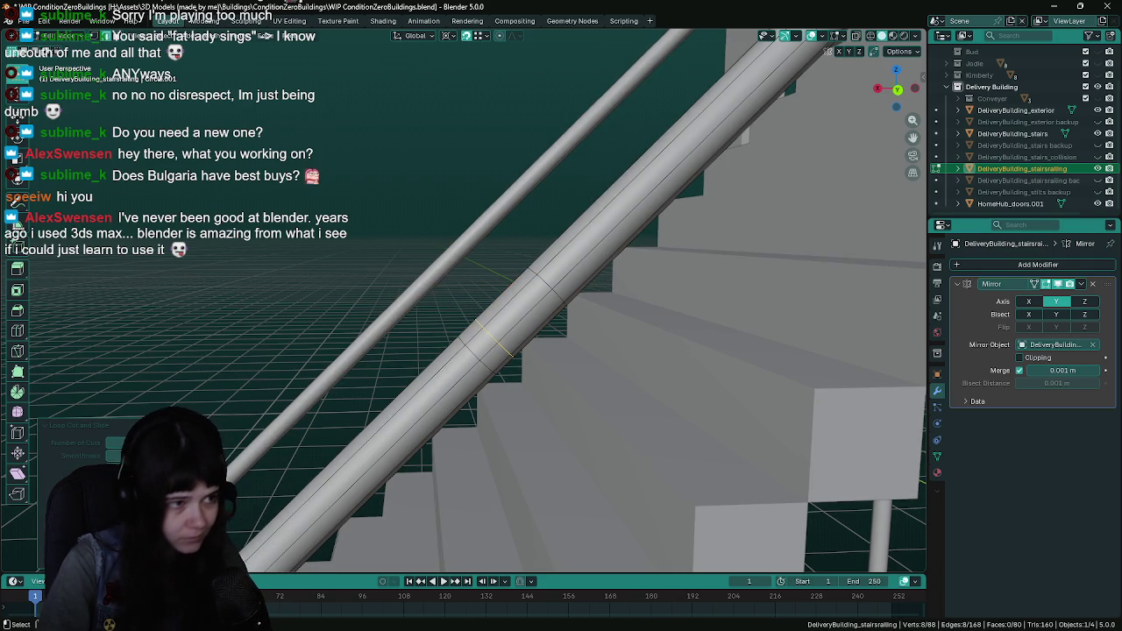
{"action": "left_click", "coordinate": [493, 344]}
{"action": "left_click", "coordinate": [495, 346]}
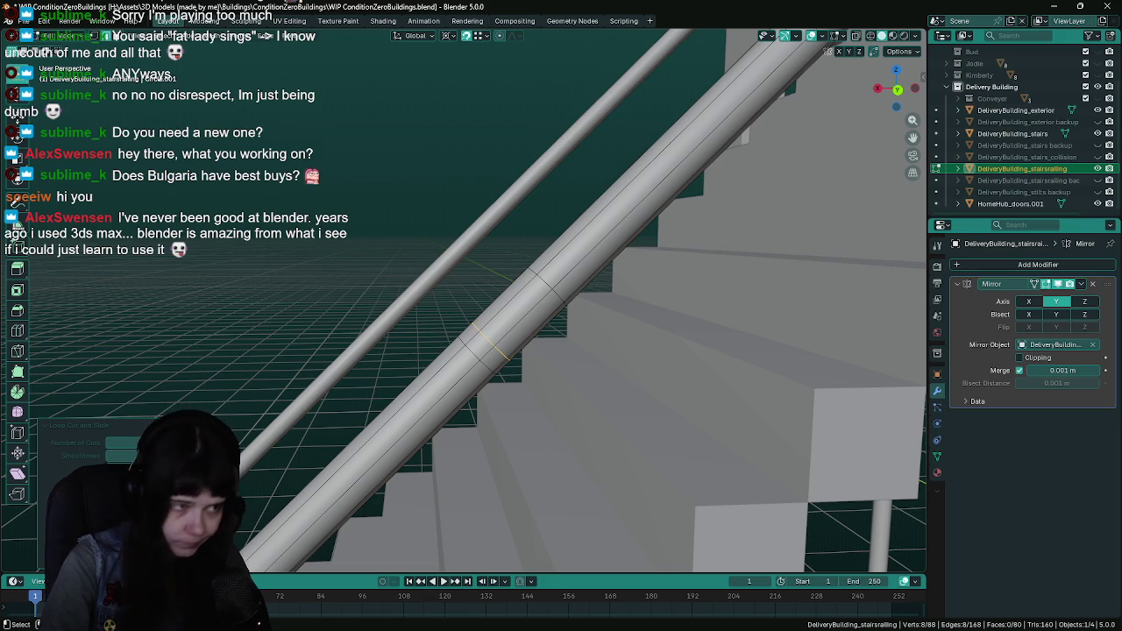
{"action": "key", "text": "g"}
{"action": "key", "text": "g"}
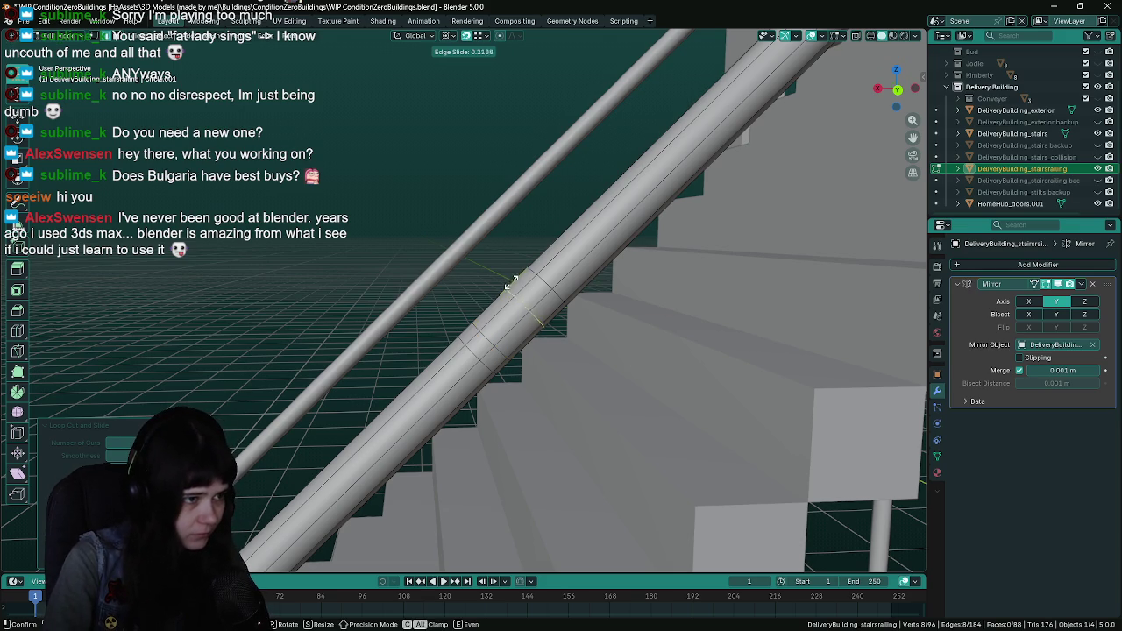
{"action": "left_click", "coordinate": [502, 265]}
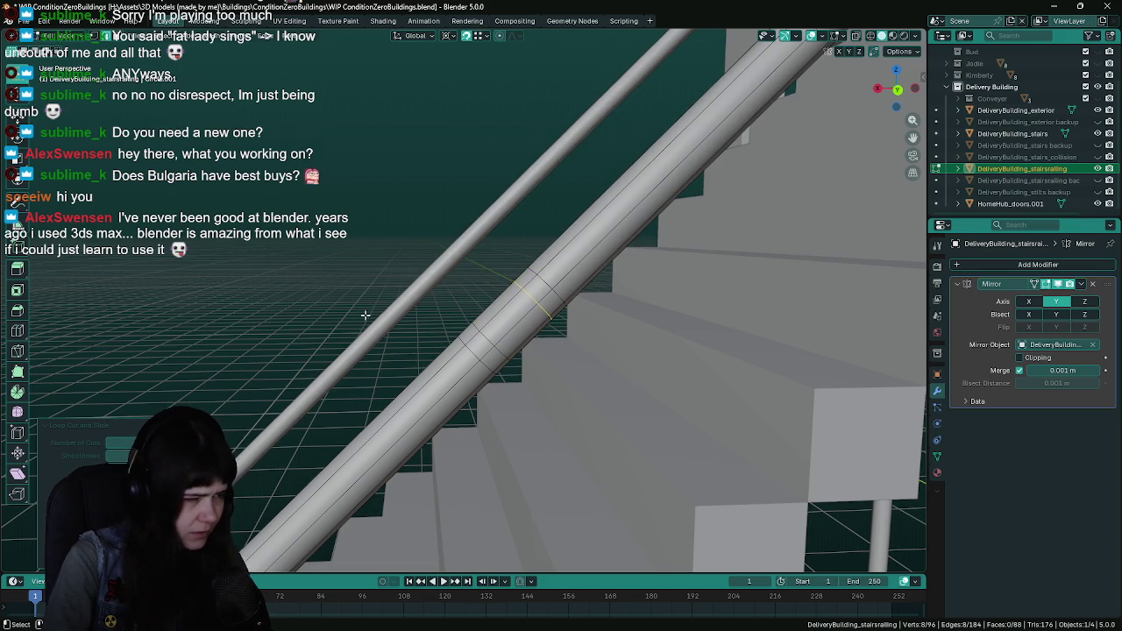
{"action": "left_click", "coordinate": [545, 307]}
{"action": "scroll", "coordinate": [574, 290], "scroll_direction": "up", "scroll_amount": 1}
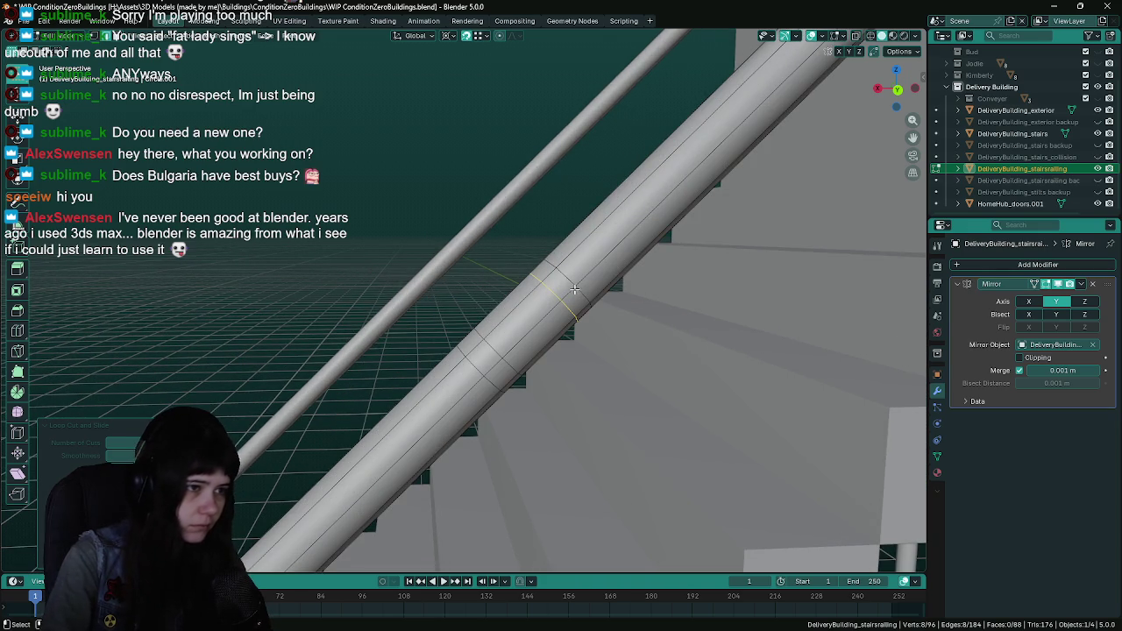
Dissolve two unwanted edge loops, save, and select the collar band of faces
{"action": "key", "text": "x"}
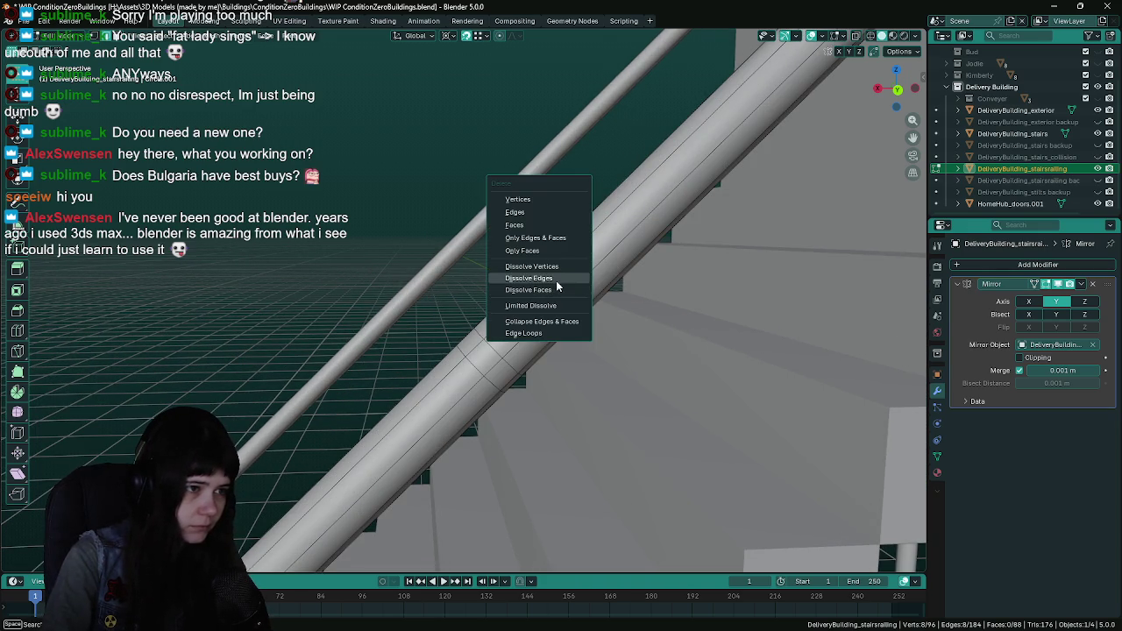
{"action": "left_click", "coordinate": [561, 276]}
{"action": "key", "text": "x"}
{"action": "left_click", "coordinate": [474, 366]}
{"action": "scroll", "coordinate": [491, 341], "scroll_direction": "down", "scroll_amount": 3}
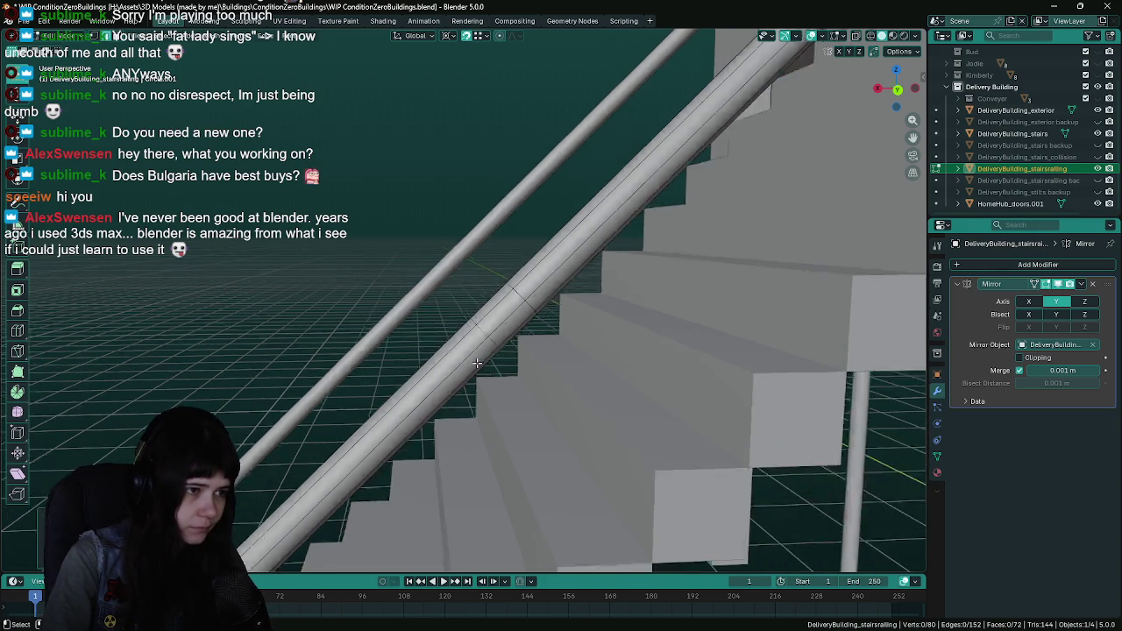
{"action": "key", "text": "ctrl+s"}
{"action": "scroll", "coordinate": [512, 316], "scroll_direction": "up", "scroll_amount": 3}
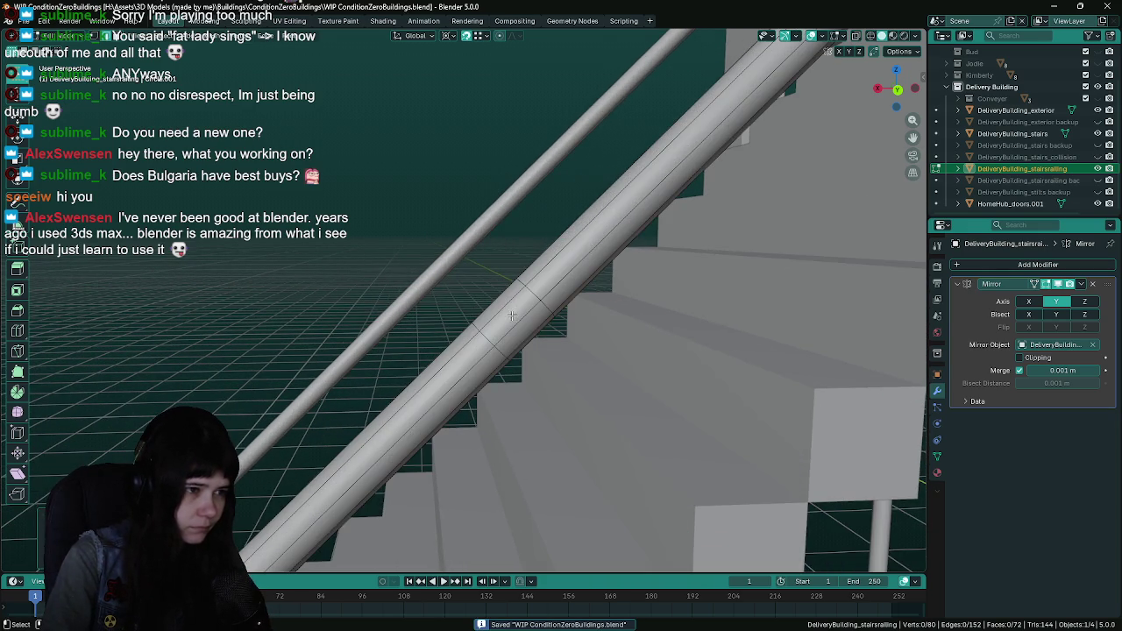
{"action": "left_click", "coordinate": [511, 312], "text": "alt"}
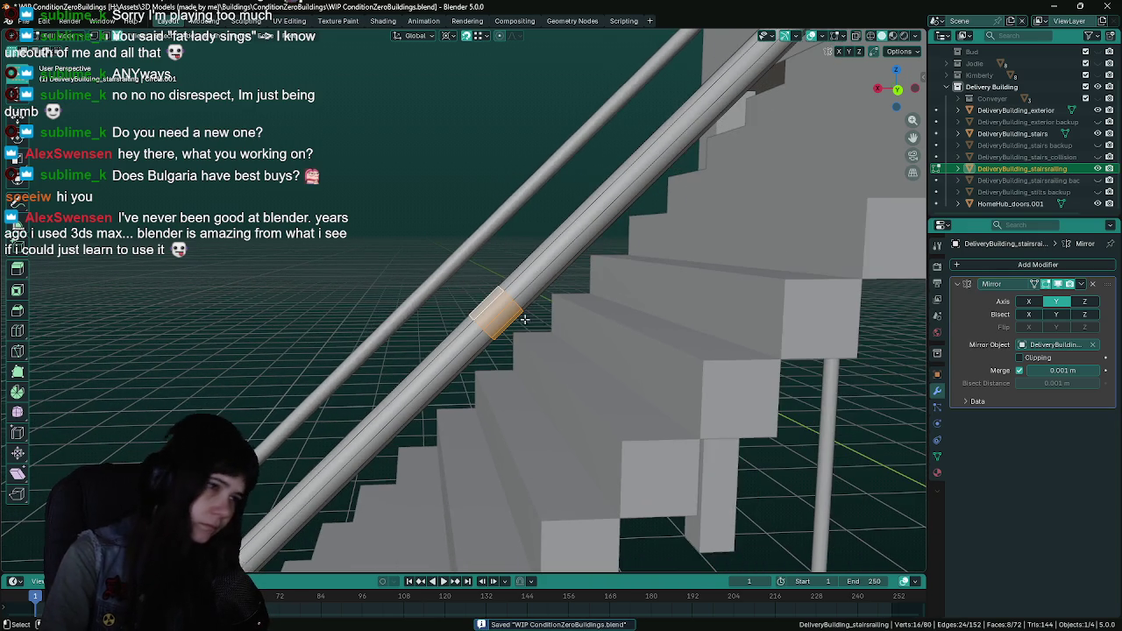
{"action": "key", "text": "F3"}
{"action": "key", "text": "Escape"}
Cut a new edge loop around the handrail's vertical post with Ctrl+R
{"action": "scroll", "coordinate": [424, 257], "scroll_direction": "down", "scroll_amount": 4}
{"action": "scroll", "coordinate": [619, 192], "scroll_direction": "up", "scroll_amount": 6}
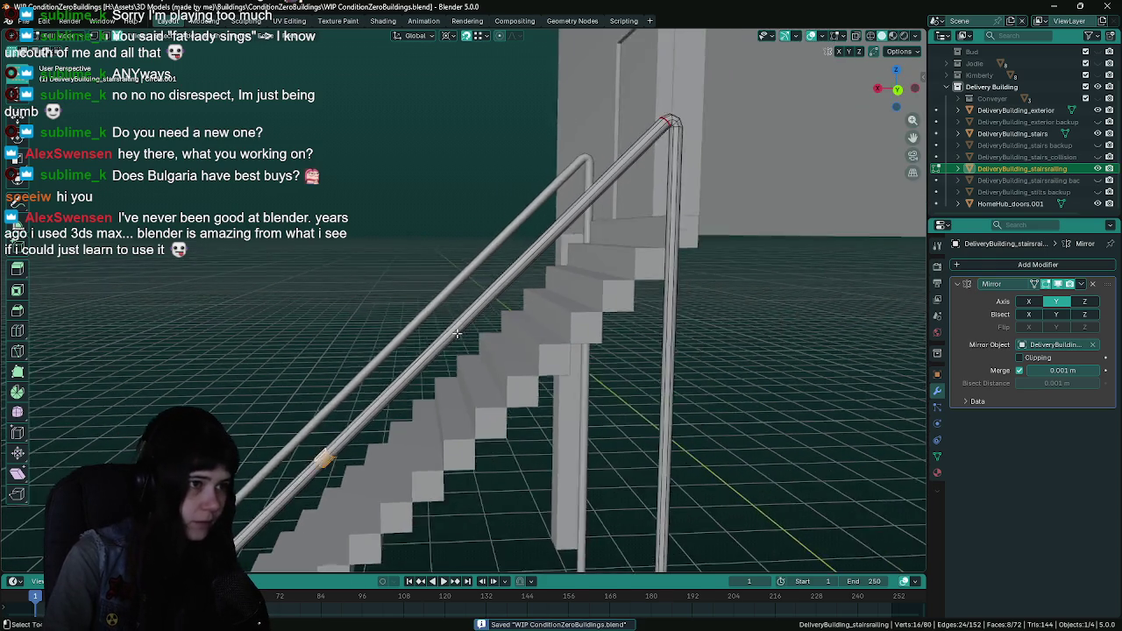
{"action": "scroll", "coordinate": [619, 192], "scroll_direction": "down", "scroll_amount": 3}
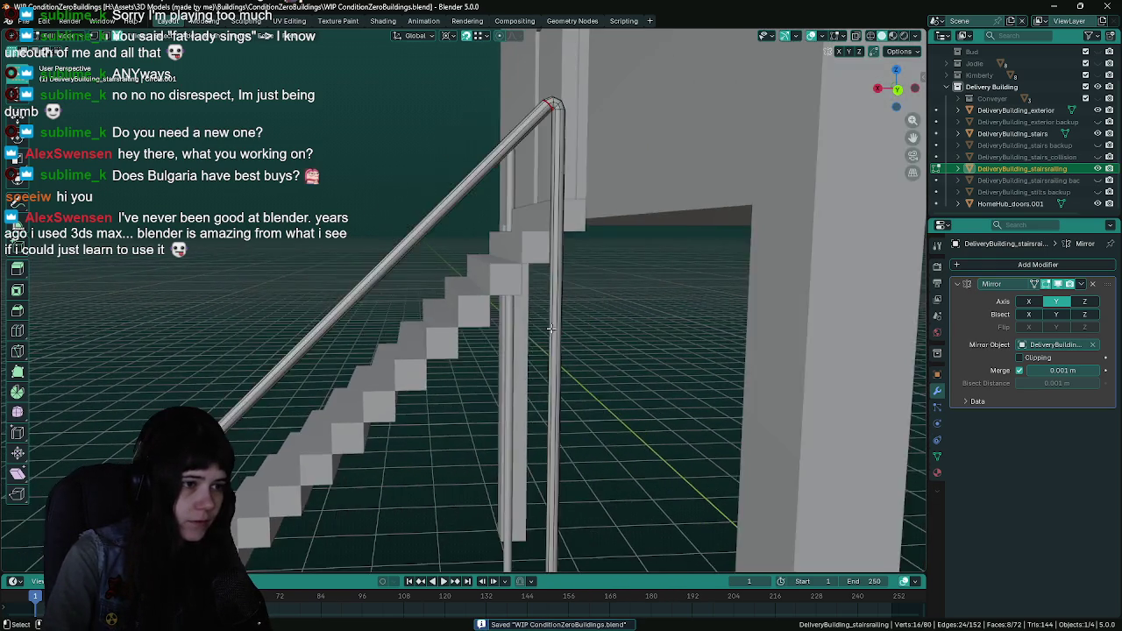
{"action": "key", "text": "ctrl+r"}
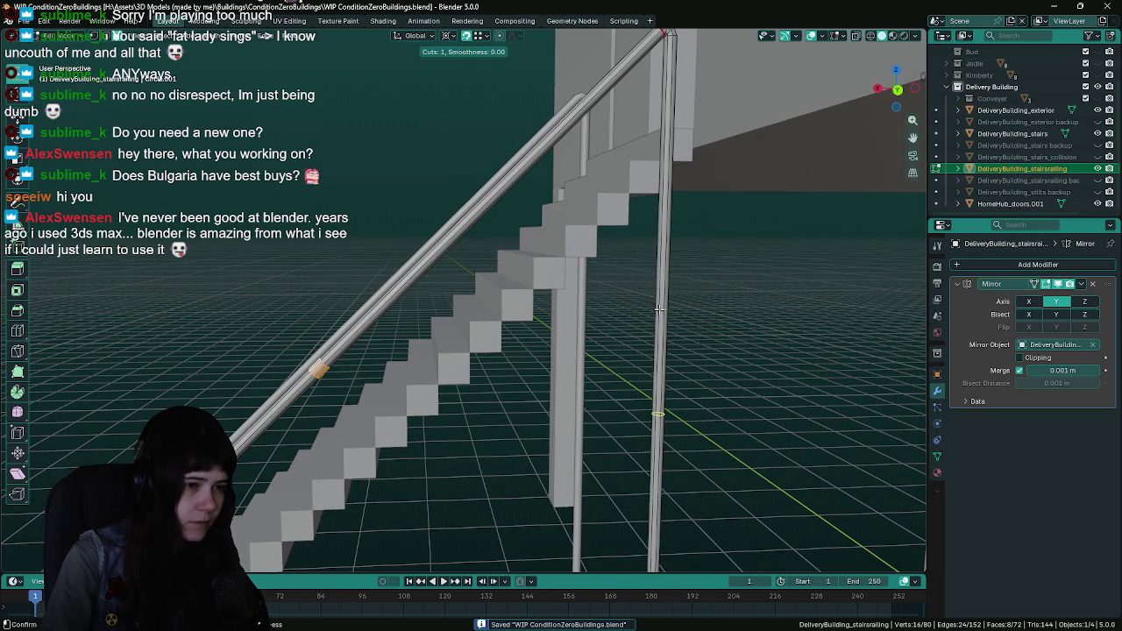
{"action": "left_click", "coordinate": [658, 308]}
{"action": "left_click", "coordinate": [662, 302]}
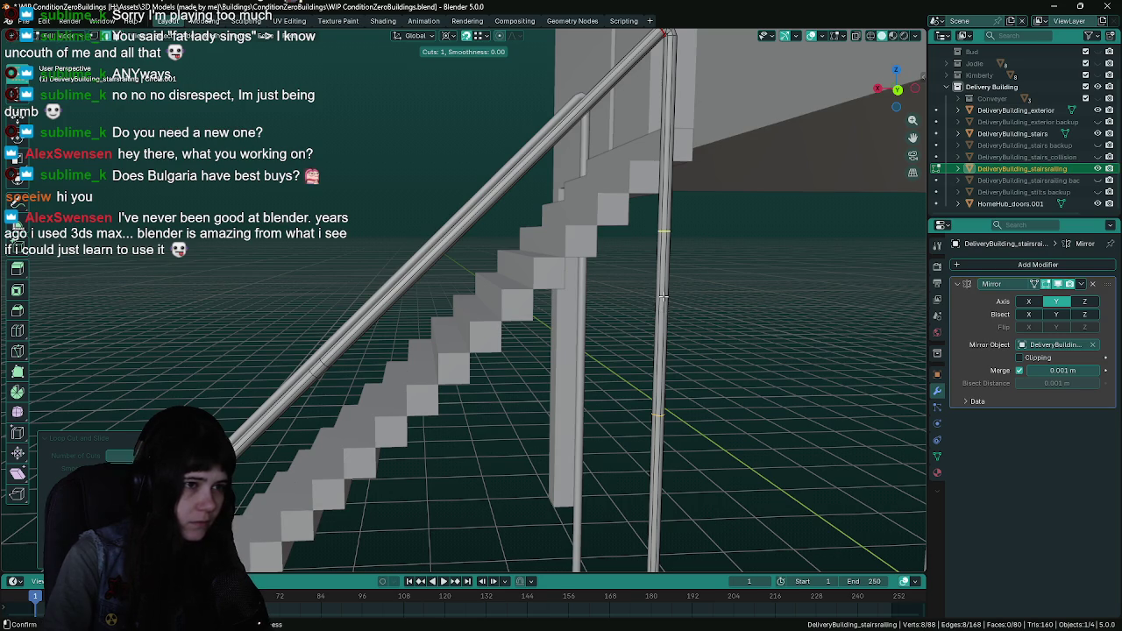
{"action": "left_click", "coordinate": [662, 302]}
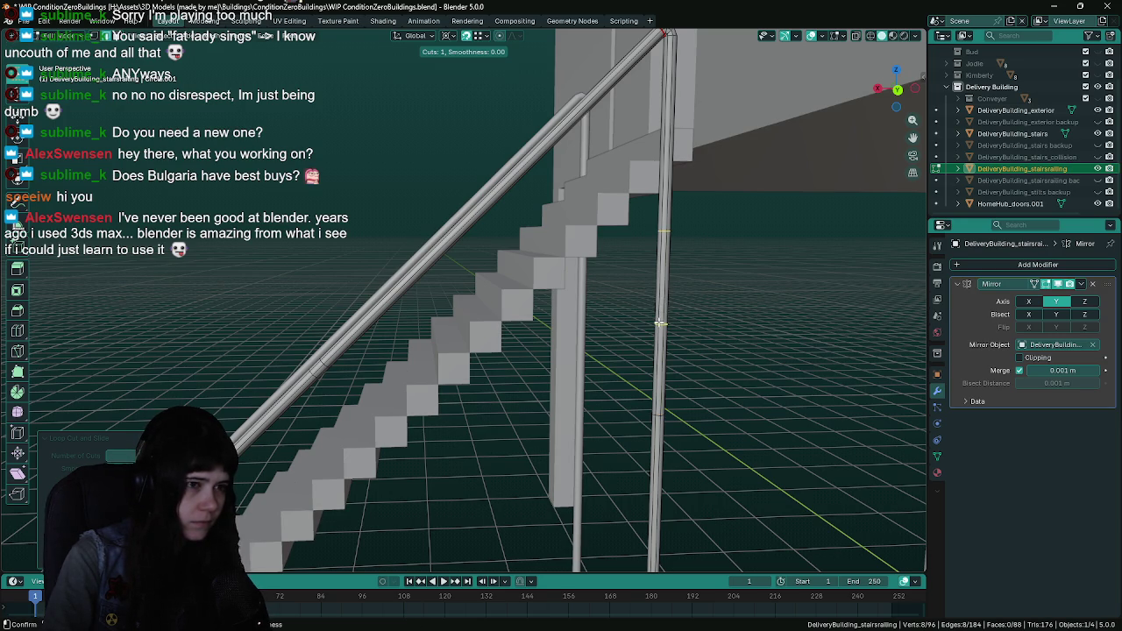
{"action": "left_click", "coordinate": [660, 322]}
Dissolve the stray edge loop on the post
{"action": "scroll", "coordinate": [666, 321], "scroll_direction": "down", "scroll_amount": 5}
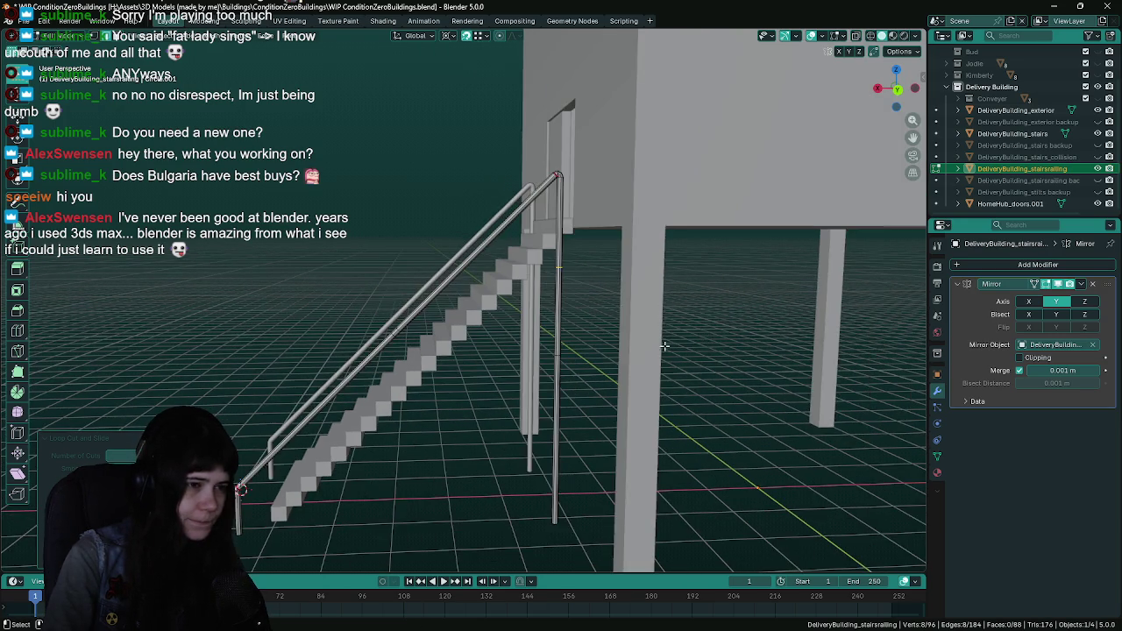
{"action": "scroll", "coordinate": [671, 346], "scroll_direction": "up", "scroll_amount": 4}
{"action": "scroll", "coordinate": [636, 295], "scroll_direction": "up", "scroll_amount": 3}
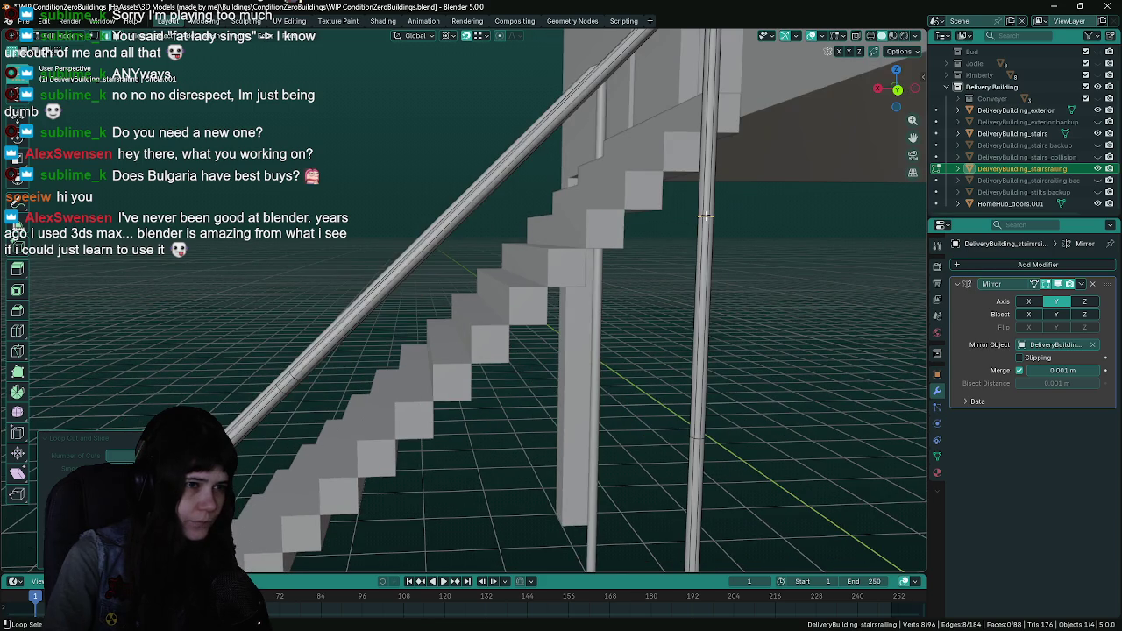
{"action": "right_click", "coordinate": [707, 215]}
{"action": "left_click", "coordinate": [707, 217]}
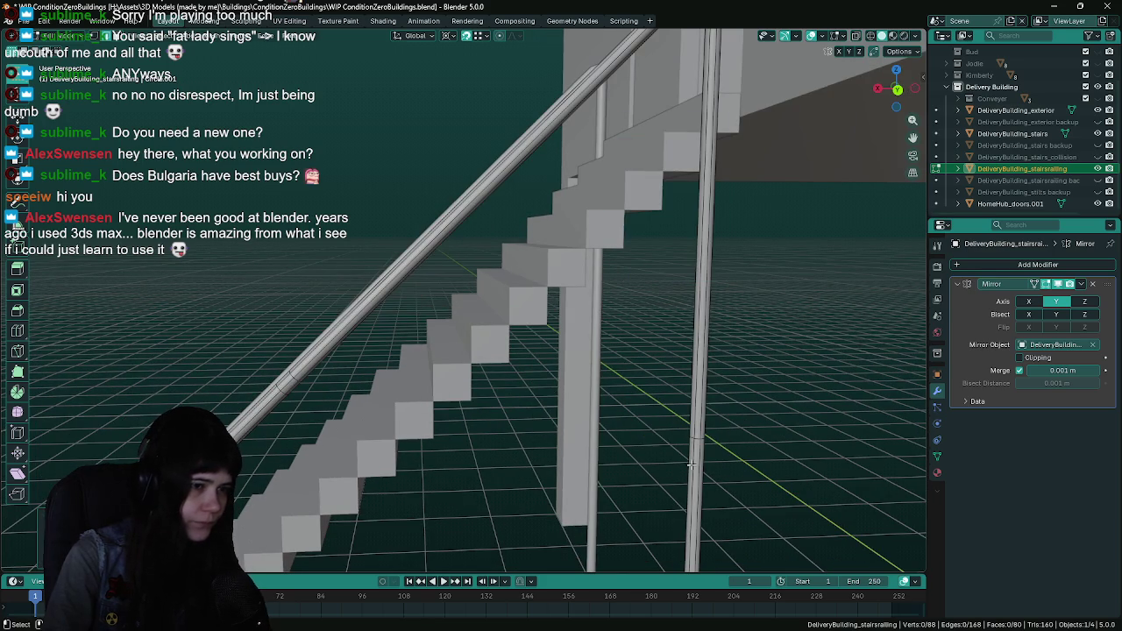
{"action": "left_click", "coordinate": [701, 438], "text": "alt"}
{"action": "mouse_move", "coordinate": [745, 458]}
{"action": "left_mouse_down"}
{"action": "mouse_move", "coordinate": [671, 281]}
{"action": "mouse_move", "coordinate": [527, 339]}
{"action": "mouse_move", "coordinate": [541, 313]}
{"action": "mouse_move", "coordinate": [658, 318]}
{"action": "mouse_move", "coordinate": [630, 430]}
{"action": "left_mouse_up"}
Set the pivot to Individual Origins and slide another edge loop into the post
{"action": "key", "text": "ctrl+r"}
{"action": "key", "text": "Escape"}
{"action": "left_click", "coordinate": [449, 36]}
{"action": "left_click", "coordinate": [472, 91]}
{"action": "key", "text": "ctrl+r"}
{"action": "left_click", "coordinate": [629, 426]}
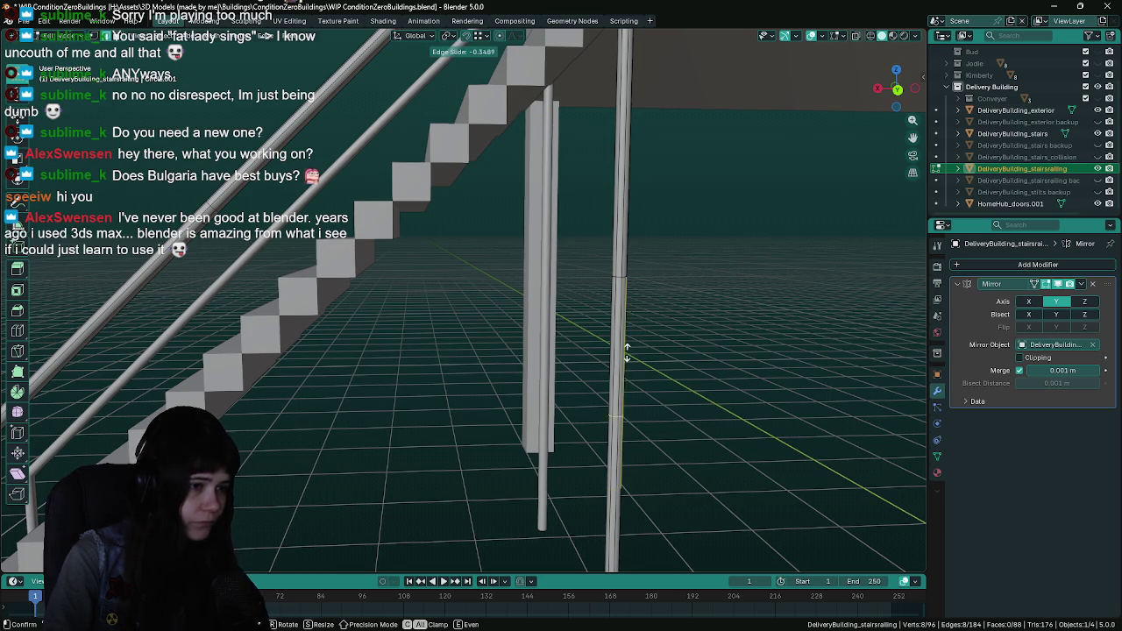
{"action": "left_click", "coordinate": [656, 239]}
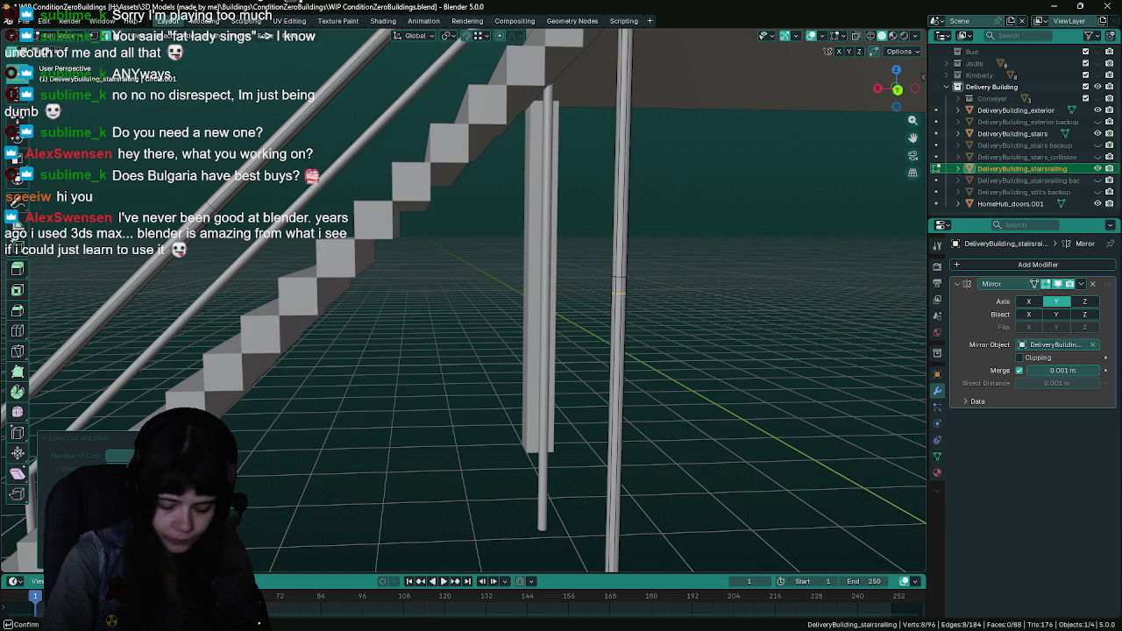
Select the new loops on the post and diagonal tube and mark them as seams
{"action": "key", "text": "alt+a"}
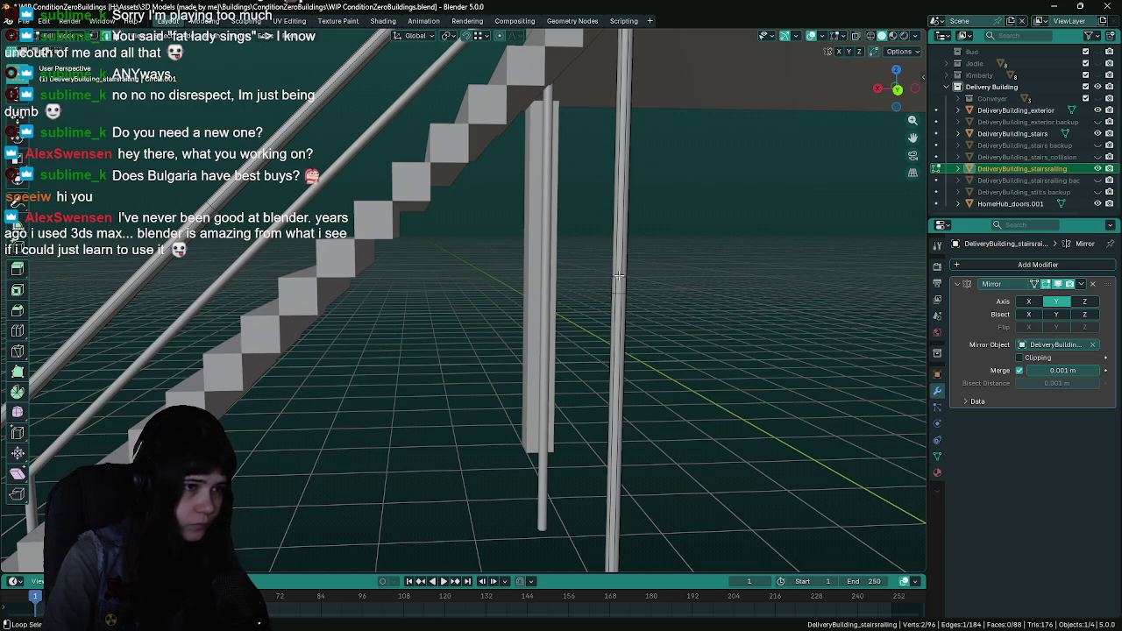
{"action": "right_click", "coordinate": [619, 276]}
{"action": "left_click", "coordinate": [622, 279]}
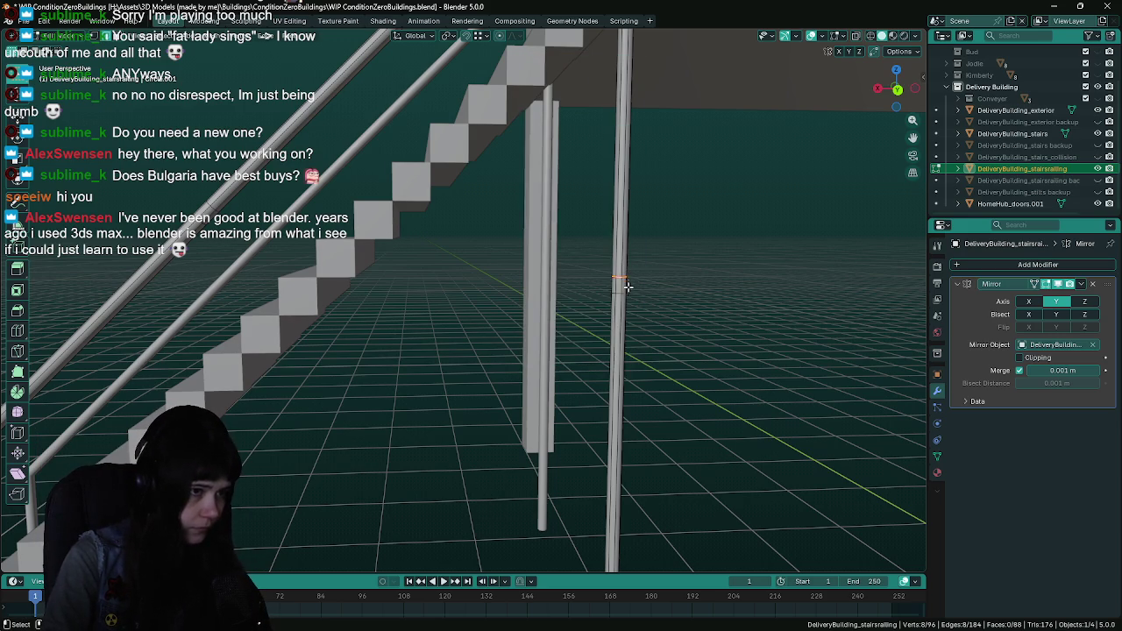
{"action": "right_click", "coordinate": [618, 291]}
{"action": "key", "text": "Escape"}
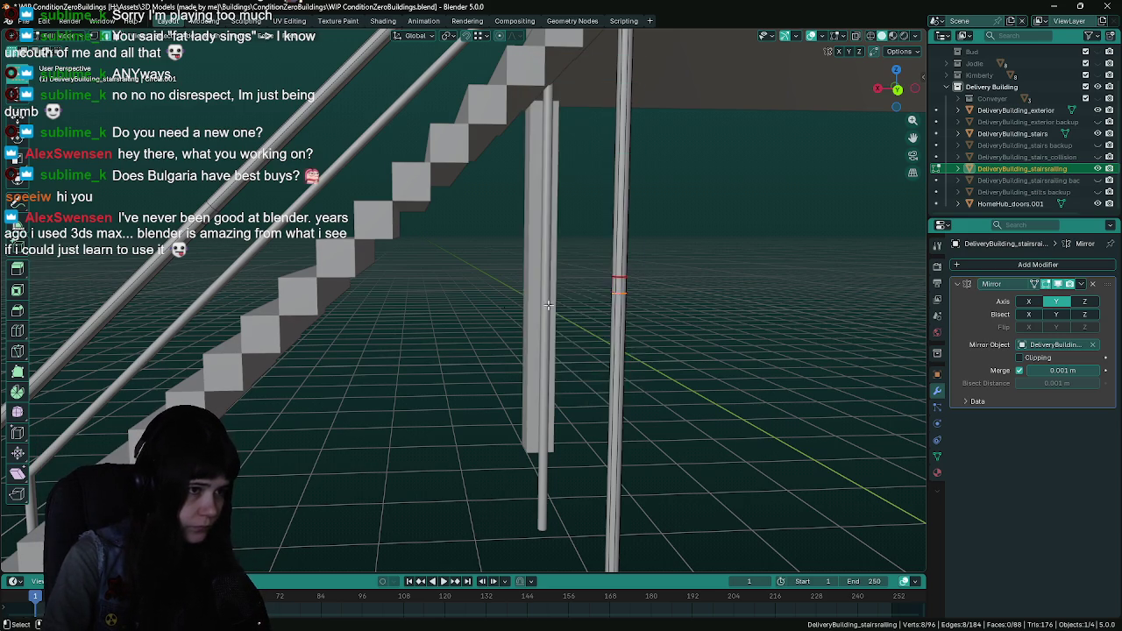
{"action": "left_click", "coordinate": [523, 253], "text": "ctrl"}
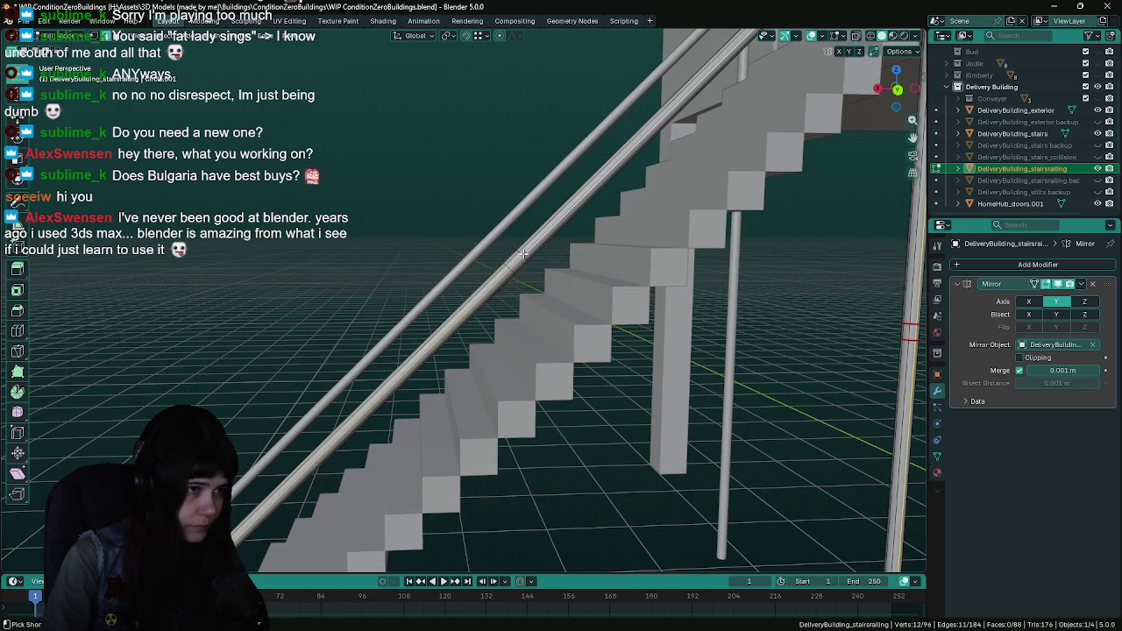
{"action": "key", "text": "ctrl+z"}
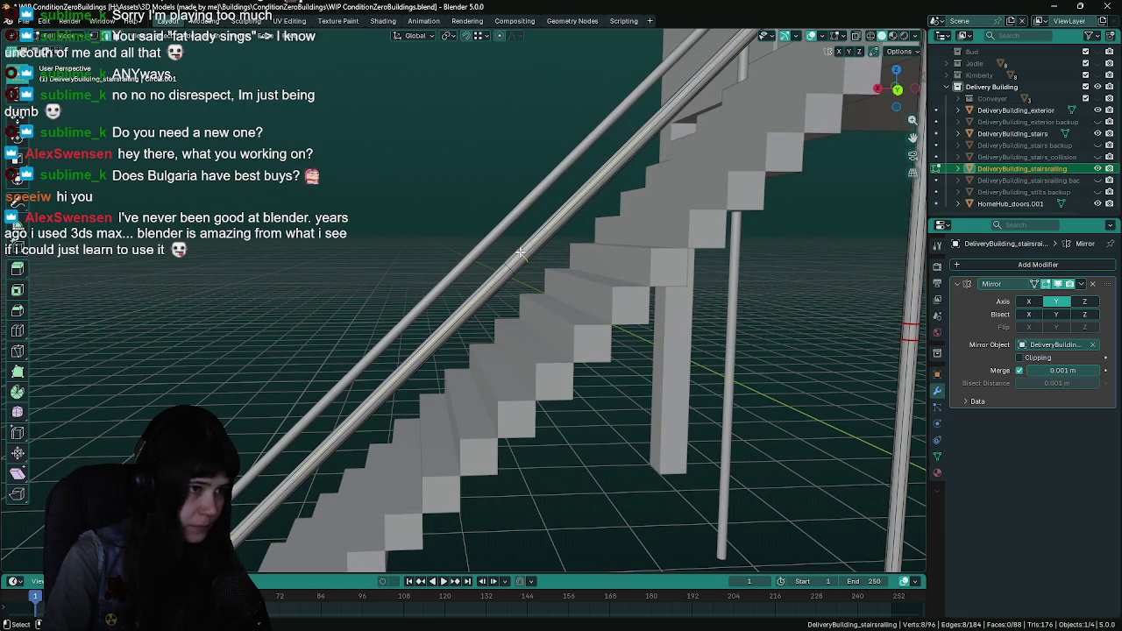
{"action": "right_click", "coordinate": [521, 251]}
{"action": "left_click", "coordinate": [521, 250]}
{"action": "scroll", "coordinate": [509, 264], "scroll_direction": "down", "scroll_amount": 5}
Save the blend file
{"action": "key", "text": "ctrl+s"}
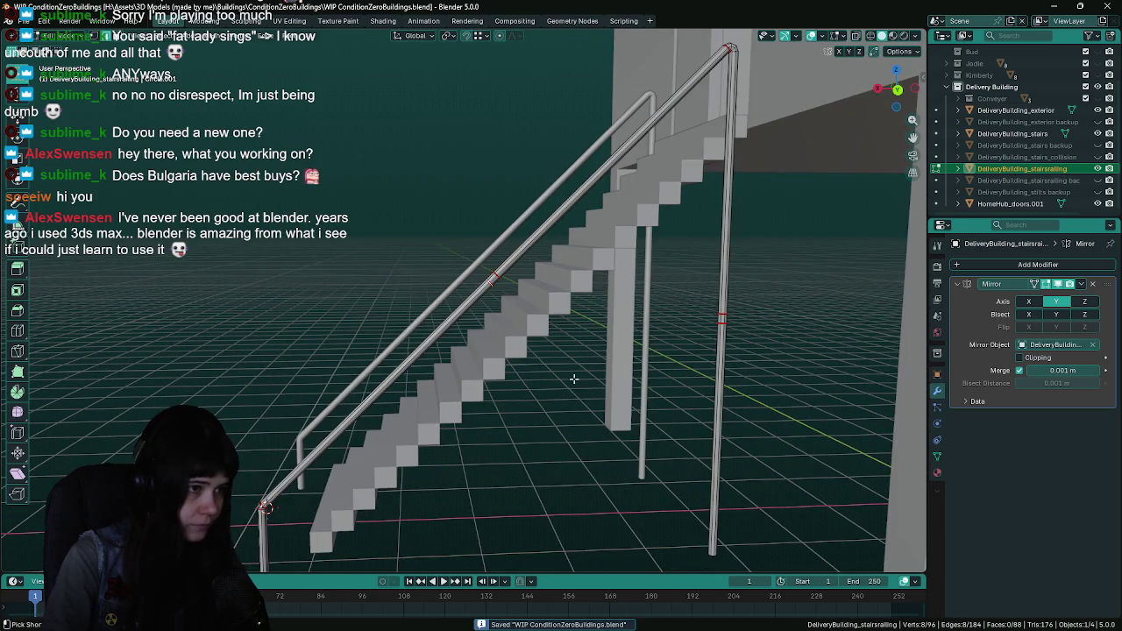
{"action": "scroll", "coordinate": [584, 406], "scroll_direction": "up", "scroll_amount": 2}
{"action": "scroll", "coordinate": [584, 406], "scroll_direction": "up", "scroll_amount": 1}
{"action": "scroll", "coordinate": [584, 406], "scroll_direction": "up", "scroll_amount": 1}
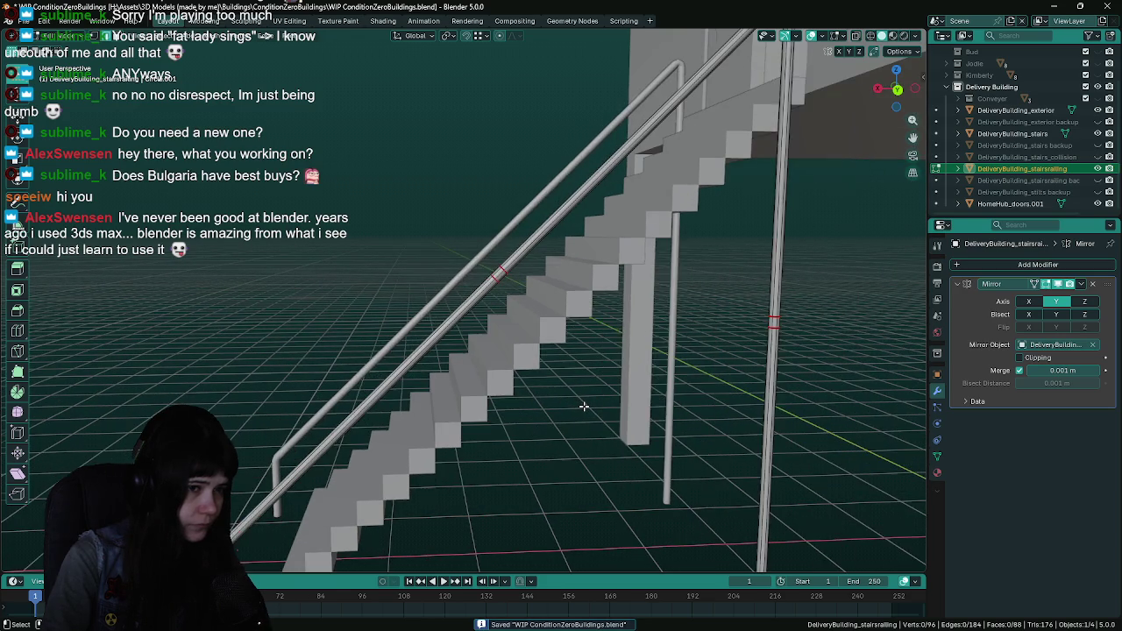
{"action": "scroll", "coordinate": [584, 406], "scroll_direction": "up", "scroll_amount": 1}
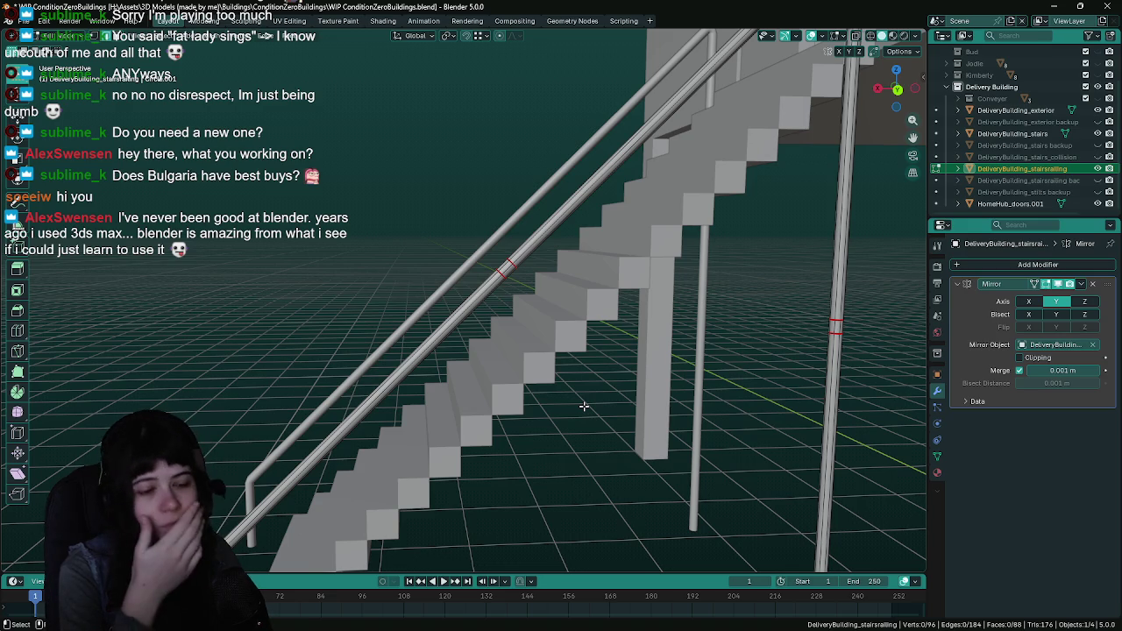
{"action": "scroll", "coordinate": [469, 420], "scroll_direction": "down", "scroll_amount": 2}
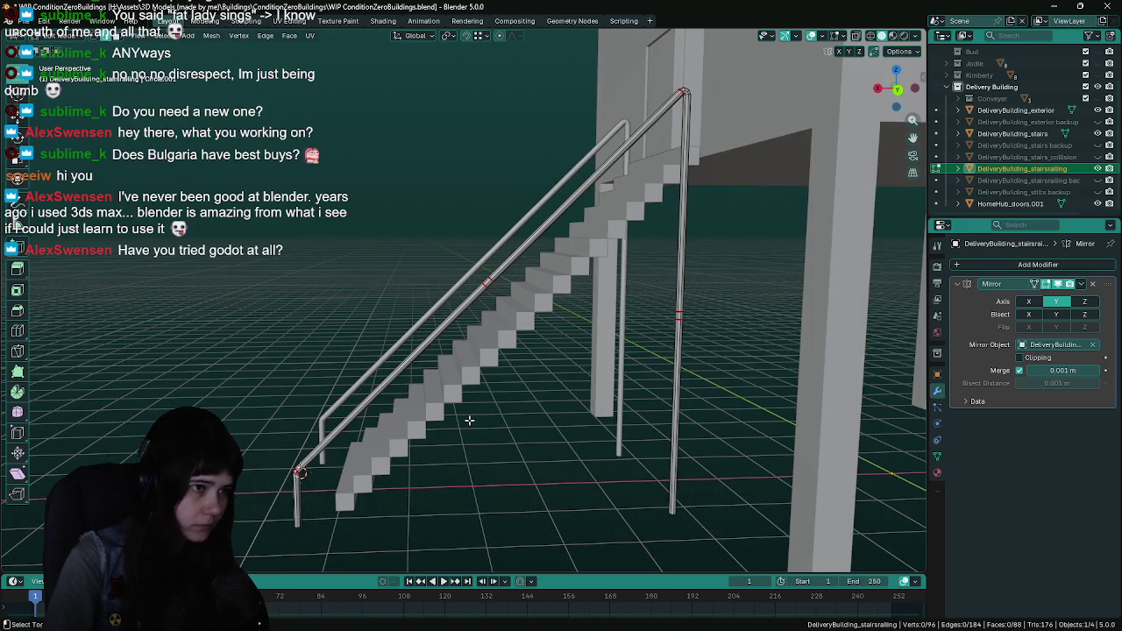
{"action": "scroll", "coordinate": [609, 276], "scroll_direction": "up", "scroll_amount": 3}
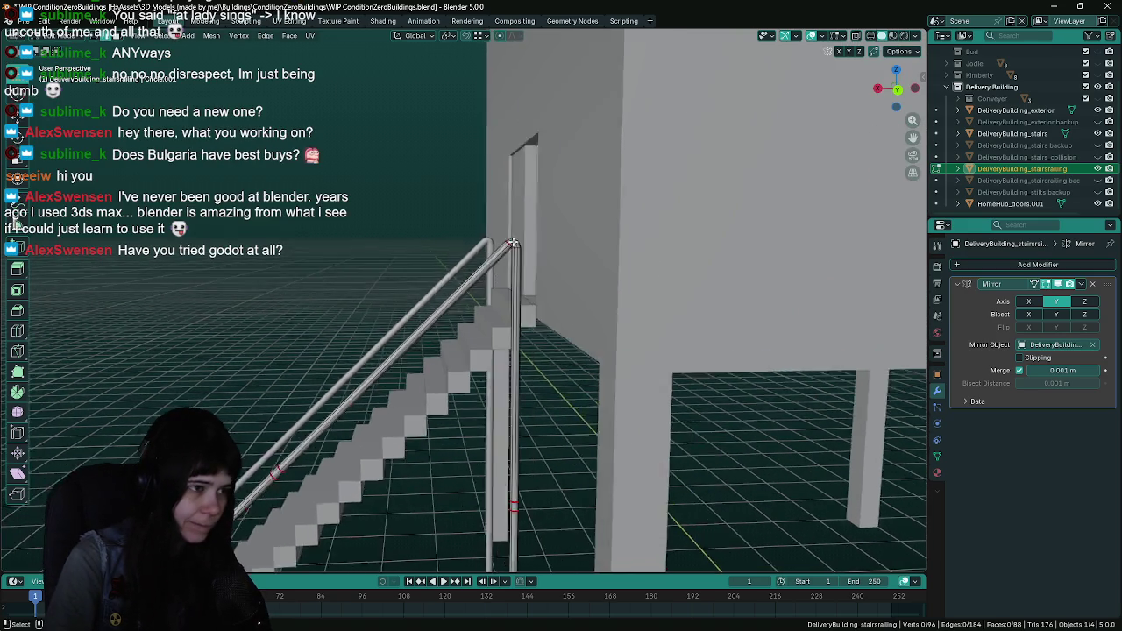
{"action": "key", "text": "ctrl+s"}
Cut three centred edge loops into the railing tube near its top bend
{"action": "key", "text": "ctrl+r"}
{"action": "left_click", "coordinate": [502, 251]}
{"action": "right_click", "coordinate": [503, 251]}
{"action": "scroll", "coordinate": [474, 273], "scroll_direction": "down", "scroll_amount": 3}
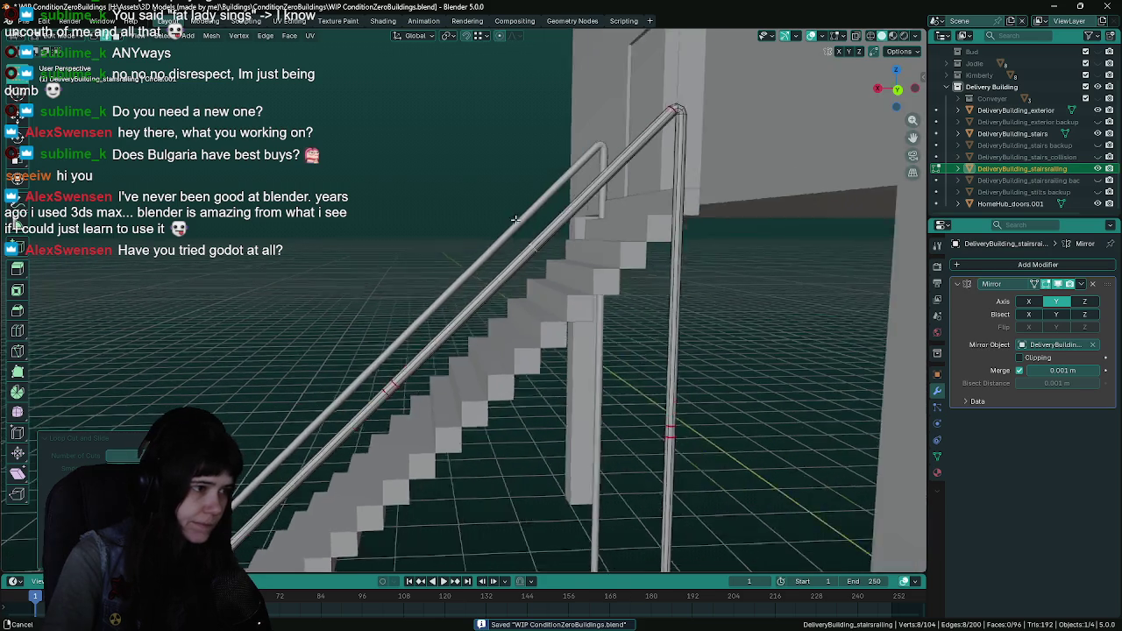
{"action": "scroll", "coordinate": [520, 253], "scroll_direction": "up", "scroll_amount": 3}
{"action": "key", "text": "ctrl+r"}
{"action": "left_click", "coordinate": [520, 253]}
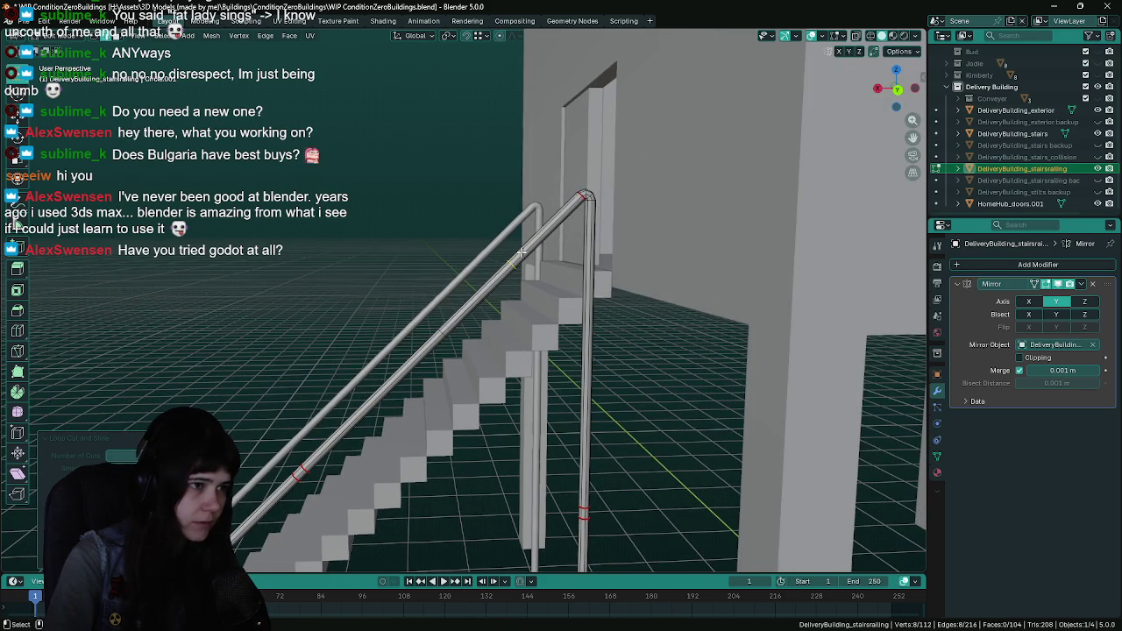
{"action": "right_click", "coordinate": [544, 231]}
{"action": "scroll", "coordinate": [542, 230], "scroll_direction": "up", "scroll_amount": 1}
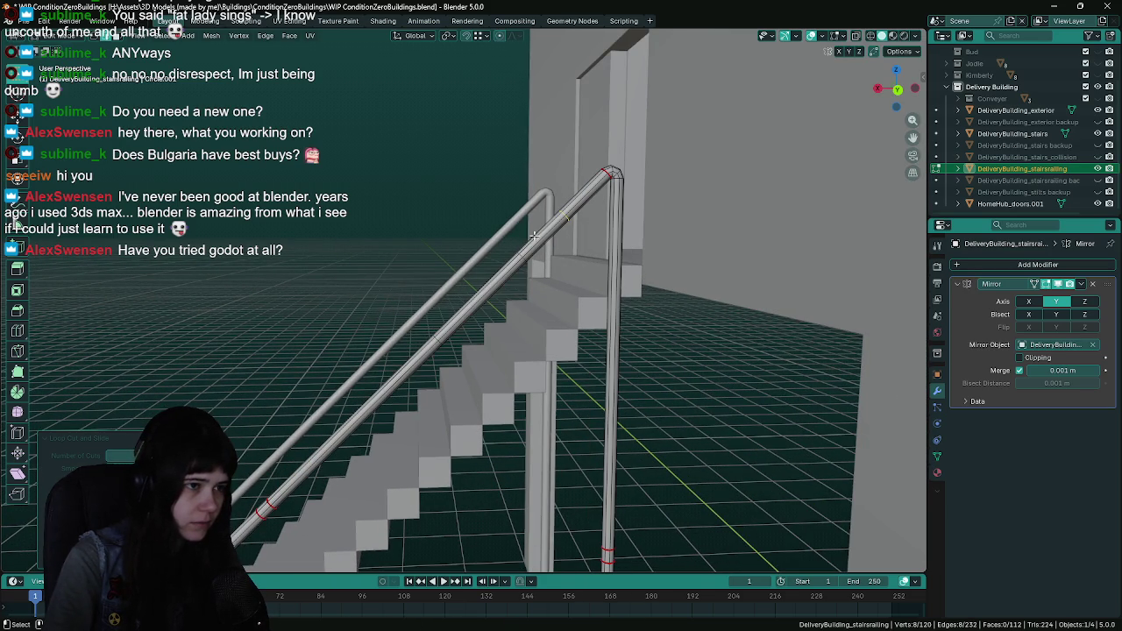
{"action": "left_click", "coordinate": [521, 254], "text": "alt"}
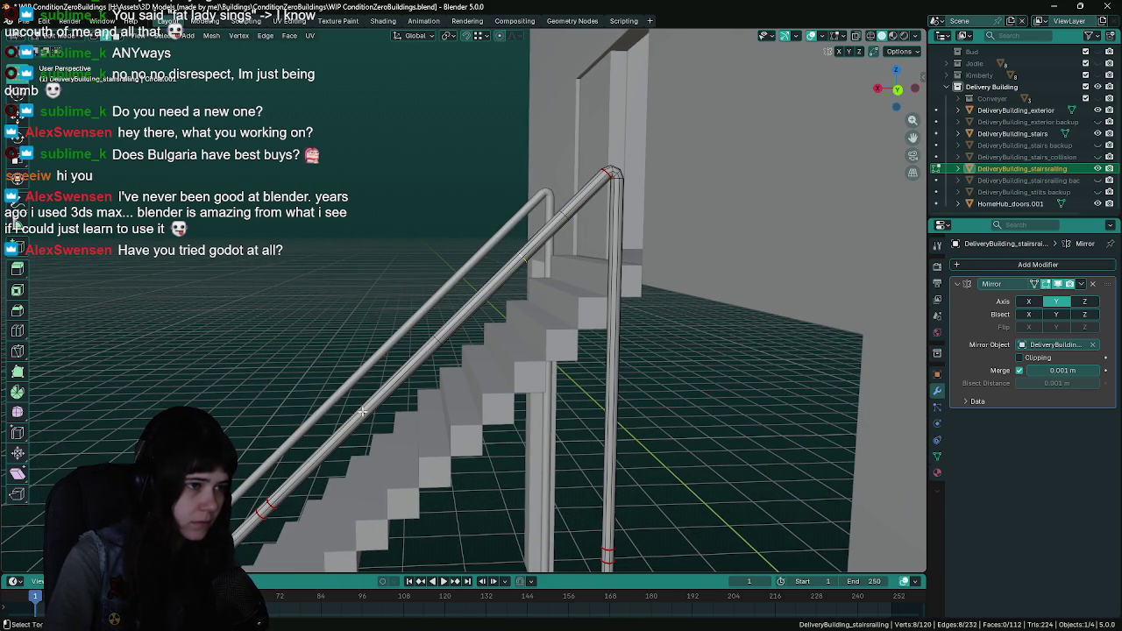
{"action": "key", "text": "ctrl+r"}
{"action": "left_click", "coordinate": [407, 323]}
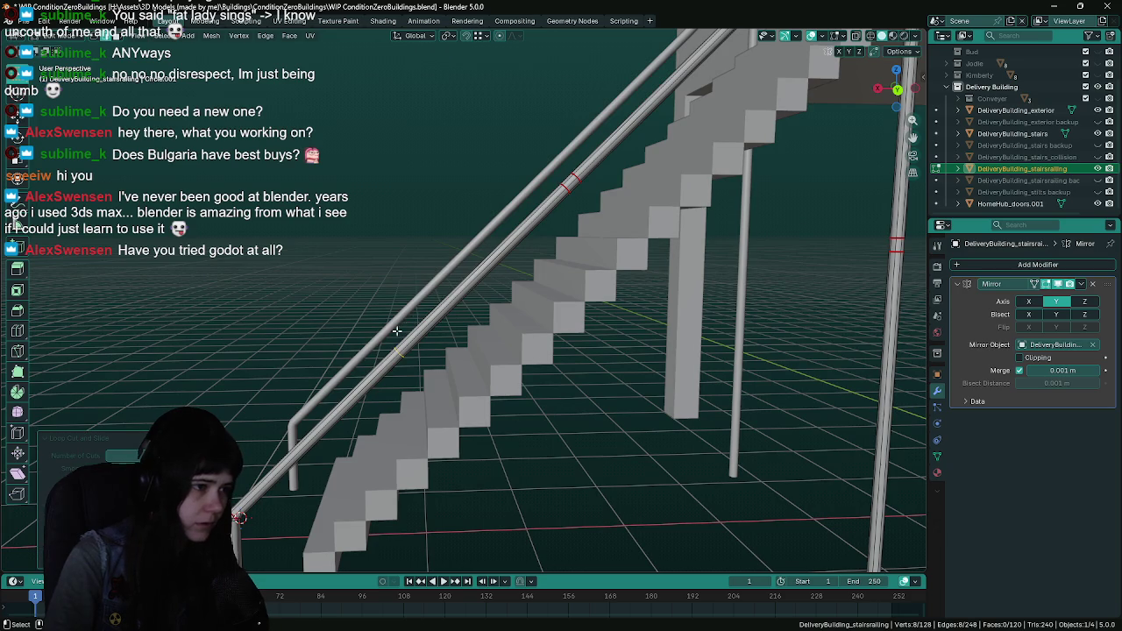
Cut another edge loop into the sloped handrail near its lower bend
{"action": "left_click", "coordinate": [401, 363]}
{"action": "scroll", "coordinate": [400, 363], "scroll_direction": "up", "scroll_amount": 2}
{"action": "left_click", "coordinate": [434, 353]}
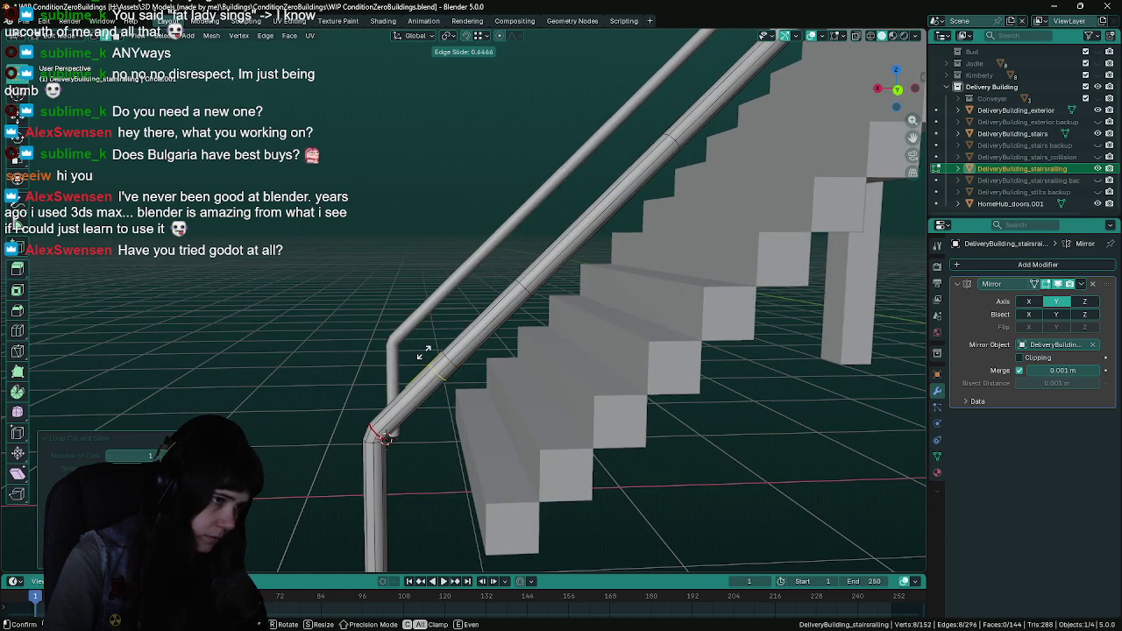
{"action": "left_click", "coordinate": [419, 353]}
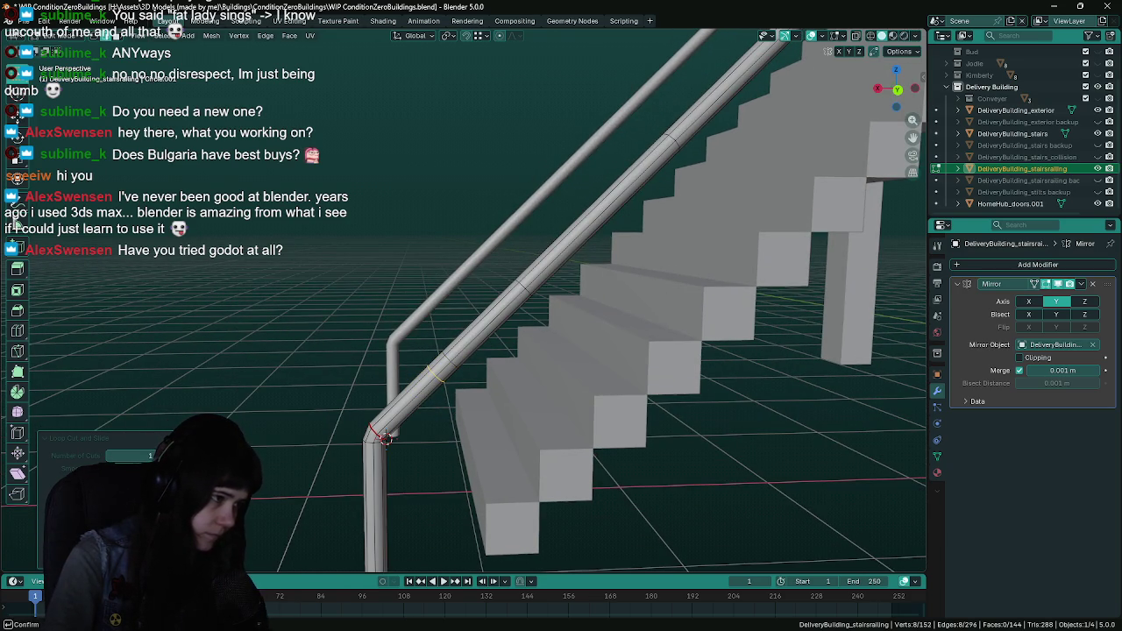
{"action": "mouse_move", "coordinate": [385, 438]}
{"action": "left_mouse_down"}
{"action": "mouse_move", "coordinate": [411, 405]}
{"action": "mouse_move", "coordinate": [611, 268]}
{"action": "mouse_move", "coordinate": [362, 257]}
{"action": "left_mouse_up"}
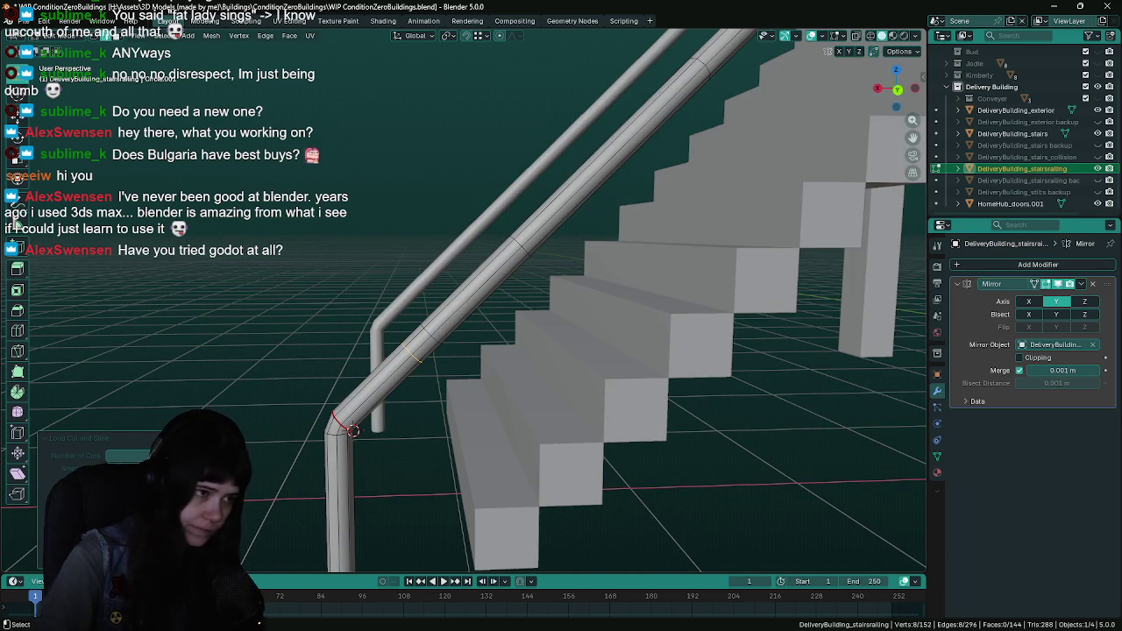
{"action": "left_click_drag", "start_coordinate": [473, 351], "coordinate": [526, 291]}
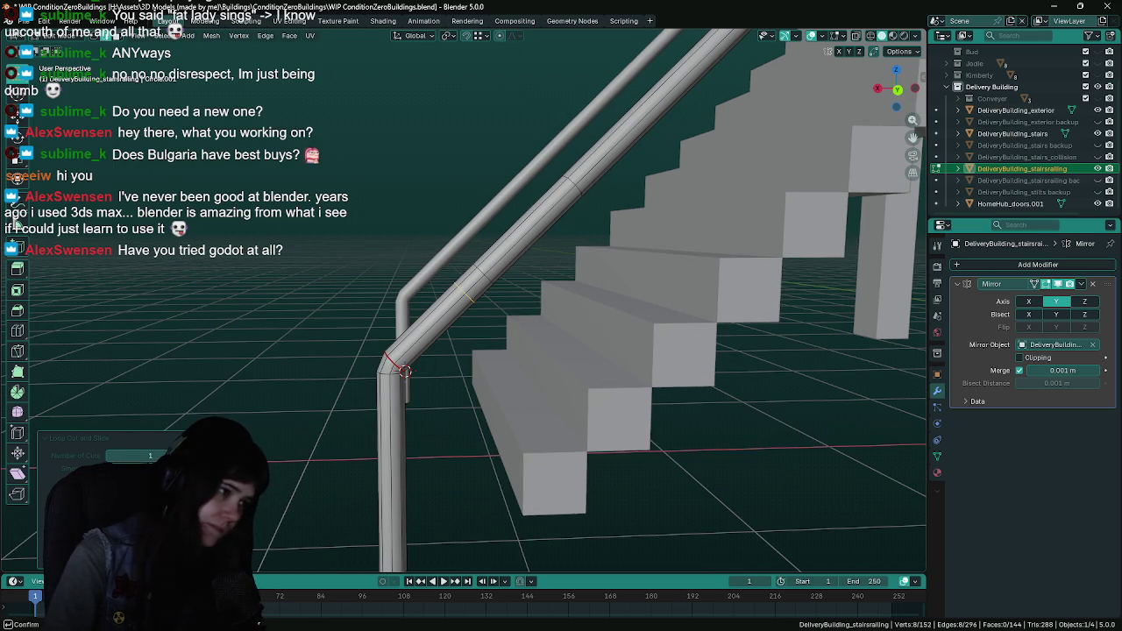
{"action": "mouse_move", "coordinate": [570, 210]}
{"action": "left_mouse_down"}
{"action": "mouse_move", "coordinate": [666, 191]}
{"action": "mouse_move", "coordinate": [526, 263]}
{"action": "left_mouse_up"}
{"action": "scroll", "coordinate": [491, 298], "scroll_direction": "down", "scroll_amount": 2}
{"action": "scroll", "coordinate": [468, 313], "scroll_direction": "up", "scroll_amount": 5}
{"action": "left_click_drag", "start_coordinate": [468, 313], "coordinate": [515, 299]}
Mark the new loop as a seam and slide it up just below the top bend
{"action": "key", "text": "ctrl+e"}
{"action": "key", "text": "Escape"}
{"action": "key", "text": "ctrl+e"}
{"action": "left_click", "coordinate": [502, 256]}
{"action": "mouse_move", "coordinate": [501, 256]}
{"action": "left_mouse_down"}
{"action": "mouse_move", "coordinate": [565, 274]}
{"action": "mouse_move", "coordinate": [560, 245]}
{"action": "left_mouse_up"}
{"action": "key", "text": "g"}
{"action": "key", "text": "g"}
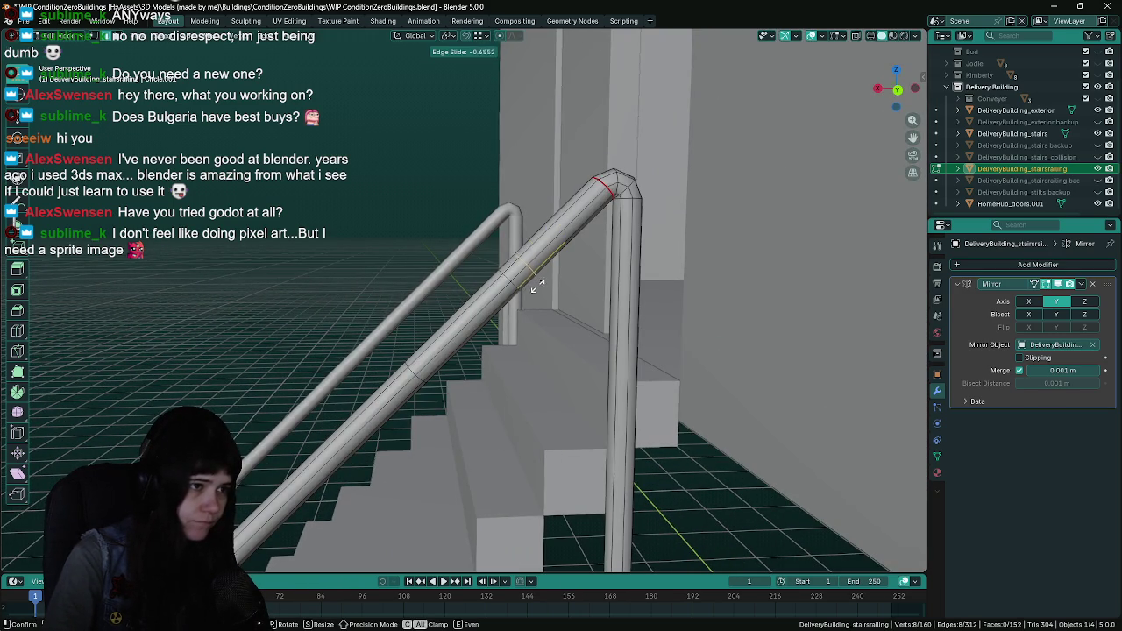
{"action": "left_click", "coordinate": [535, 263]}
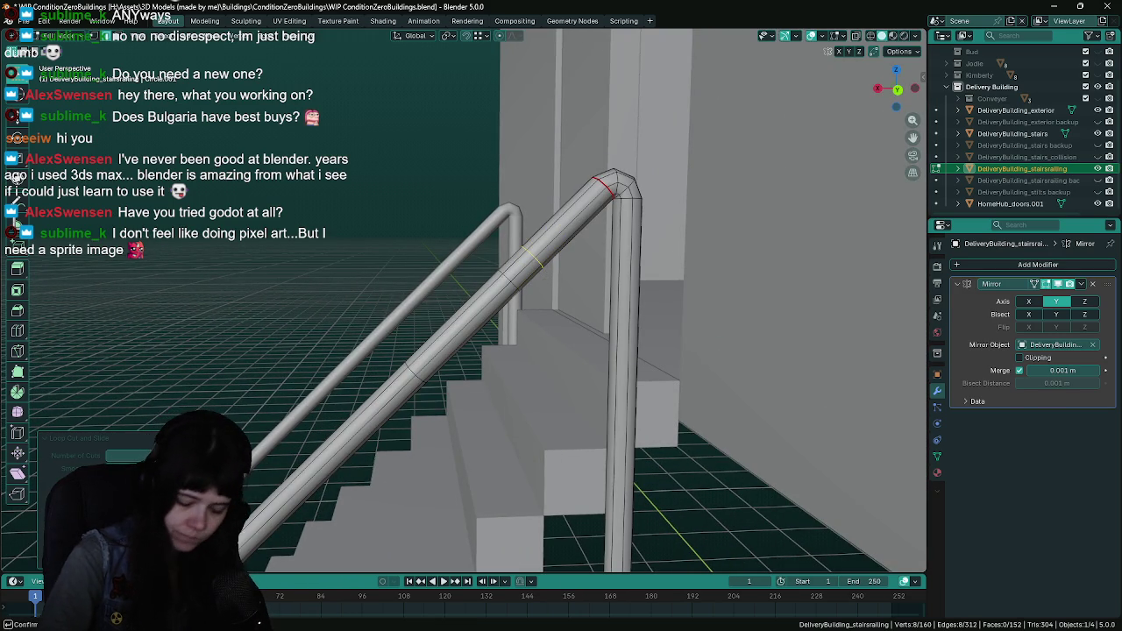
{"action": "right_click", "coordinate": [581, 286]}
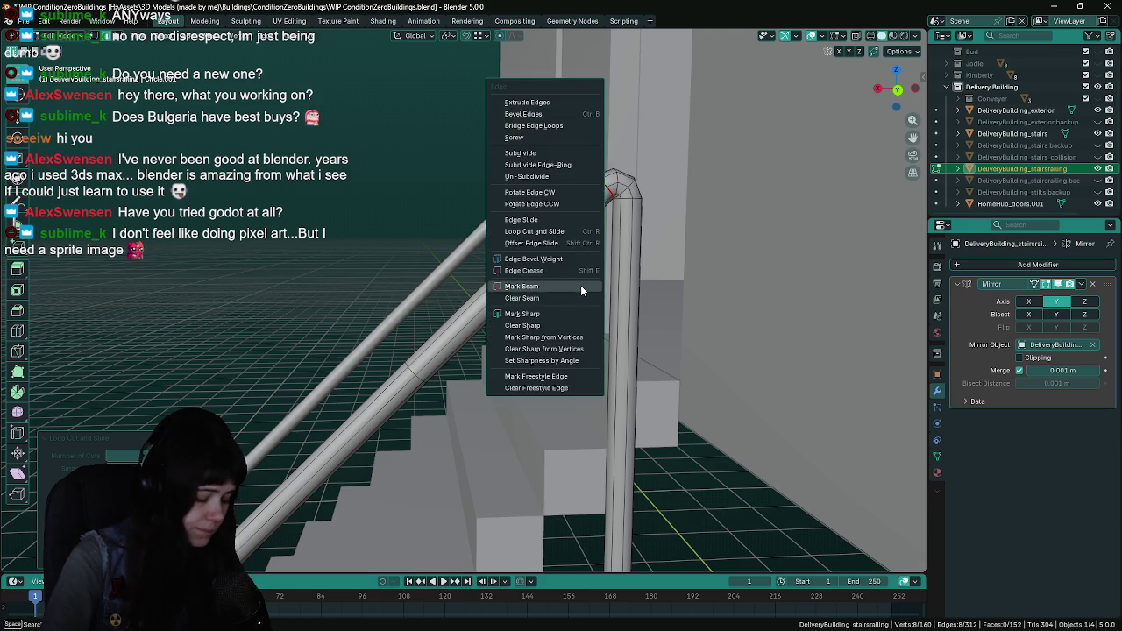
Mark the new handrail loops as seams and remove the unwanted lengthwise loop
{"action": "left_click", "coordinate": [581, 286]}
{"action": "left_click", "coordinate": [505, 277], "text": "alt"}
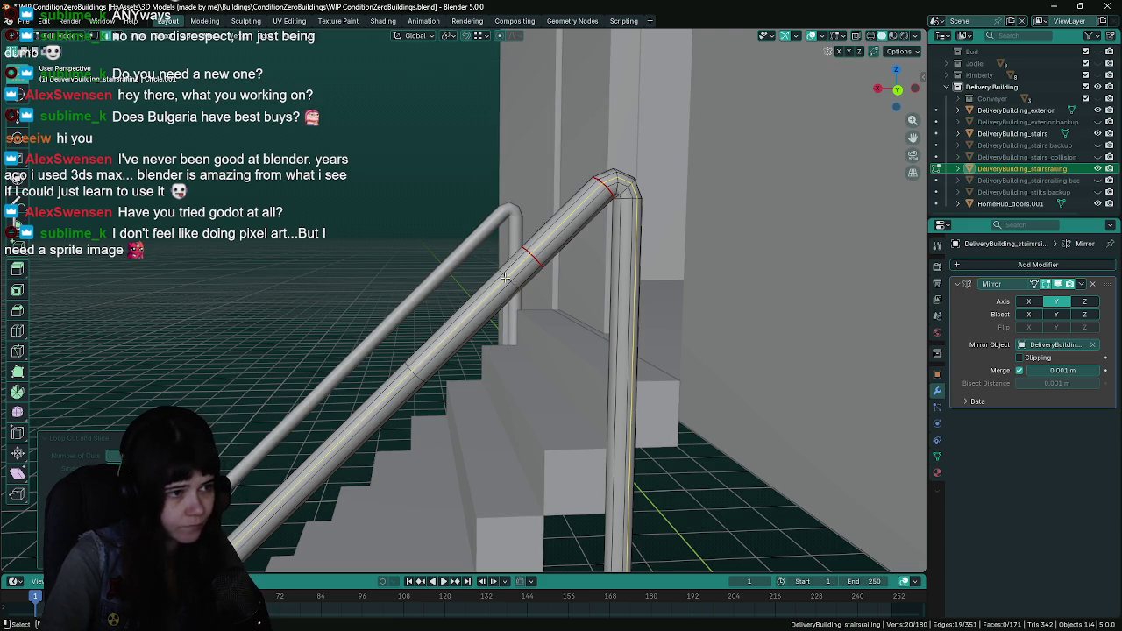
{"action": "right_click", "coordinate": [507, 281]}
{"action": "key", "text": "ctrl+x"}
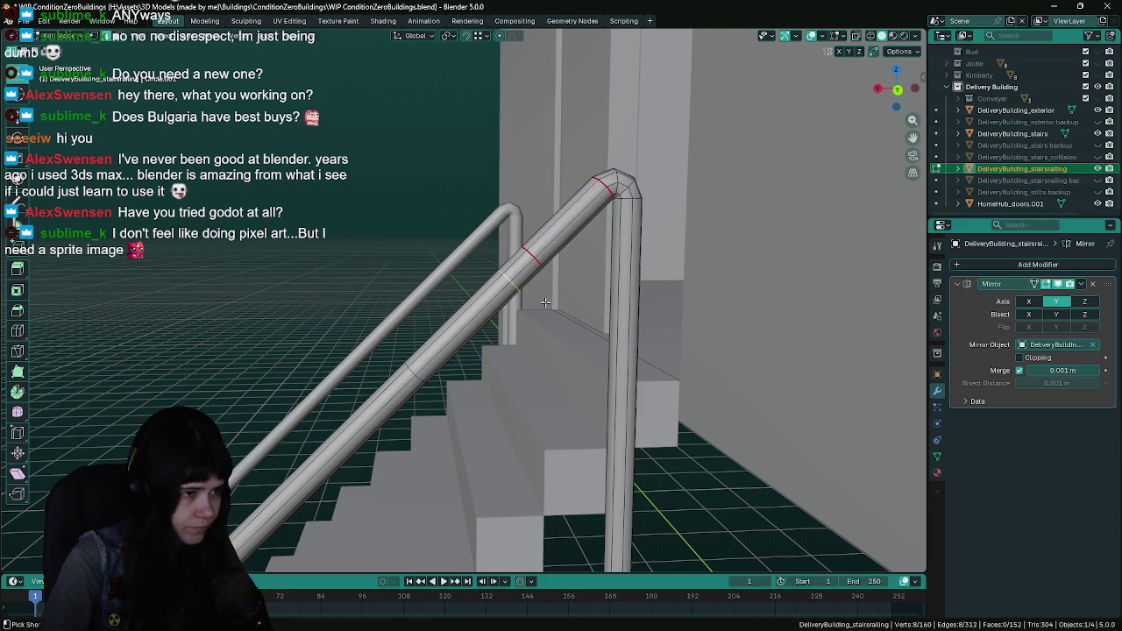
{"action": "right_click", "coordinate": [544, 302]}
{"action": "left_click", "coordinate": [544, 301]}
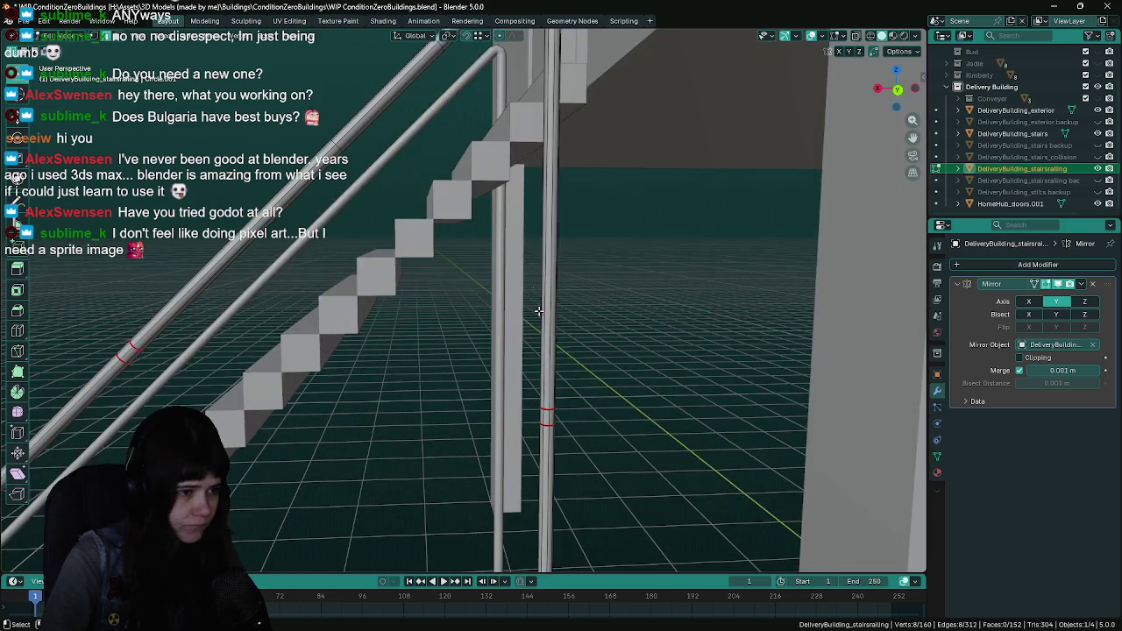
Clear the sharp marking on a railing edge and remove an unneeded loop
{"action": "mouse_move", "coordinate": [538, 311]}
{"action": "left_mouse_down"}
{"action": "mouse_move", "coordinate": [571, 263]}
{"action": "mouse_move", "coordinate": [591, 263]}
{"action": "mouse_move", "coordinate": [618, 209]}
{"action": "mouse_move", "coordinate": [664, 196]}
{"action": "left_mouse_up"}
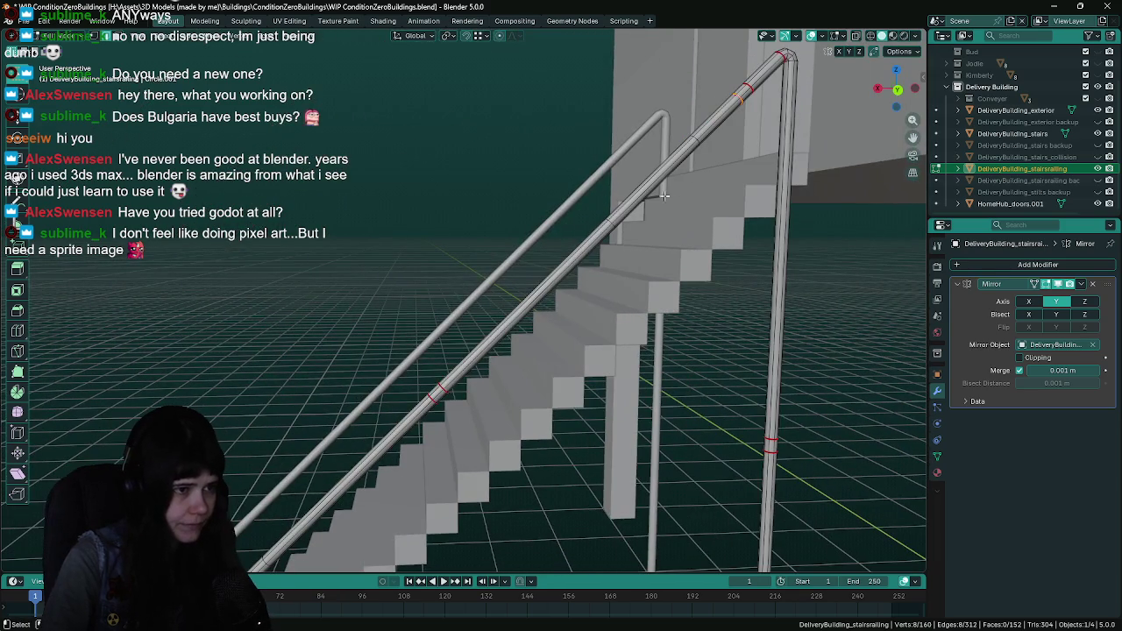
{"action": "right_click", "coordinate": [695, 137]}
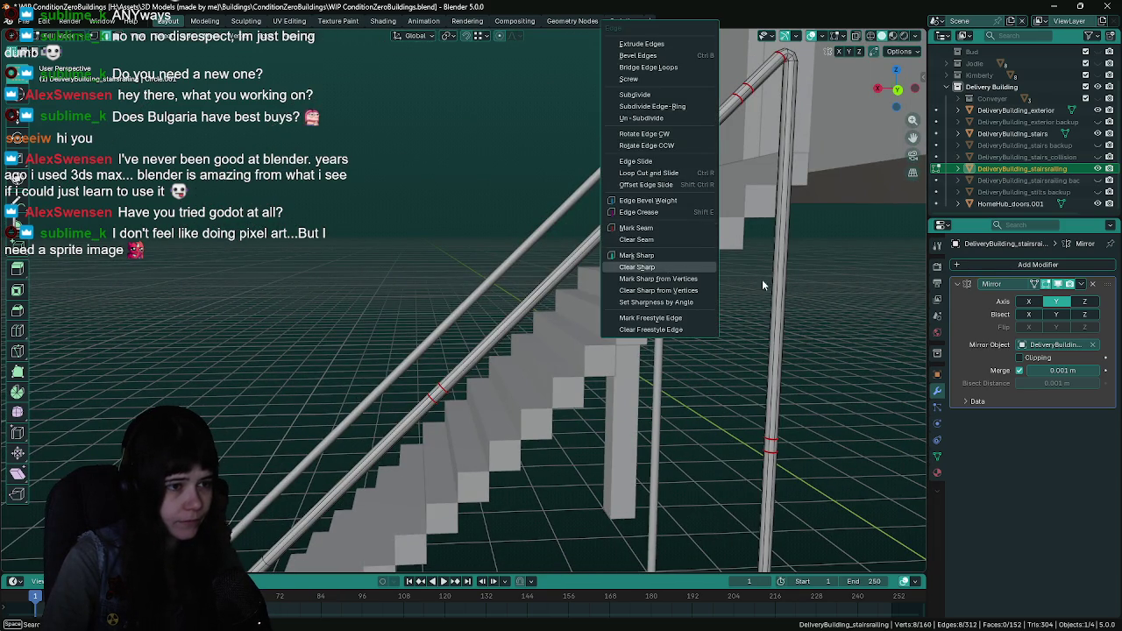
{"action": "left_click", "coordinate": [668, 269]}
{"action": "right_click", "coordinate": [693, 287]}
{"action": "left_click", "coordinate": [693, 288]}
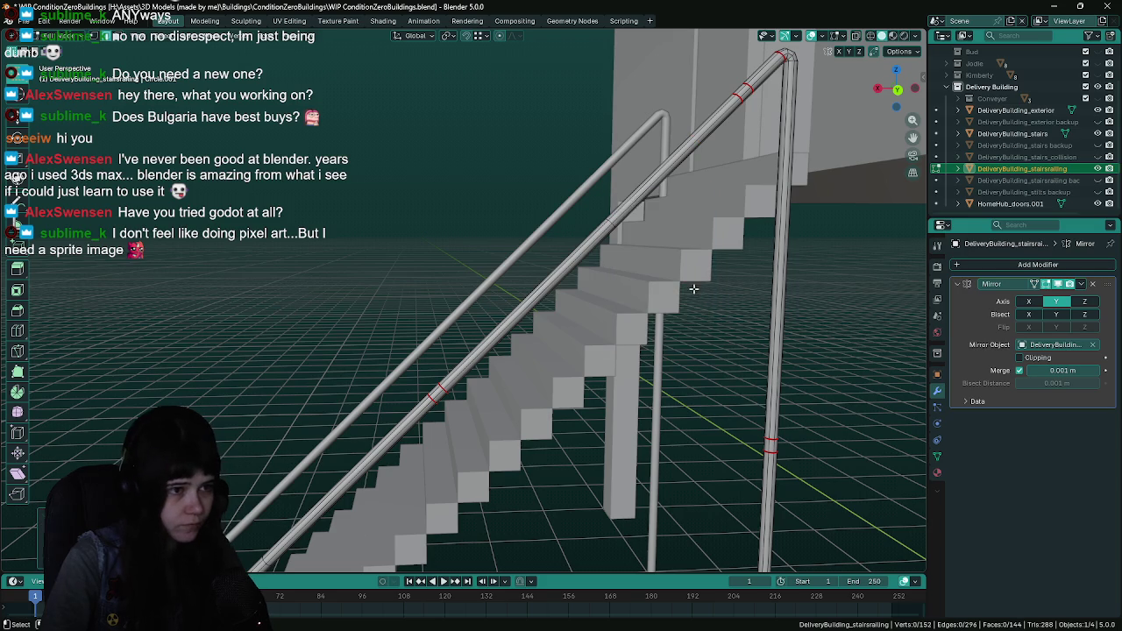
Dissolve three redundant ring loops on the railing with X > Dissolve Edges
{"action": "left_click", "coordinate": [611, 222], "text": "alt"}
{"action": "left_click", "coordinate": [611, 221], "text": "alt"}
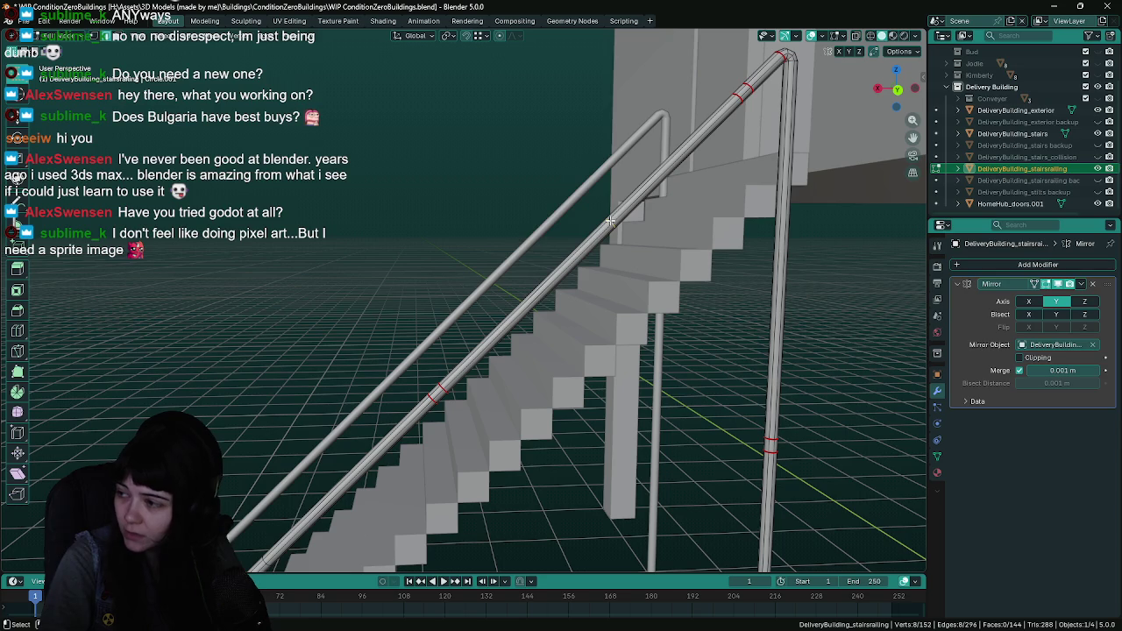
{"action": "key", "text": "x"}
{"action": "left_click", "coordinate": [610, 220]}
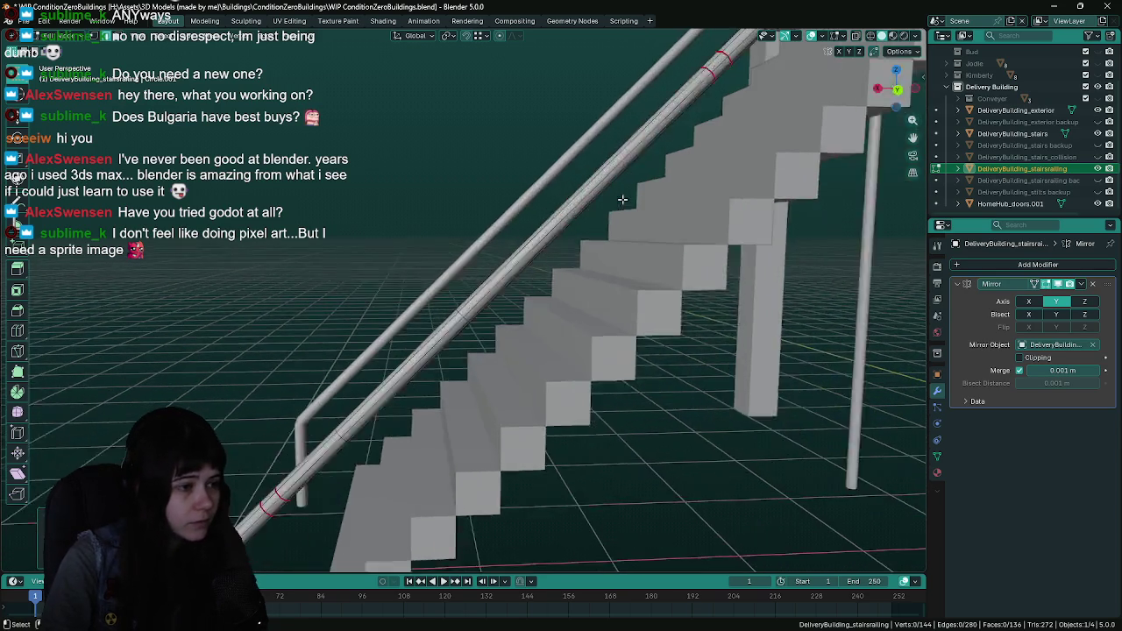
{"action": "left_click", "coordinate": [455, 327], "text": "alt"}
{"action": "key", "text": "x"}
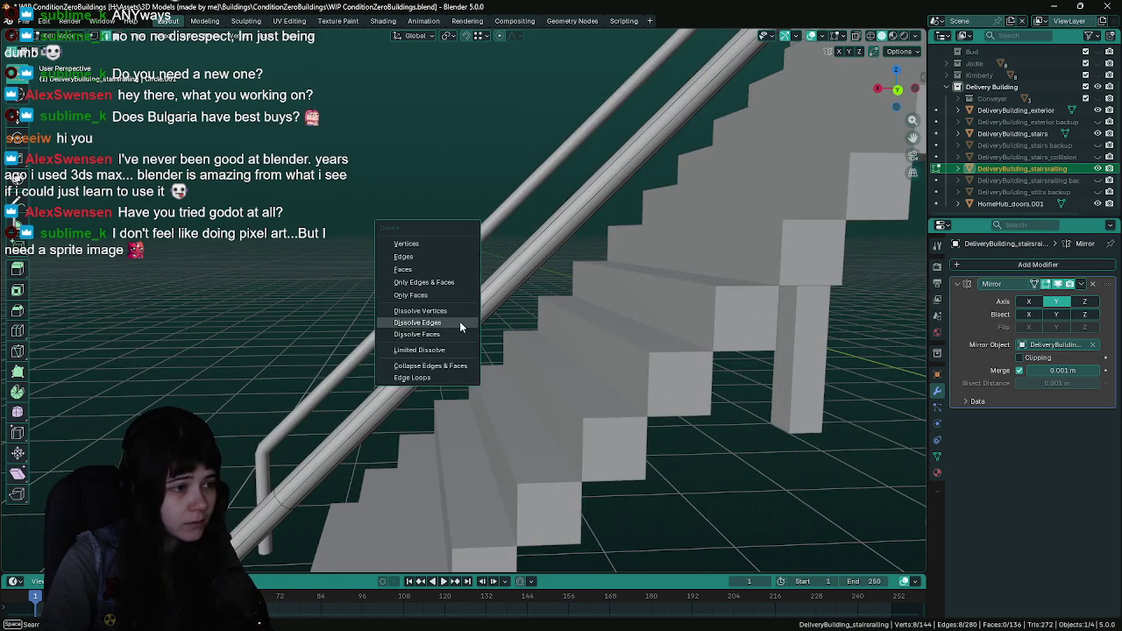
{"action": "left_click", "coordinate": [459, 321]}
{"action": "left_click", "coordinate": [339, 435], "text": "alt"}
{"action": "key", "text": "x"}
{"action": "left_click", "coordinate": [338, 435]}
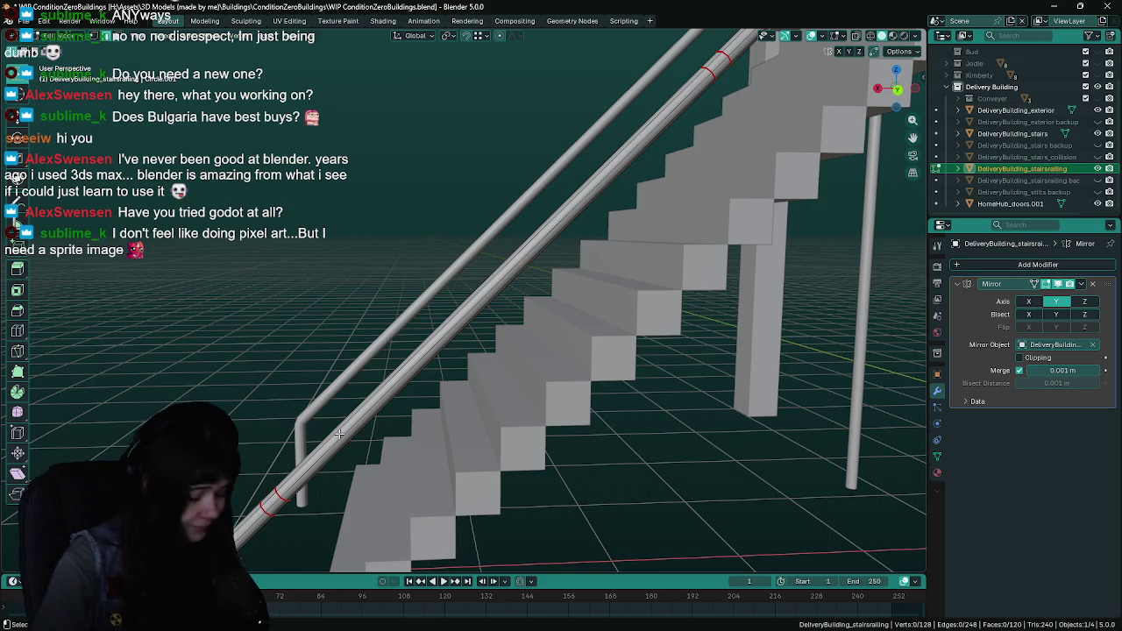
Clear the seam marking at the railing bend and save the file
{"action": "scroll", "coordinate": [338, 433], "scroll_direction": "up", "scroll_amount": 2}
{"action": "key", "text": "ctrl+s"}
{"action": "scroll", "coordinate": [360, 449], "scroll_direction": "up", "scroll_amount": 2}
{"action": "scroll", "coordinate": [518, 283], "scroll_direction": "up", "scroll_amount": 2}
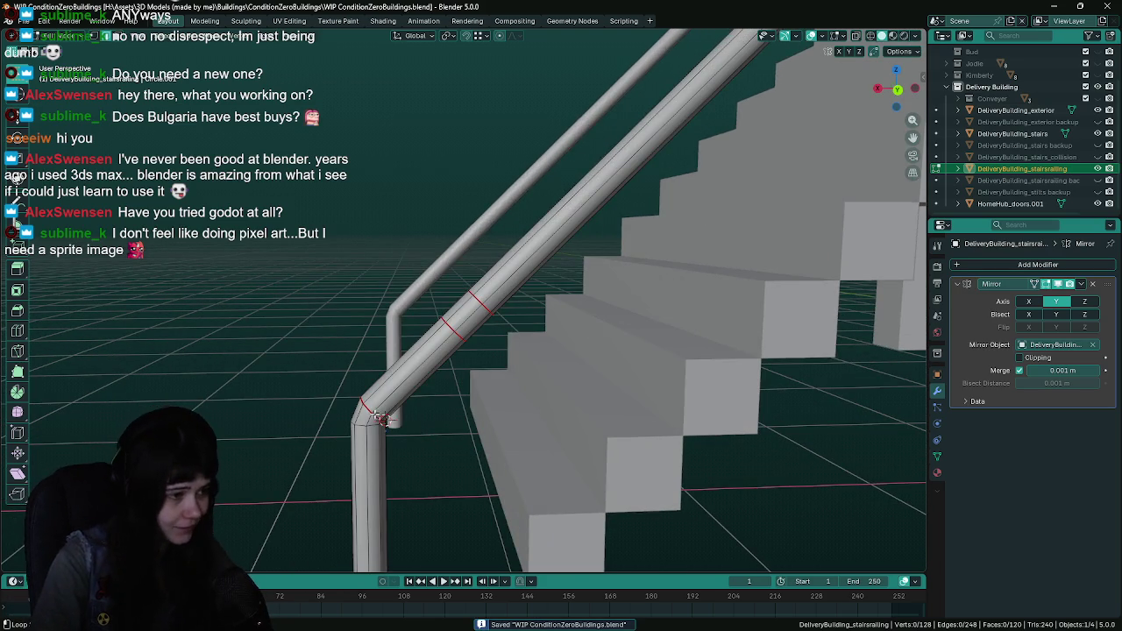
{"action": "right_click", "coordinate": [369, 406]}
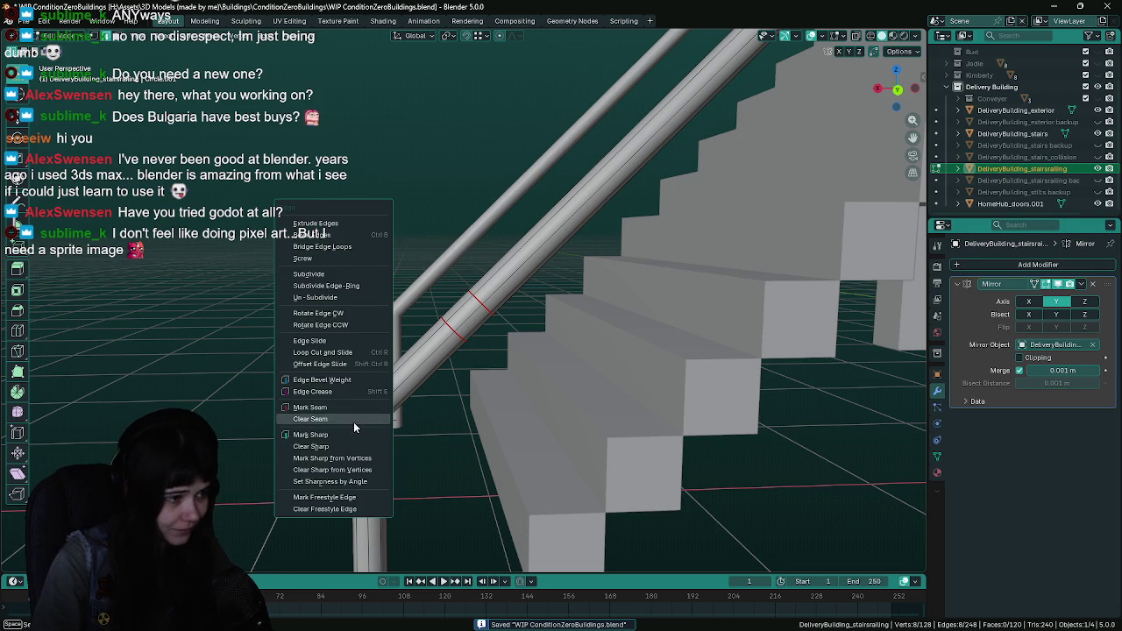
{"action": "scroll", "coordinate": [425, 387], "scroll_direction": "up", "scroll_amount": 5}
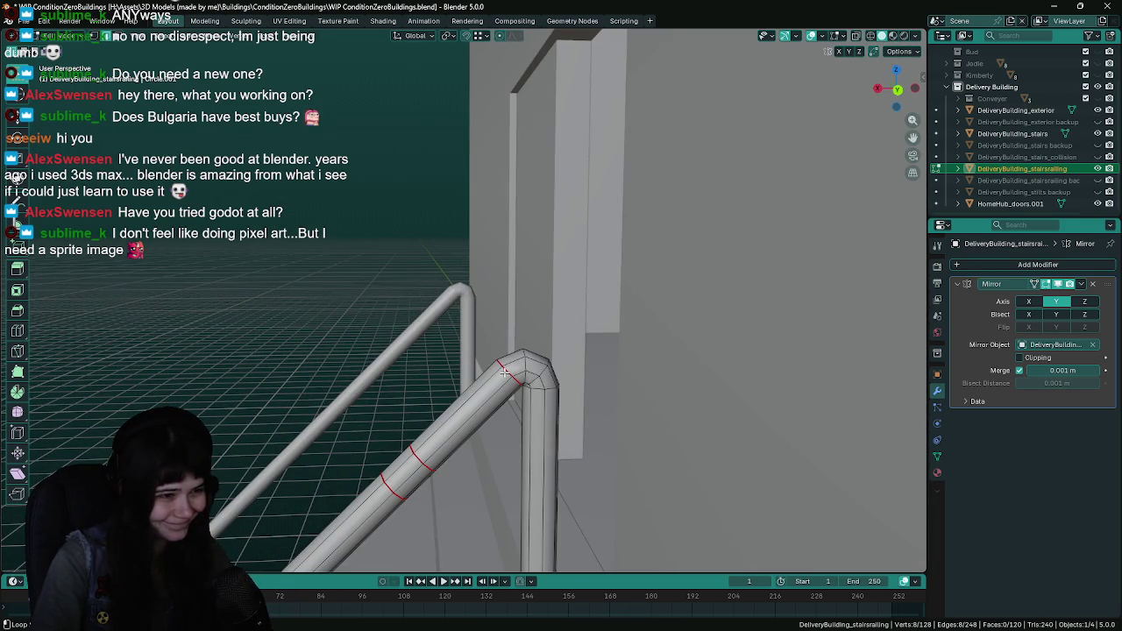
{"action": "right_click", "coordinate": [504, 372]}
{"action": "scroll", "coordinate": [504, 372], "scroll_direction": "down", "scroll_amount": 5}
{"action": "scroll", "coordinate": [451, 389], "scroll_direction": "down", "scroll_amount": 4}
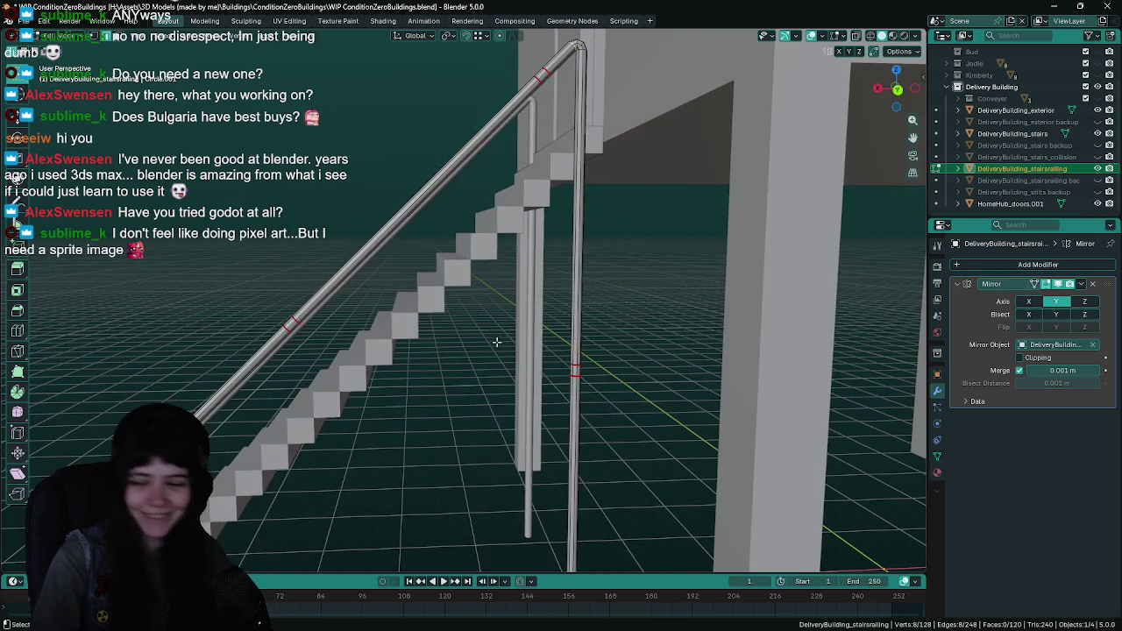
{"action": "key", "text": "ctrl+s"}
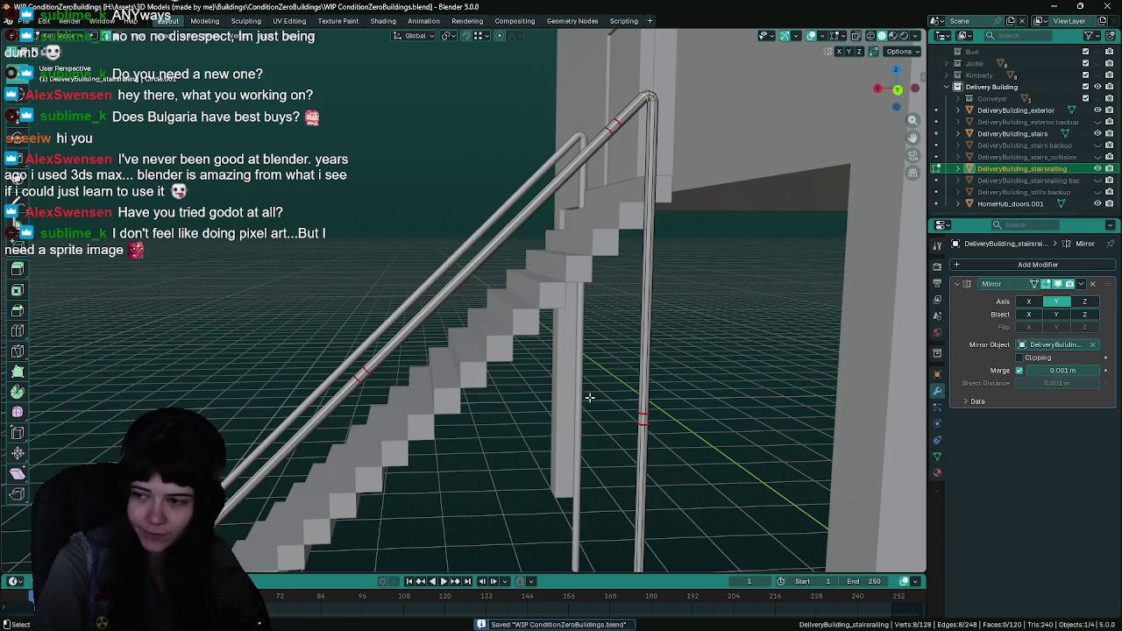
Save again and place a new loop cut partway down the handrail
{"action": "scroll", "coordinate": [707, 286], "scroll_direction": "down", "scroll_amount": 3}
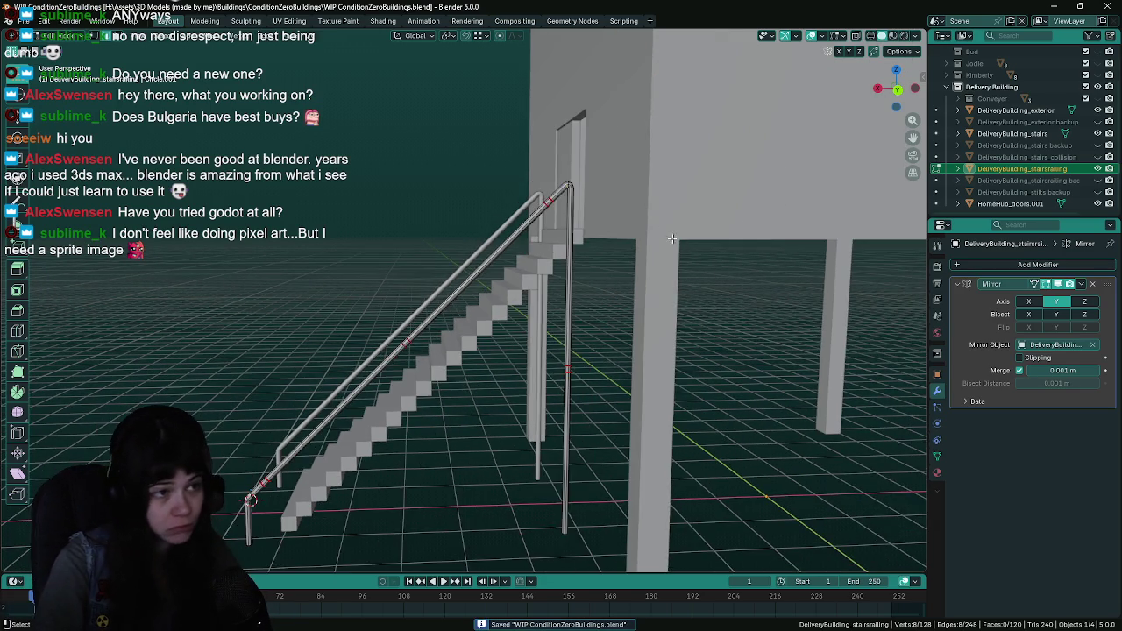
{"action": "scroll", "coordinate": [576, 180], "scroll_direction": "up", "scroll_amount": 5}
{"action": "left_click", "coordinate": [575, 180]}
{"action": "scroll", "coordinate": [644, 278], "scroll_direction": "up", "scroll_amount": 3}
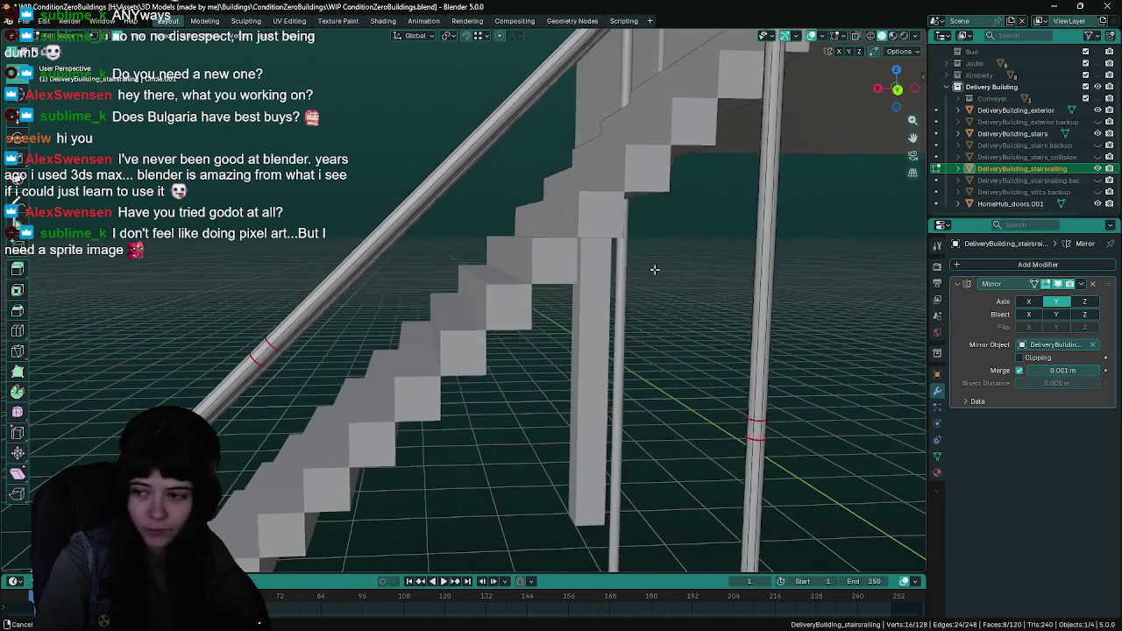
{"action": "key", "text": "ctrl+s"}
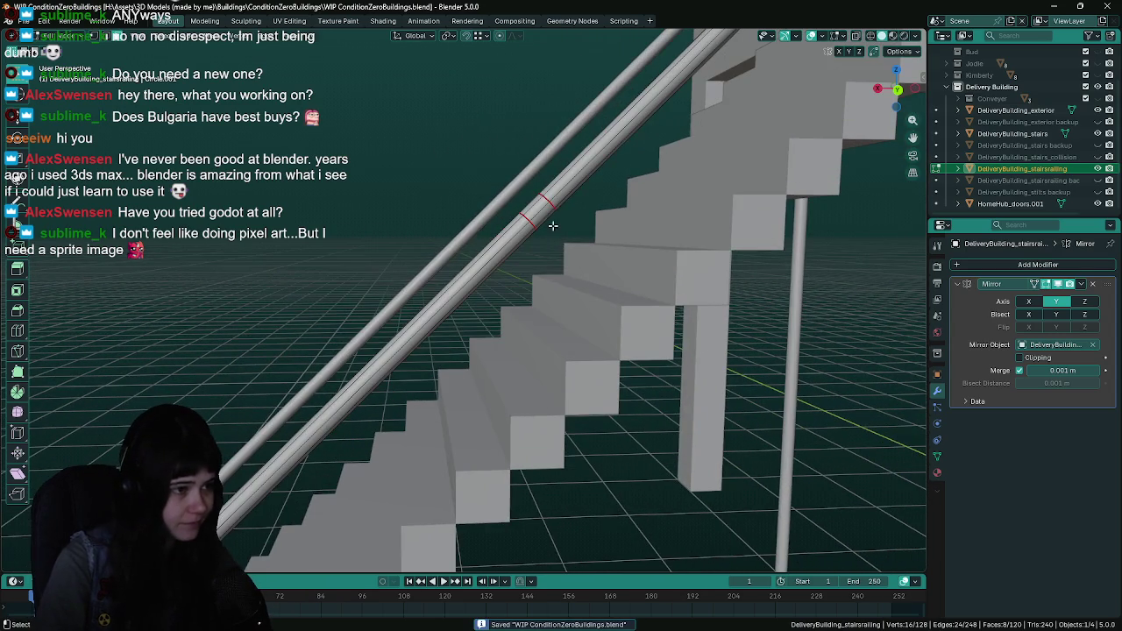
{"action": "left_click", "coordinate": [542, 202]}
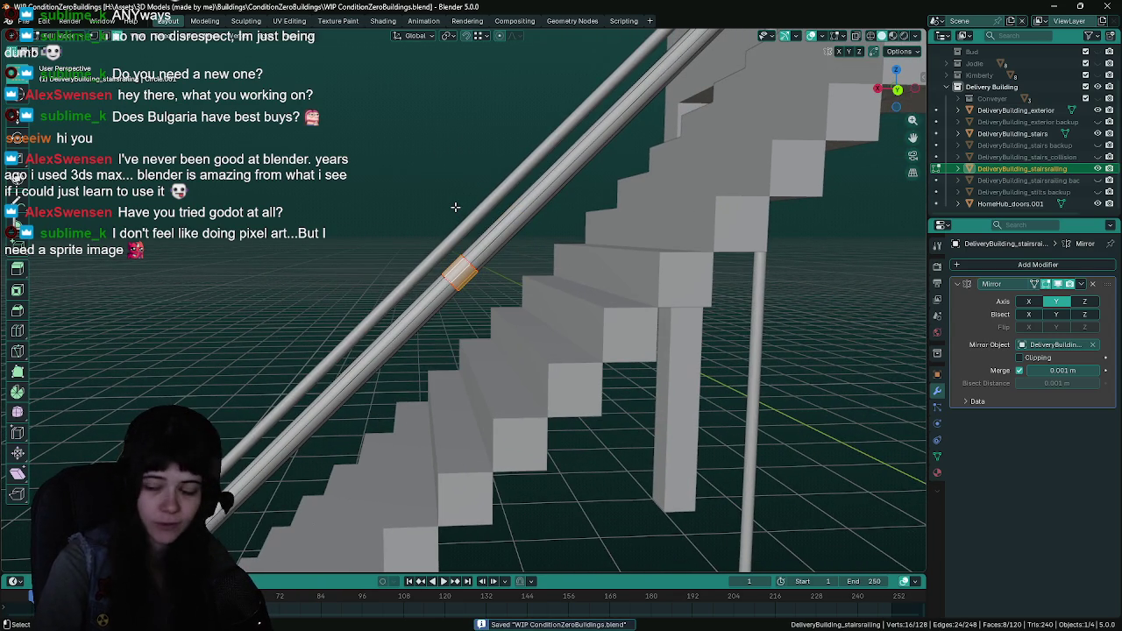
Extrude the handrail's face ring along its normals by 0.2 to form a collar
{"action": "key", "text": "F3"}
{"action": "type", "text": "extrude"}
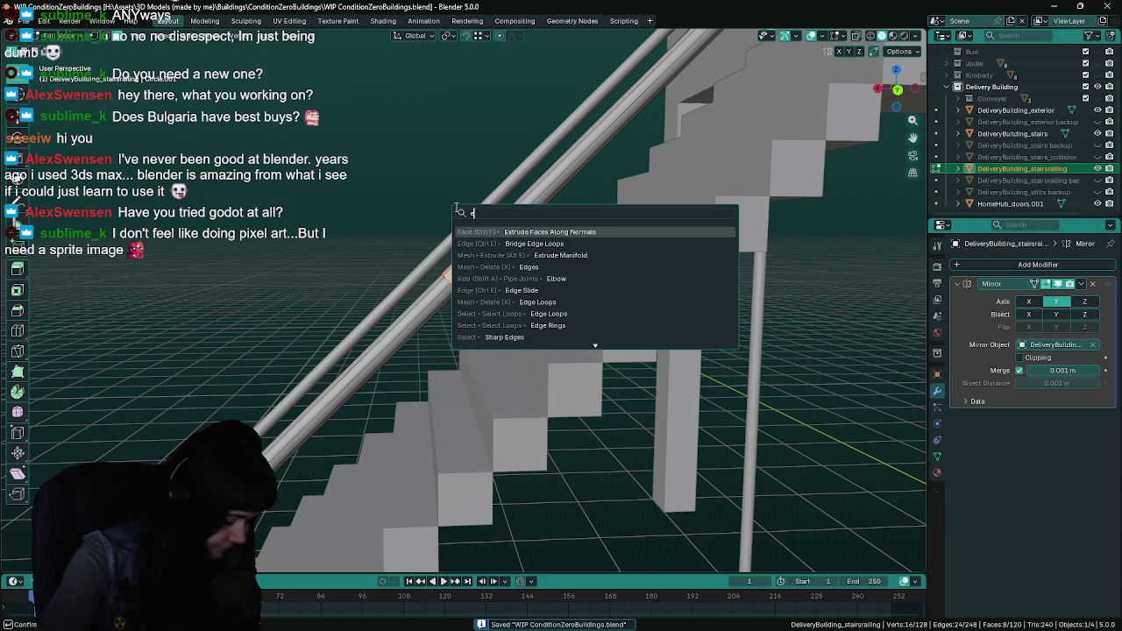
{"action": "key", "text": "Return"}
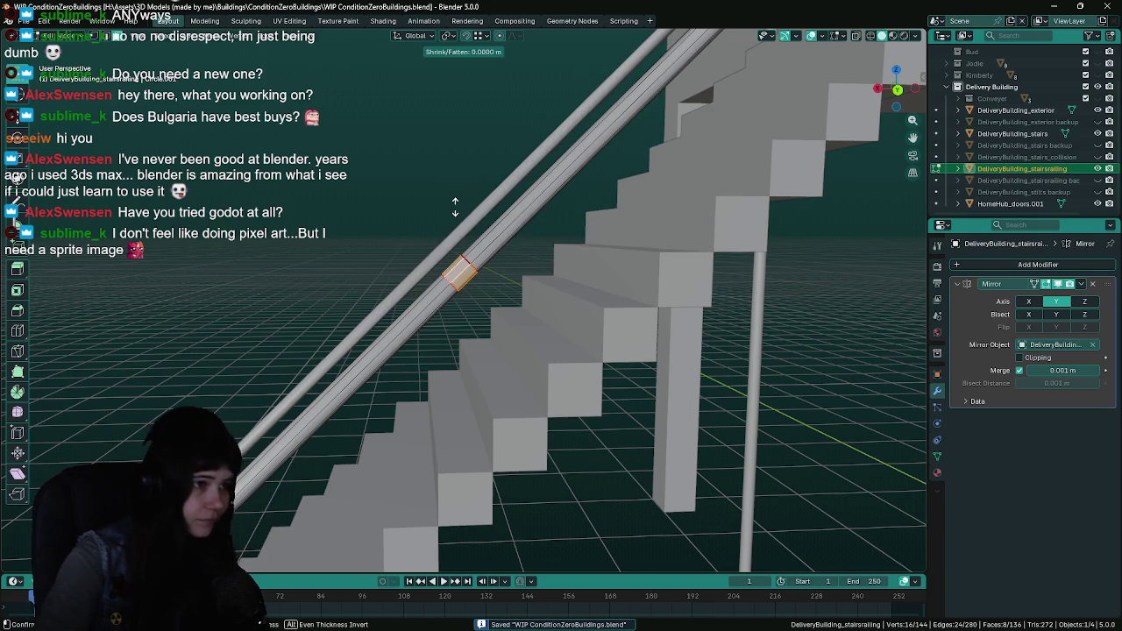
{"action": "type", "text": ".2"}
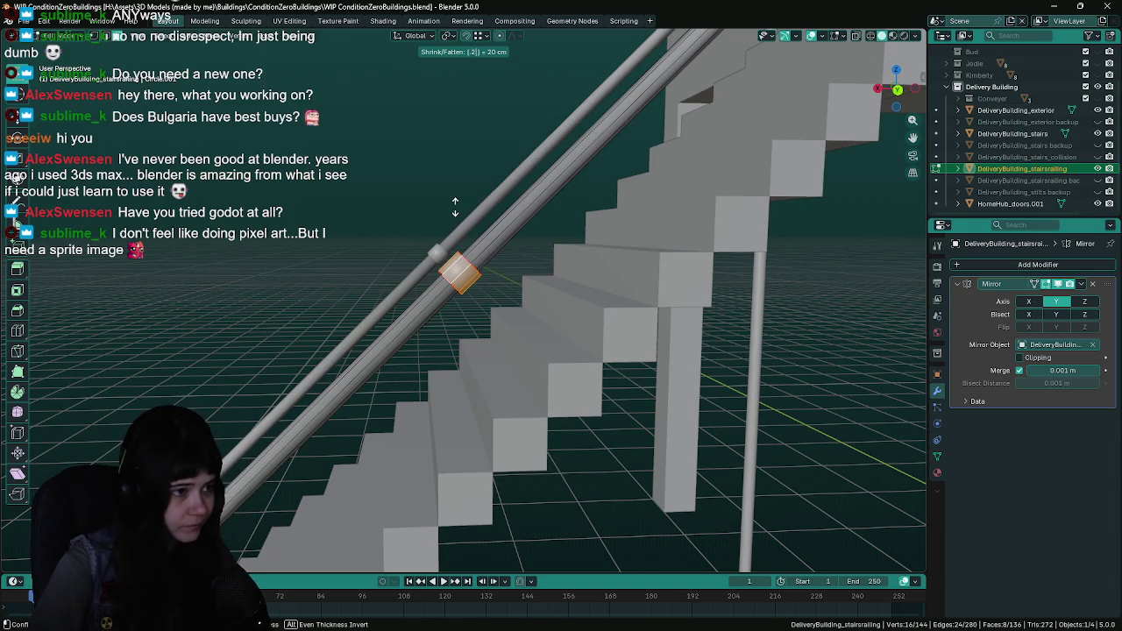
{"action": "key", "text": "Return"}
Undo the oversized collar, confirm it at an adjusted thickness, and inspect the post
{"action": "mouse_move", "coordinate": [455, 207]}
{"action": "left_mouse_down"}
{"action": "mouse_move", "coordinate": [433, 299]}
{"action": "mouse_move", "coordinate": [361, 348]}
{"action": "left_mouse_up"}
{"action": "scroll", "coordinate": [433, 300], "scroll_direction": "up", "scroll_amount": 3}
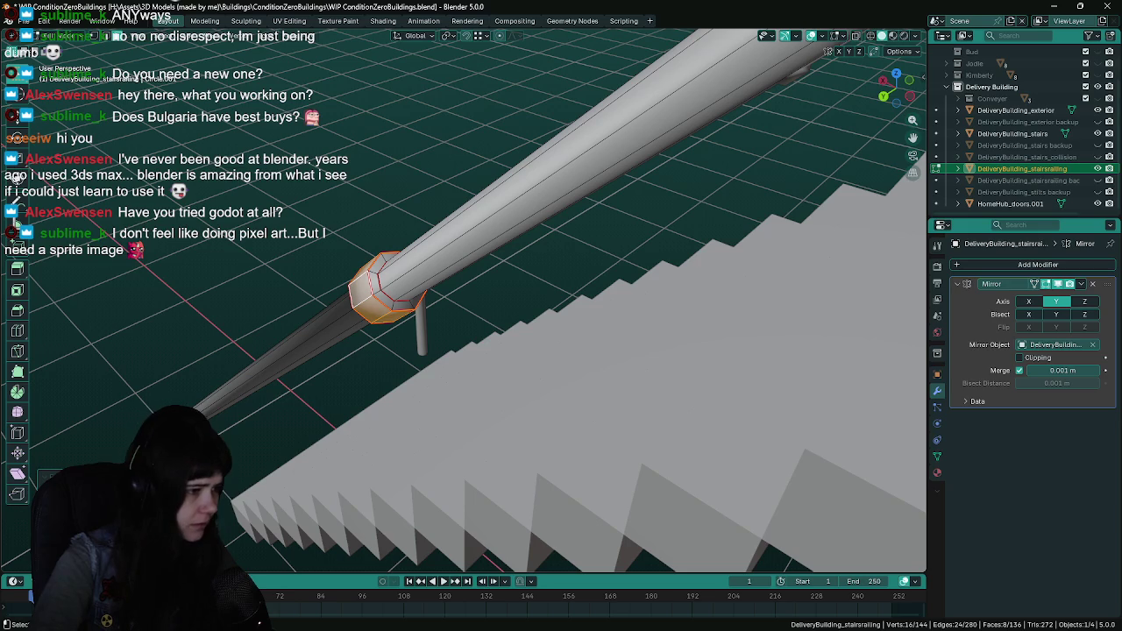
{"action": "key", "text": "ctrl+z"}
{"action": "mouse_move", "coordinate": [384, 336]}
{"action": "left_mouse_down"}
{"action": "mouse_move", "coordinate": [547, 240]}
{"action": "mouse_move", "coordinate": [460, 277]}
{"action": "mouse_move", "coordinate": [529, 243]}
{"action": "mouse_move", "coordinate": [473, 285]}
{"action": "mouse_move", "coordinate": [456, 263]}
{"action": "mouse_move", "coordinate": [434, 309]}
{"action": "left_mouse_up"}
{"action": "key", "text": "Return"}
{"action": "key", "text": "Return"}
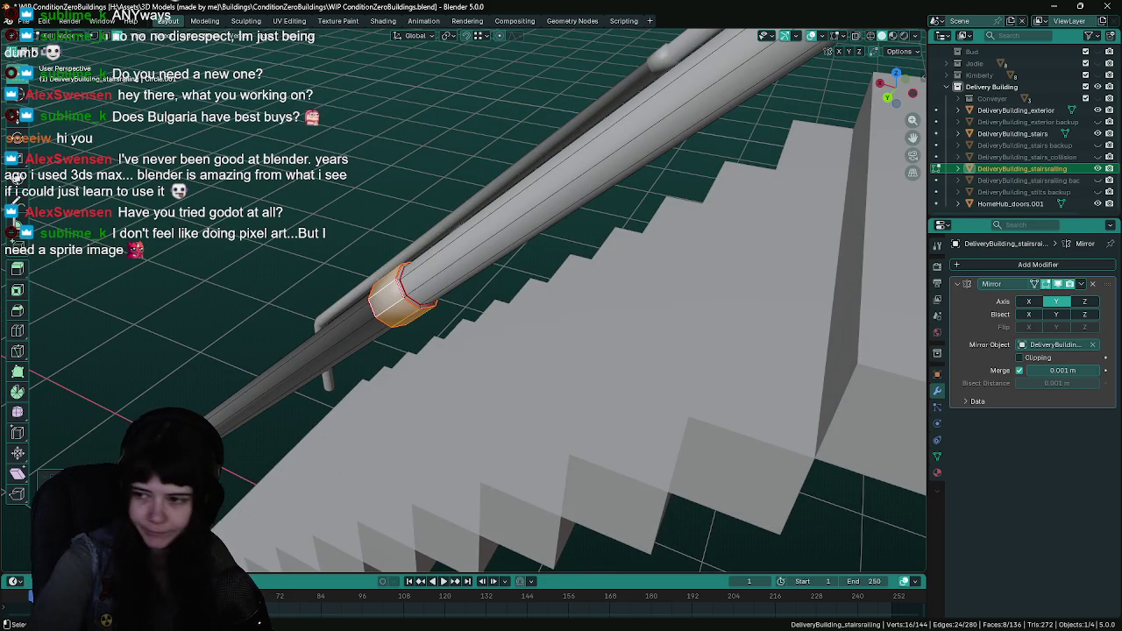
{"action": "left_click_drag", "start_coordinate": [364, 368], "coordinate": [492, 261]}
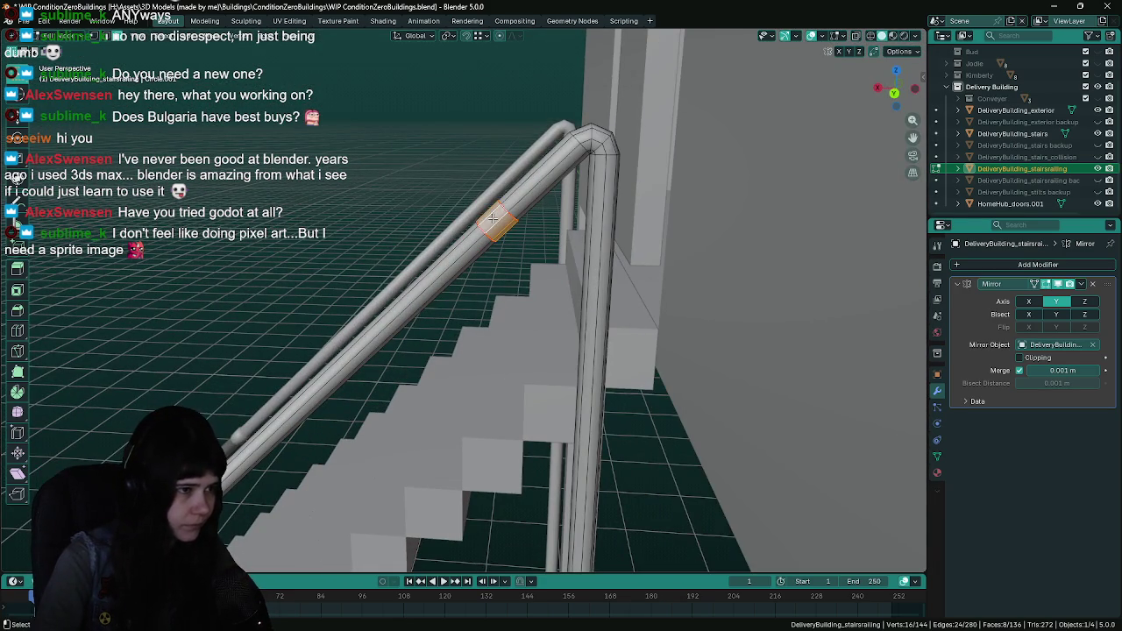
{"action": "left_click_drag", "start_coordinate": [493, 219], "coordinate": [522, 163]}
{"action": "mouse_move", "coordinate": [582, 435]}
{"action": "left_mouse_down"}
{"action": "mouse_move", "coordinate": [570, 433]}
{"action": "mouse_move", "coordinate": [570, 533]}
{"action": "left_mouse_up"}
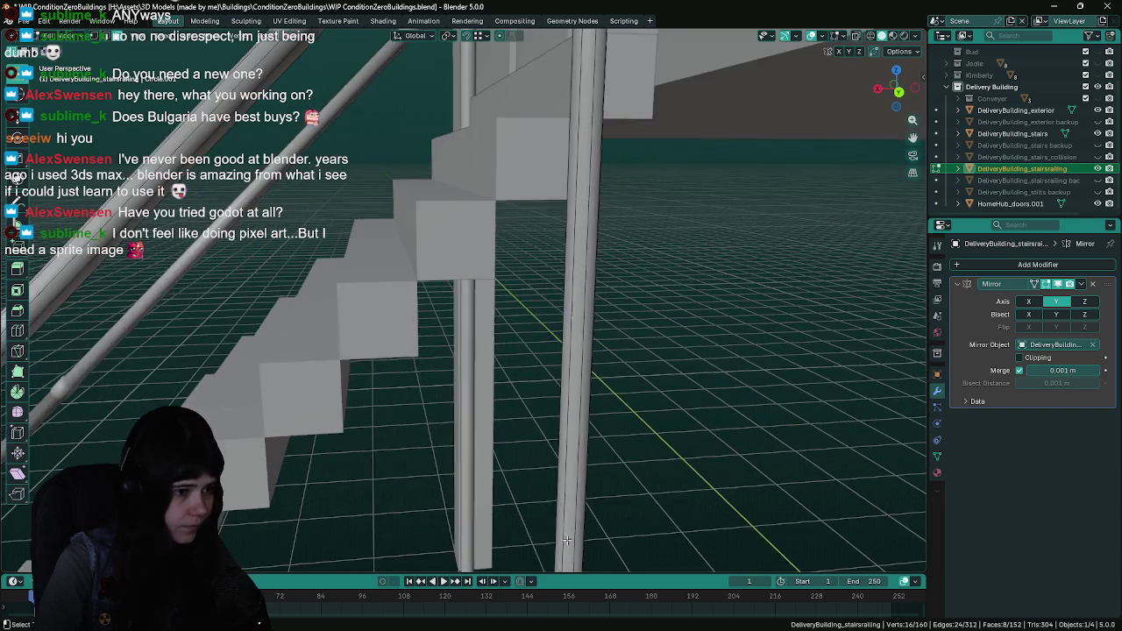
Select the collar face rings on the post and railing and shade them flat
{"action": "scroll", "coordinate": [570, 533], "scroll_direction": "down", "scroll_amount": 3}
{"action": "left_click", "coordinate": [572, 384], "text": "alt"}
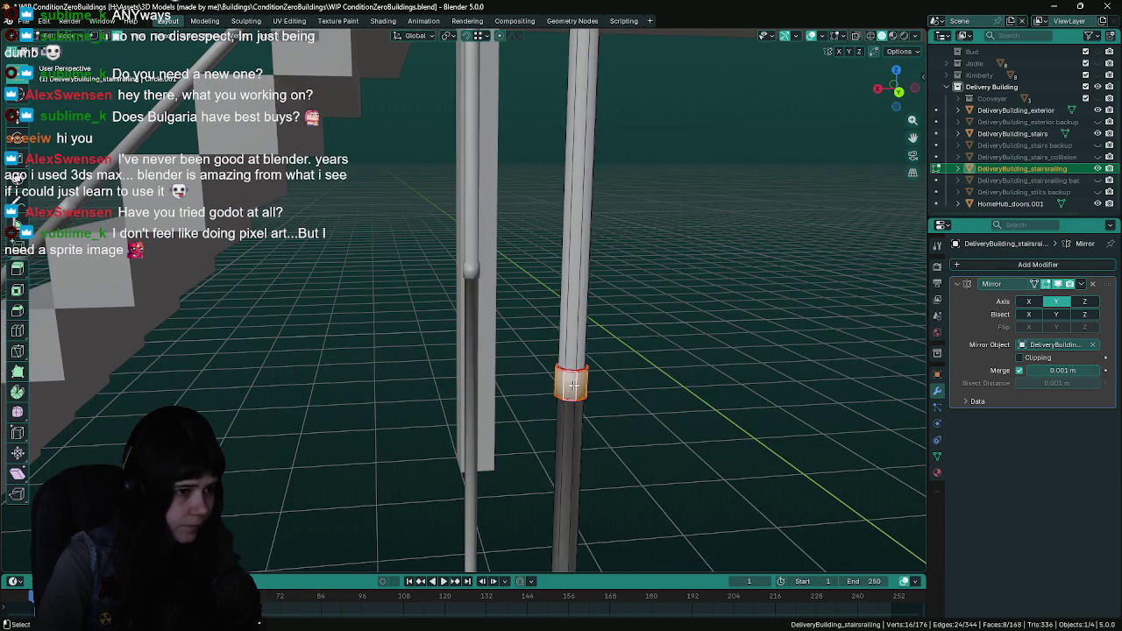
{"action": "scroll", "coordinate": [571, 383], "scroll_direction": "down", "scroll_amount": 3}
{"action": "left_click_drag", "start_coordinate": [284, 407], "coordinate": [447, 411]}
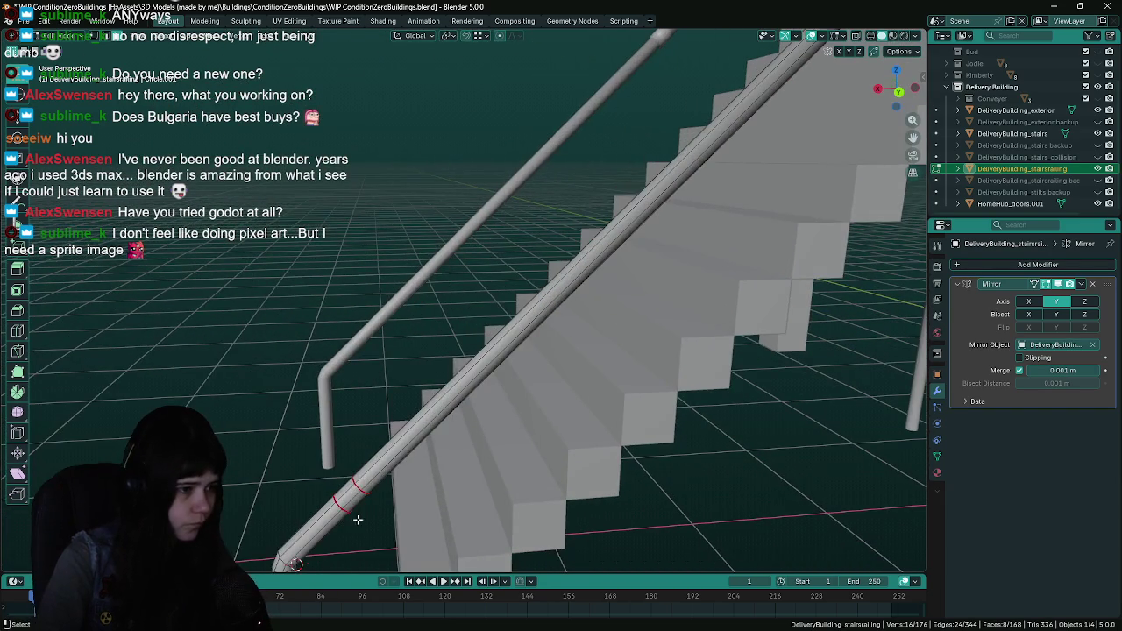
{"action": "left_click", "coordinate": [342, 496]}
{"action": "left_click_drag", "start_coordinate": [350, 488], "coordinate": [570, 289]}
{"action": "scroll", "coordinate": [570, 290], "scroll_direction": "up", "scroll_amount": 4}
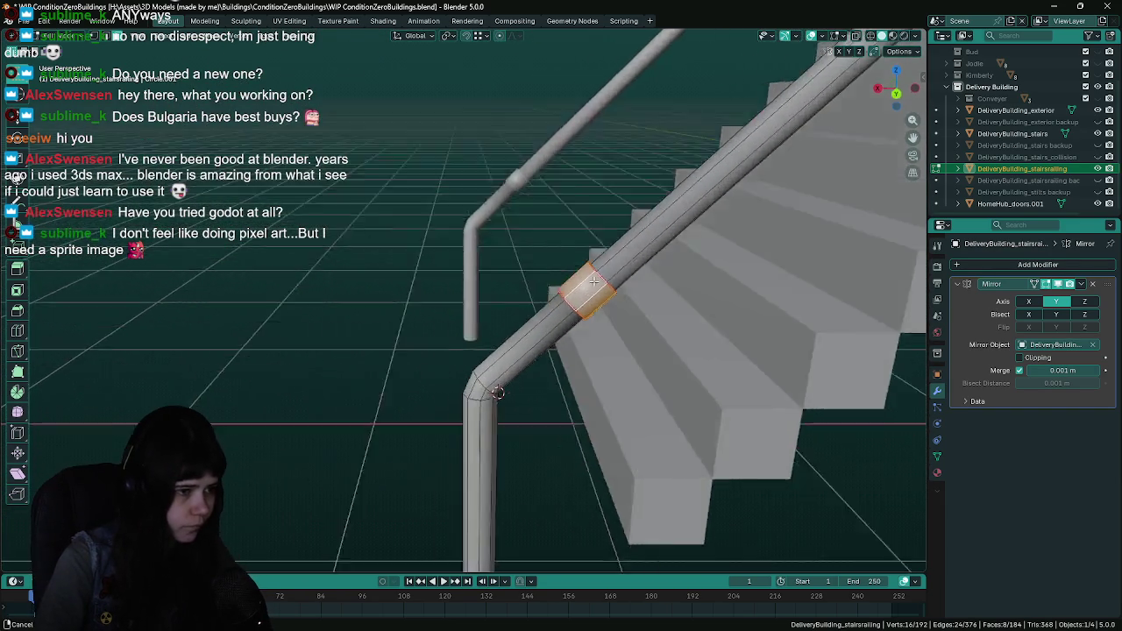
{"action": "left_click_drag", "start_coordinate": [687, 313], "coordinate": [570, 280]}
{"action": "scroll", "coordinate": [491, 257], "scroll_direction": "up", "scroll_amount": 4}
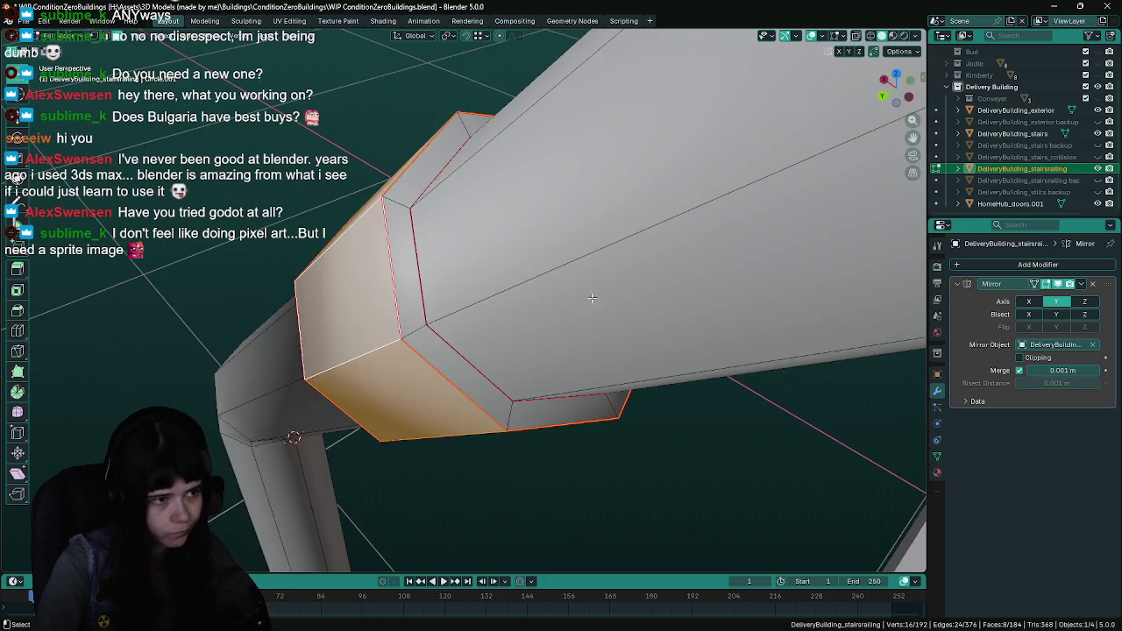
{"action": "scroll", "coordinate": [491, 257], "scroll_direction": "down", "scroll_amount": 2}
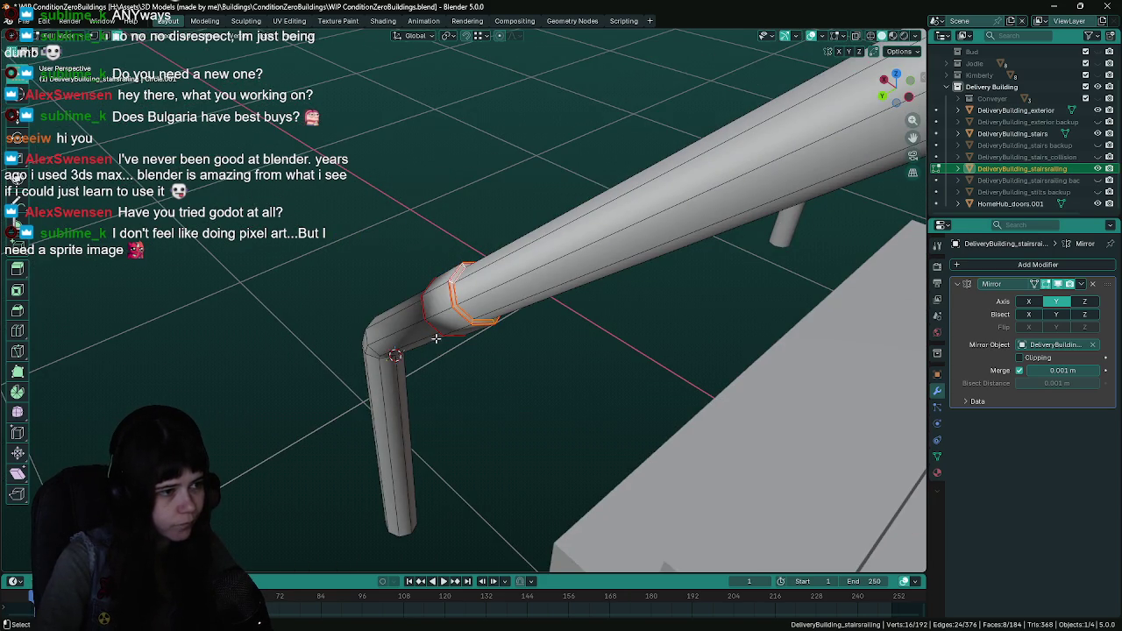
{"action": "scroll", "coordinate": [453, 281], "scroll_direction": "up", "scroll_amount": 5}
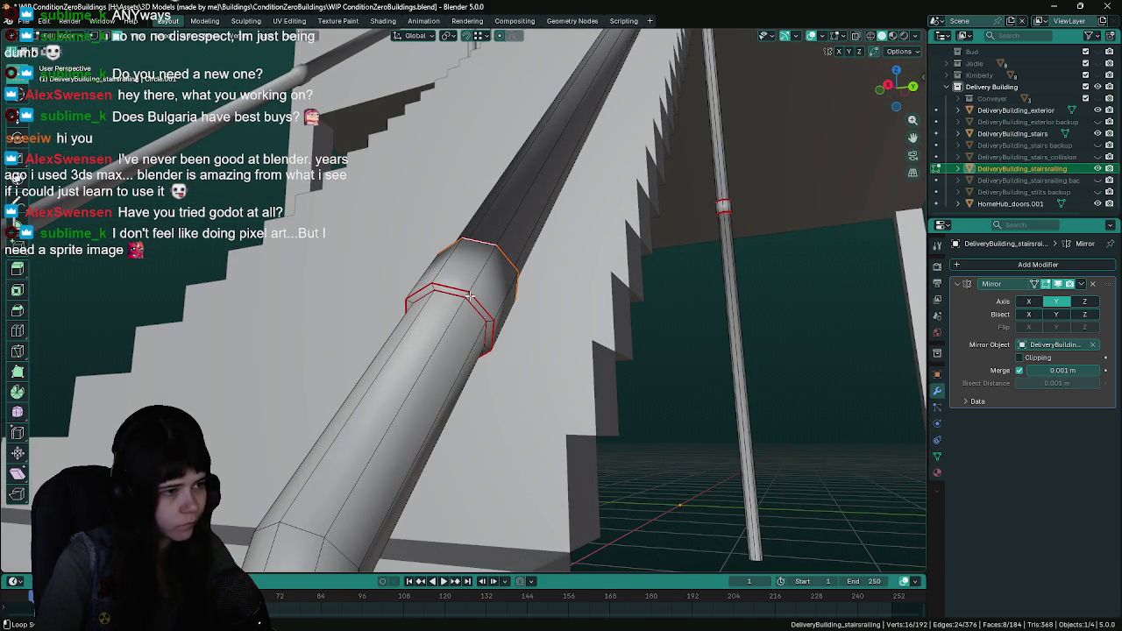
{"action": "left_click", "coordinate": [470, 295], "text": "alt+shift"}
{"action": "right_click", "coordinate": [467, 294]}
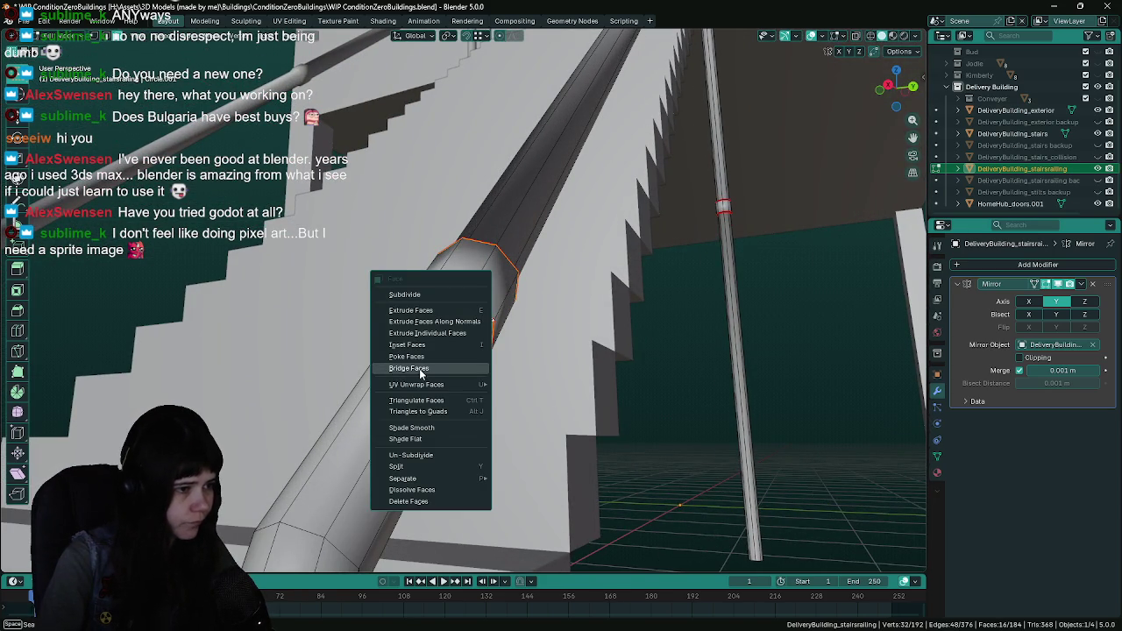
{"action": "left_click", "coordinate": [433, 438]}
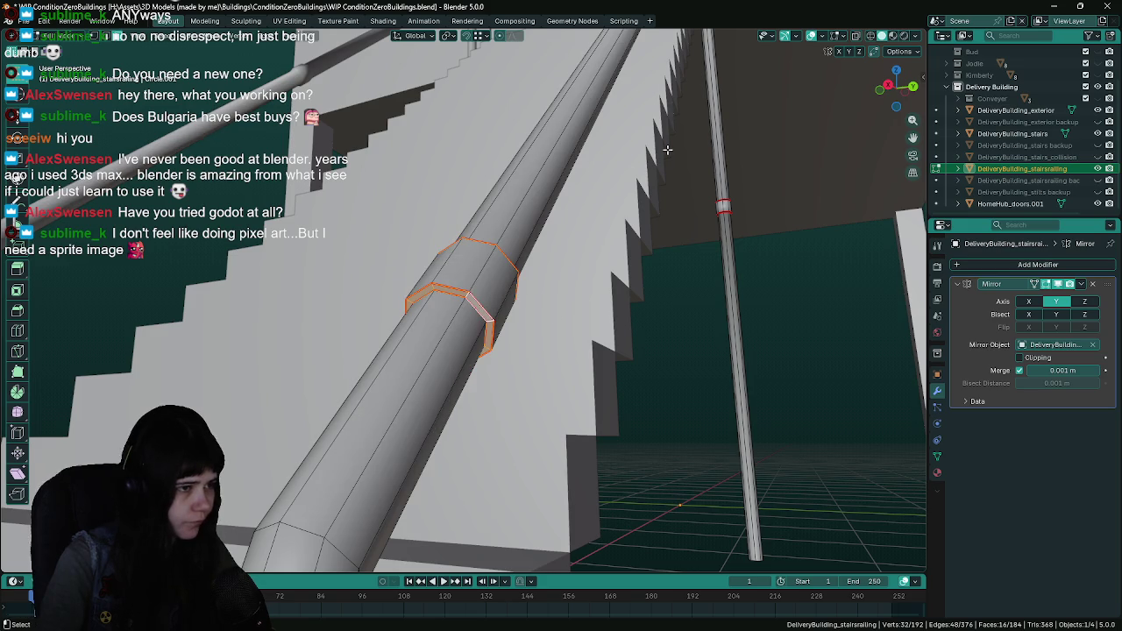
Flat-shade another selected collar ring further along the stair rail
{"action": "scroll", "coordinate": [667, 151], "scroll_direction": "down", "scroll_amount": 5}
{"action": "scroll", "coordinate": [522, 283], "scroll_direction": "up", "scroll_amount": 5}
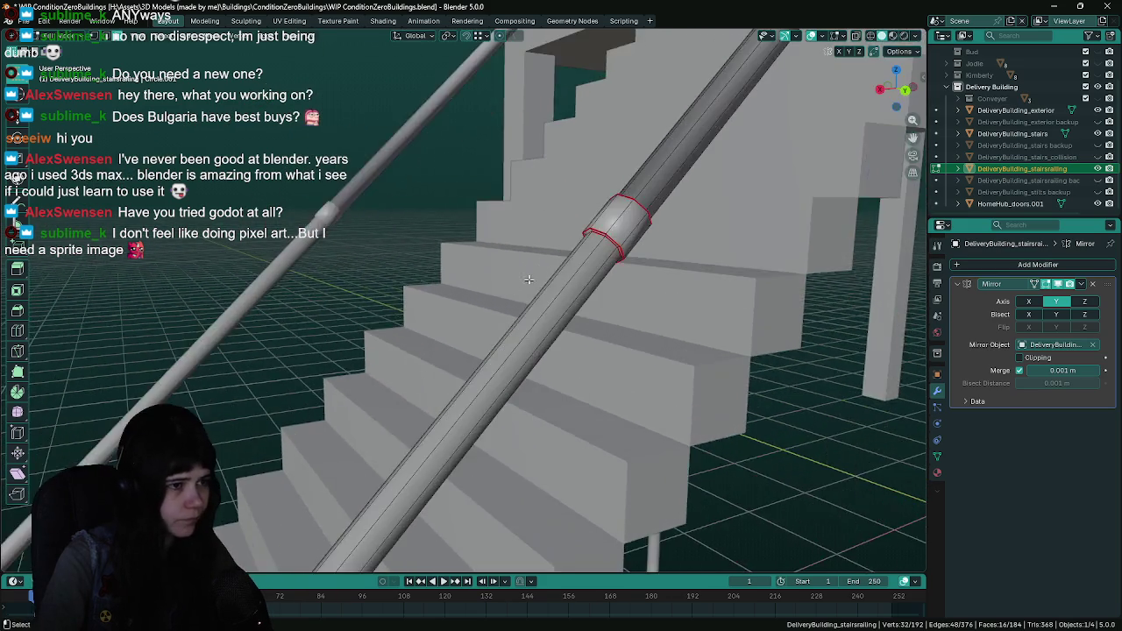
{"action": "left_click_drag", "start_coordinate": [522, 283], "coordinate": [608, 214]}
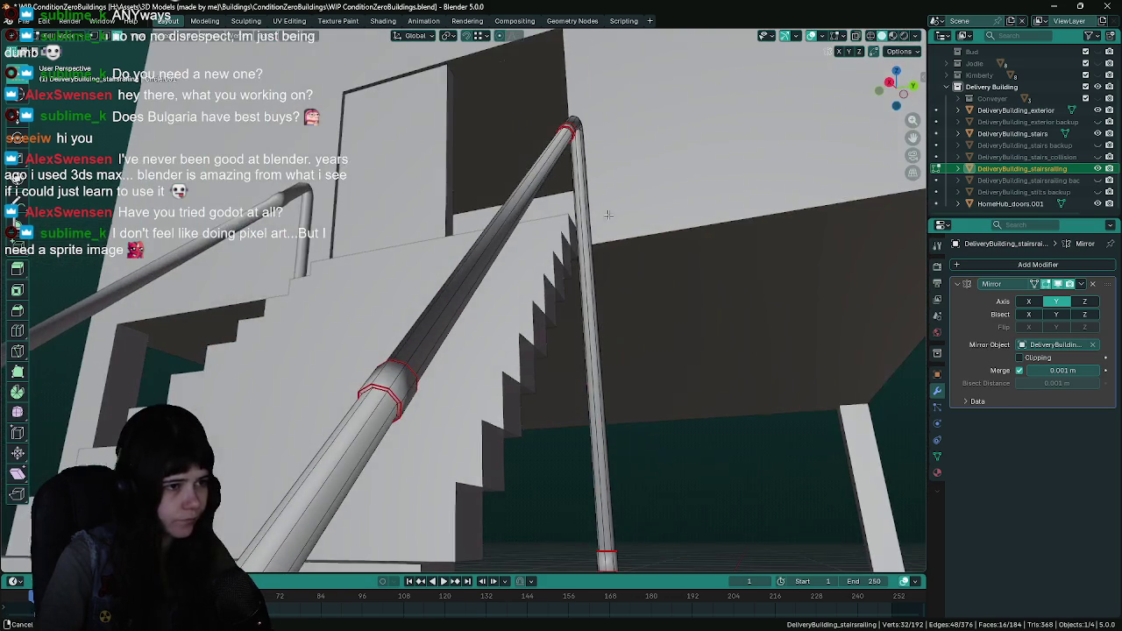
{"action": "right_click", "coordinate": [397, 387]}
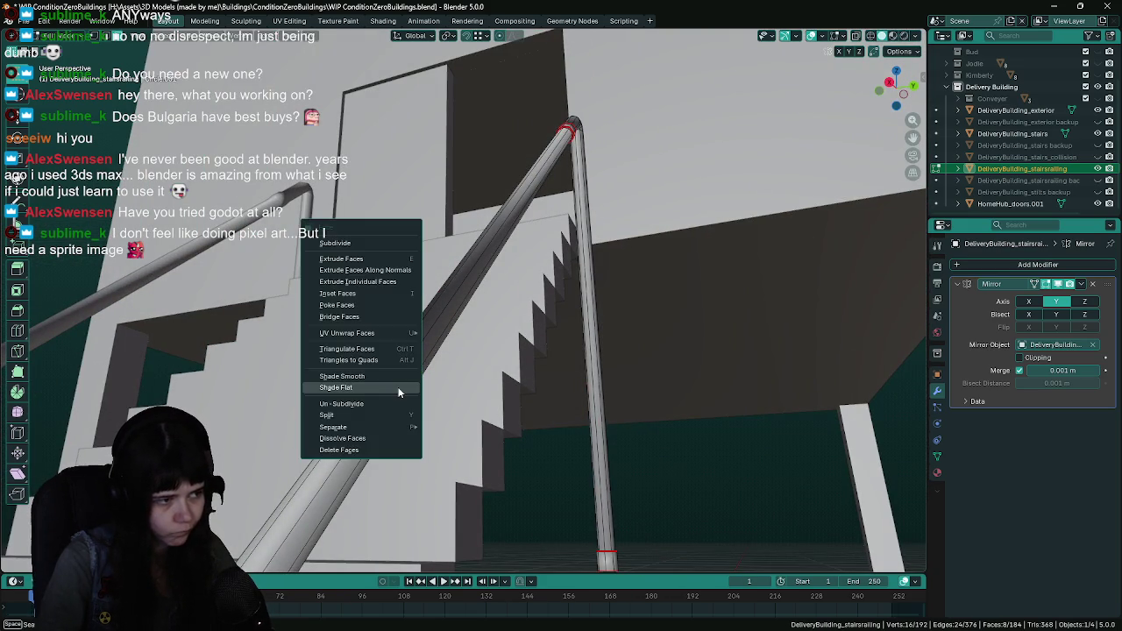
{"action": "scroll", "coordinate": [601, 290], "scroll_direction": "down", "scroll_amount": 3}
{"action": "mouse_move", "coordinate": [606, 291]}
{"action": "left_mouse_down"}
{"action": "mouse_move", "coordinate": [468, 355]}
{"action": "mouse_move", "coordinate": [488, 380]}
{"action": "mouse_move", "coordinate": [683, 397]}
{"action": "left_mouse_up"}
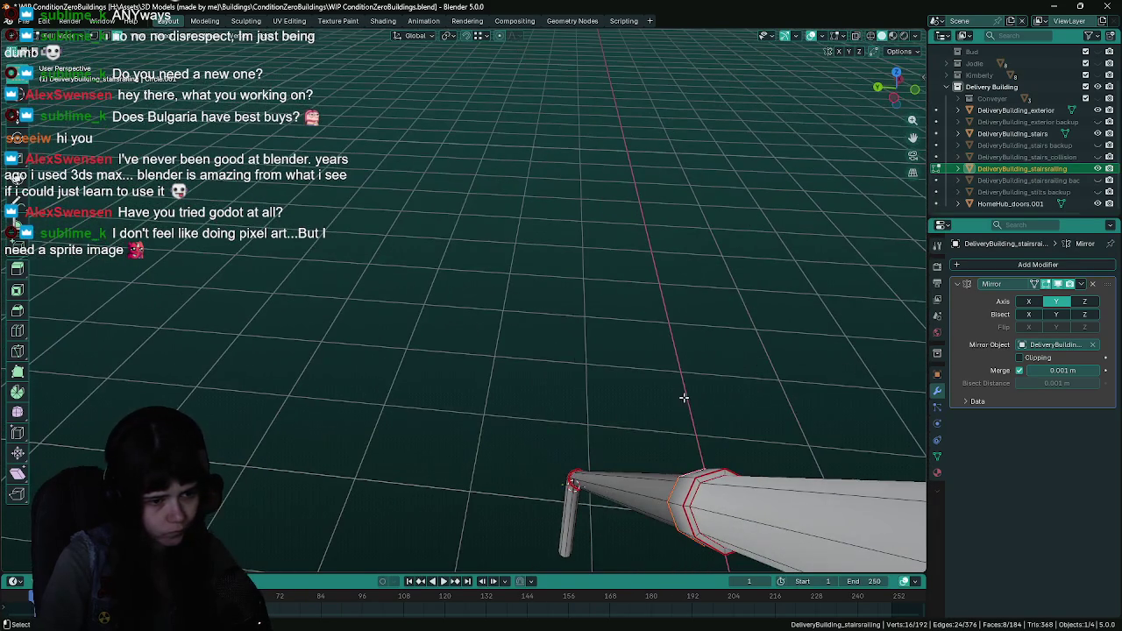
{"action": "right_click", "coordinate": [699, 479]}
{"action": "mouse_move", "coordinate": [699, 479]}
{"action": "left_mouse_down"}
{"action": "mouse_move", "coordinate": [746, 199]}
{"action": "mouse_move", "coordinate": [597, 311]}
{"action": "mouse_move", "coordinate": [596, 449]}
{"action": "mouse_move", "coordinate": [608, 406]}
{"action": "mouse_move", "coordinate": [509, 453]}
{"action": "mouse_move", "coordinate": [427, 474]}
{"action": "mouse_move", "coordinate": [548, 425]}
{"action": "mouse_move", "coordinate": [526, 263]}
{"action": "mouse_move", "coordinate": [535, 207]}
{"action": "mouse_move", "coordinate": [578, 290]}
{"action": "mouse_move", "coordinate": [583, 235]}
{"action": "left_mouse_up"}
{"action": "scroll", "coordinate": [702, 228], "scroll_direction": "up", "scroll_amount": 5}
{"action": "right_click", "coordinate": [590, 448]}
{"action": "right_click", "coordinate": [443, 454]}
{"action": "left_click", "coordinate": [442, 455]}
Flat-shade the lower collar ring and the remaining rail ring
{"action": "scroll", "coordinate": [589, 210], "scroll_direction": "up", "scroll_amount": 3}
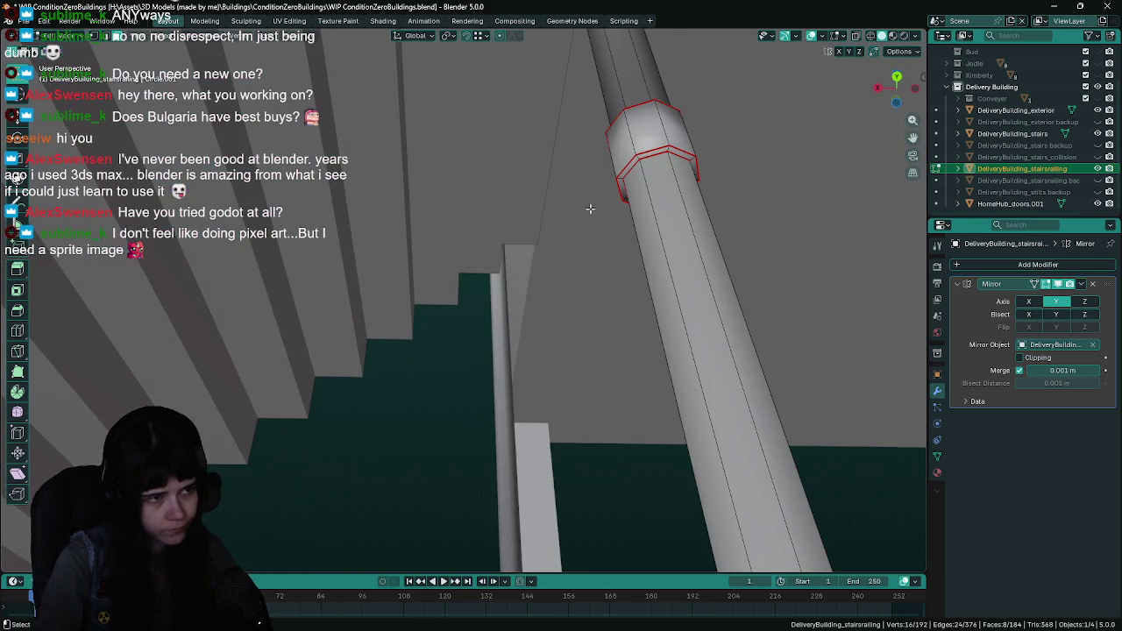
{"action": "left_click", "coordinate": [640, 156], "text": "alt"}
{"action": "right_click", "coordinate": [640, 156]}
{"action": "left_click", "coordinate": [640, 156]}
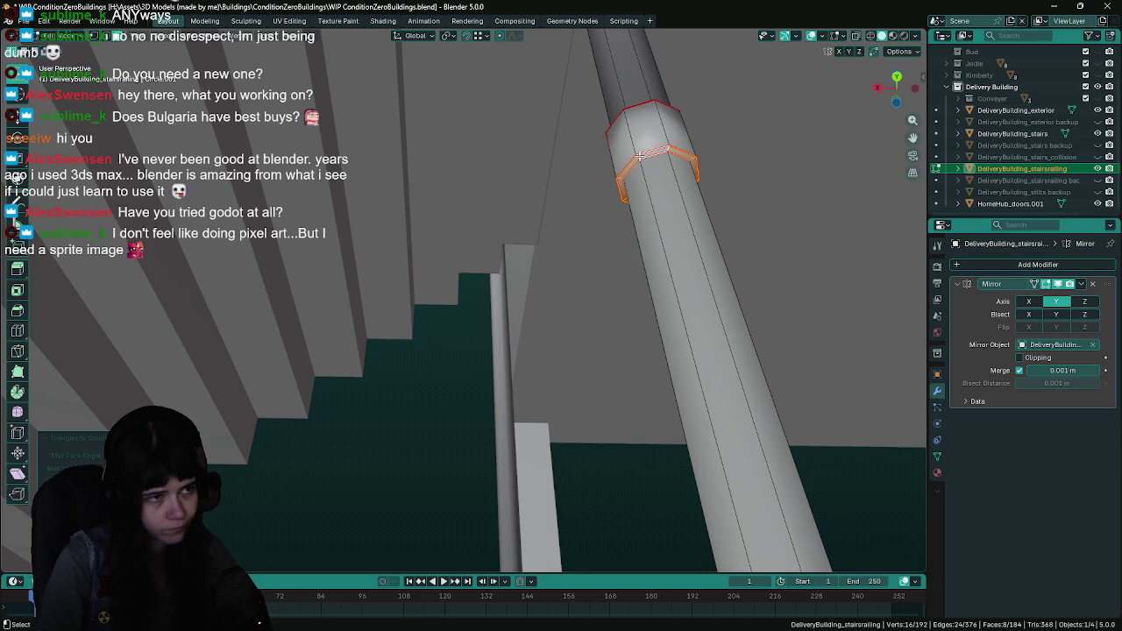
{"action": "right_click", "coordinate": [640, 156]}
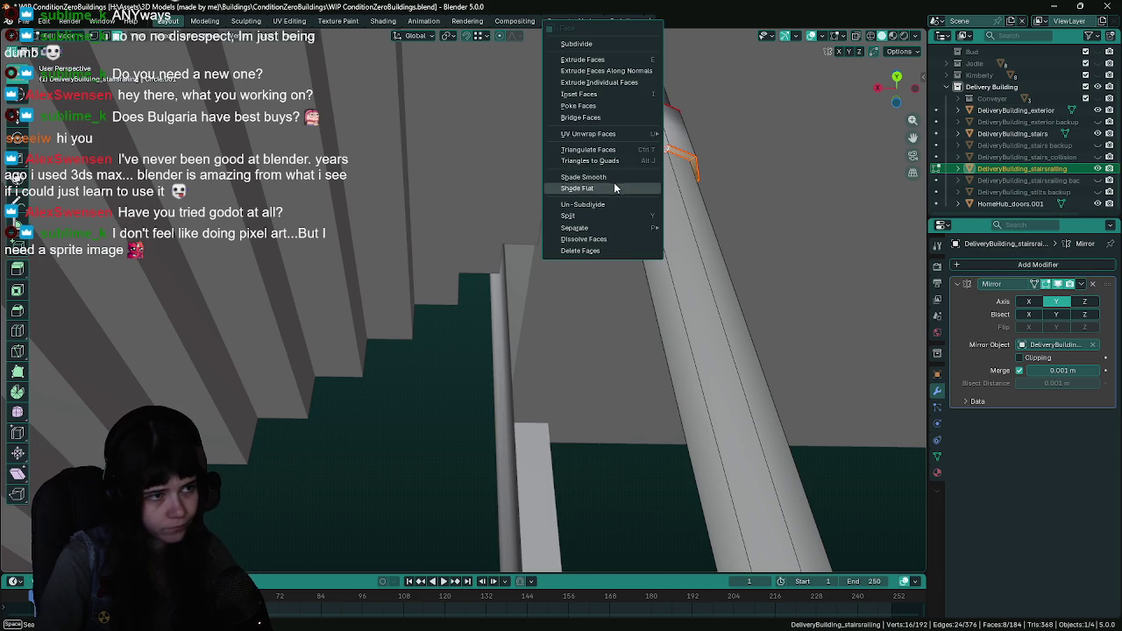
{"action": "left_click", "coordinate": [615, 187]}
{"action": "scroll", "coordinate": [544, 408], "scroll_direction": "up", "scroll_amount": 5}
{"action": "scroll", "coordinate": [544, 408], "scroll_direction": "down", "scroll_amount": 8}
{"action": "scroll", "coordinate": [503, 371], "scroll_direction": "up", "scroll_amount": 3}
{"action": "right_click", "coordinate": [463, 290]}
{"action": "left_click", "coordinate": [463, 289]}
{"action": "scroll", "coordinate": [463, 290], "scroll_direction": "down", "scroll_amount": 10}
Select the whole railing mesh in Edit Mode and run Merge by Distance on it
{"action": "key", "text": "Tab"}
{"action": "scroll", "coordinate": [473, 316], "scroll_direction": "up", "scroll_amount": 5}
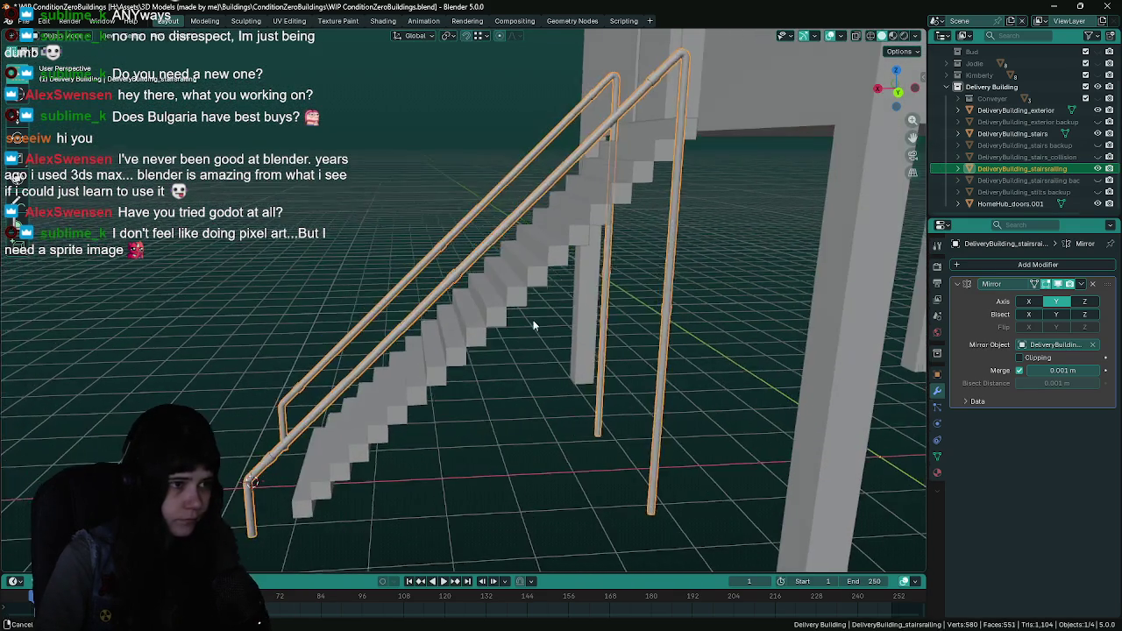
{"action": "key", "text": "Tab"}
{"action": "right_click", "coordinate": [540, 315]}
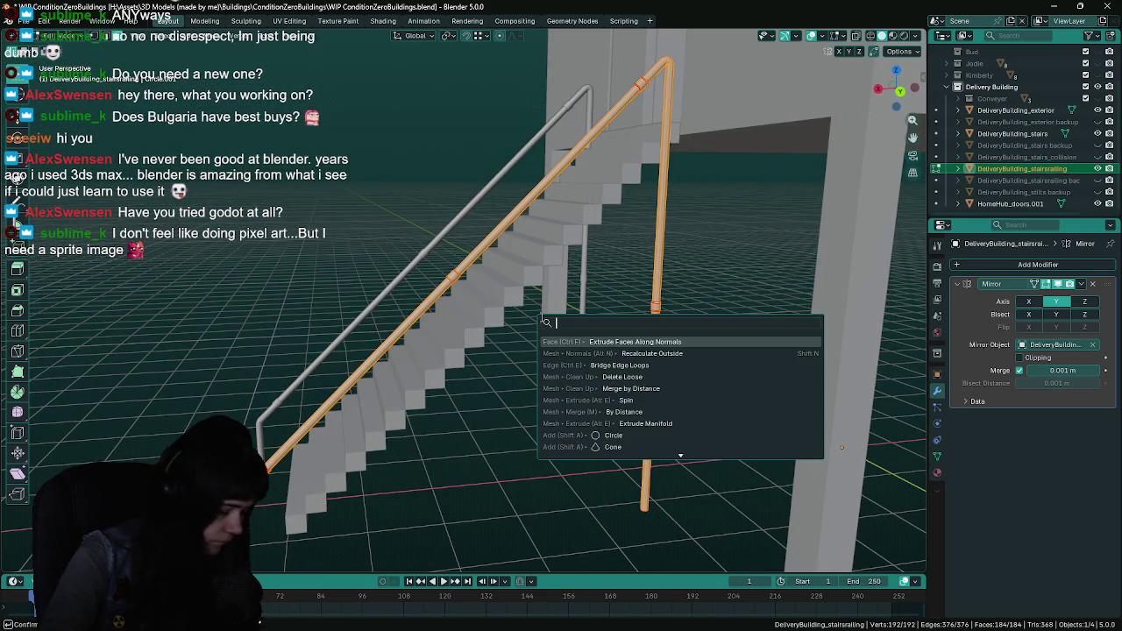
{"action": "key", "text": "Escape"}
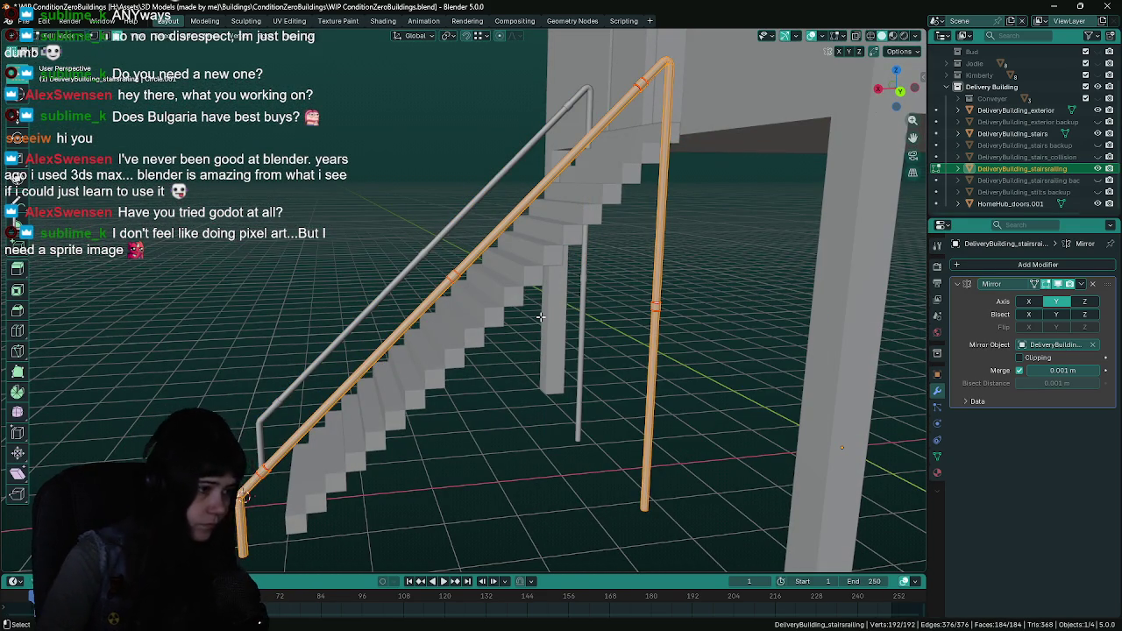
{"action": "key", "text": "F3"}
{"action": "type", "text": "merge"}
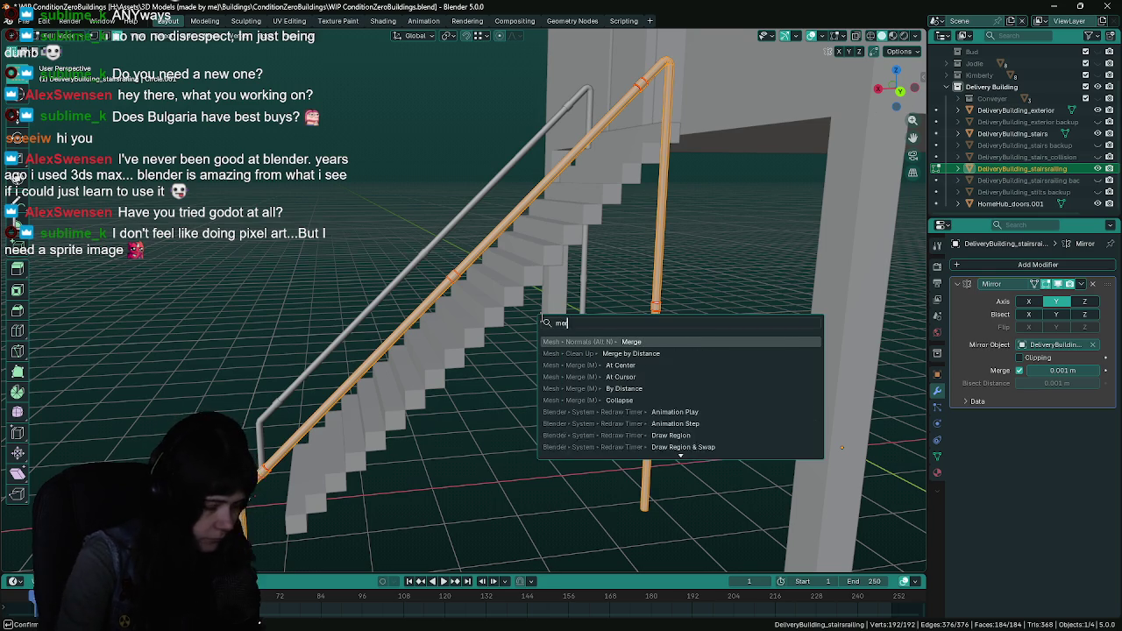
{"action": "left_click", "coordinate": [651, 356]}
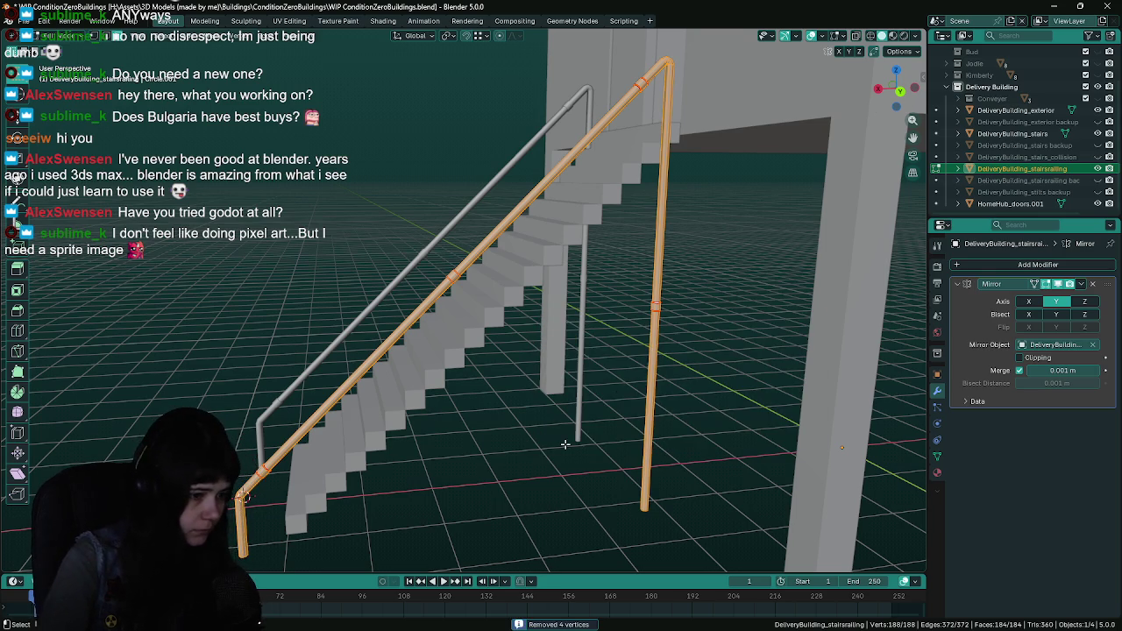
Delete loose geometry, recalculate normals outside, and save the blend file
{"action": "key", "text": "F3"}
{"action": "type", "text": "loose"}
{"action": "key", "text": "Return"}
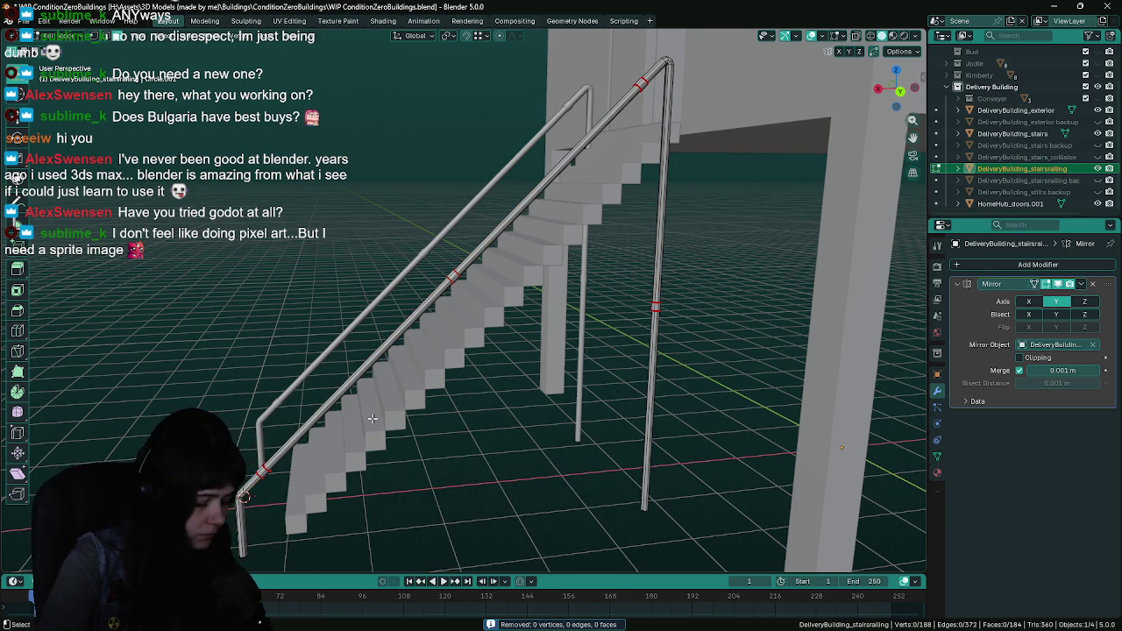
{"action": "key", "text": "F3"}
{"action": "type", "text": "rec"}
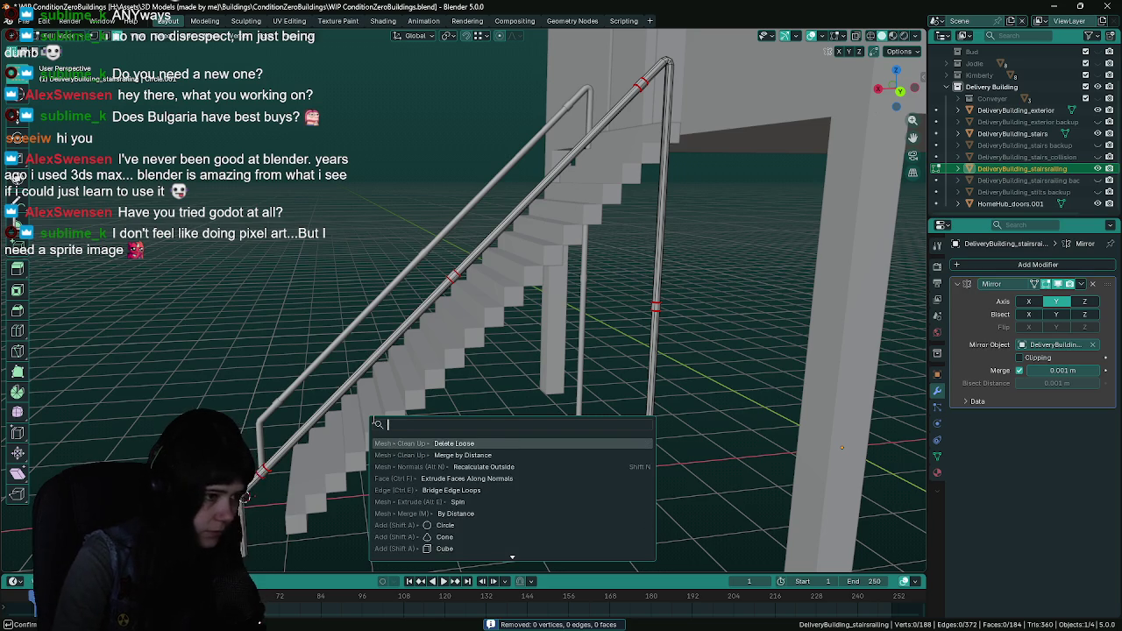
{"action": "type", "text": "alc"}
{"action": "key", "text": "Return"}
{"action": "key", "text": "ctrl+s"}
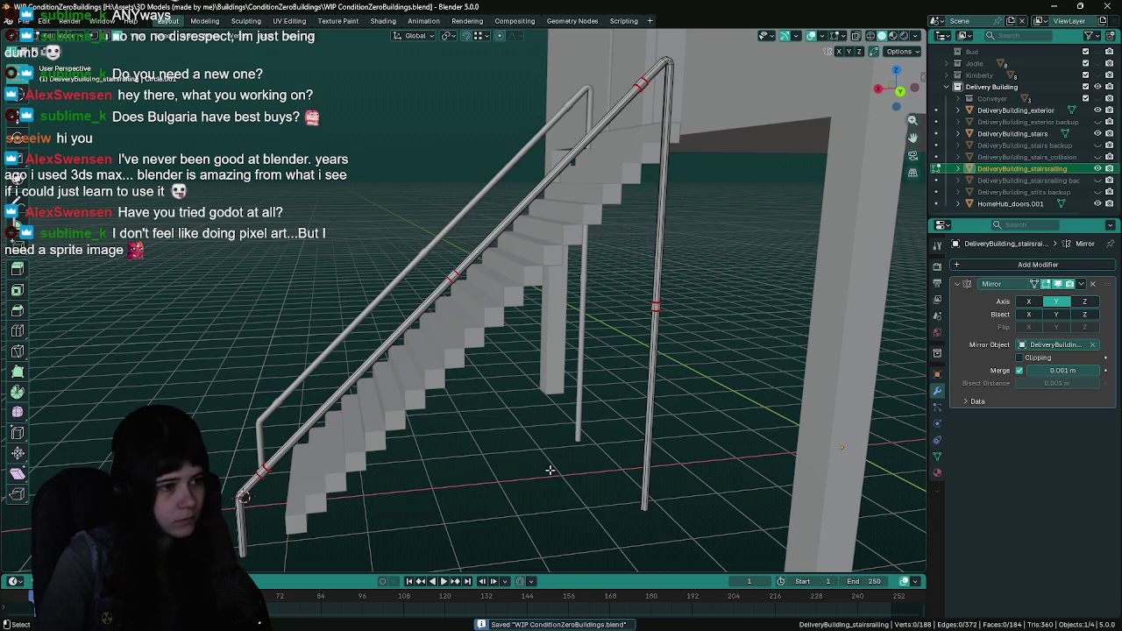
Recalculate normals on one linked rail, return to Object Mode, and select the railing object
{"action": "key", "text": "a"}
{"action": "key", "text": "alt+a"}
{"action": "key", "text": "l"}
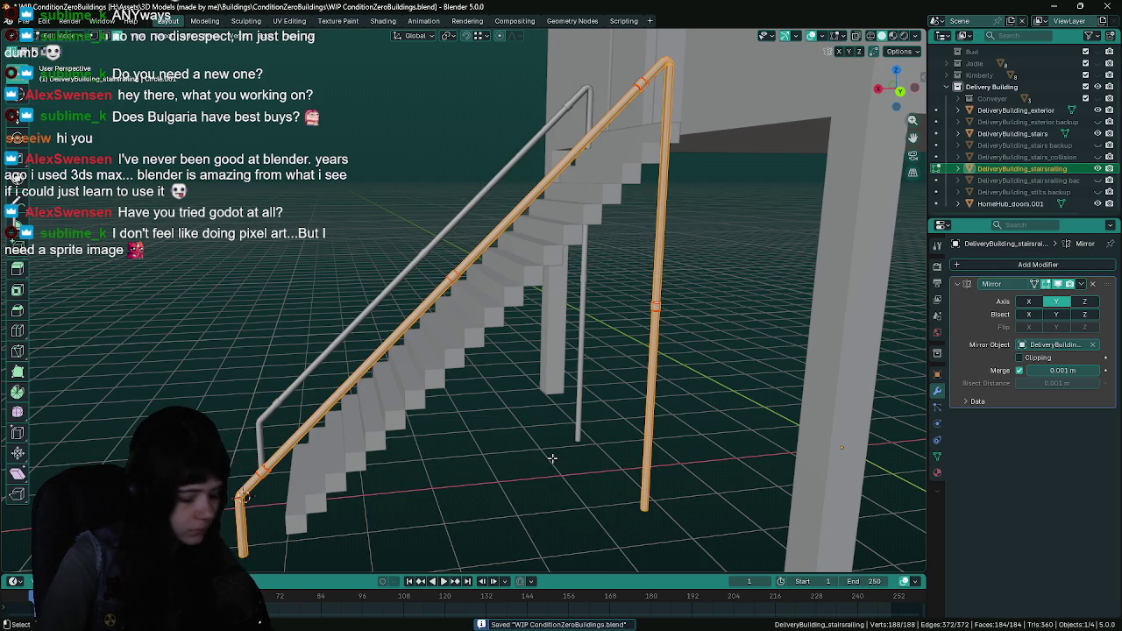
{"action": "key", "text": "F3"}
{"action": "type", "text": "recalc"}
{"action": "key", "text": "Return"}
{"action": "key", "text": "Tab"}
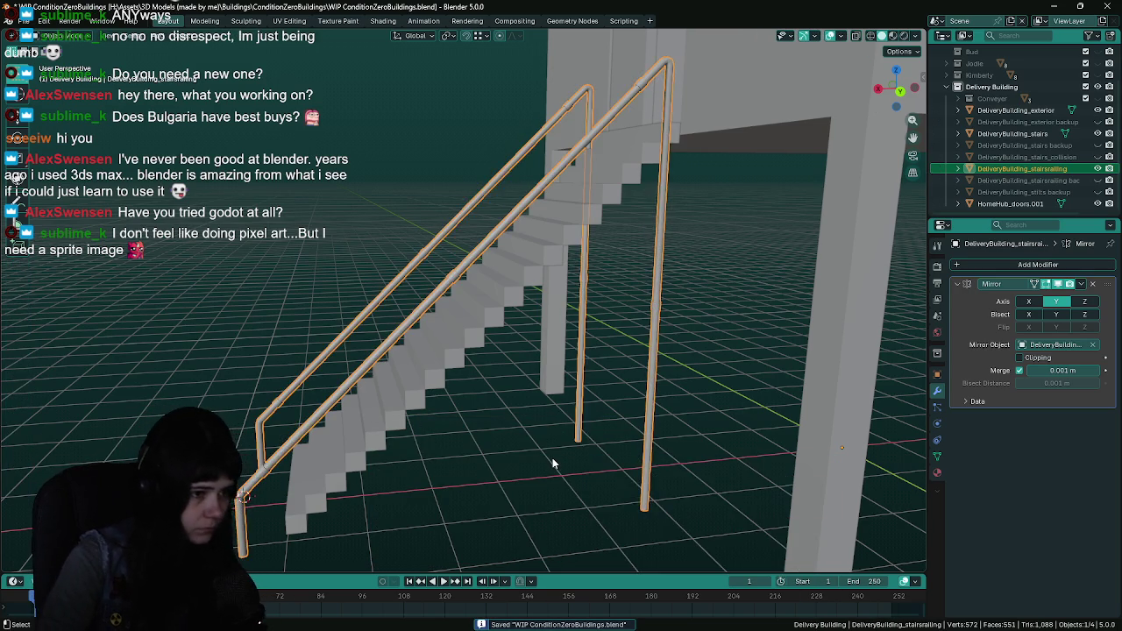
{"action": "key", "text": "alt+a"}
{"action": "key", "text": "Tab"}
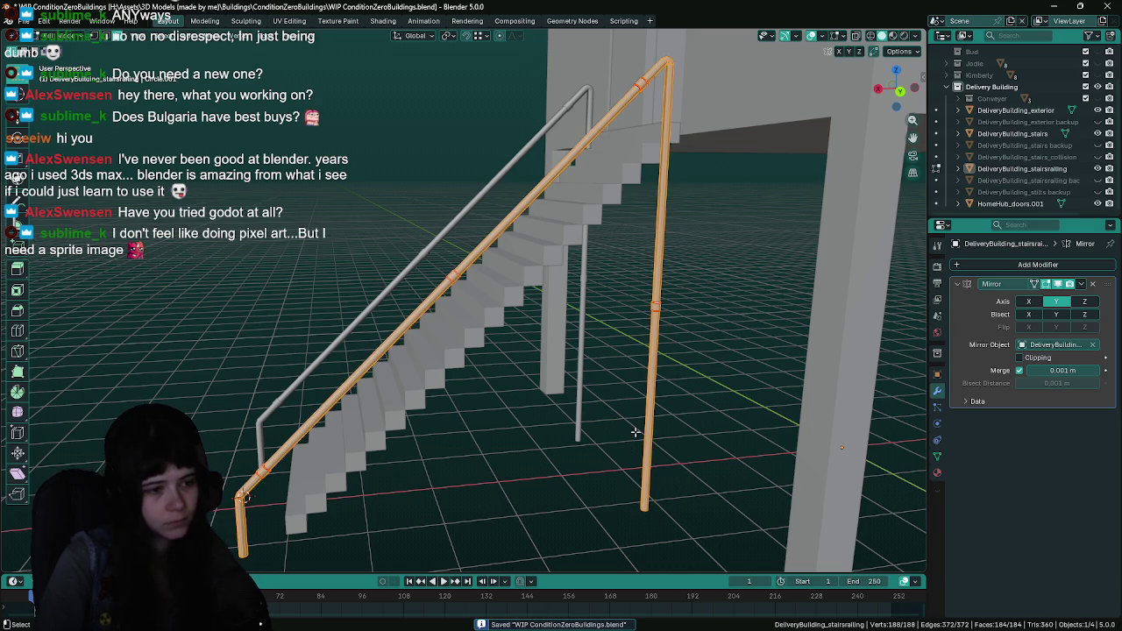
{"action": "key", "text": "alt+a"}
{"action": "key", "text": "Tab"}
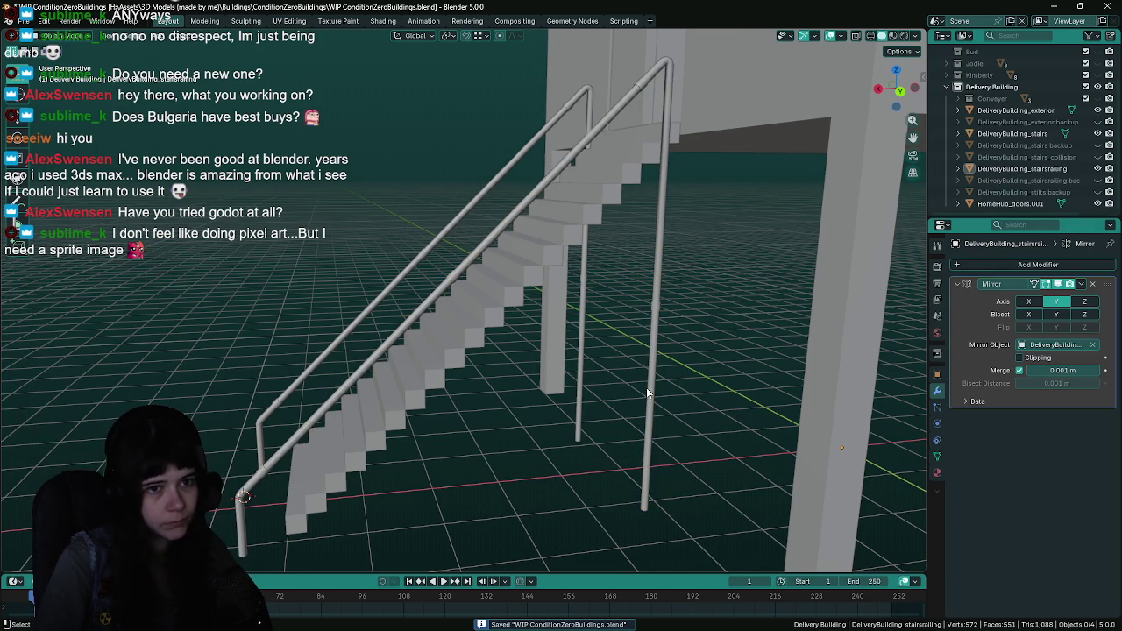
{"action": "left_click", "coordinate": [656, 373]}
Export the railing with the Unreal Engine preset to DeliveryBuilding_stairsrailing.fbx
{"action": "left_click", "coordinate": [654, 373]}
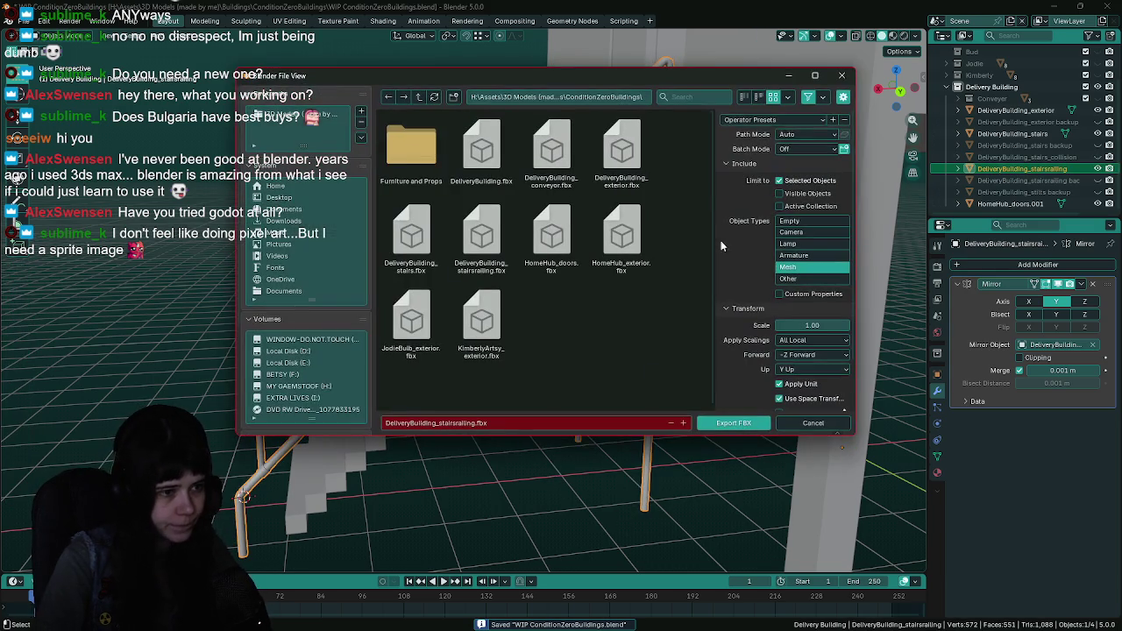
{"action": "left_click", "coordinate": [760, 151]}
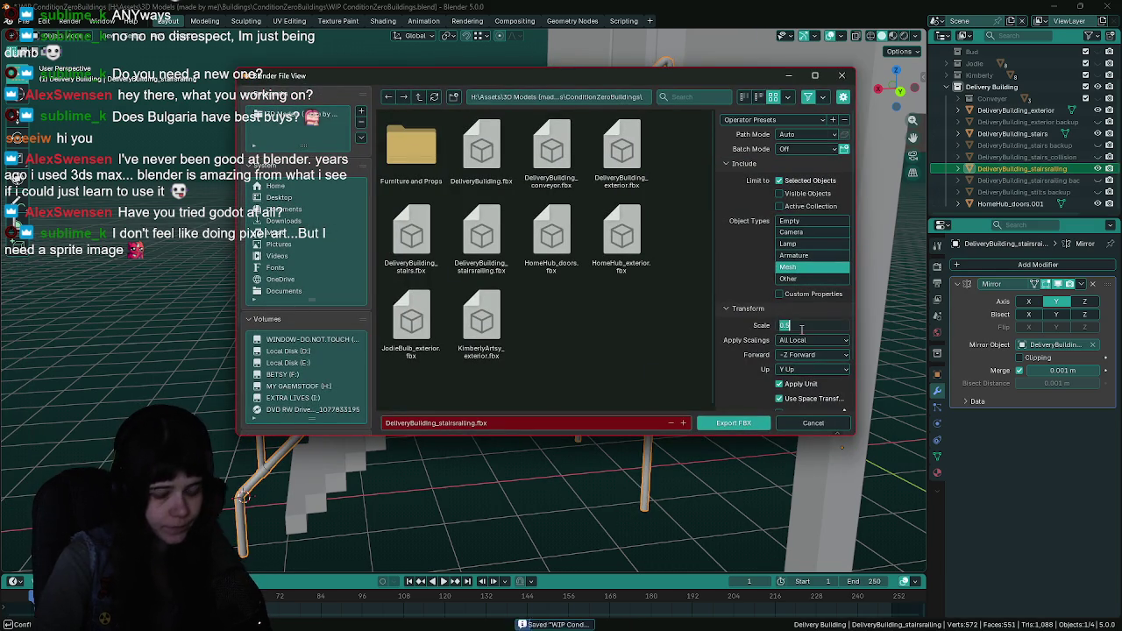
{"action": "left_click", "coordinate": [724, 425]}
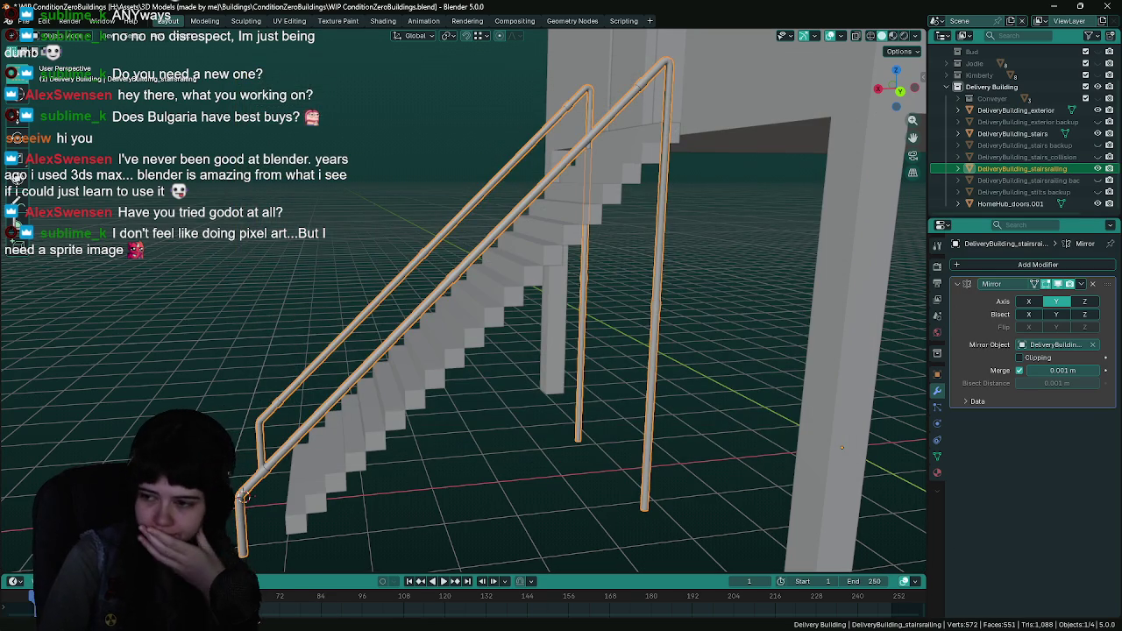
{"action": "key", "text": "alt+Tab"}
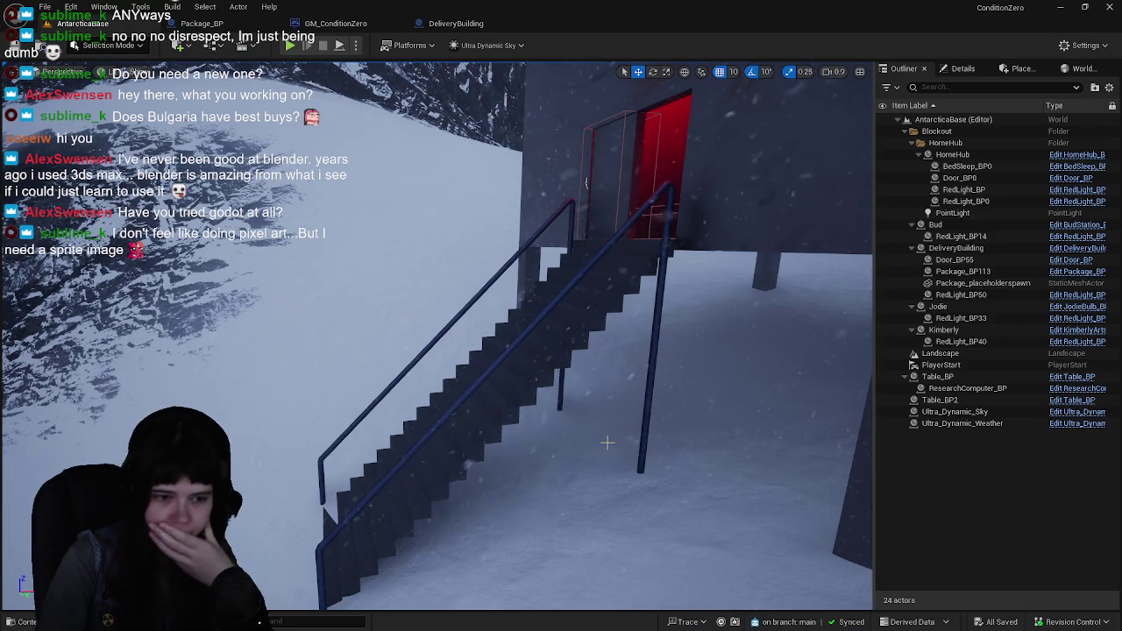
Reimport the DeliveryBuilding railing static mesh from the Content Drawer
{"action": "key", "text": "ctrl+space"}
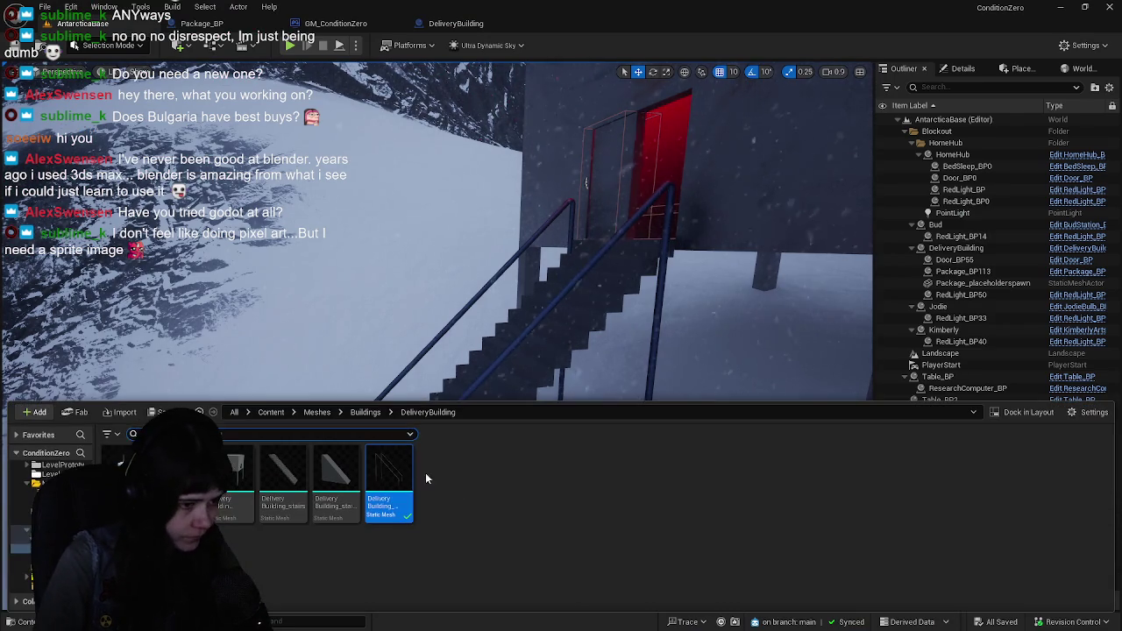
{"action": "right_click", "coordinate": [382, 484]}
{"action": "left_click", "coordinate": [467, 284]}
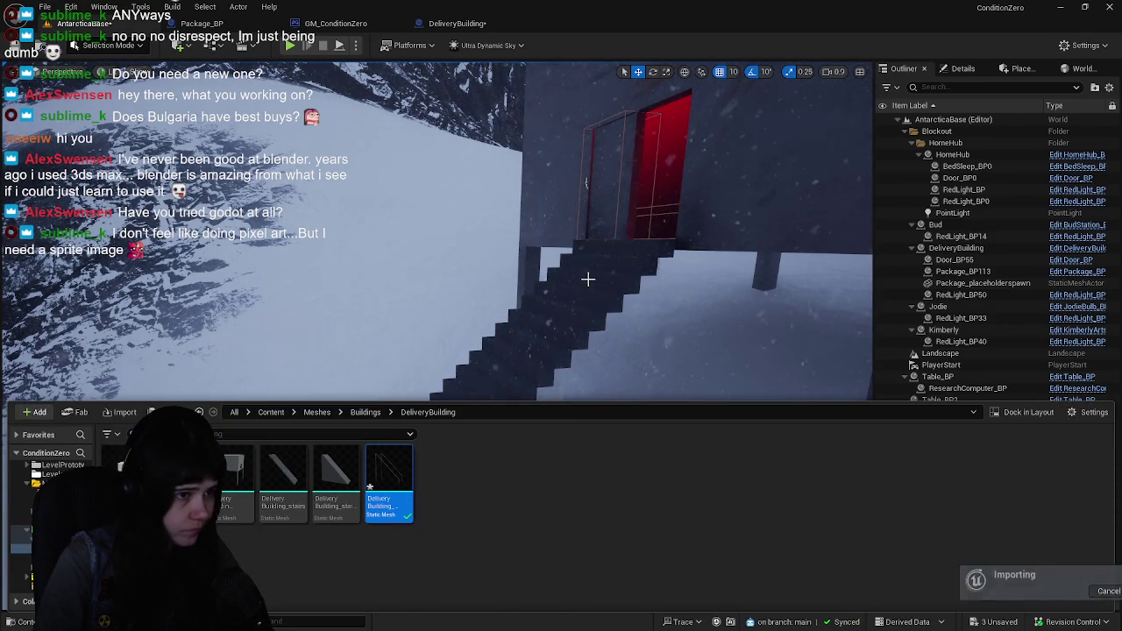
Fly the viewport past the red door to inspect the stairs' collared handrails
{"action": "mouse_move", "coordinate": [587, 183]}
{"action": "left_mouse_down"}
{"action": "mouse_move", "coordinate": [587, 263]}
{"action": "mouse_move", "coordinate": [587, 158]}
{"action": "left_mouse_up"}
{"action": "mouse_move", "coordinate": [611, 256]}
{"action": "left_mouse_down"}
{"action": "mouse_move", "coordinate": [592, 325]}
{"action": "mouse_move", "coordinate": [623, 277]}
{"action": "mouse_move", "coordinate": [657, 341]}
{"action": "left_mouse_up"}
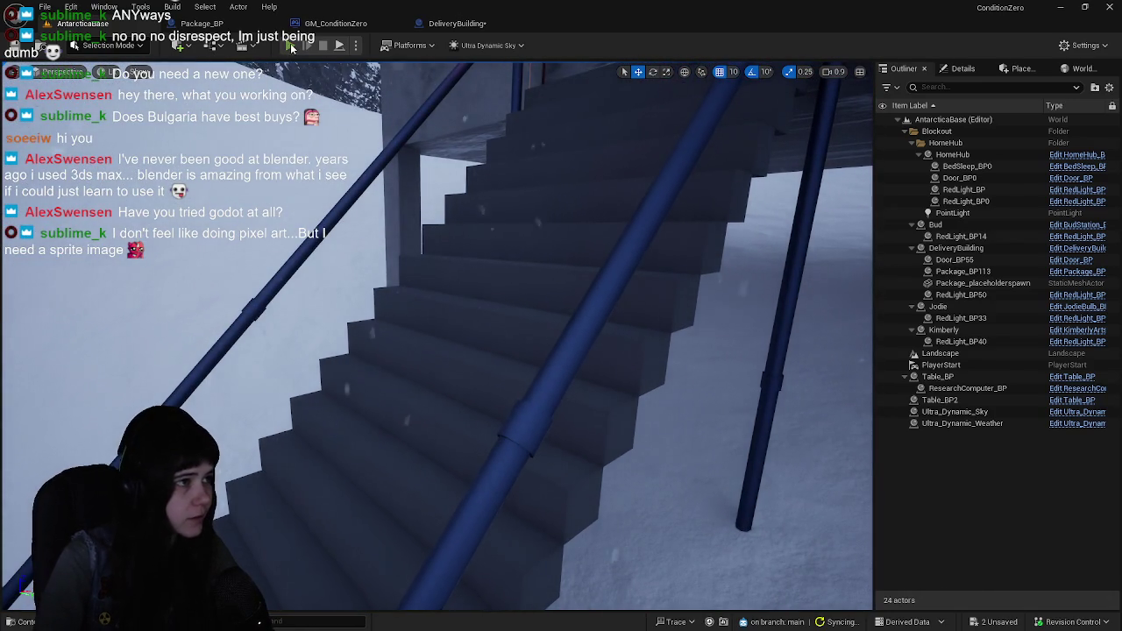
{"action": "left_click", "coordinate": [291, 45]}
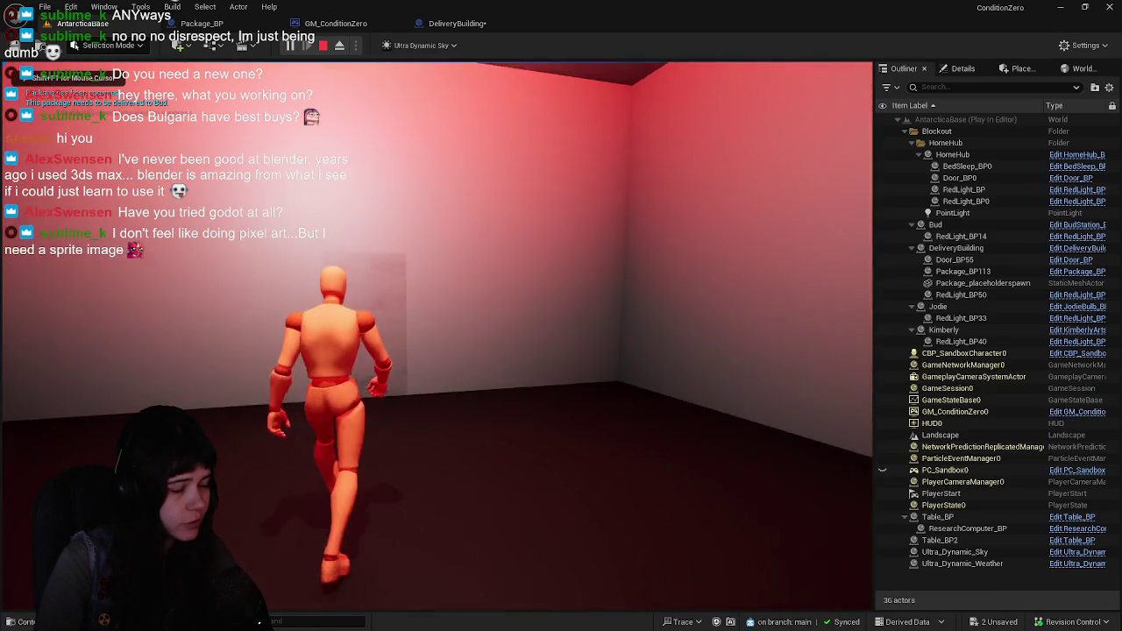
Run the character across the snowy valley to the delivery building and up its stairs
{"action": "key", "text": "w"}
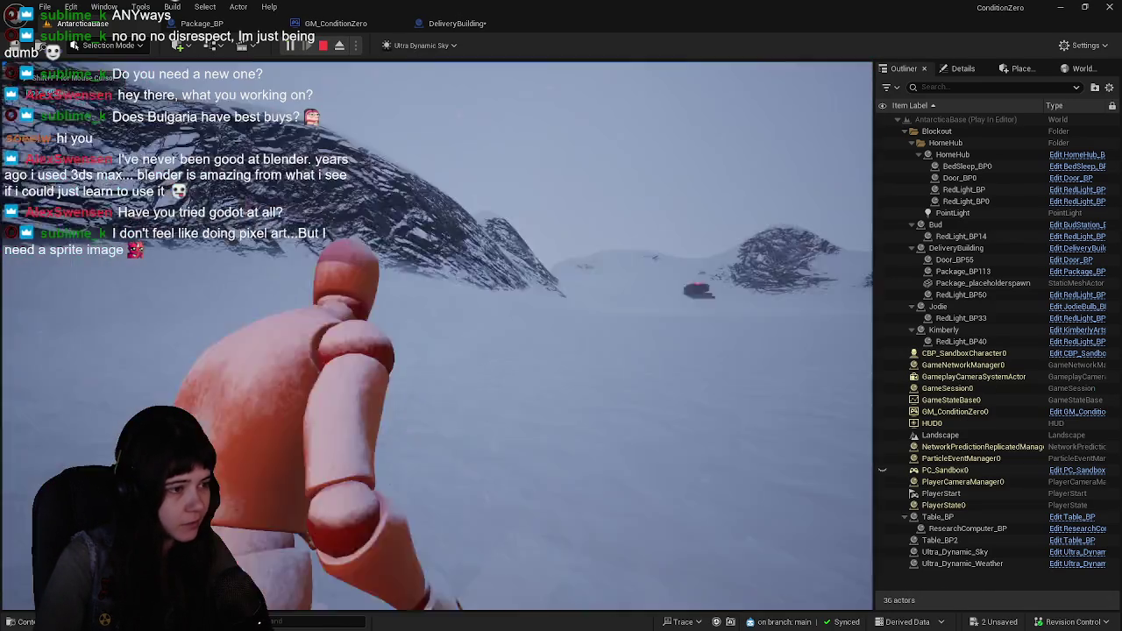
{"action": "key", "text": "w"}
{"action": "key", "text": "w"}
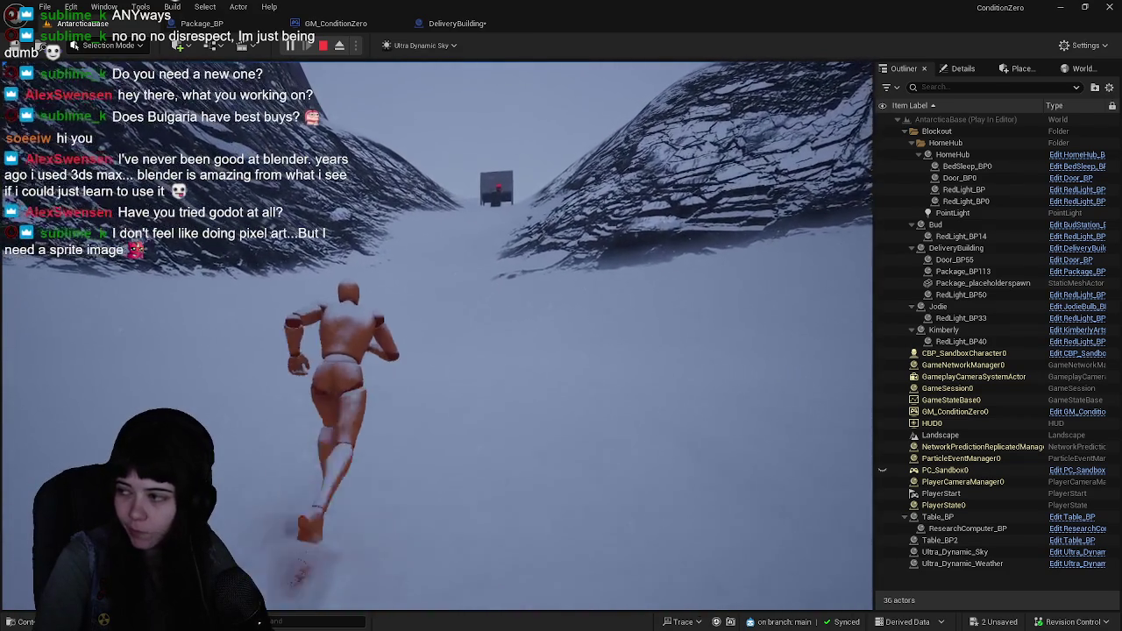
{"action": "key", "text": "w"}
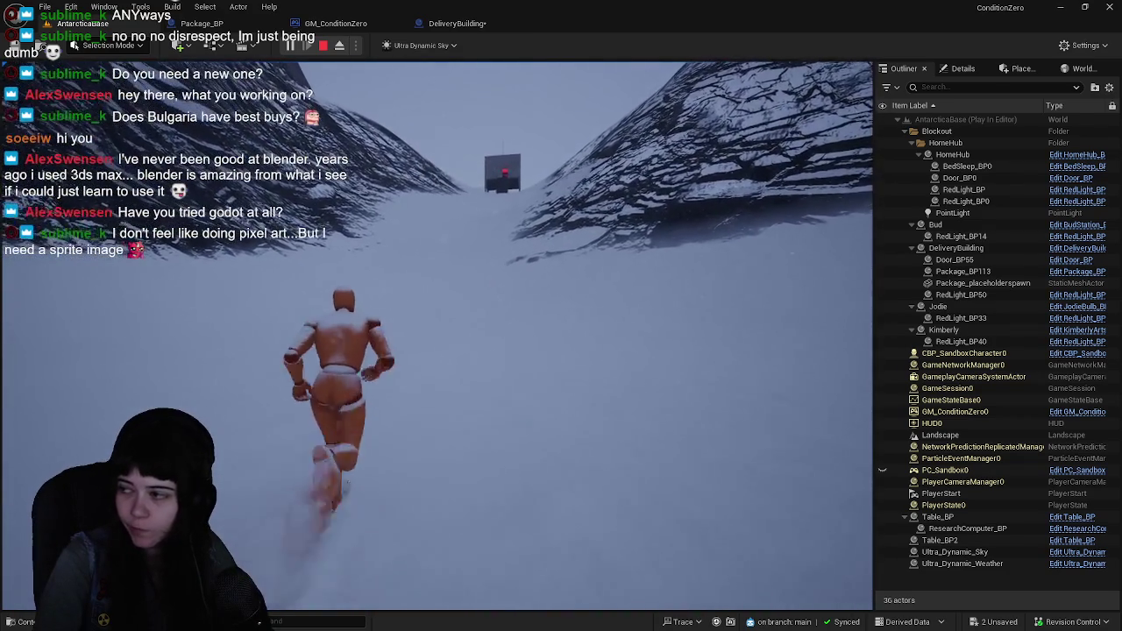
{"action": "key", "text": "w"}
{"action": "key", "text": "w"}
{"action": "key", "text": "w"}
{"action": "key", "text": "w"}
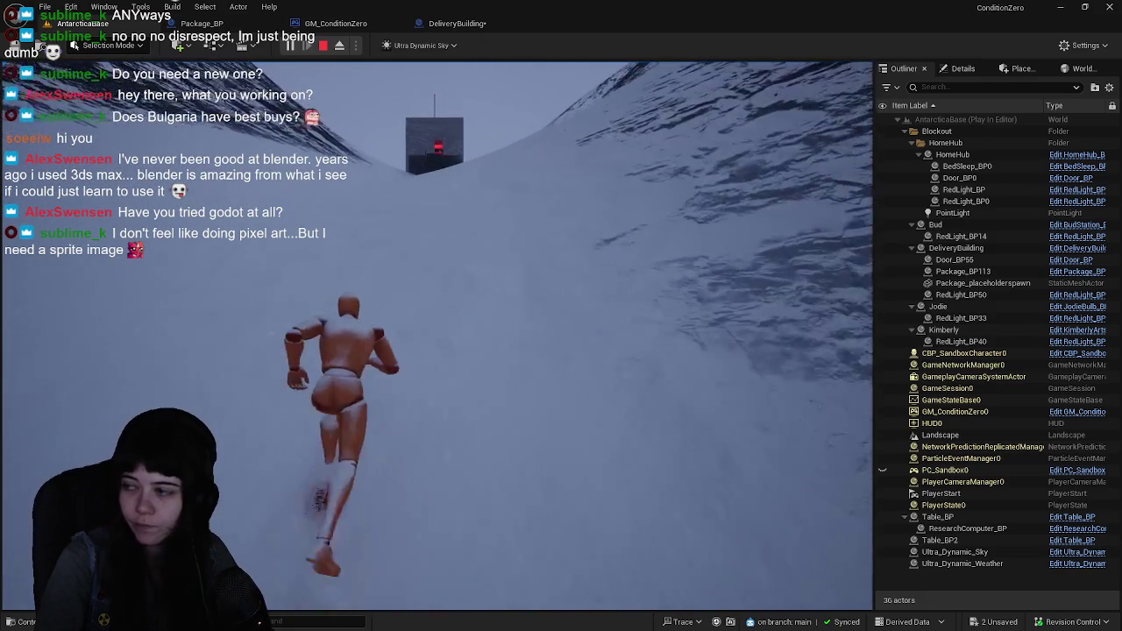
{"action": "key", "text": "w"}
{"action": "key", "text": "w"}
{"action": "key", "text": "w"}
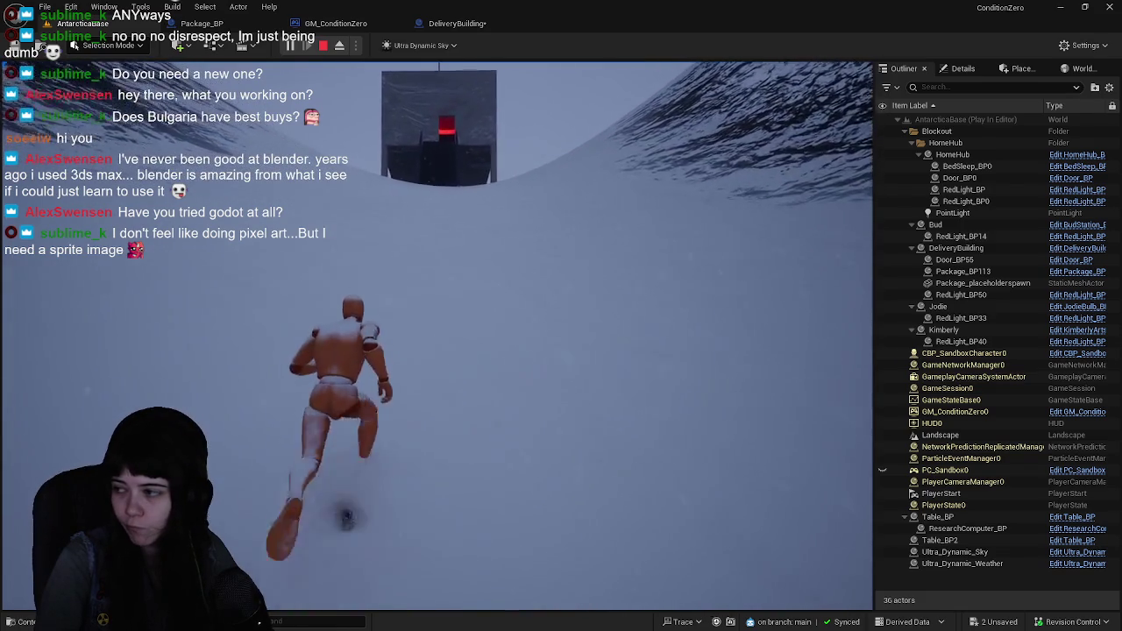
{"action": "key", "text": "w"}
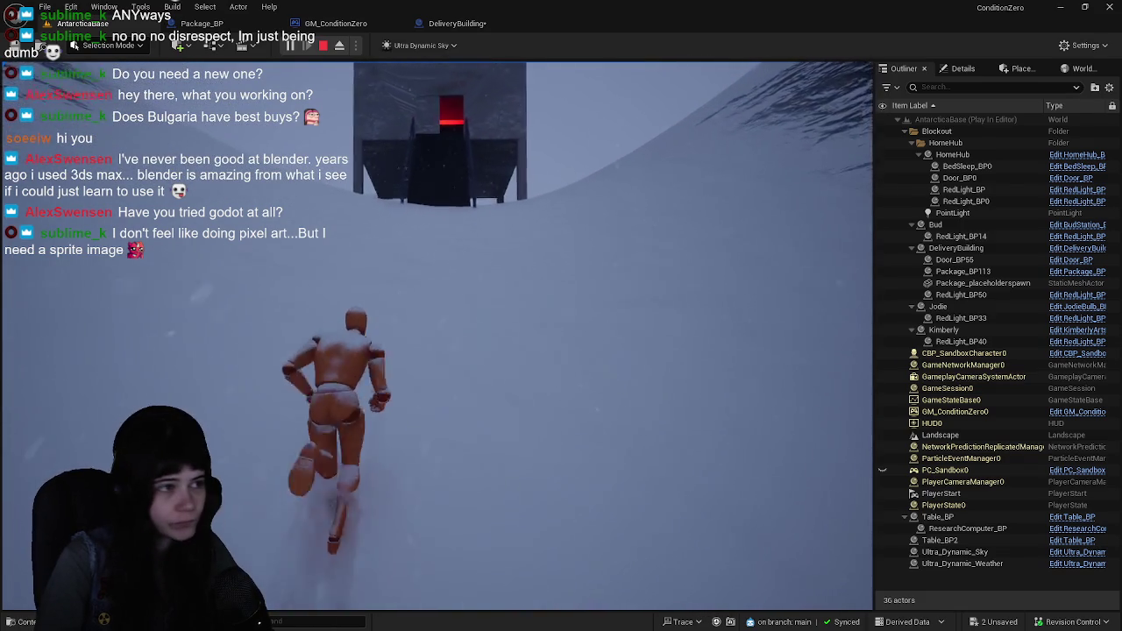
{"action": "key", "text": "w"}
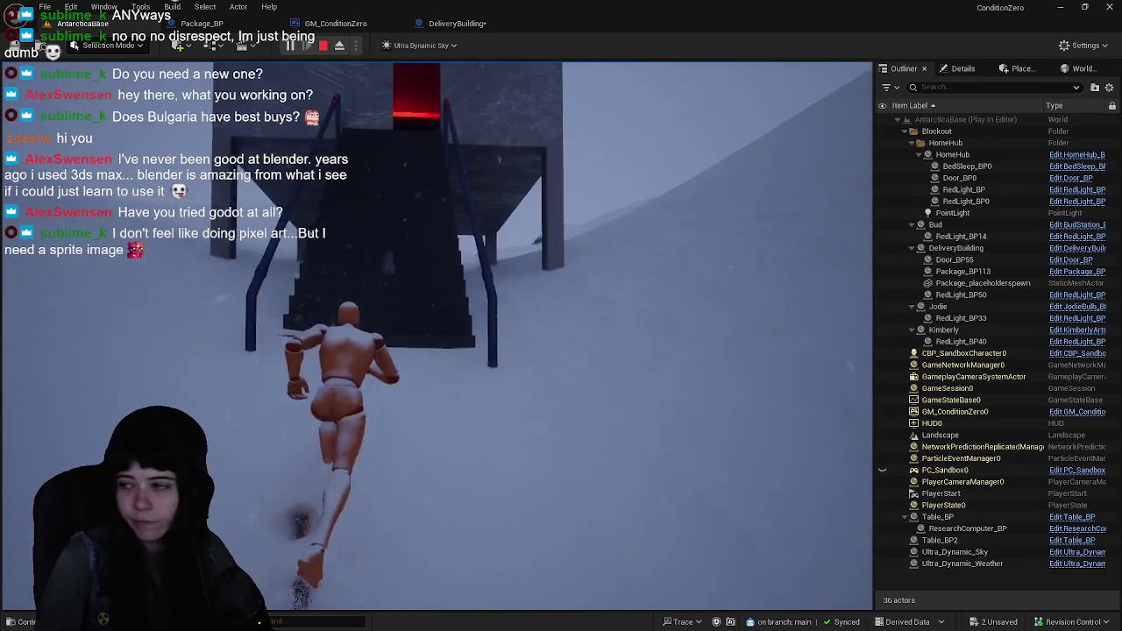
{"action": "key", "text": "w"}
Pick up the package, walk the stairs beside the railing, eject with F8, and end play
{"action": "key", "text": "w"}
{"action": "key", "text": "e"}
{"action": "key", "text": "w"}
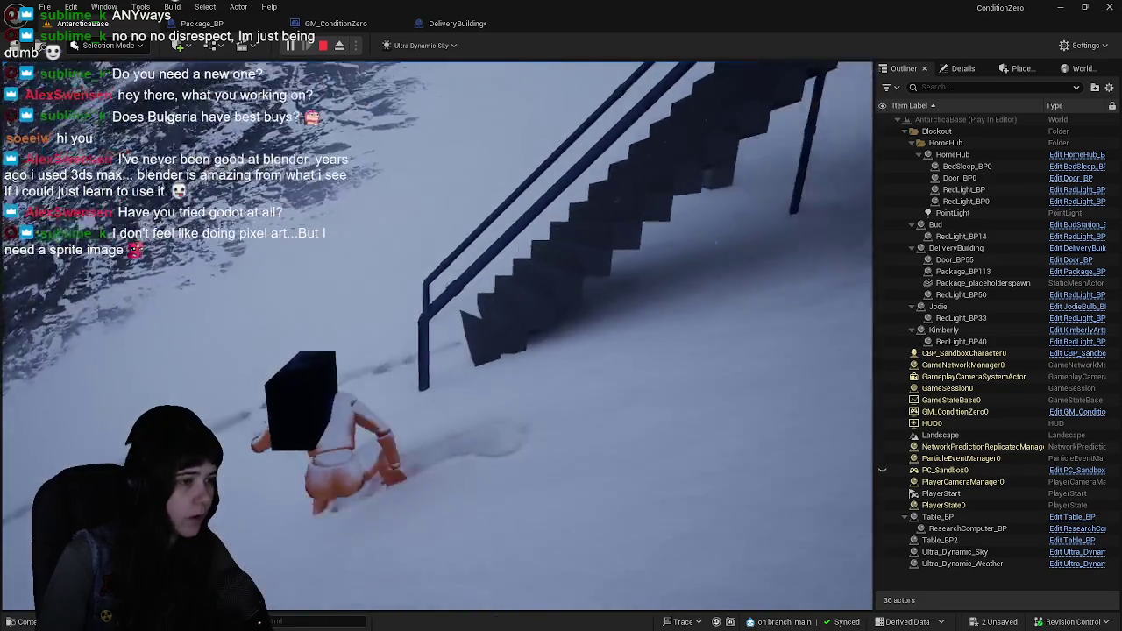
{"action": "key", "text": "w"}
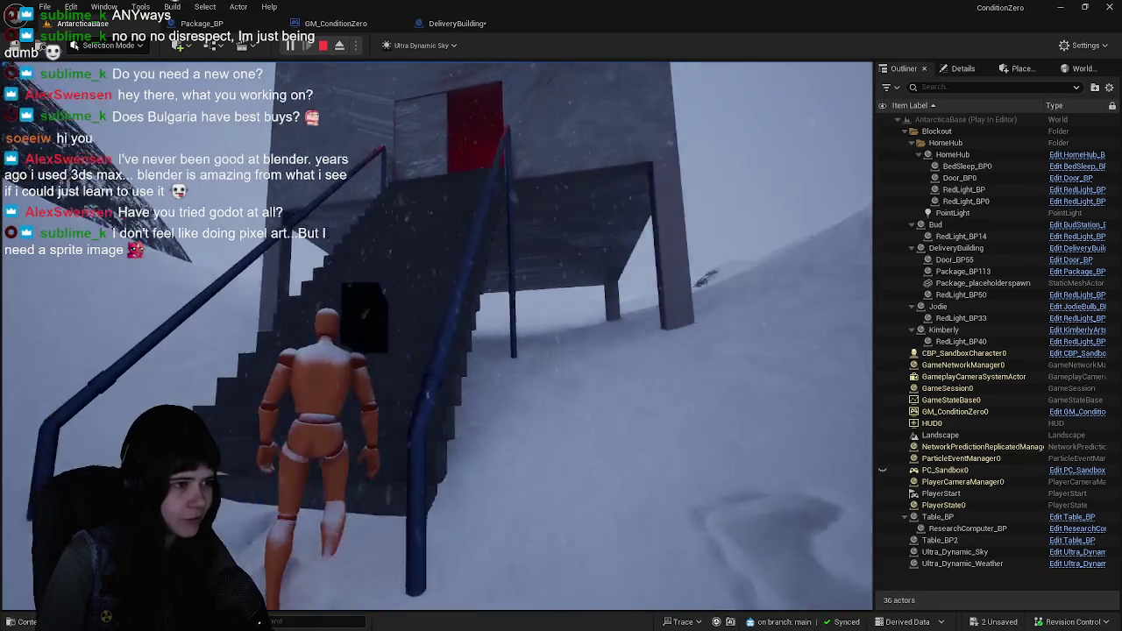
{"action": "key", "text": "w"}
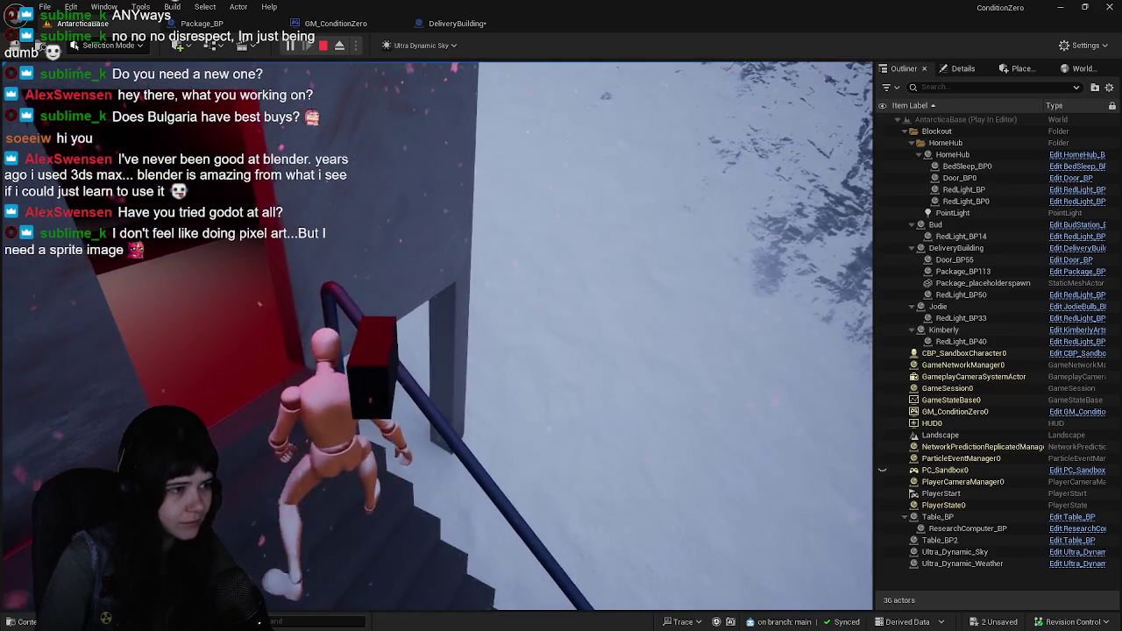
{"action": "key", "text": "w"}
{"action": "key", "text": "w"}
{"action": "key", "text": "w"}
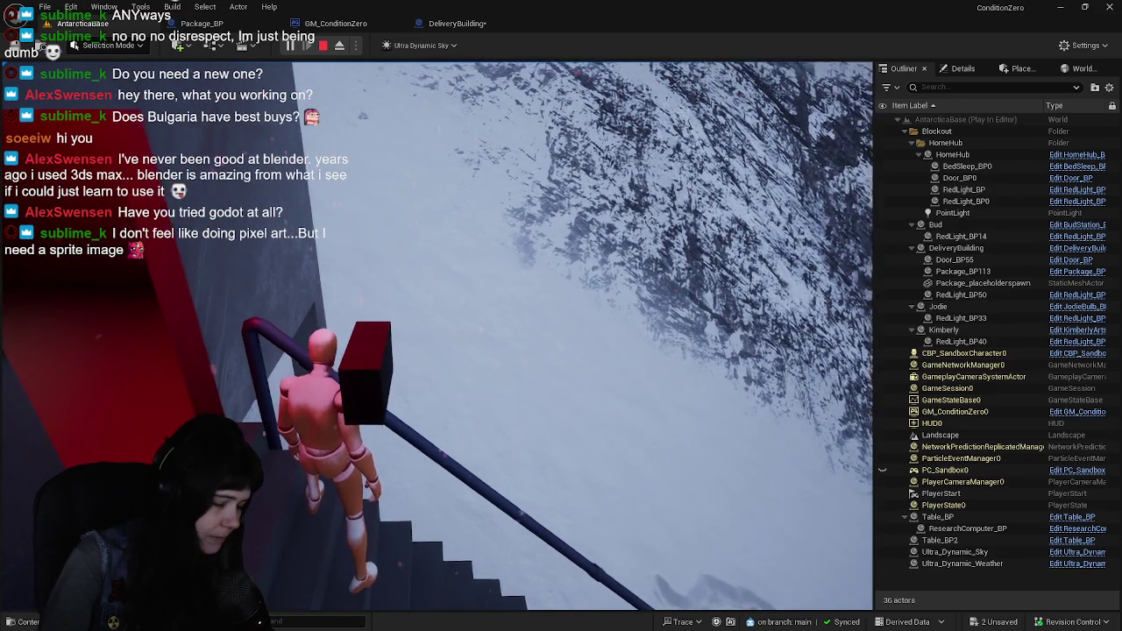
{"action": "key", "text": "F8"}
{"action": "key", "text": "s"}
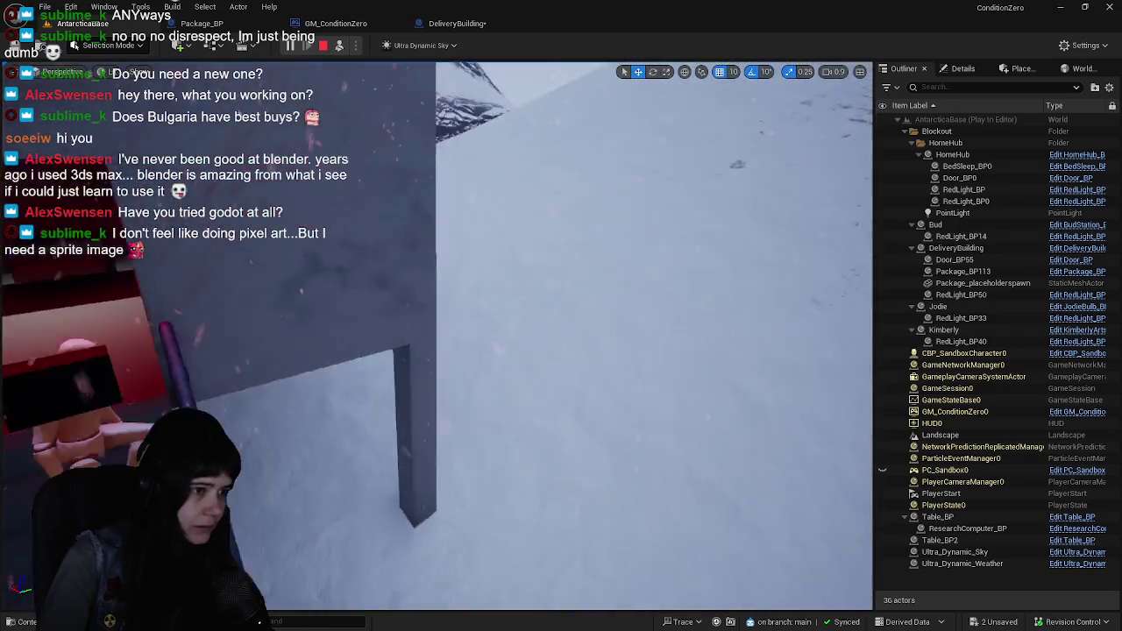
{"action": "key", "text": "w"}
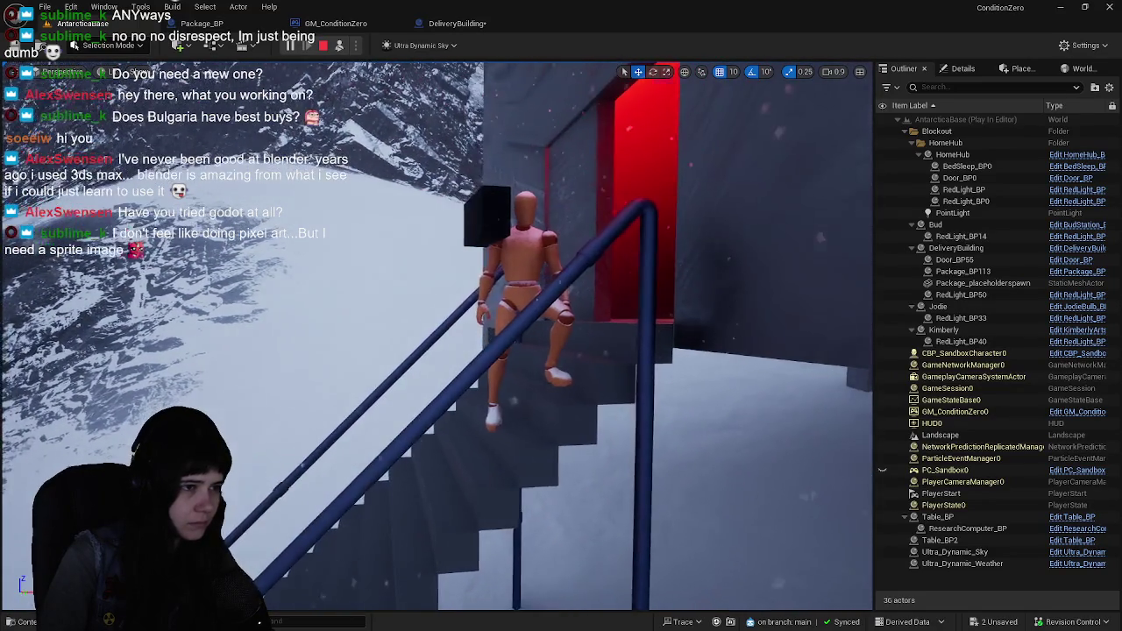
{"action": "key", "text": "Escape"}
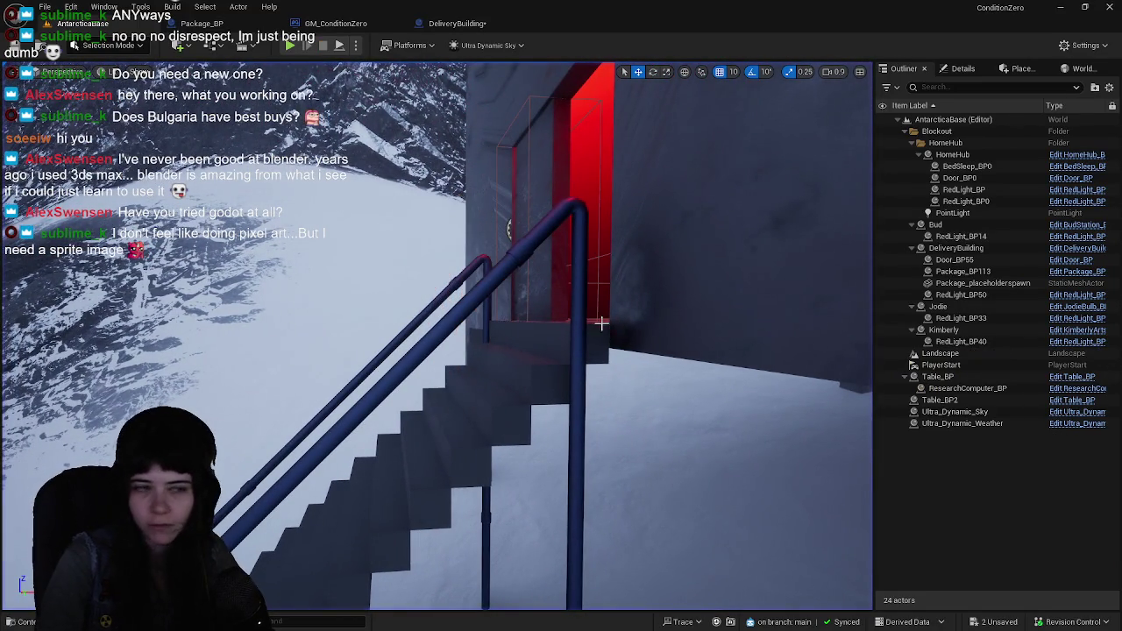
Save the level, then review and close the DeliveryBuilding Blueprint graph
{"action": "scroll", "coordinate": [437, 335], "scroll_direction": "down", "scroll_amount": 5}
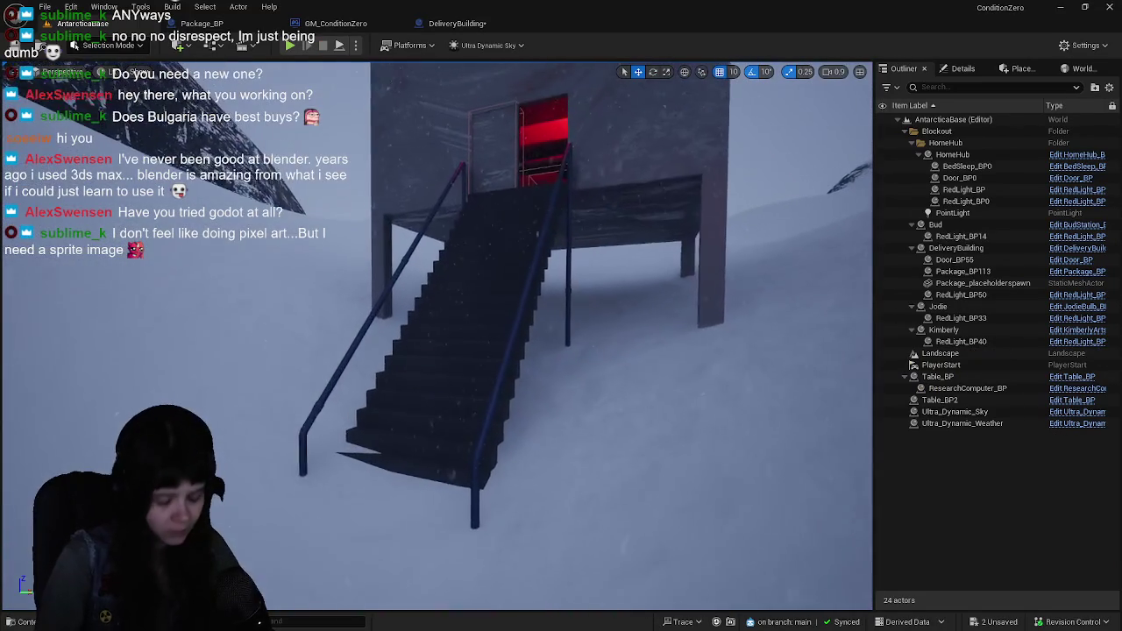
{"action": "key", "text": "ctrl+s"}
{"action": "mouse_move", "coordinate": [588, 325]}
{"action": "left_mouse_down"}
{"action": "mouse_move", "coordinate": [605, 263]}
{"action": "mouse_move", "coordinate": [593, 324]}
{"action": "left_mouse_up"}
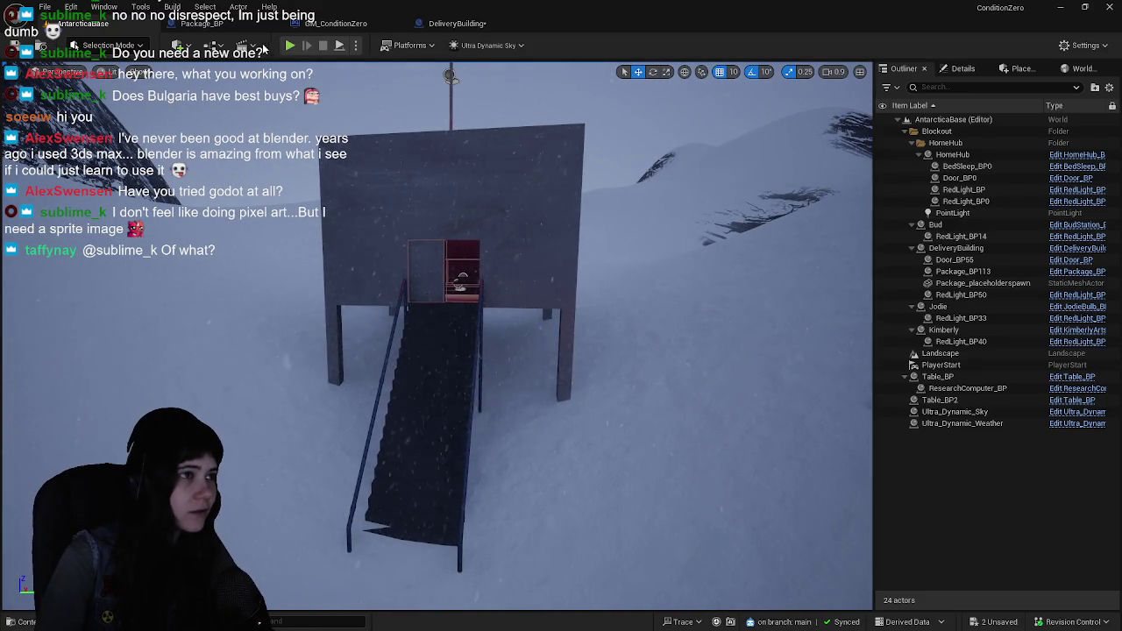
{"action": "left_click", "coordinate": [472, 21]}
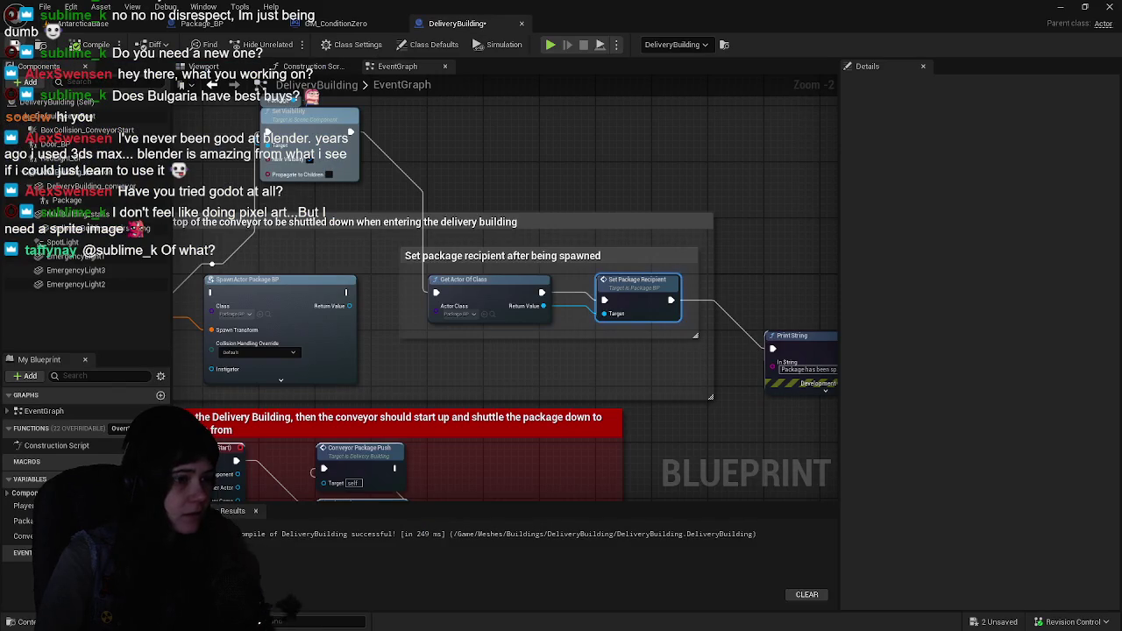
{"action": "mouse_move", "coordinate": [313, 318]}
{"action": "left_mouse_down"}
{"action": "mouse_move", "coordinate": [549, 279]}
{"action": "mouse_move", "coordinate": [680, 202]}
{"action": "mouse_move", "coordinate": [620, 214]}
{"action": "left_mouse_up"}
{"action": "left_click", "coordinate": [523, 24]}
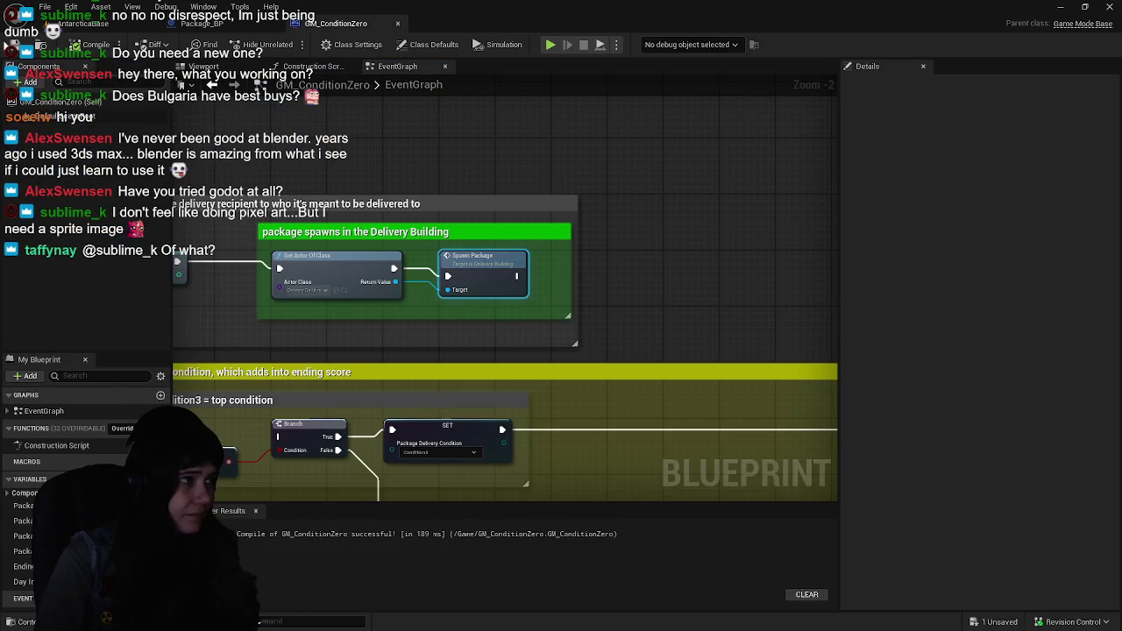
Close the GM_ConditionZero Blueprint, return to the AntarcticaBase level, and save again
{"action": "left_click_drag", "start_coordinate": [318, 156], "coordinate": [468, 155]}
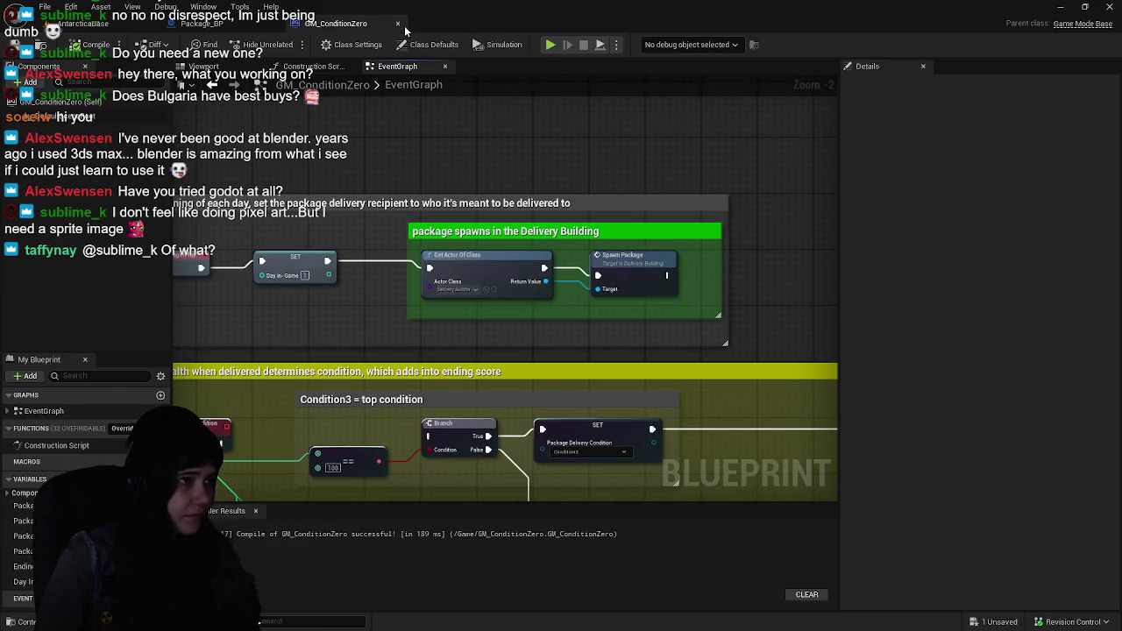
{"action": "left_click", "coordinate": [397, 24]}
{"action": "left_click", "coordinate": [104, 26]}
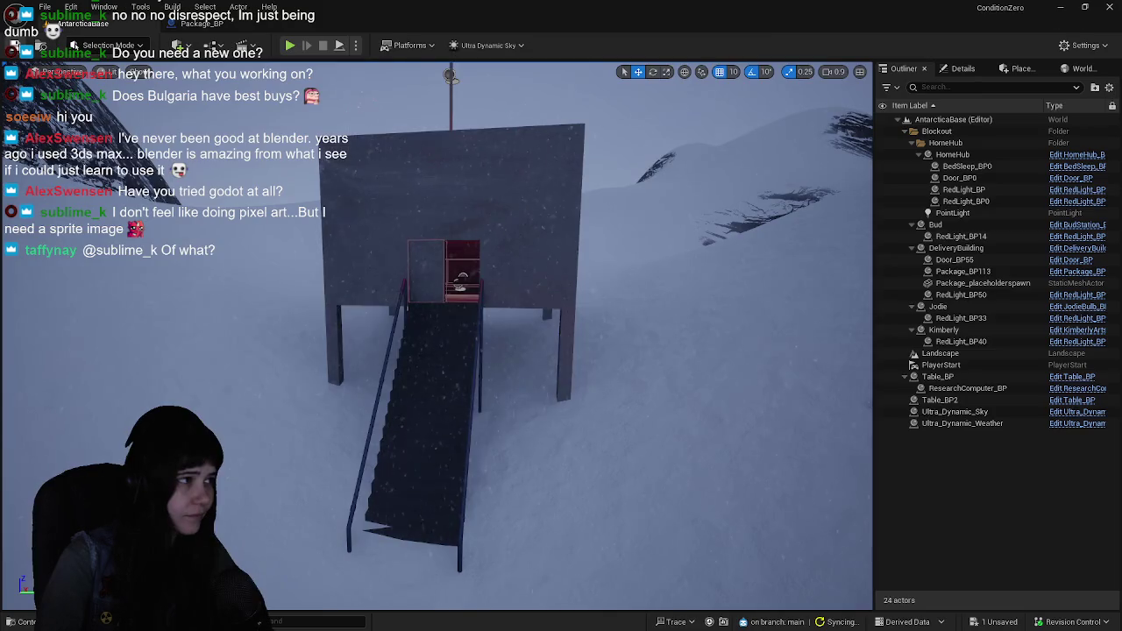
{"action": "left_click_drag", "start_coordinate": [699, 358], "coordinate": [675, 351]}
{"action": "key", "text": "ctrl+s"}
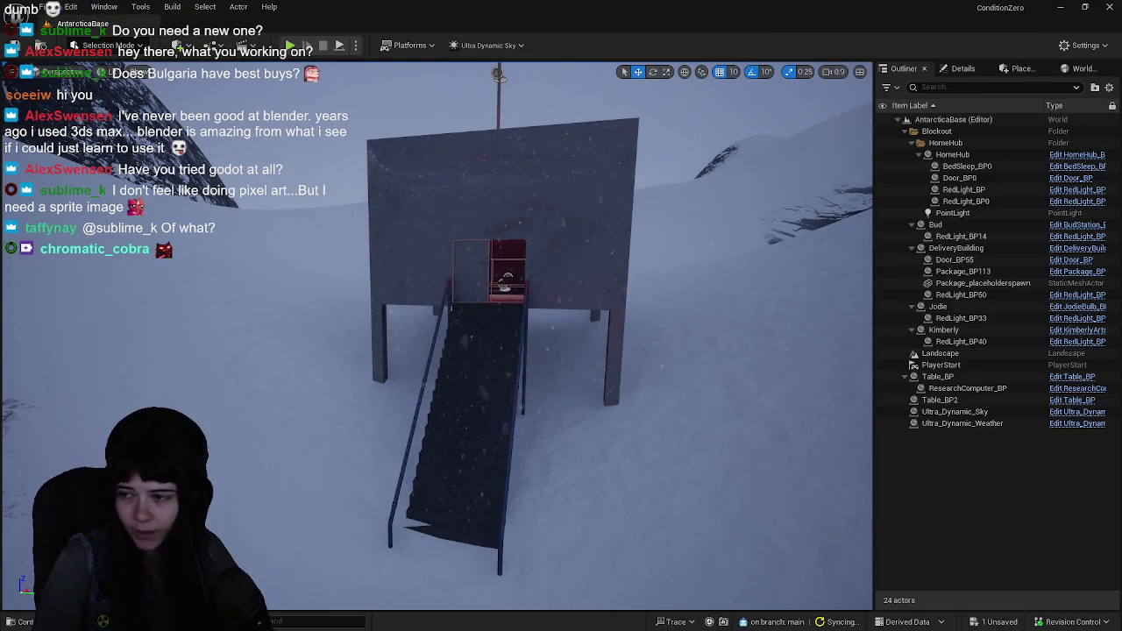